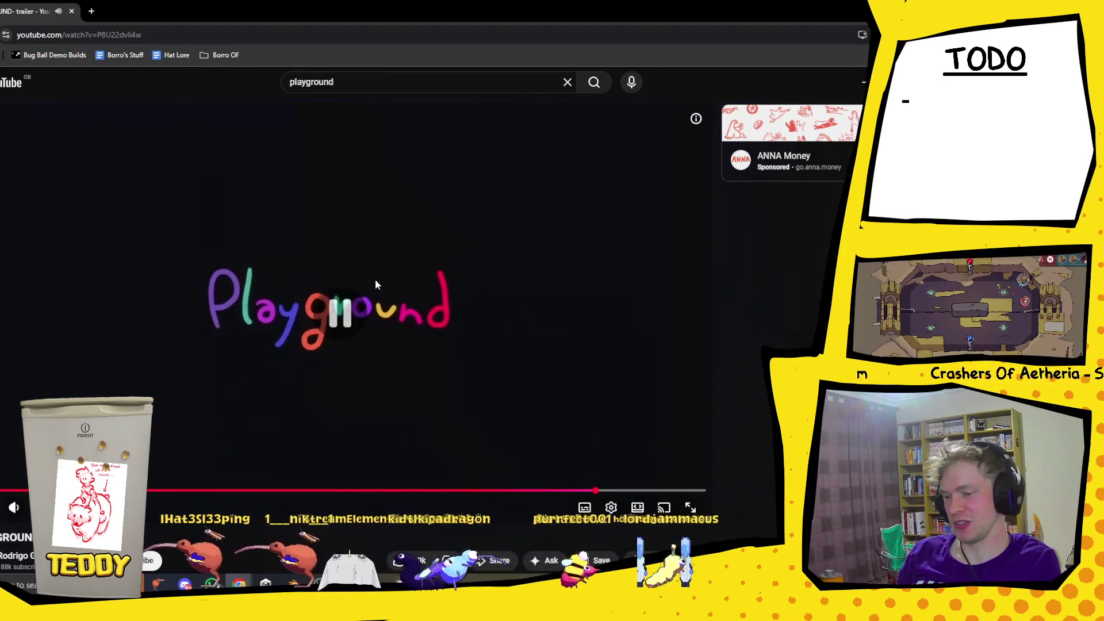
Pause the Playground trailer and bring up Blender, orbiting around the kicking Calvin character.
click(406, 325)
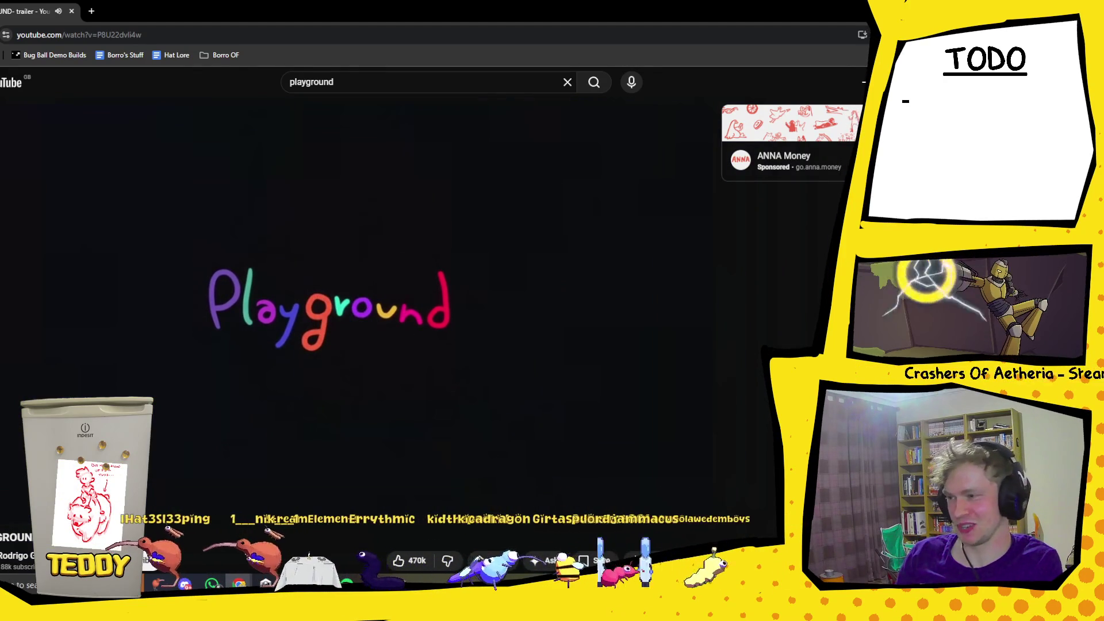
key(alt+Tab)
mouse_move(577, 282)
mouse_down()
mouse_move(278, 253)
mouse_move(547, 259)
mouse_move(442, 274)
mouse_up()
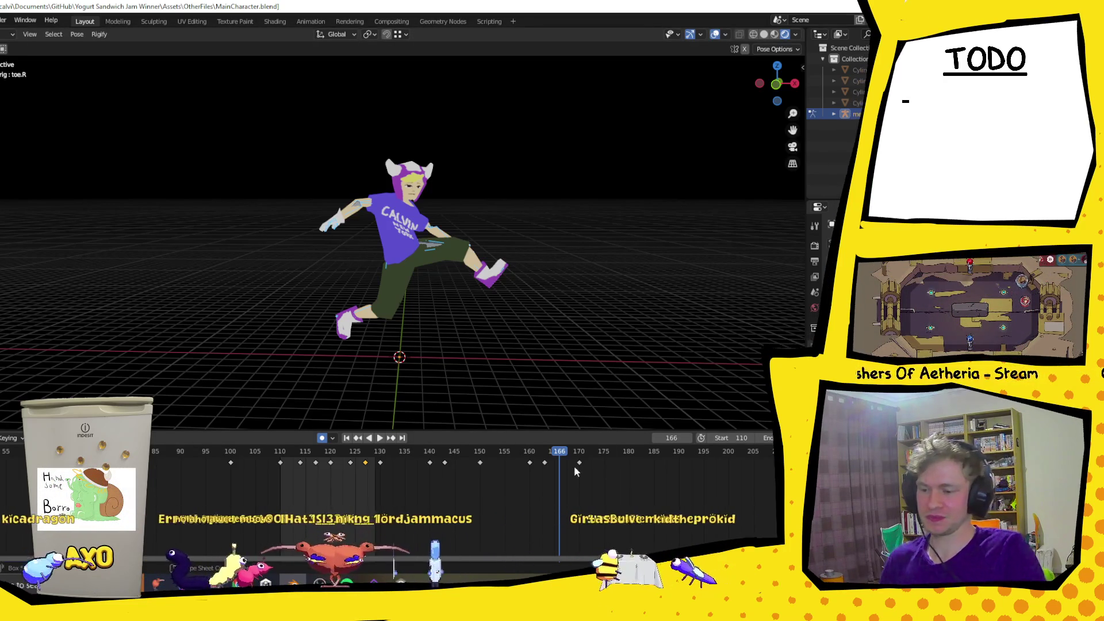
key(space)
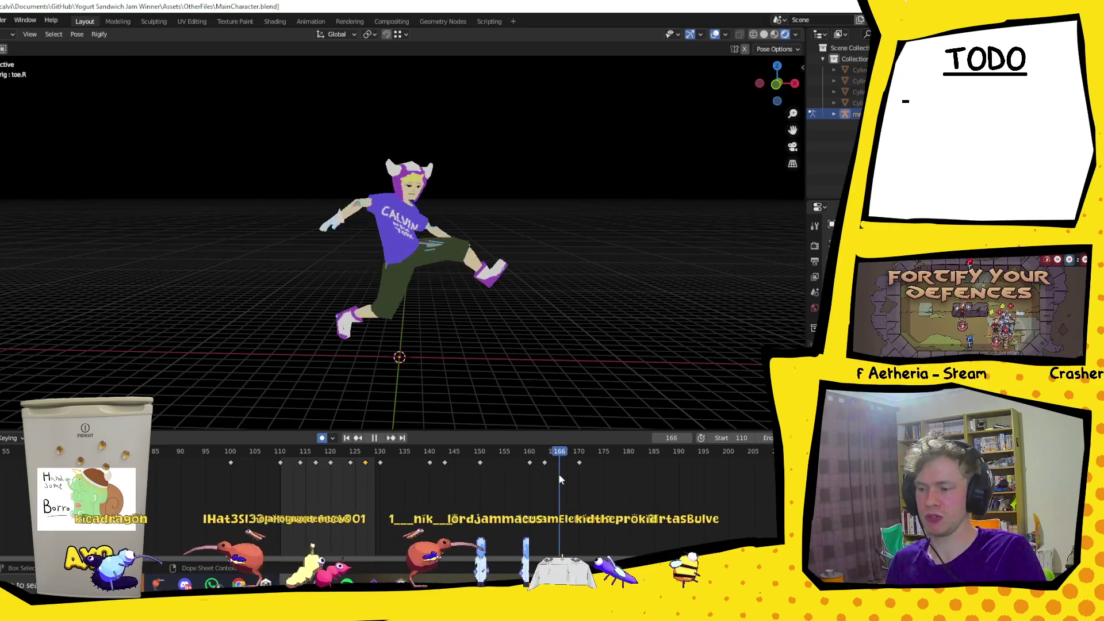
key(space)
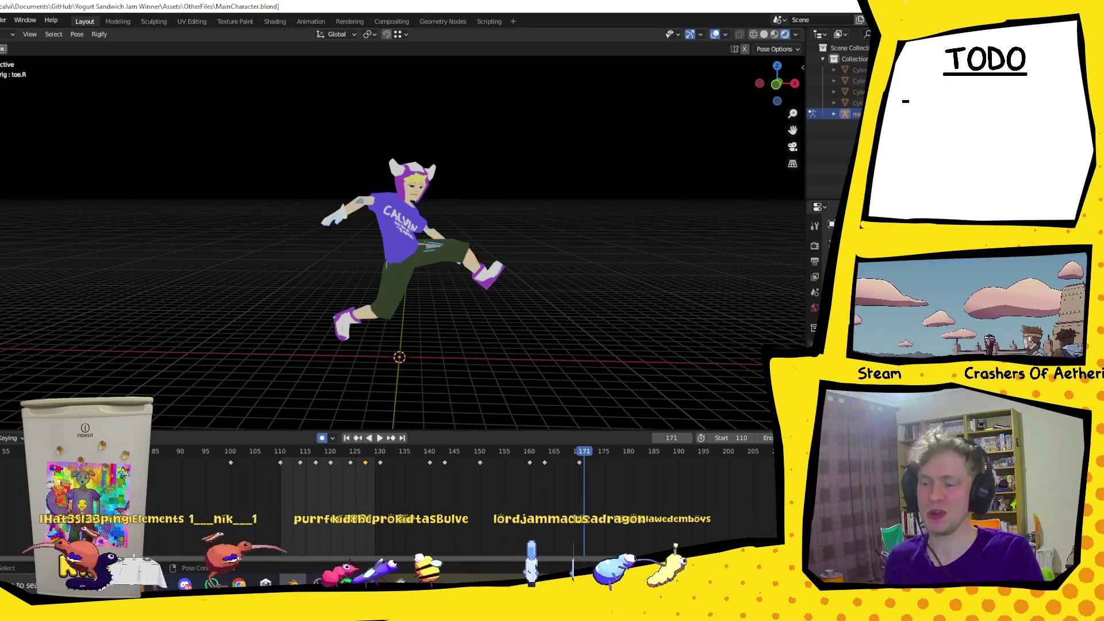
key(space)
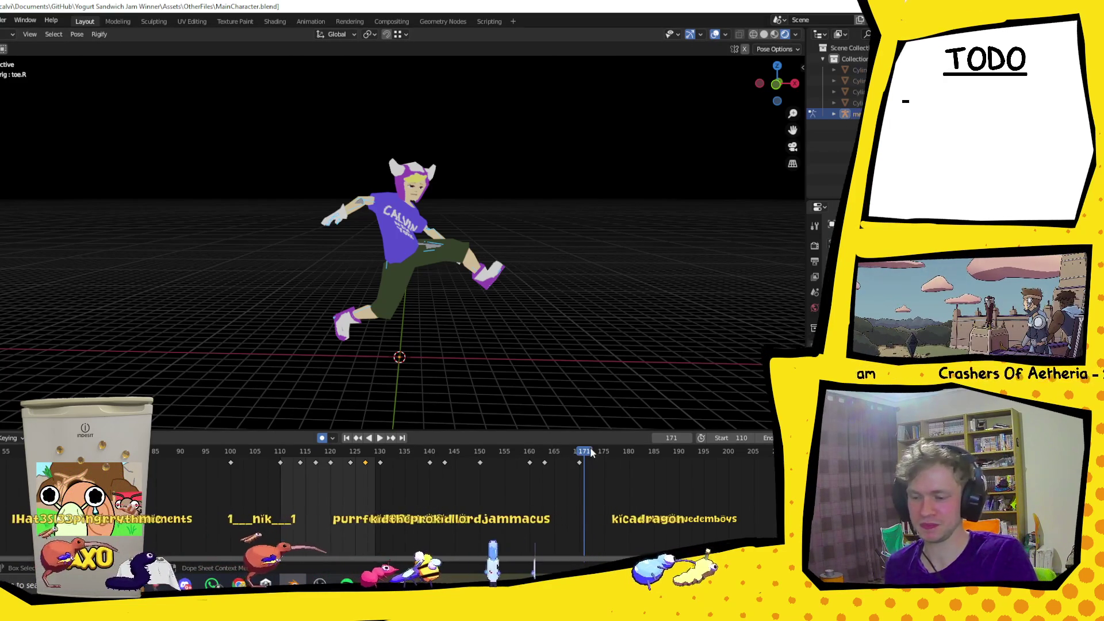
mouse_move(485, 457)
mouse_down()
mouse_move(291, 429)
mouse_move(194, 453)
mouse_move(30, 454)
mouse_up()
Stop playback and review the animation, selecting the keyframes at frames 100 and 50.
key(space)
click(231, 462)
key(space)
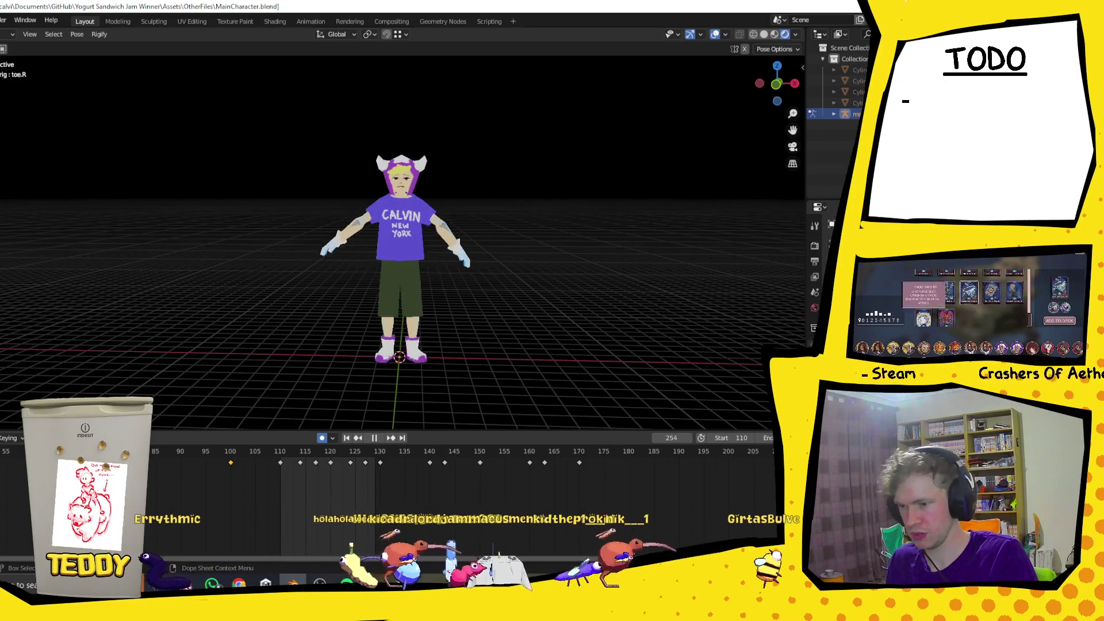
key(Escape)
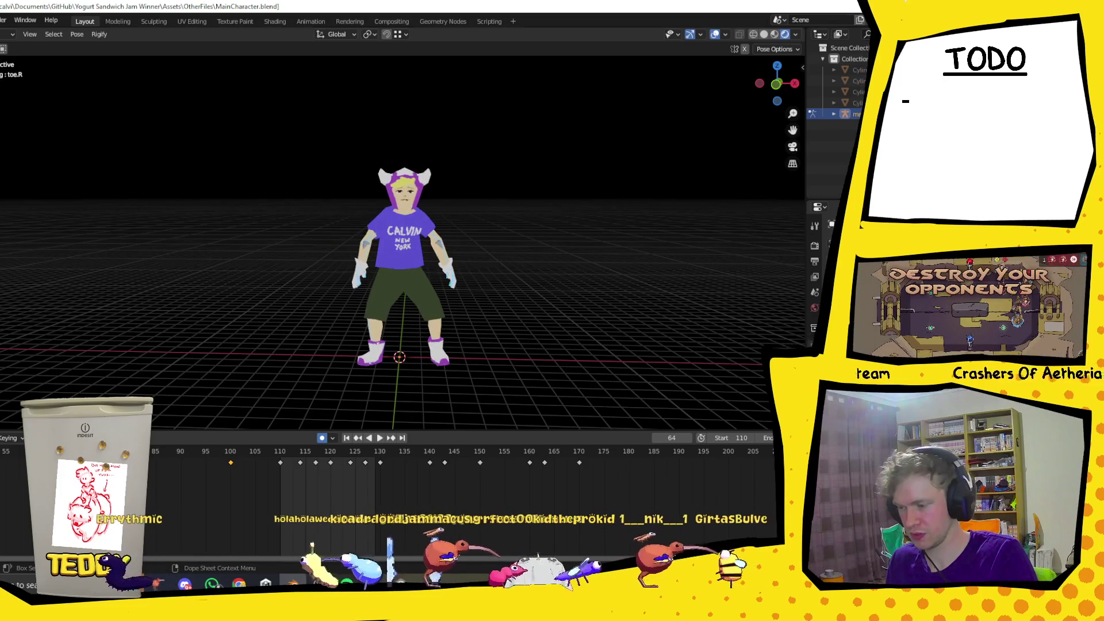
scroll(238, 553, left, 6)
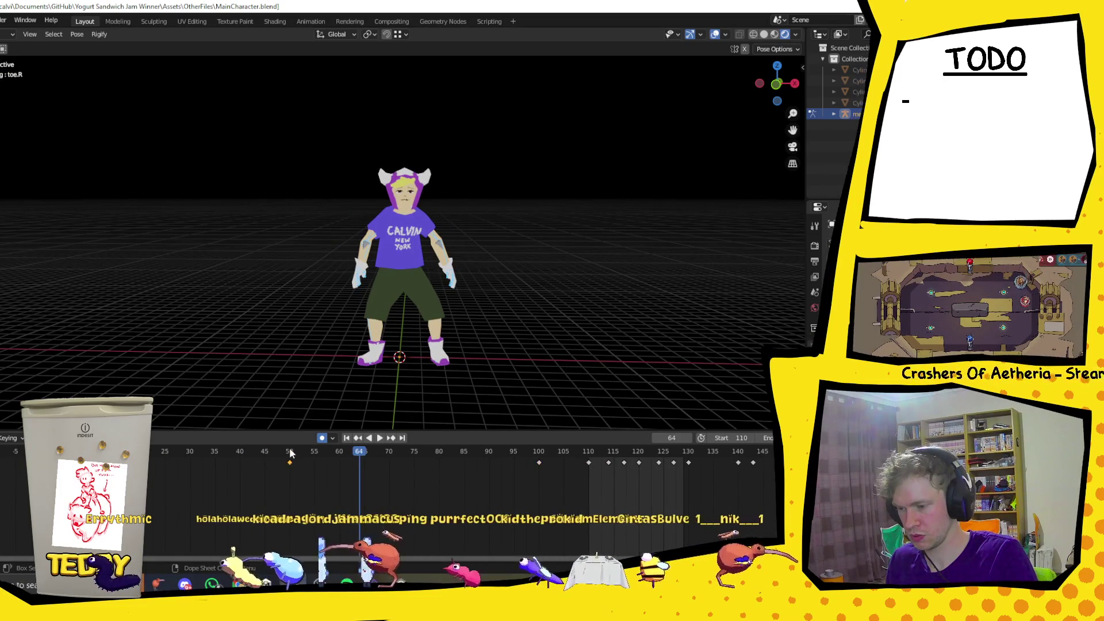
click(291, 461)
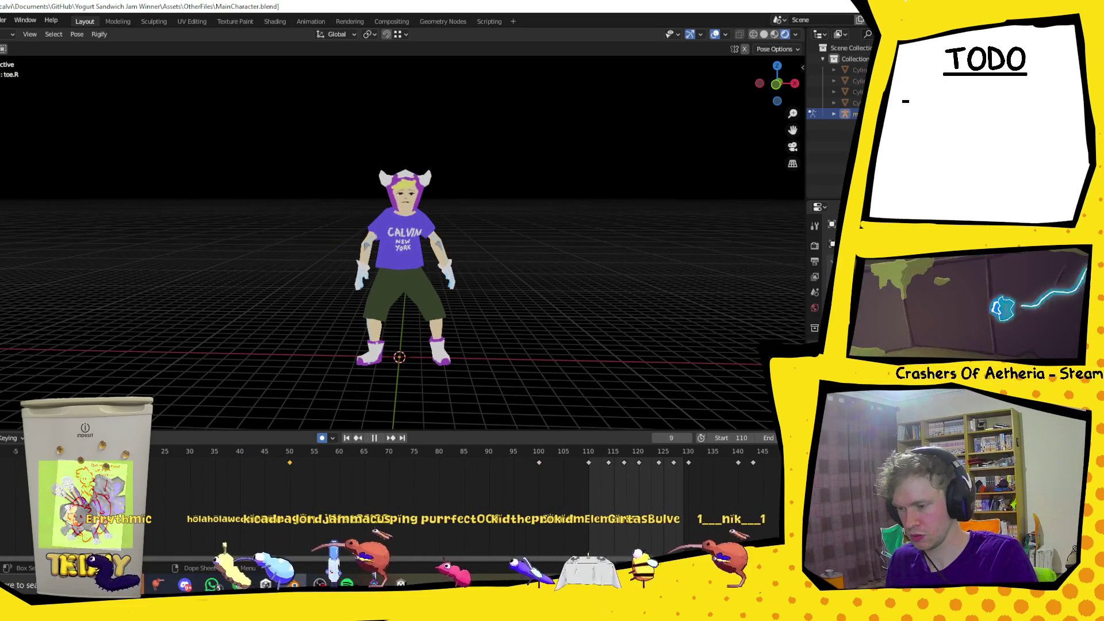
Change the playback start frame from 110 to 0, leaving the end frame at 129.
click(746, 437)
text(0)
key(Tab)
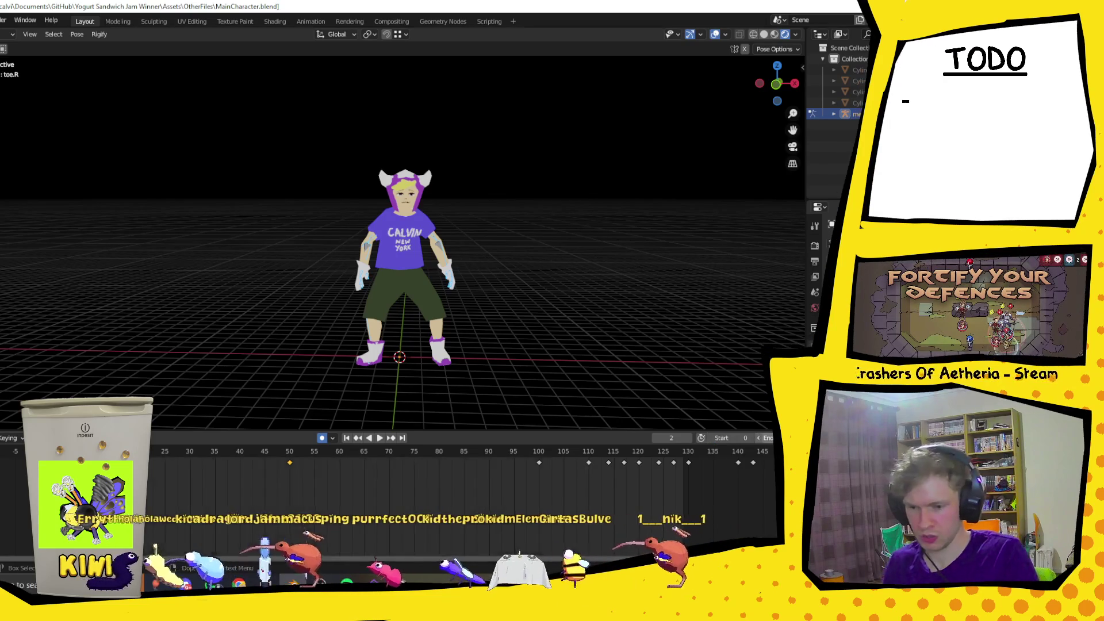
key(Return)
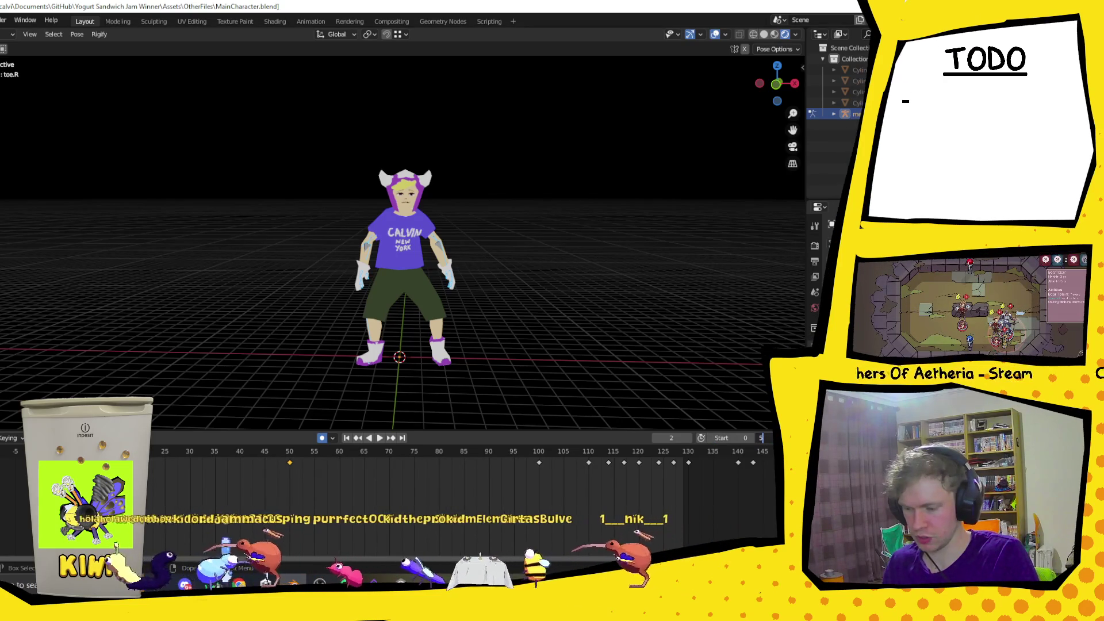
Play from the new start, stop it, then jump to frames 50 and 25.
click(379, 438)
click(381, 438)
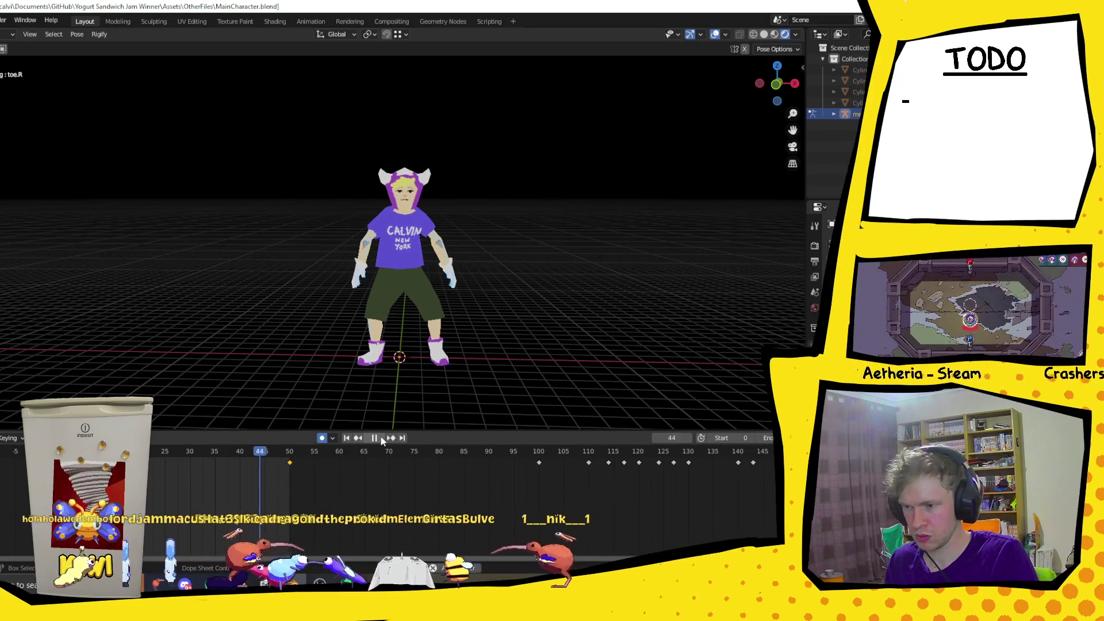
click(291, 460)
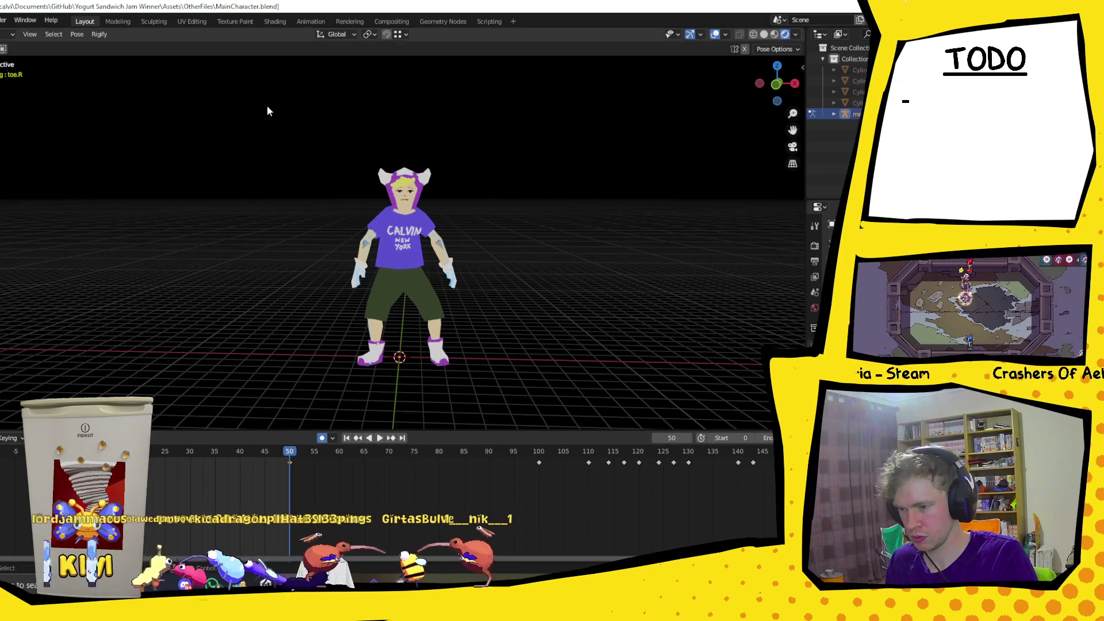
click(164, 453)
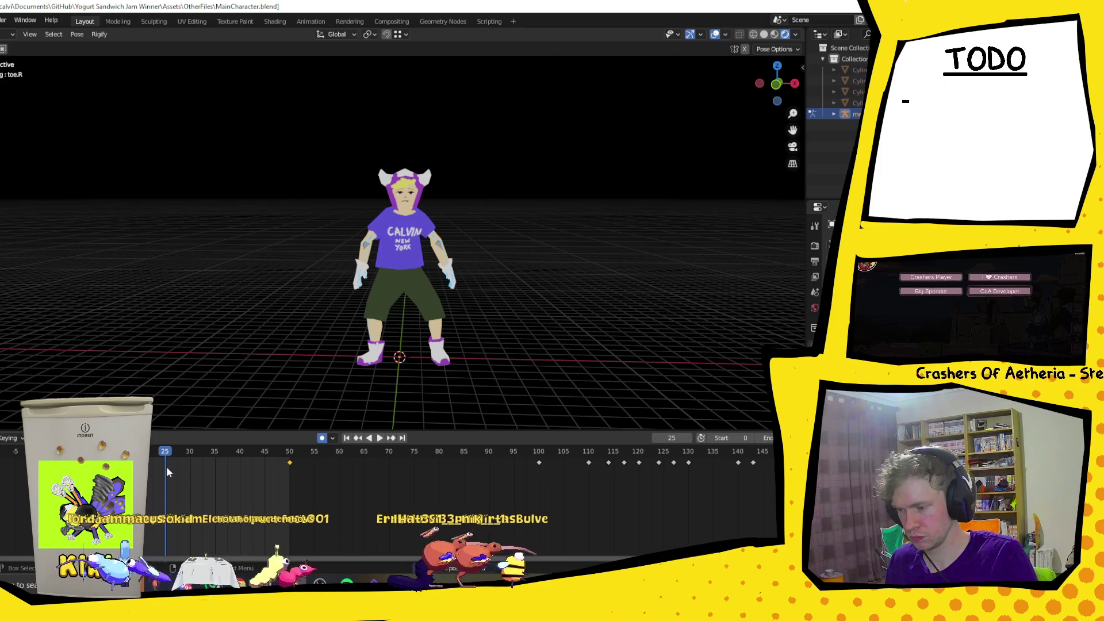
Select all the character's bones and keyframe the standing pose at frames 25 and 49.
mouse_move(255, 135)
mouse_down()
mouse_move(412, 367)
mouse_move(351, 345)
mouse_up()
click(288, 453)
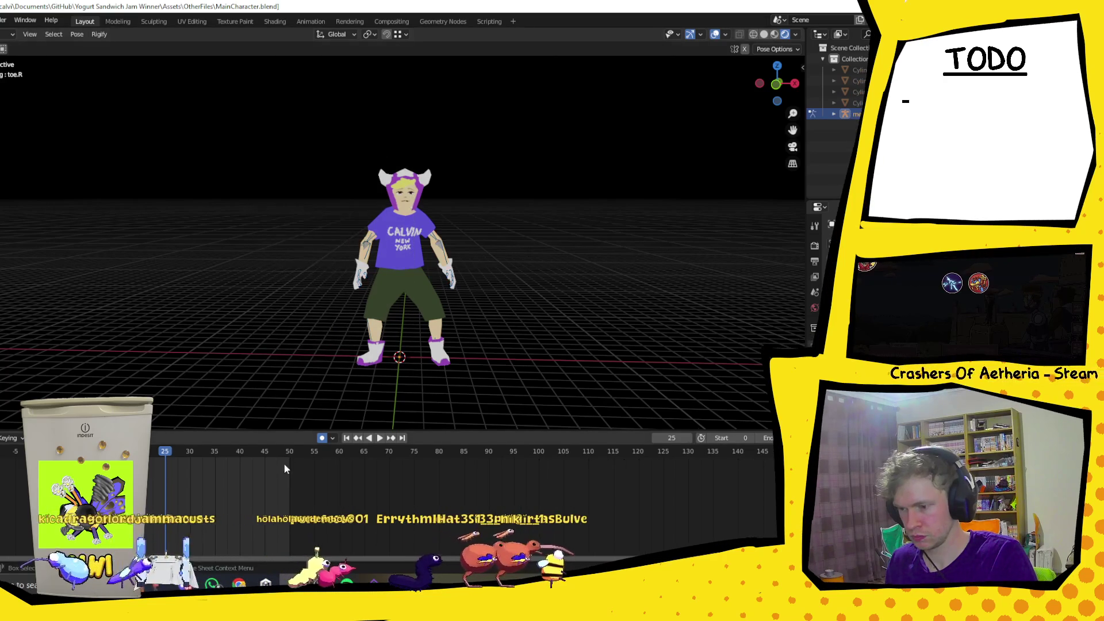
drag(303, 94, 477, 393)
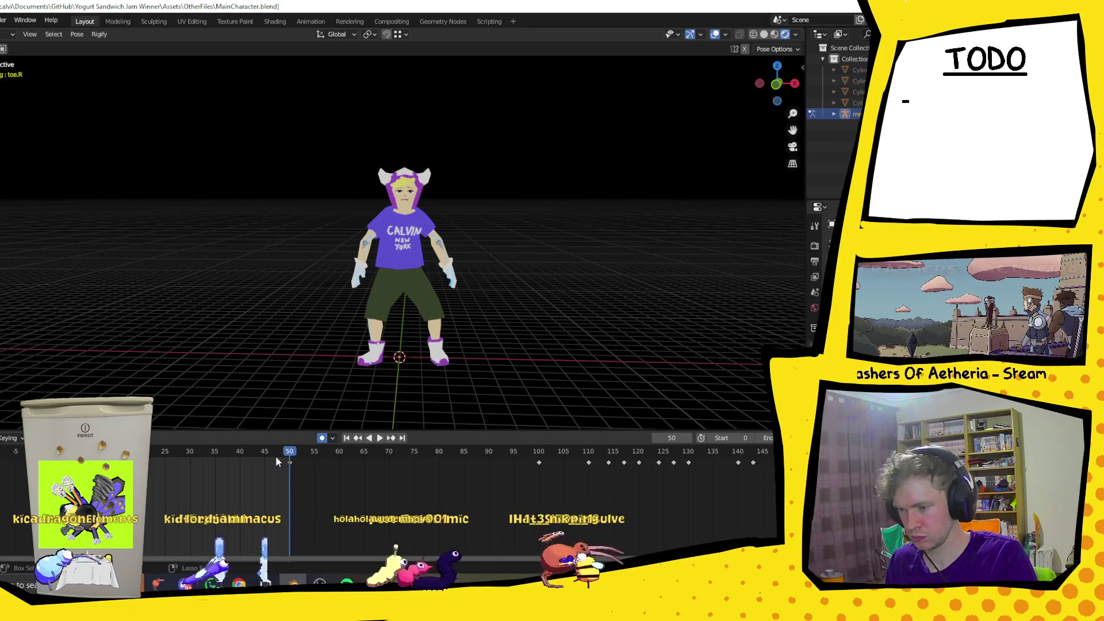
click(167, 453)
key(i)
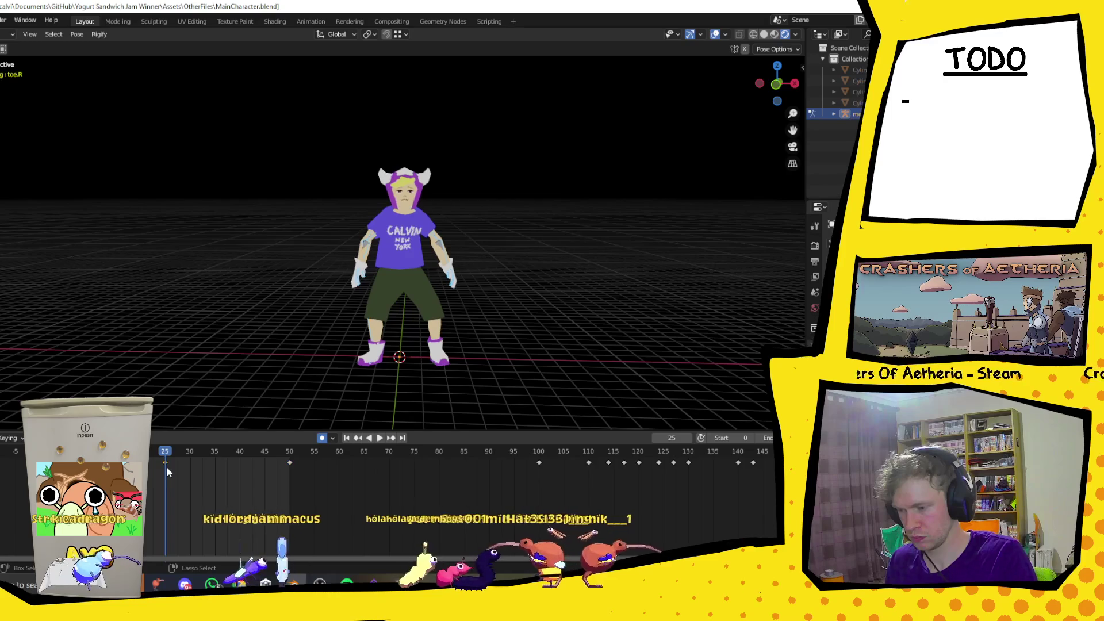
key(space)
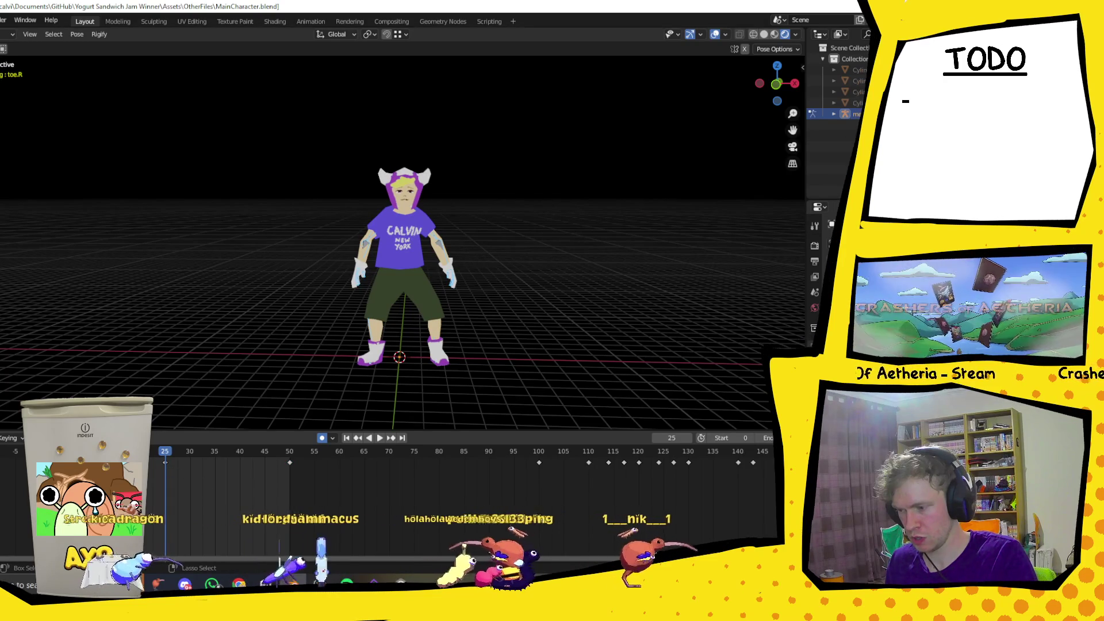
key(space)
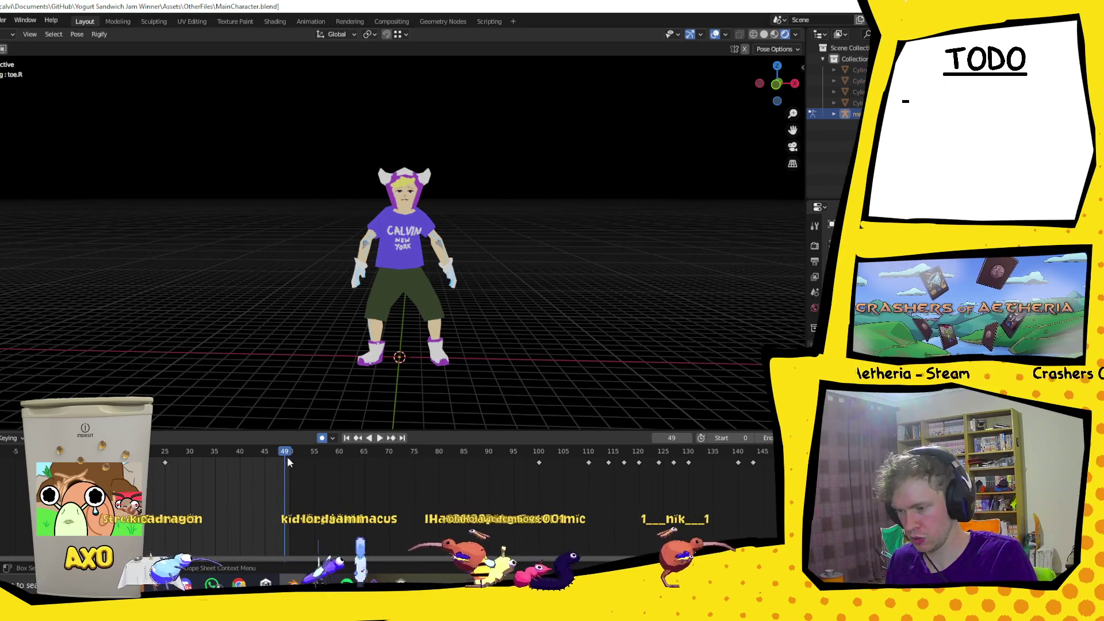
key(i)
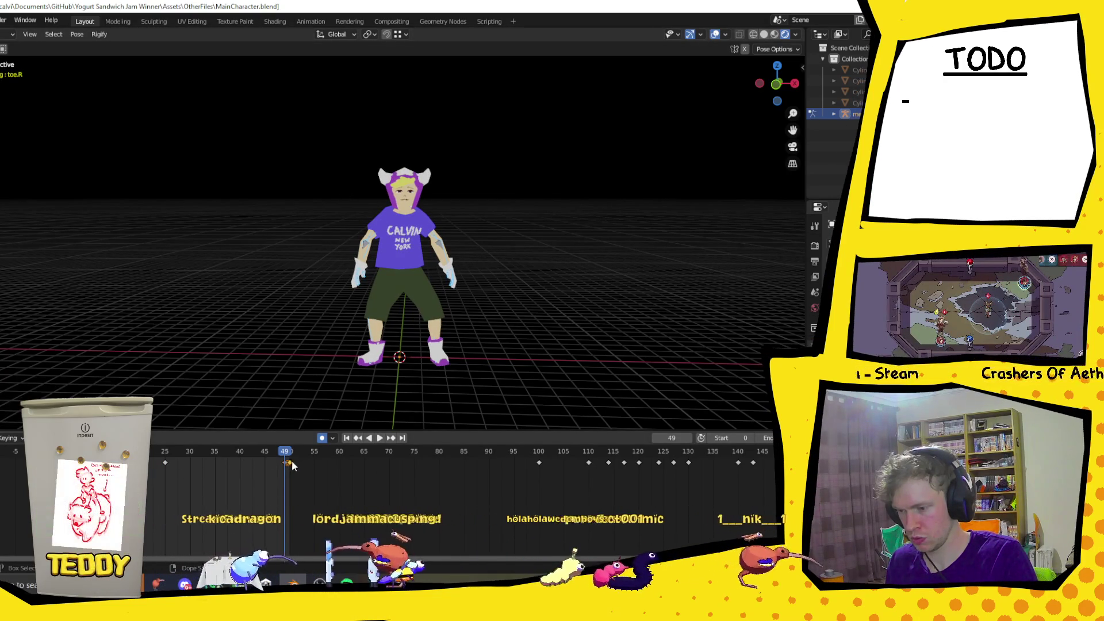
Play the animation back from frame 0 to check the new keys.
key(space)
drag(291, 453, 76, 460)
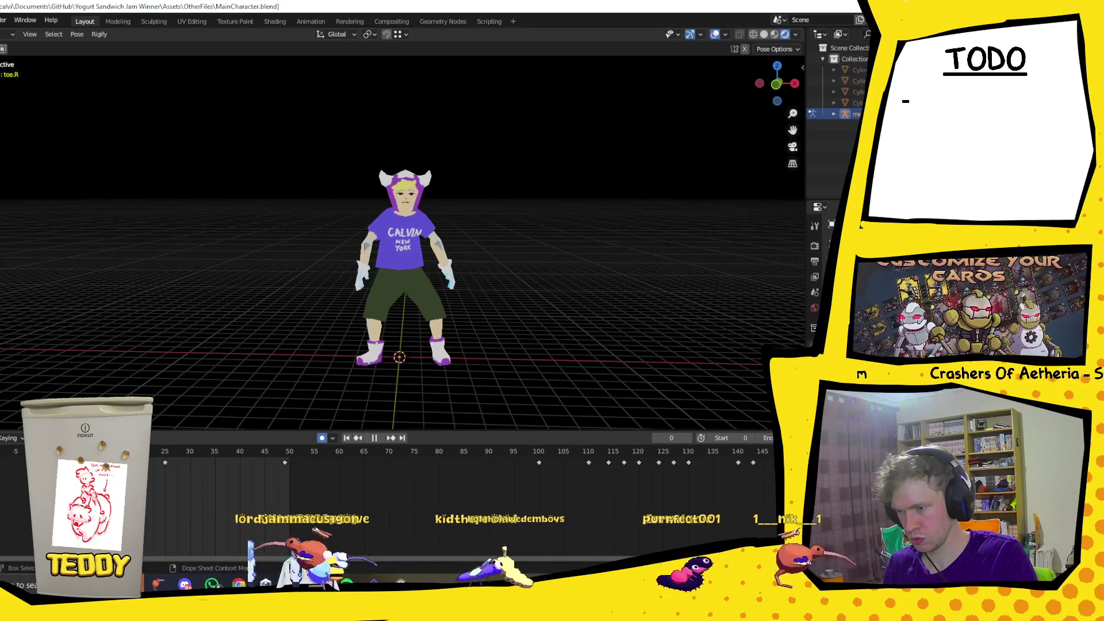
click(374, 439)
click(377, 439)
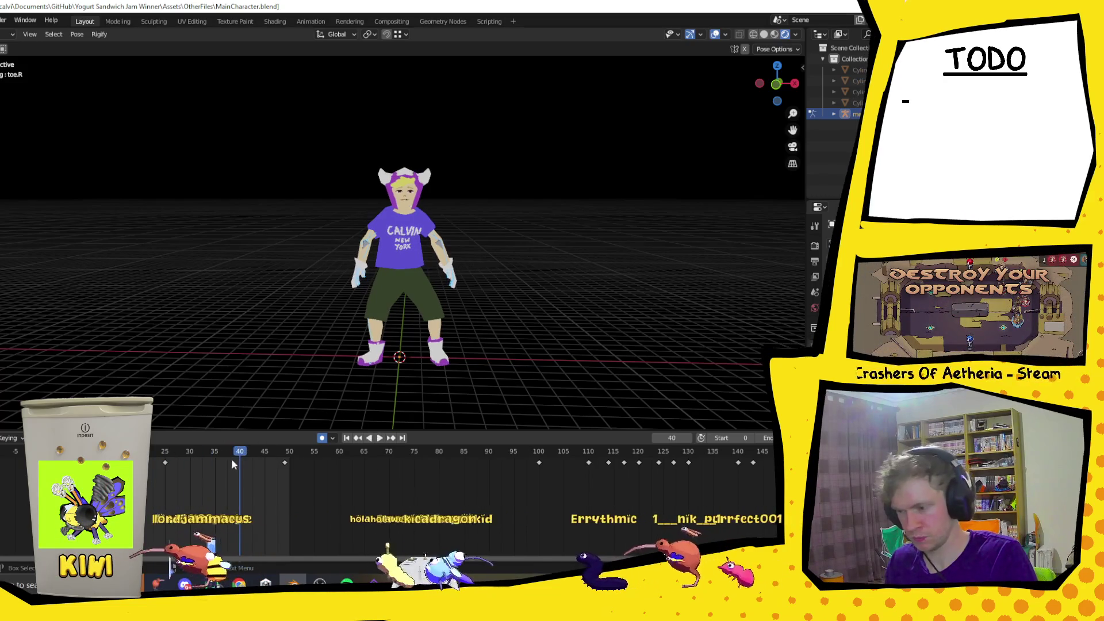
key(Escape)
Copy the character's pose with all bones selected, reselect them at frame 49, and replay from the start.
drag(235, 132, 506, 381)
key(ctrl+c)
click(286, 454)
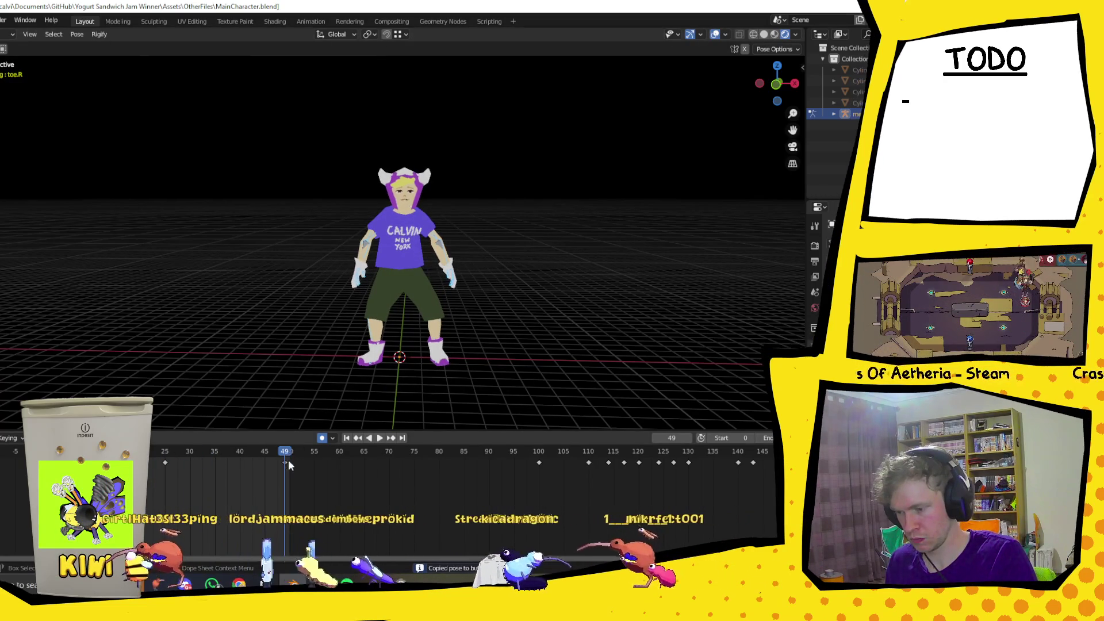
drag(250, 135, 502, 395)
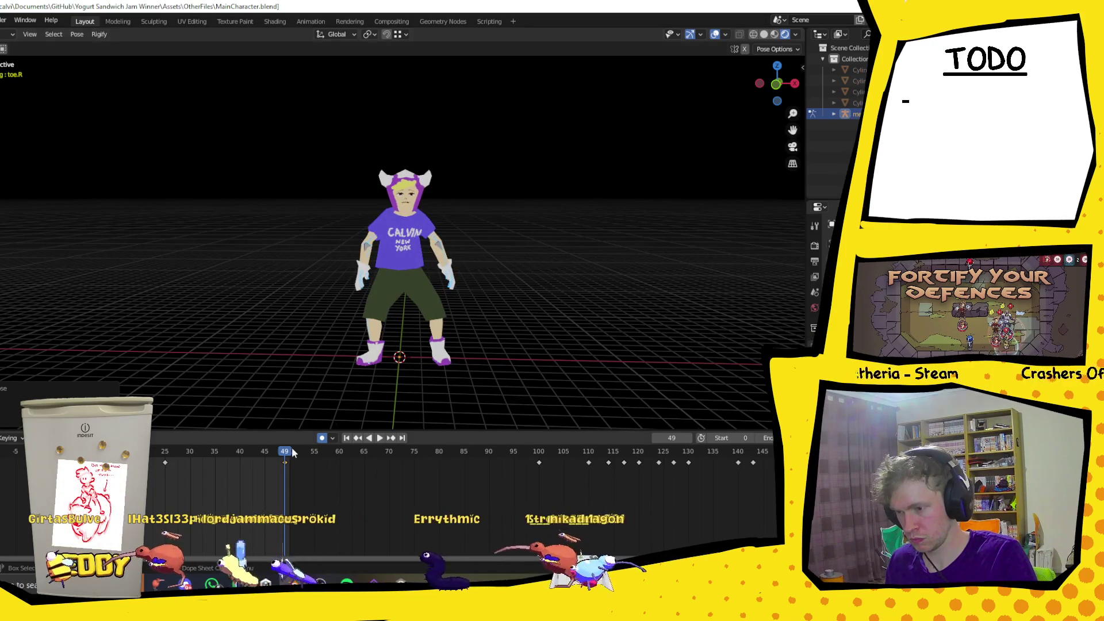
key(shift+Left)
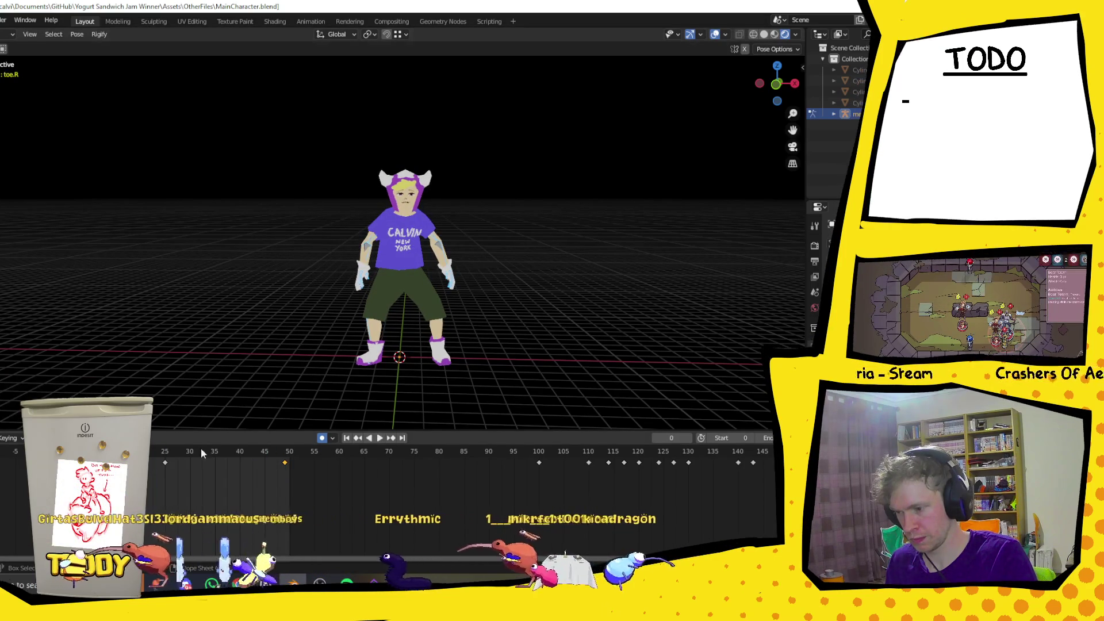
click(382, 438)
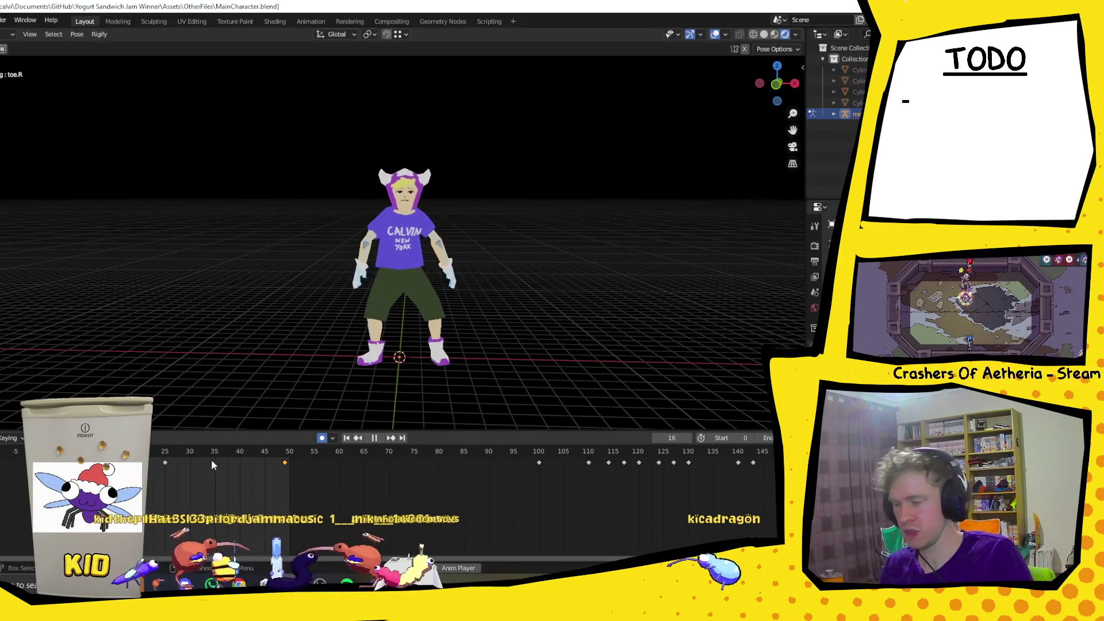
Move the late keyframe earlier to about frame 30 and preview the result.
key(space)
click(165, 463)
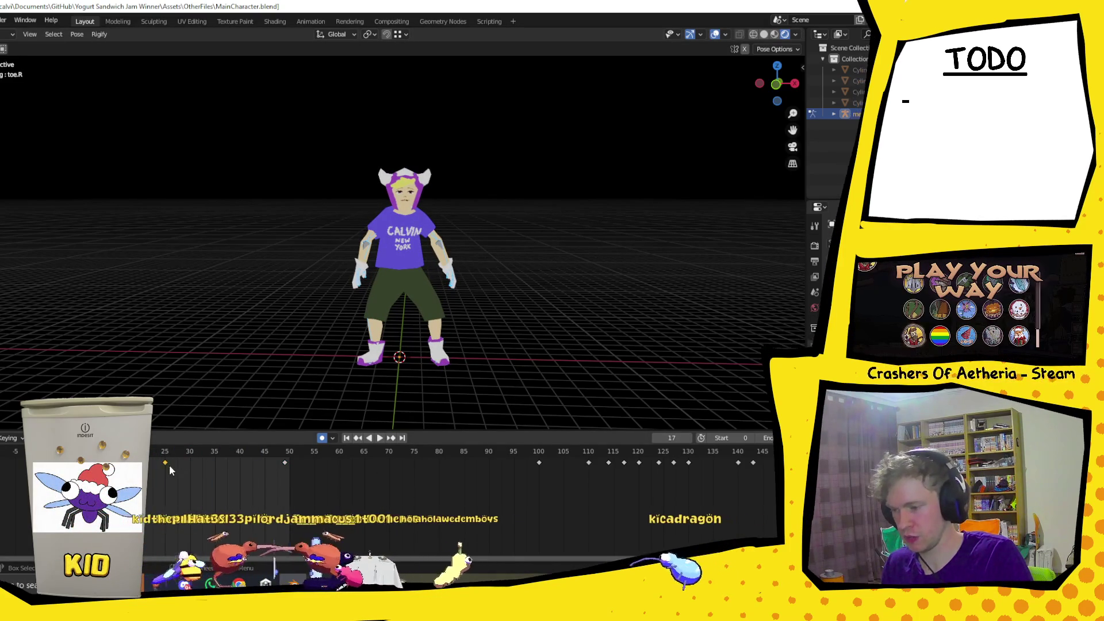
click(166, 454)
key(space)
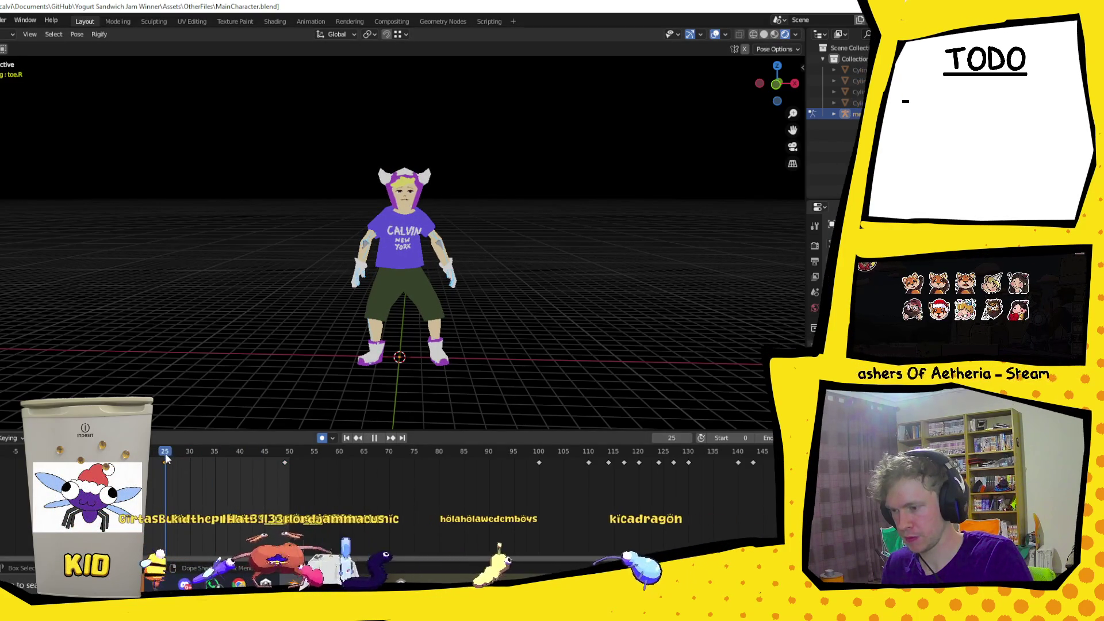
key(g)
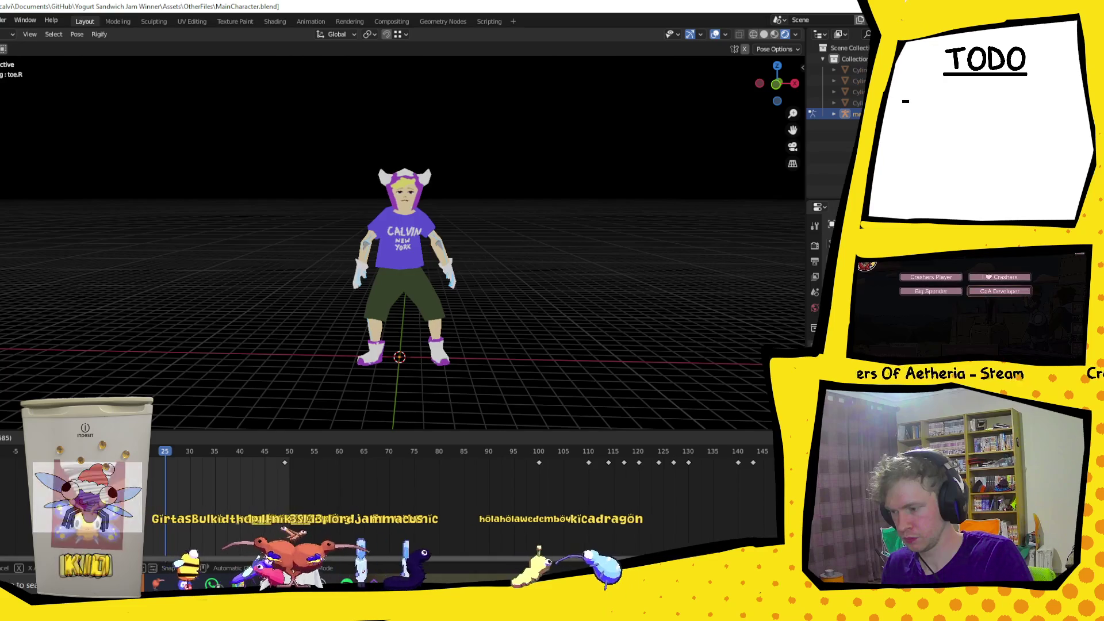
key(Escape)
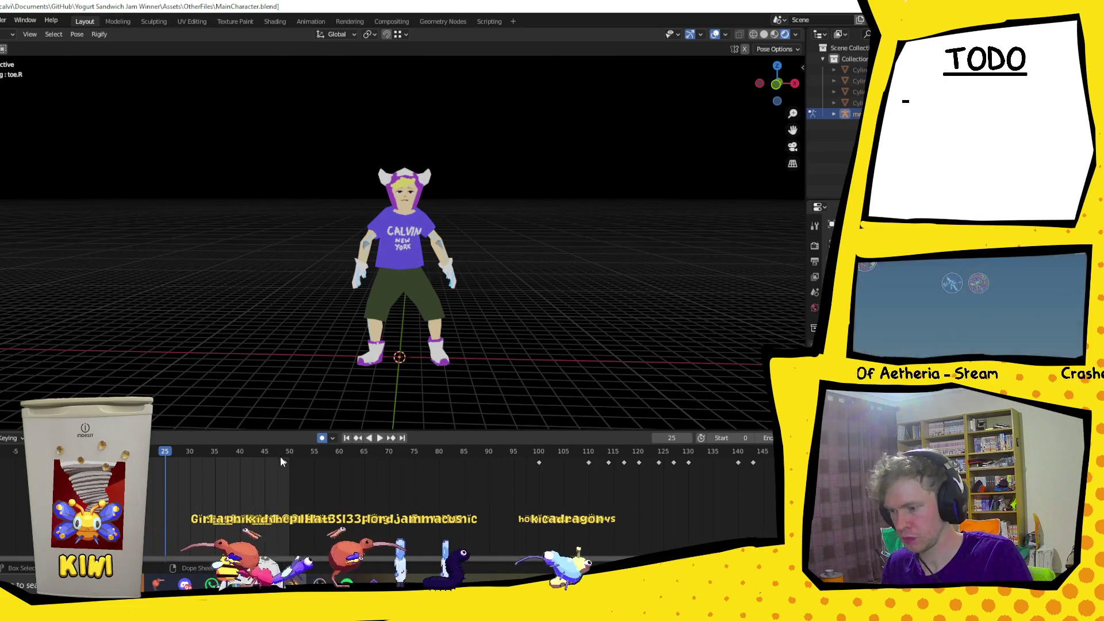
key(g)
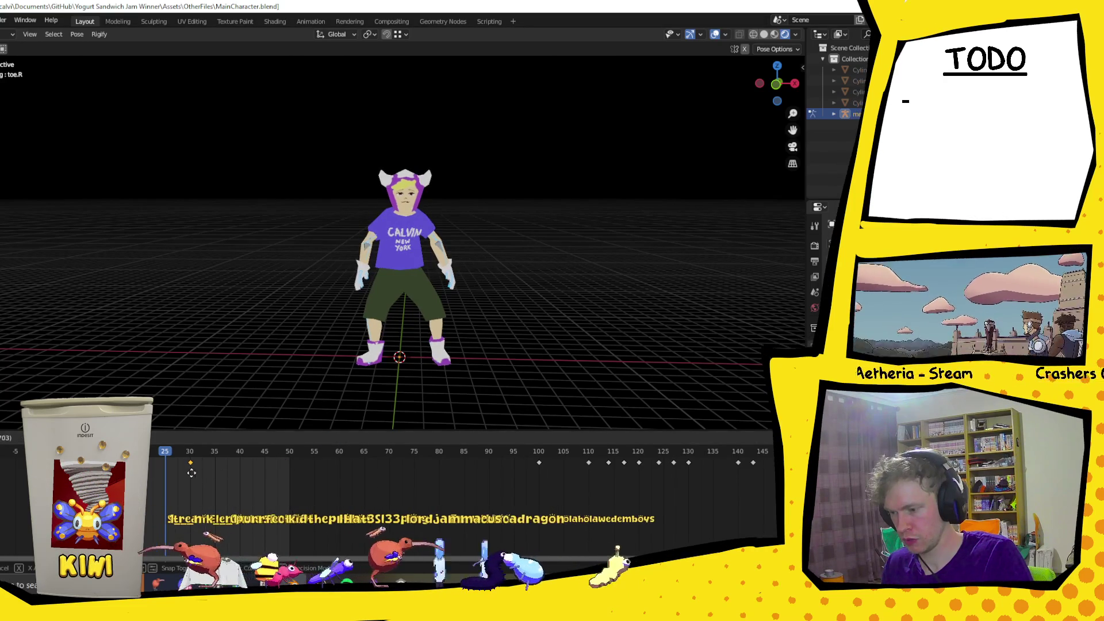
click(192, 472)
key(space)
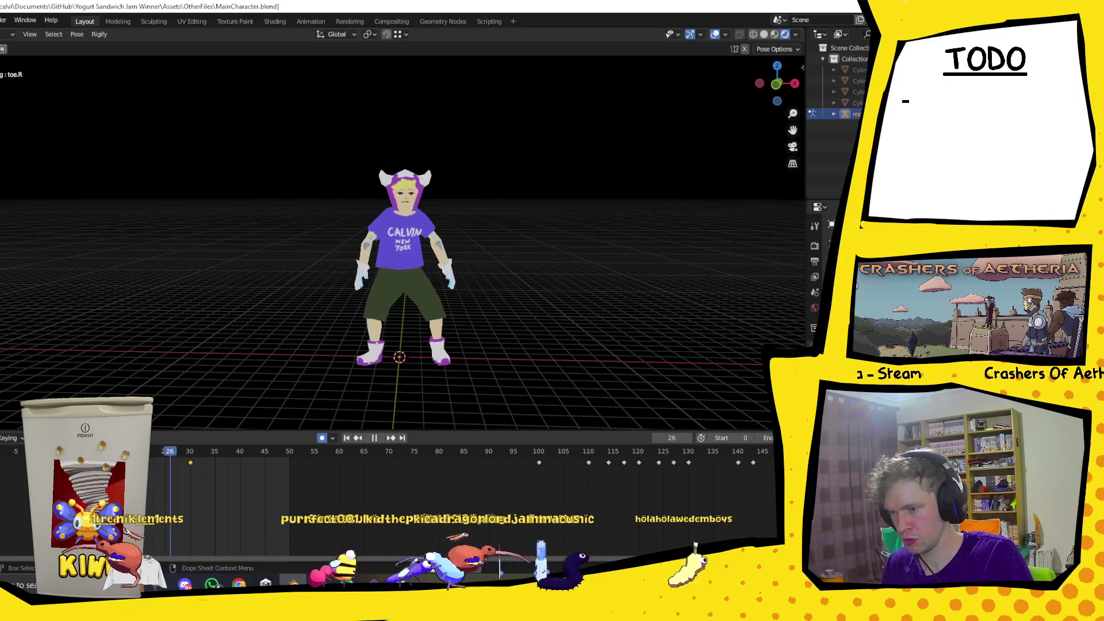
key(space)
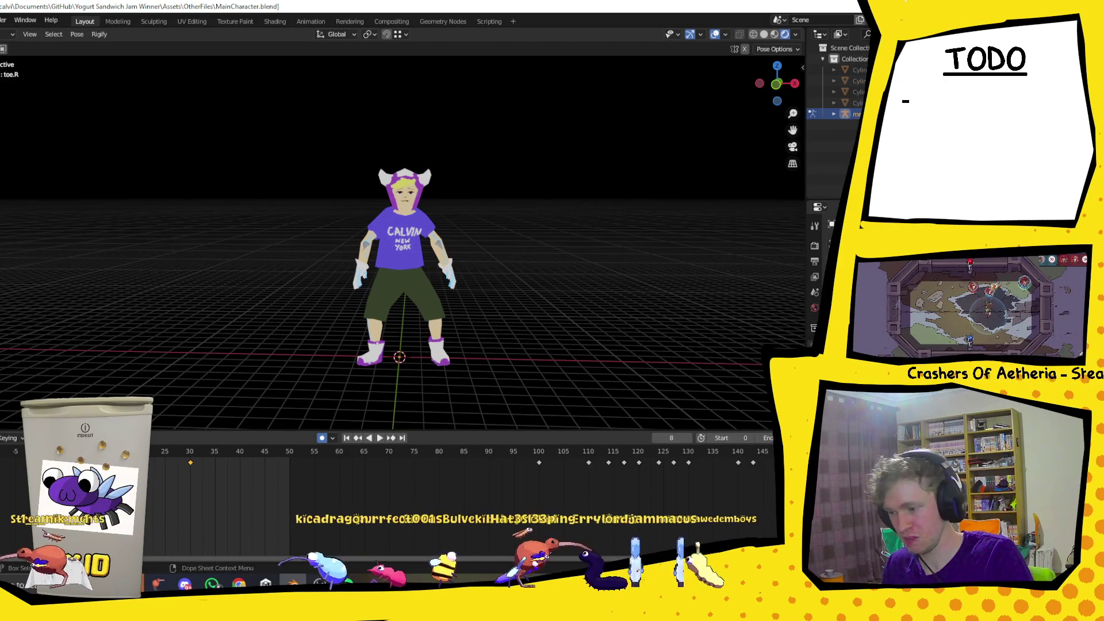
Delete the extra keyframe at frame 30 and confirm a new end frame.
key(alt+a)
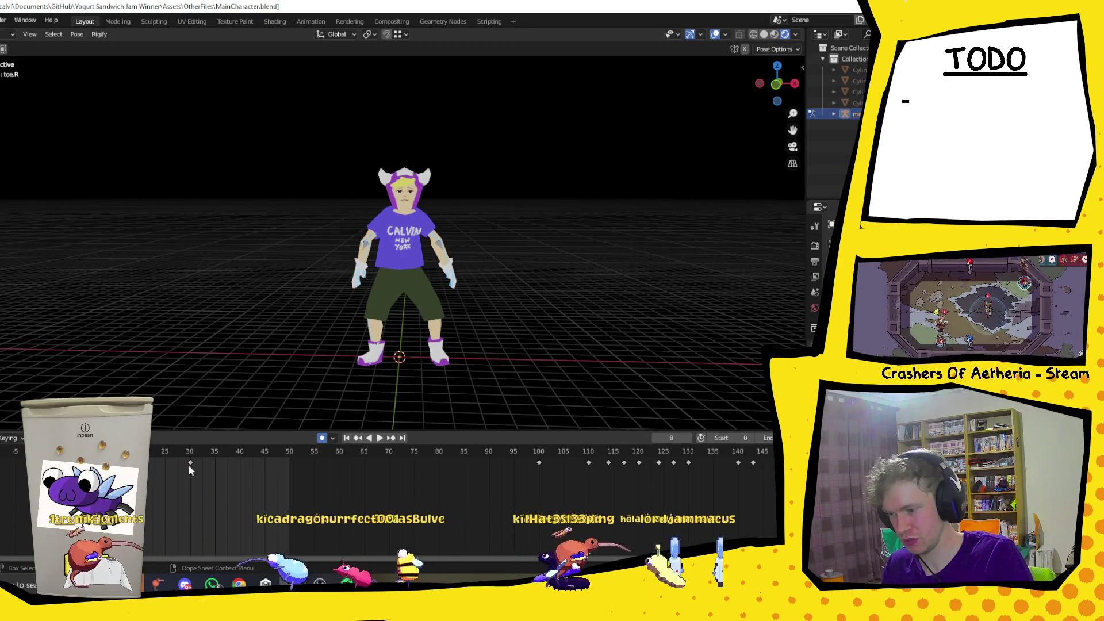
click(191, 463)
key(Delete)
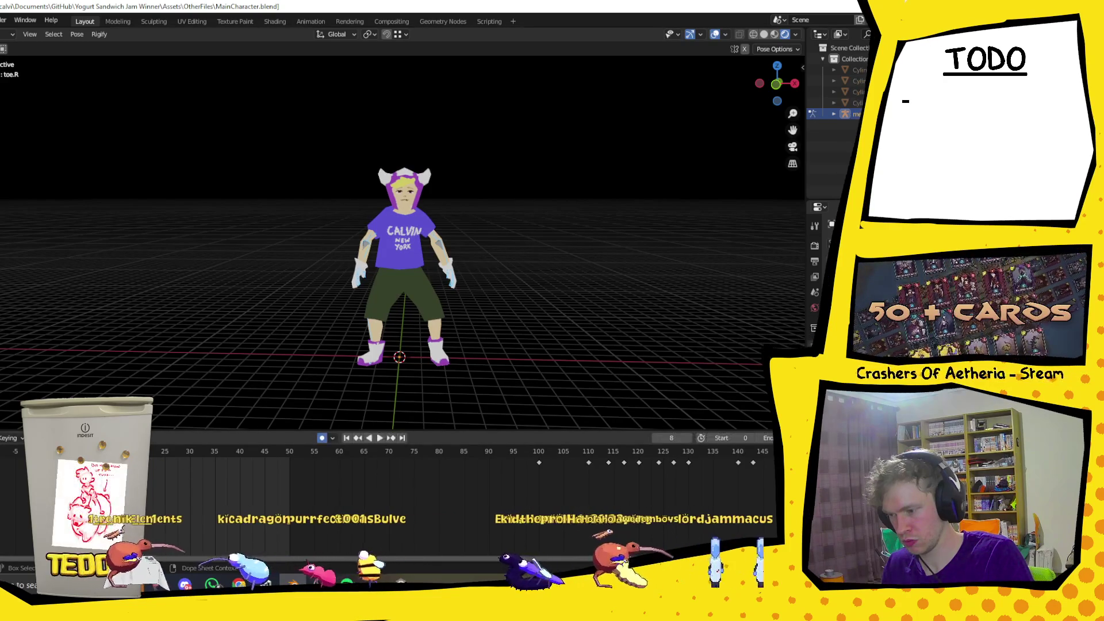
key(shift+Left)
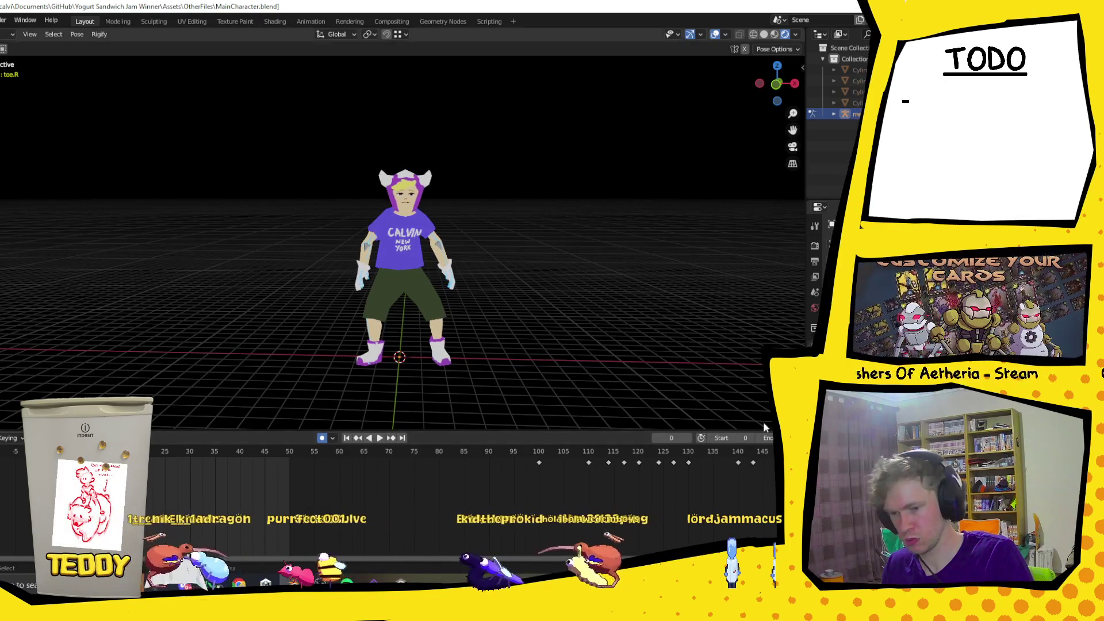
click(763, 438)
key(Return)
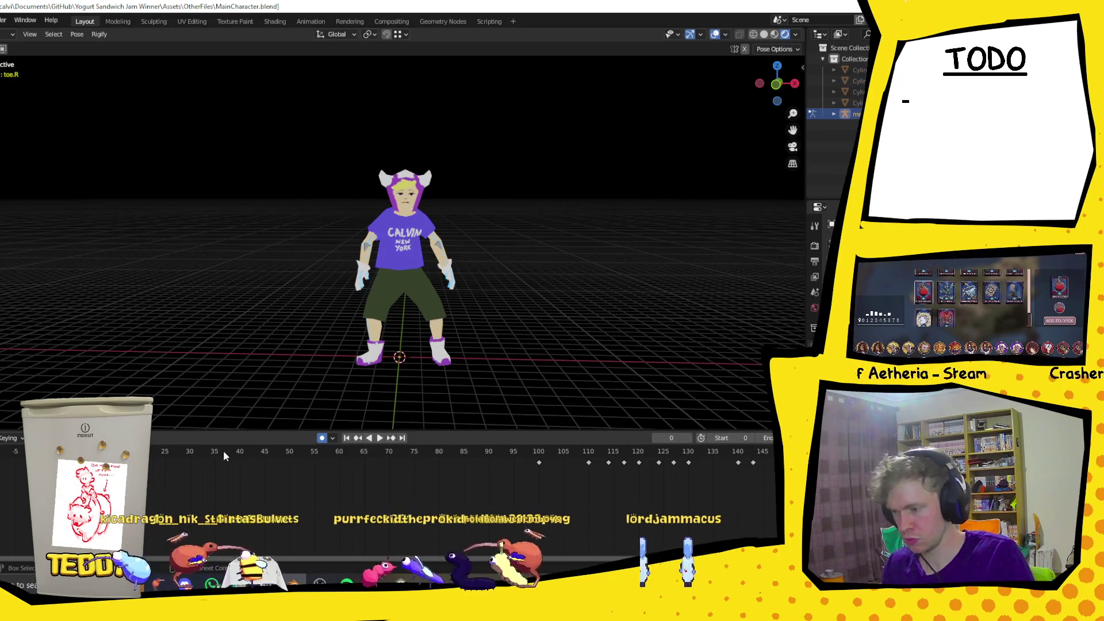
Replay the shortened animation and stop at frame 28 with the frame-29 keyframe selected.
click(378, 438)
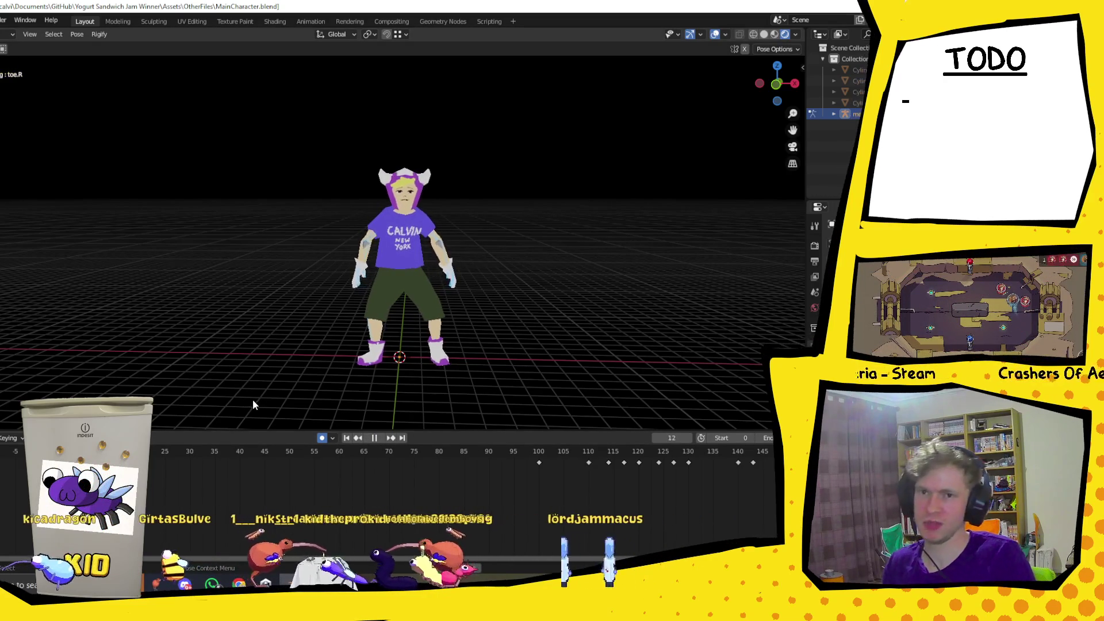
key(space)
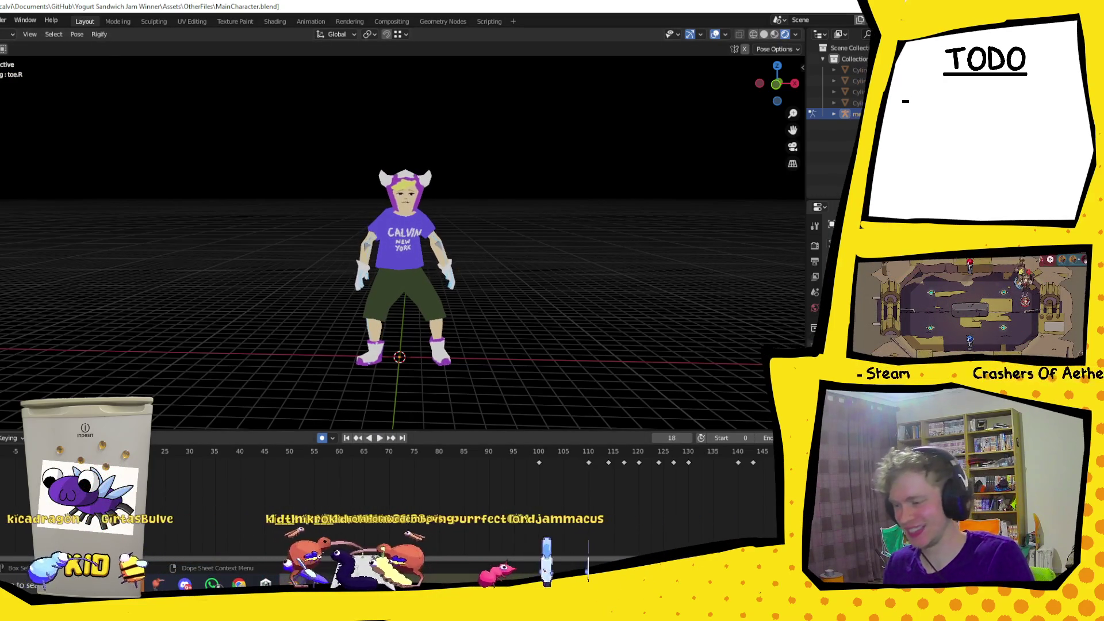
key(Left)
key(Left)
key(Left)
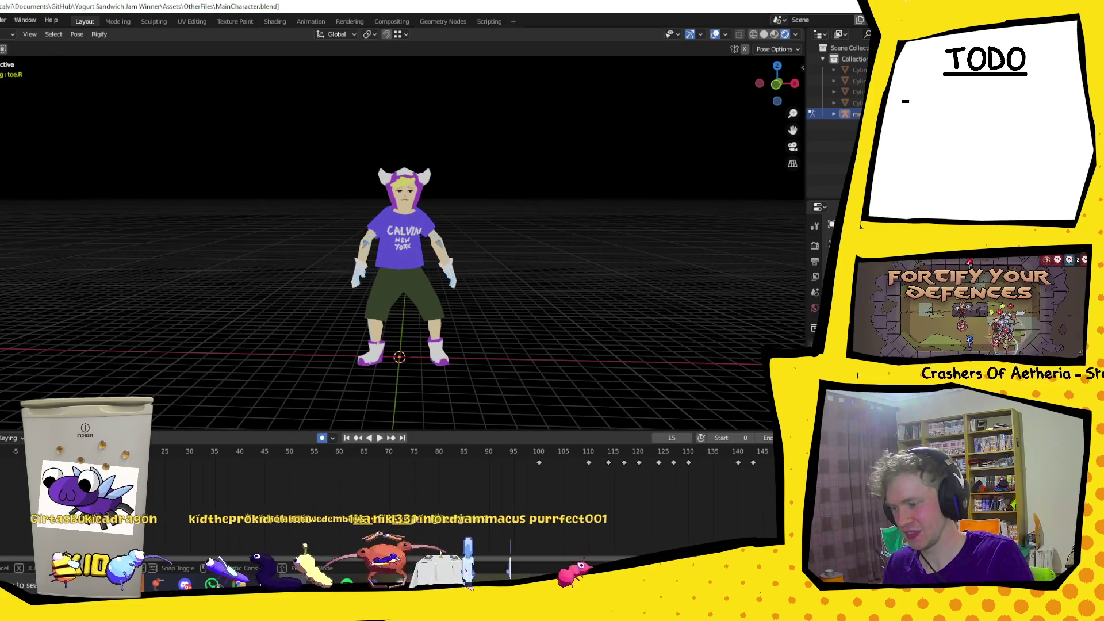
drag(115, 462, 182, 457)
click(180, 454)
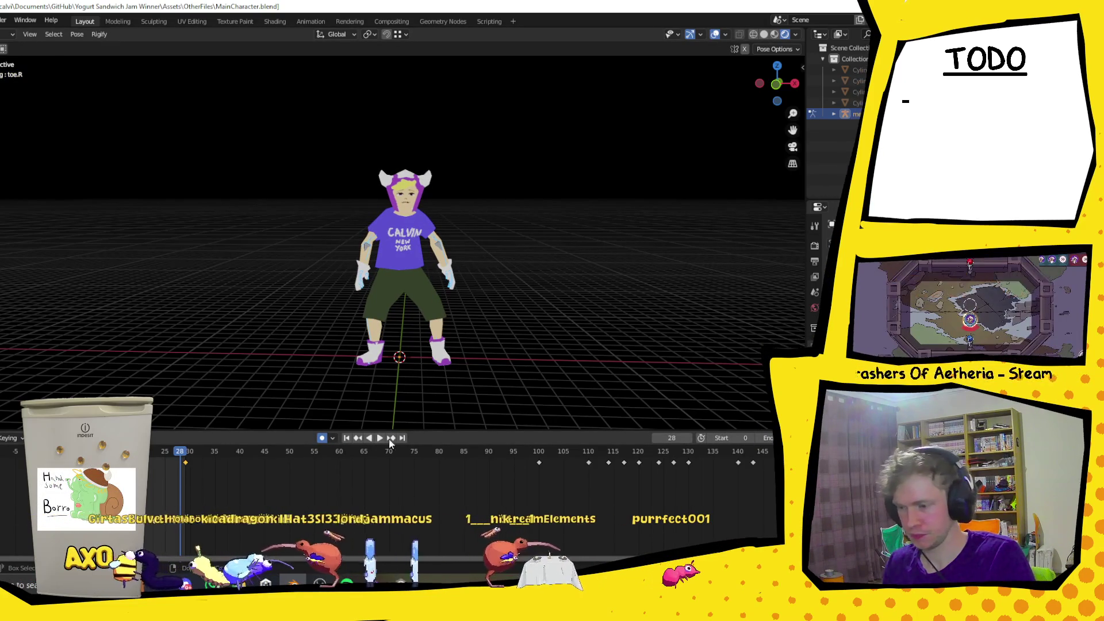
Let the shortened animation loop in the viewport, then stop it at frame 27.
click(377, 438)
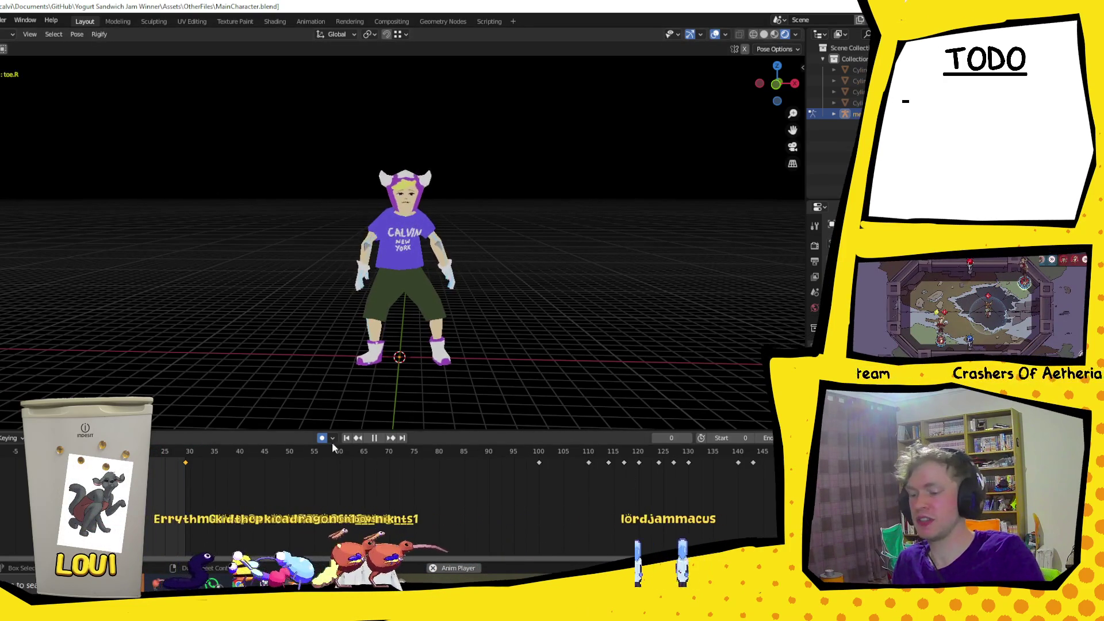
click(374, 438)
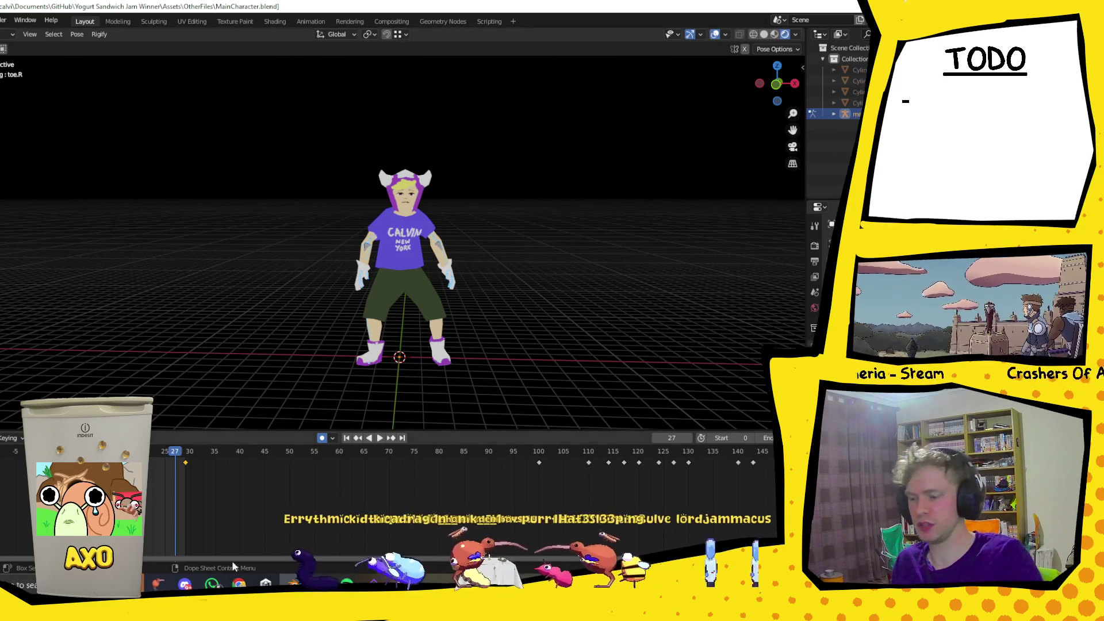
Switch from Blender to the Google Maps browser window.
mouse_move(239, 585)
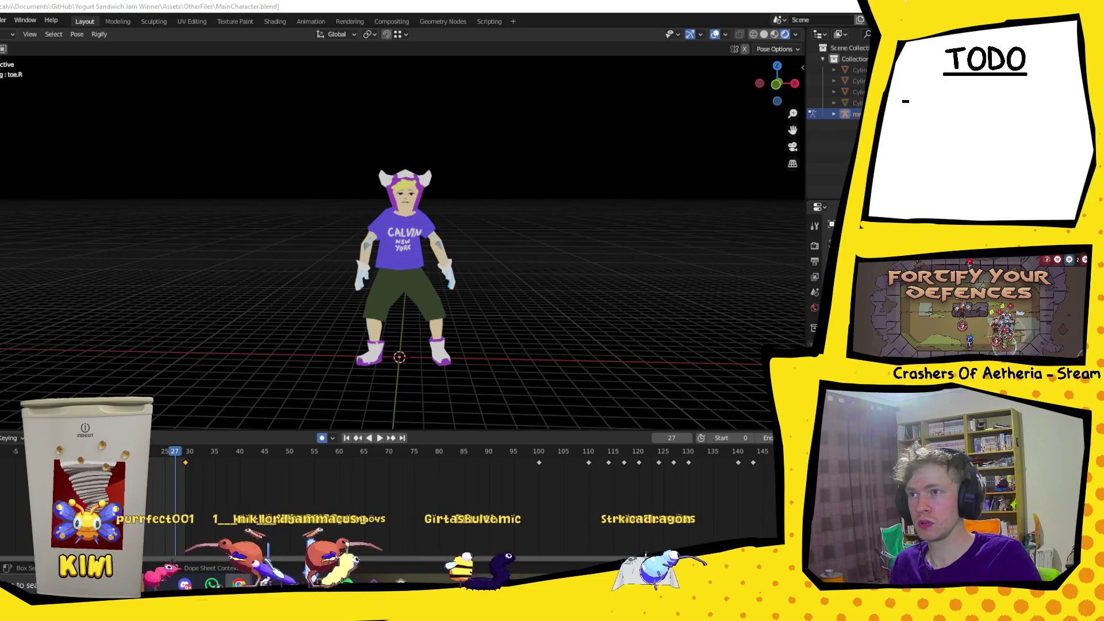
key(alt+Tab)
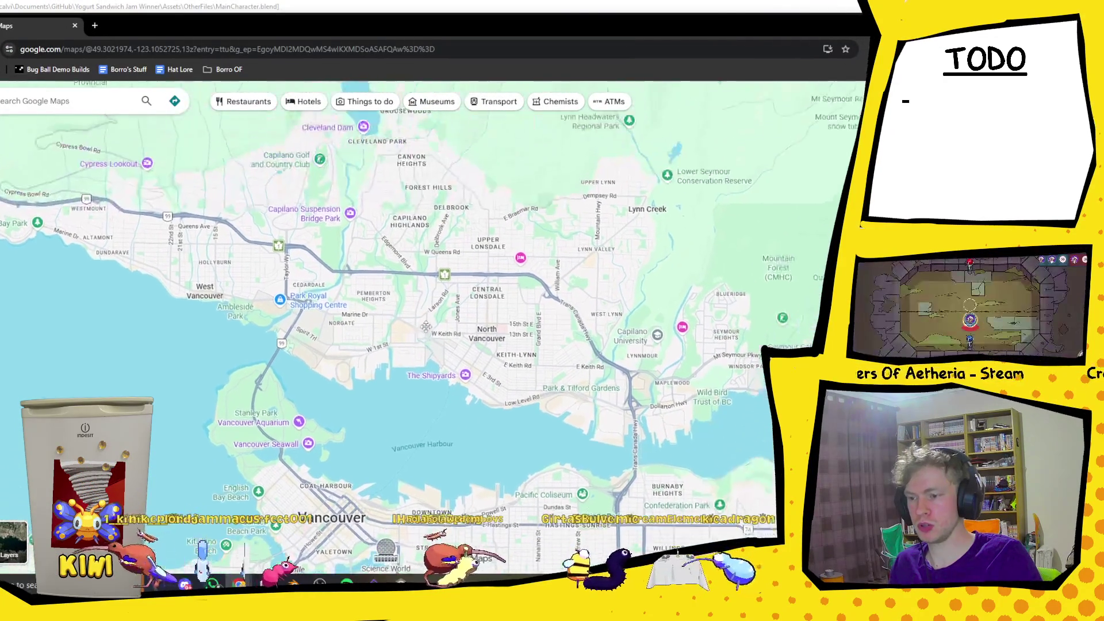
Zoom into downtown Vancouver, panning across the West End, Gastown, Chinatown and Waterfront.
scroll(426, 325, down, 3)
scroll(466, 241, up, 3)
scroll(467, 242, down, 2)
scroll(345, 265, up, 4)
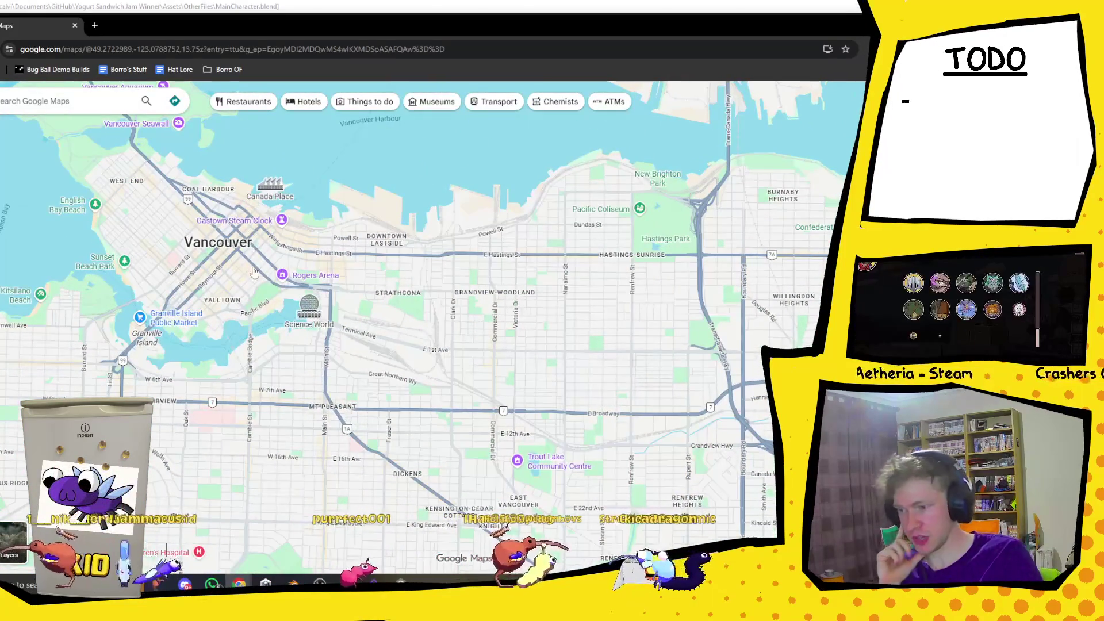
scroll(282, 281, up, 2)
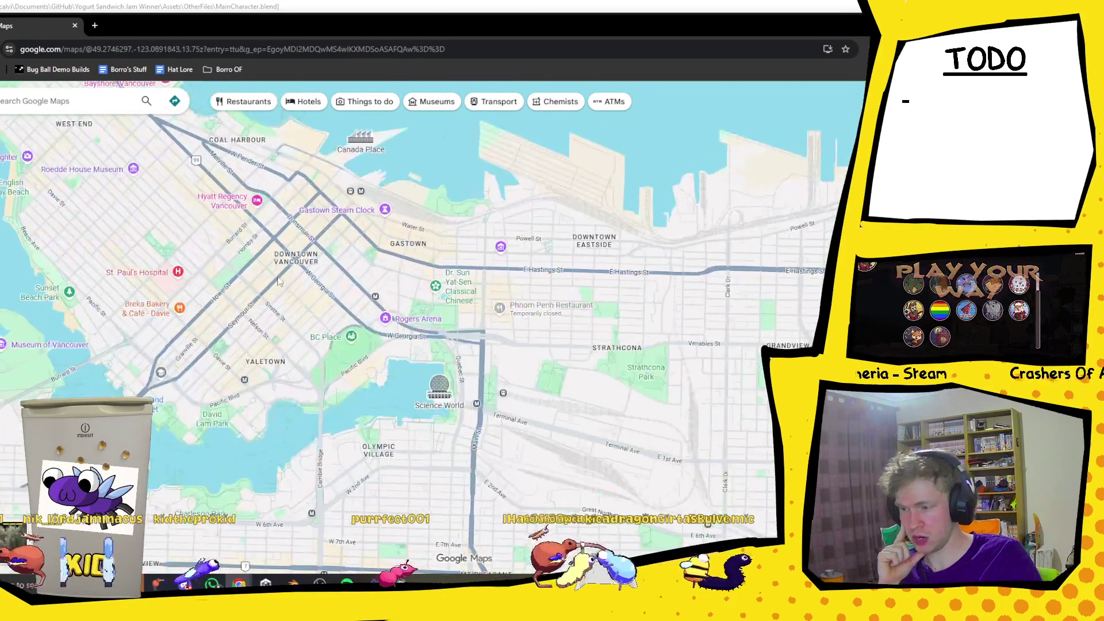
drag(632, 315, 613, 304)
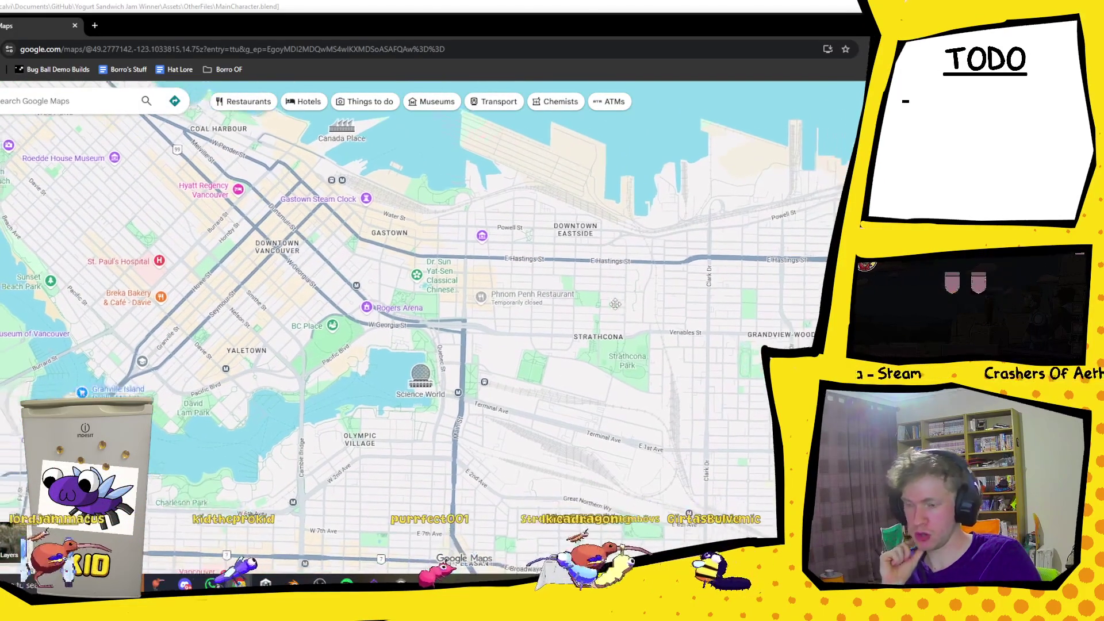
scroll(290, 264, up, 1)
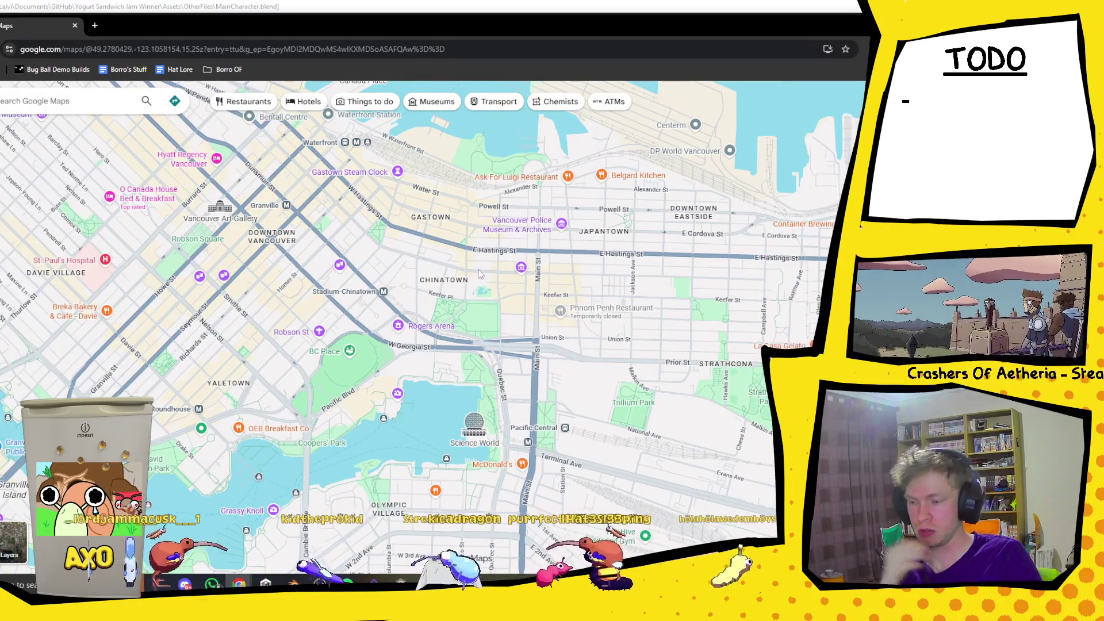
mouse_move(260, 252)
mouse_down()
mouse_move(427, 235)
mouse_move(317, 191)
mouse_up()
scroll(550, 380, up, 3)
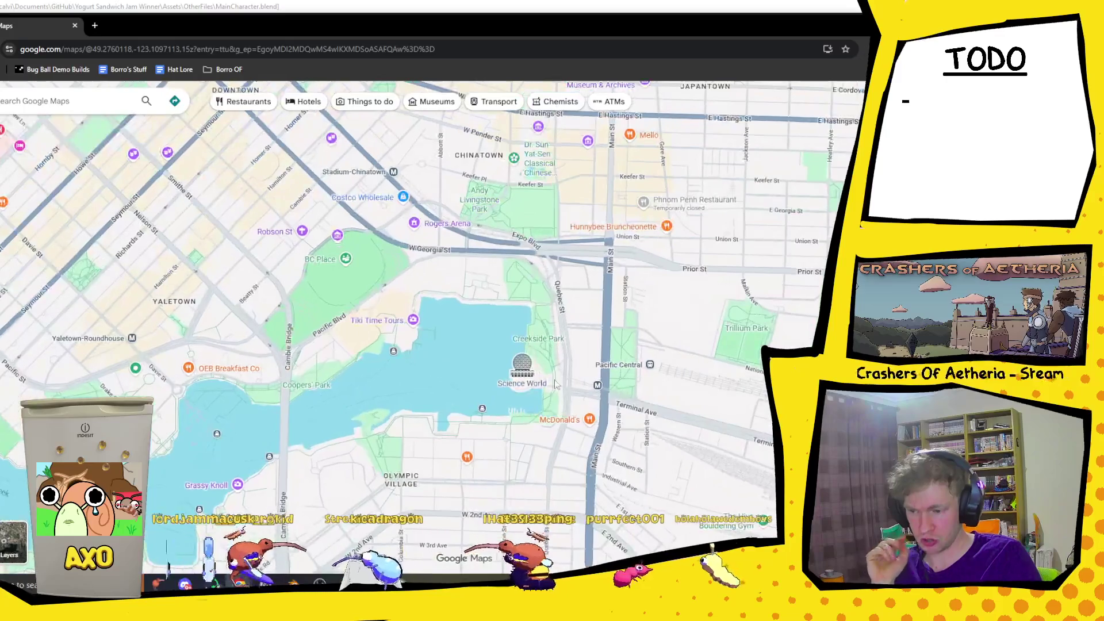
mouse_move(550, 379)
mouse_down()
mouse_move(427, 410)
mouse_move(435, 489)
mouse_up()
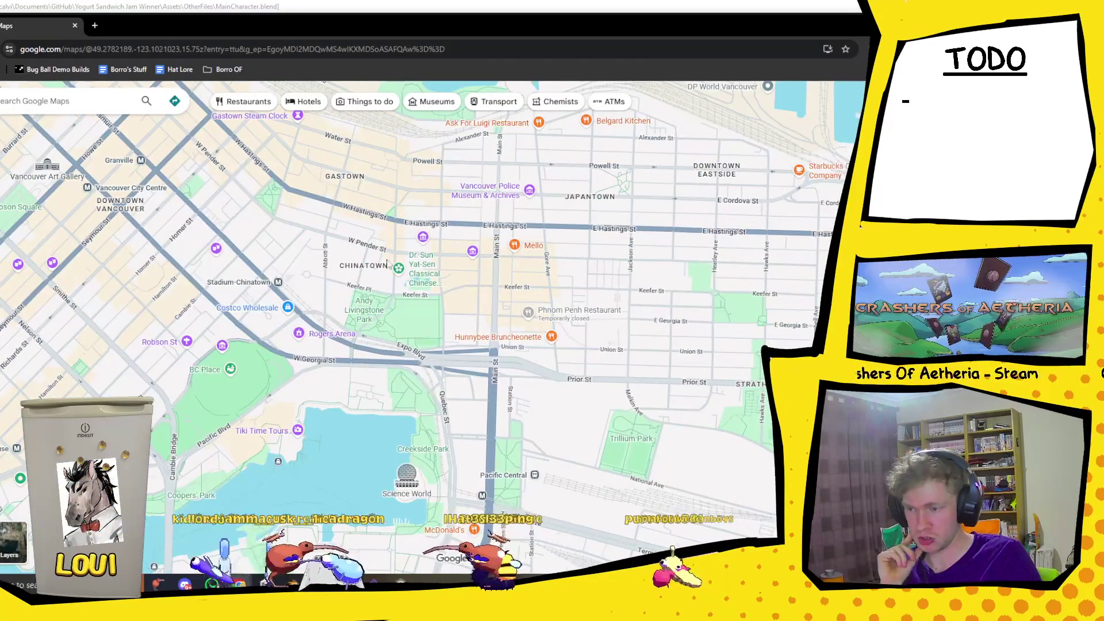
drag(387, 262, 430, 317)
scroll(272, 264, up, 1)
drag(272, 264, 491, 365)
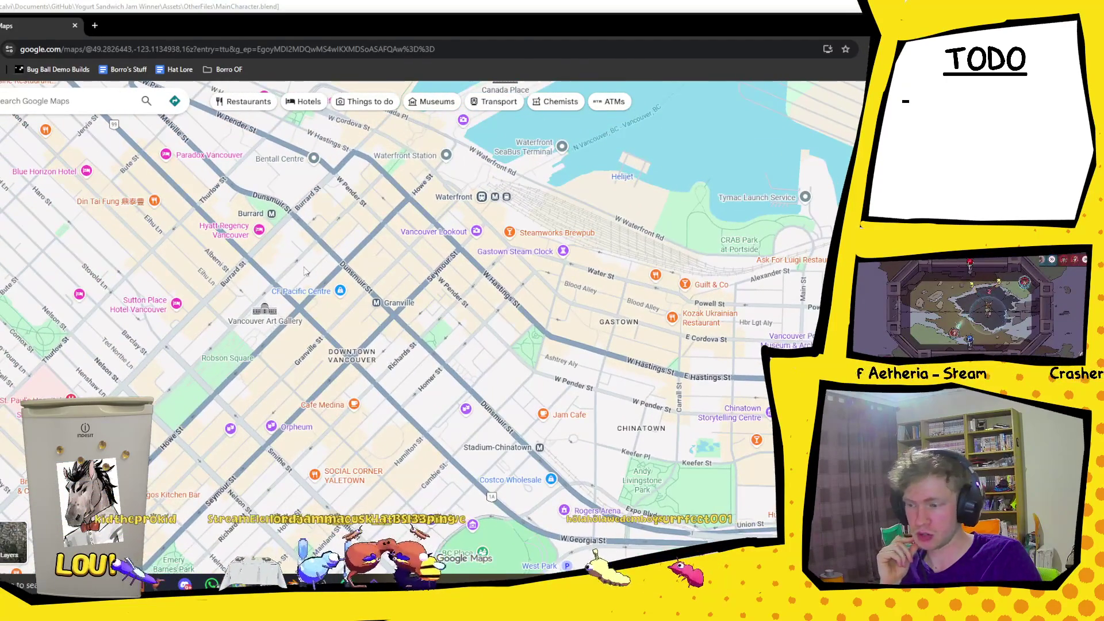
drag(301, 266, 409, 287)
Pan past Stanley Park and Canada Place across the harbour to the North Vancouver shore.
scroll(347, 329, down, 4)
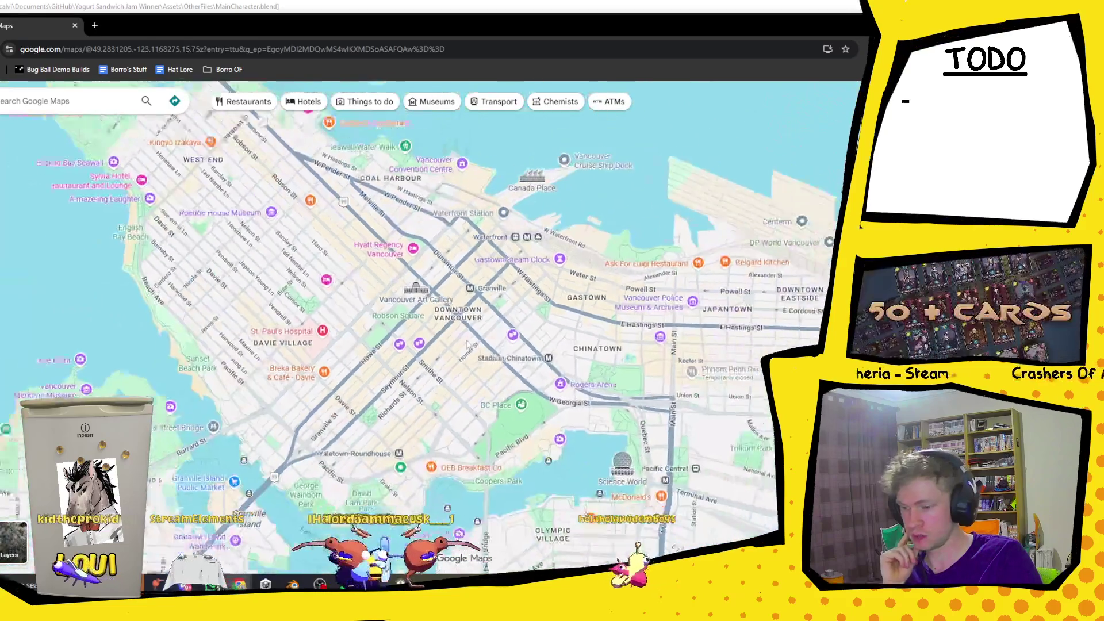
scroll(467, 343, down, 2)
mouse_move(548, 114)
mouse_down()
mouse_move(407, 267)
mouse_move(423, 302)
mouse_move(374, 389)
mouse_up()
scroll(375, 389, down, 1)
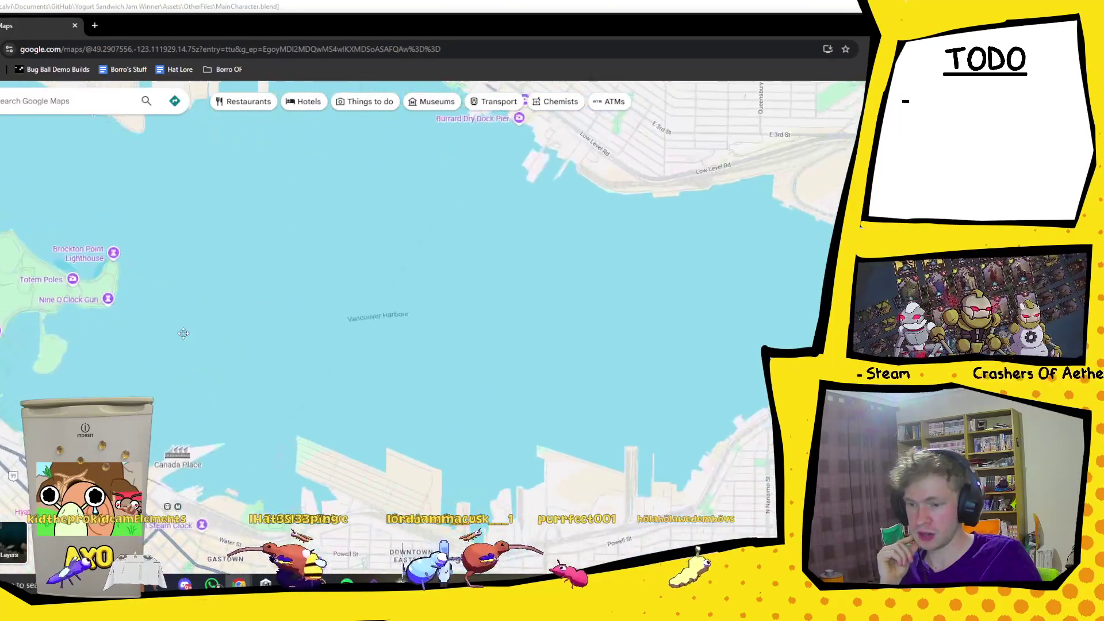
drag(216, 415, 270, 378)
scroll(270, 379, up, 2)
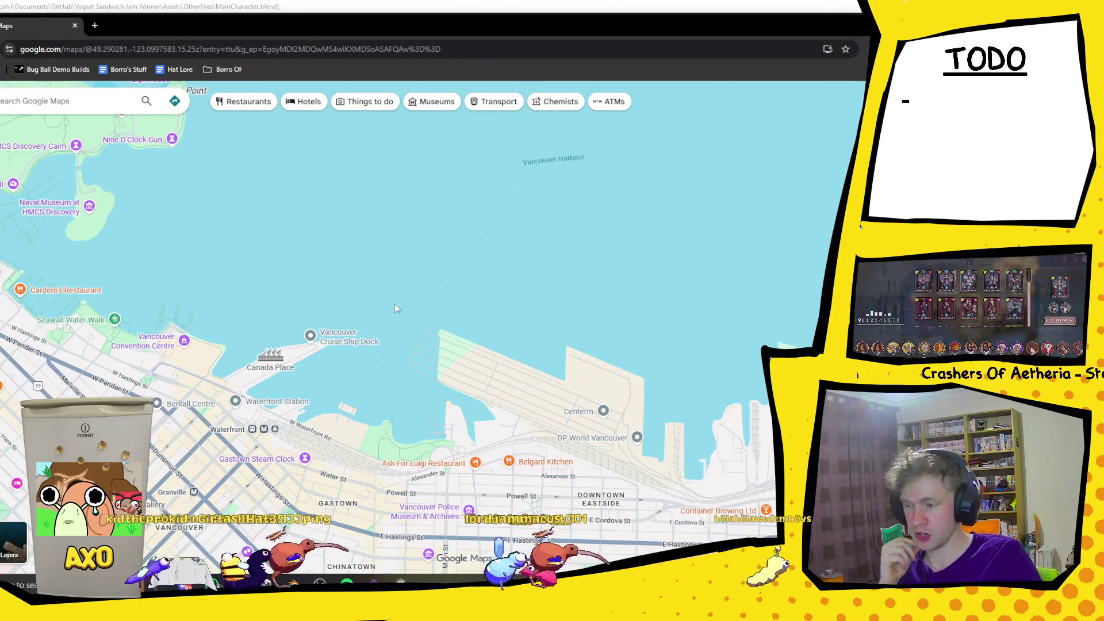
drag(442, 259, 345, 347)
mouse_move(509, 180)
mouse_down()
mouse_move(373, 410)
mouse_move(402, 259)
mouse_move(345, 322)
mouse_up()
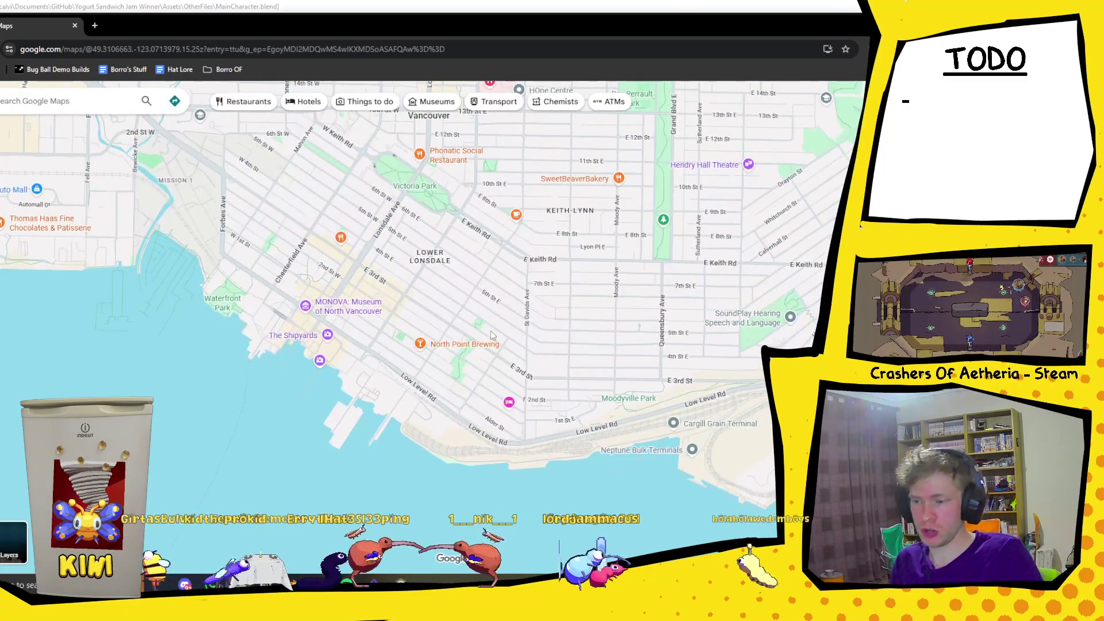
Pan the map across the North Vancouver streets around Lower Lonsdale.
drag(481, 284, 509, 310)
scroll(508, 309, down, 3)
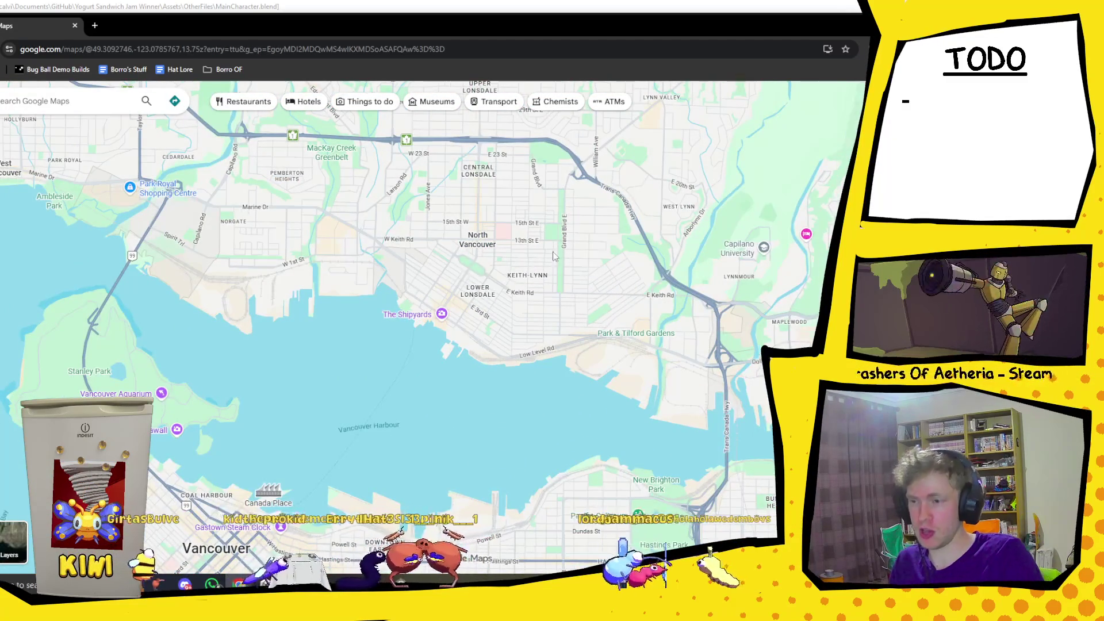
scroll(568, 248, up, 3)
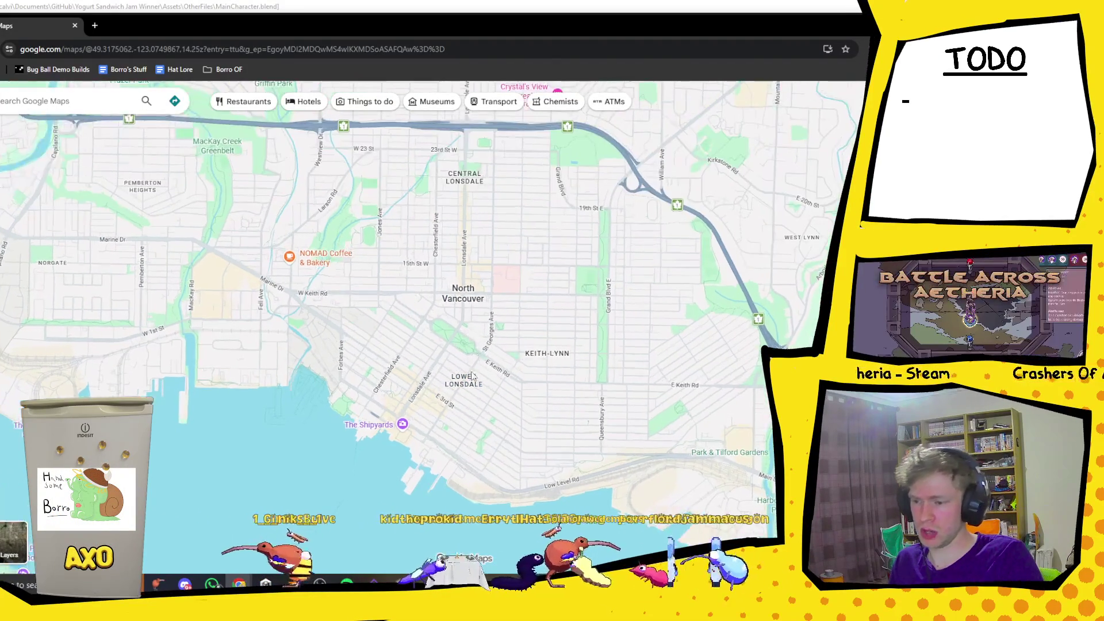
scroll(470, 391, up, 3)
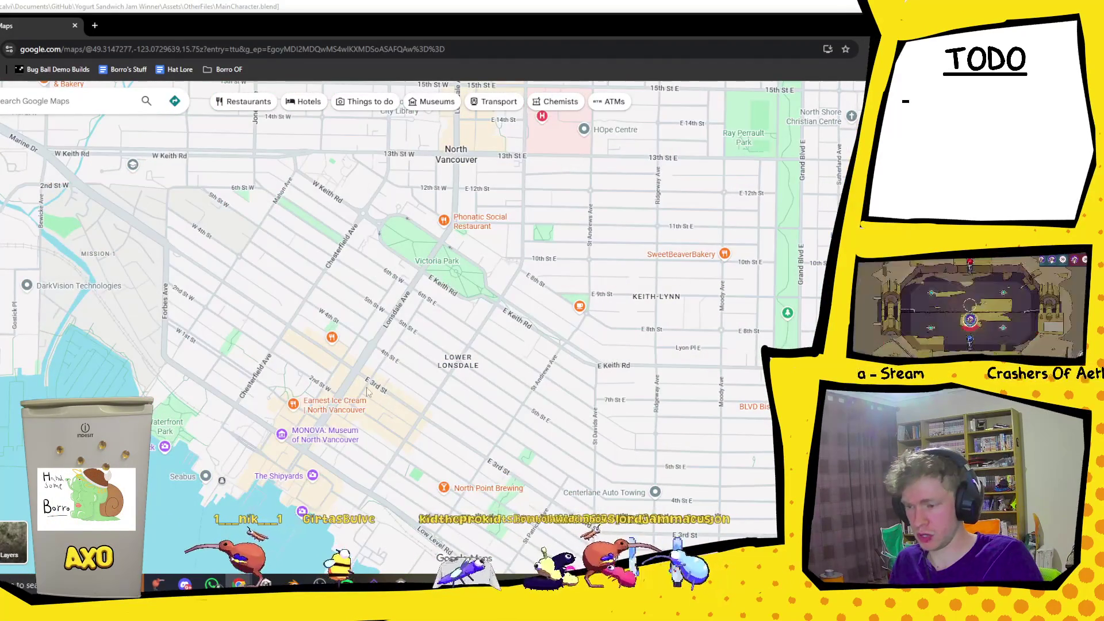
mouse_move(418, 423)
mouse_down()
mouse_move(410, 387)
mouse_move(327, 297)
mouse_up()
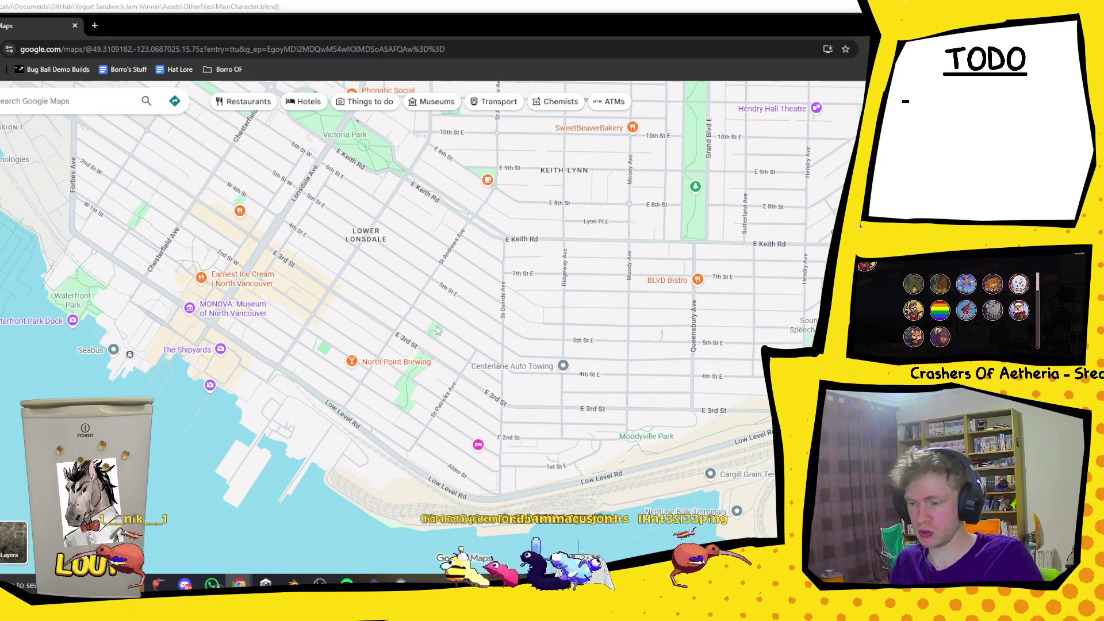
drag(581, 374, 521, 314)
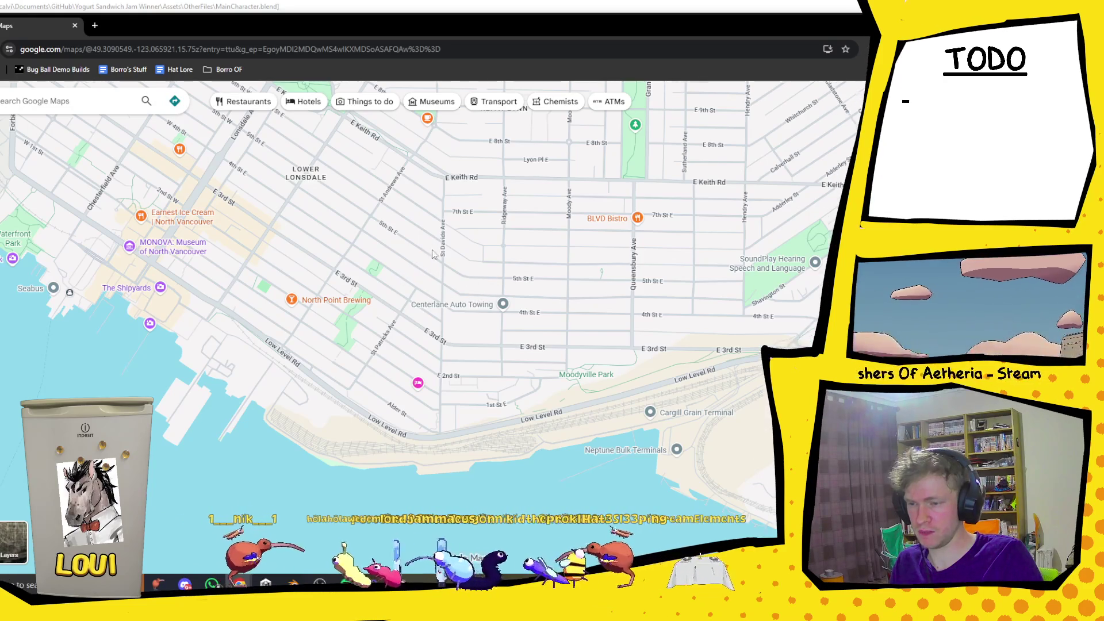
scroll(432, 250, down, 2)
Move north past the Upper Levels highway to Lynn Headwaters and Grouse Mountain.
drag(437, 143, 443, 334)
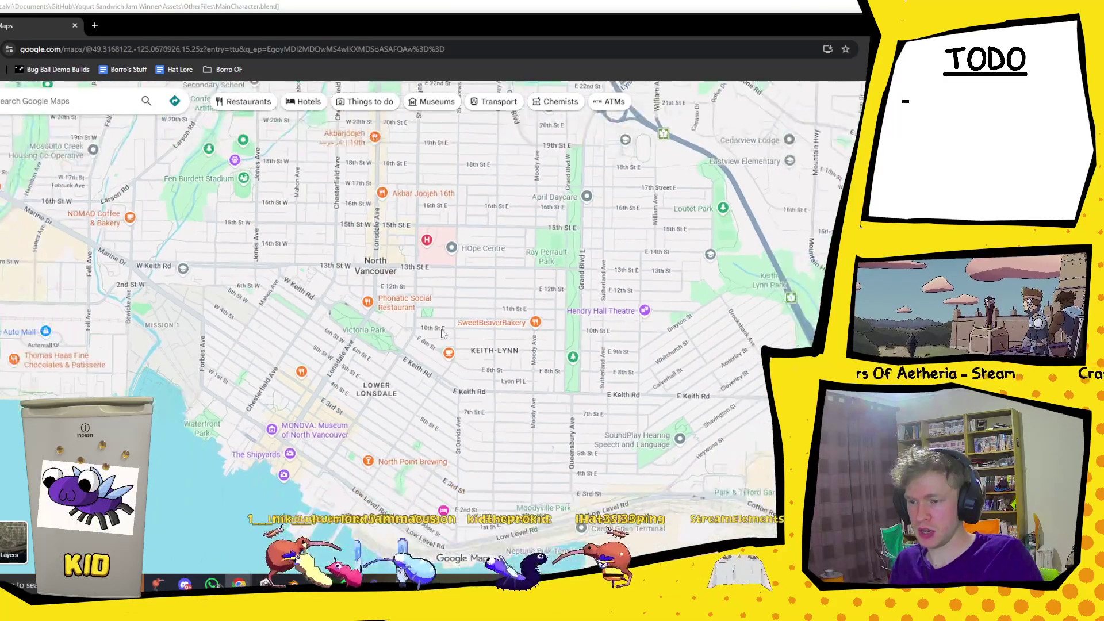
scroll(443, 334, down, 2)
drag(443, 230, 442, 374)
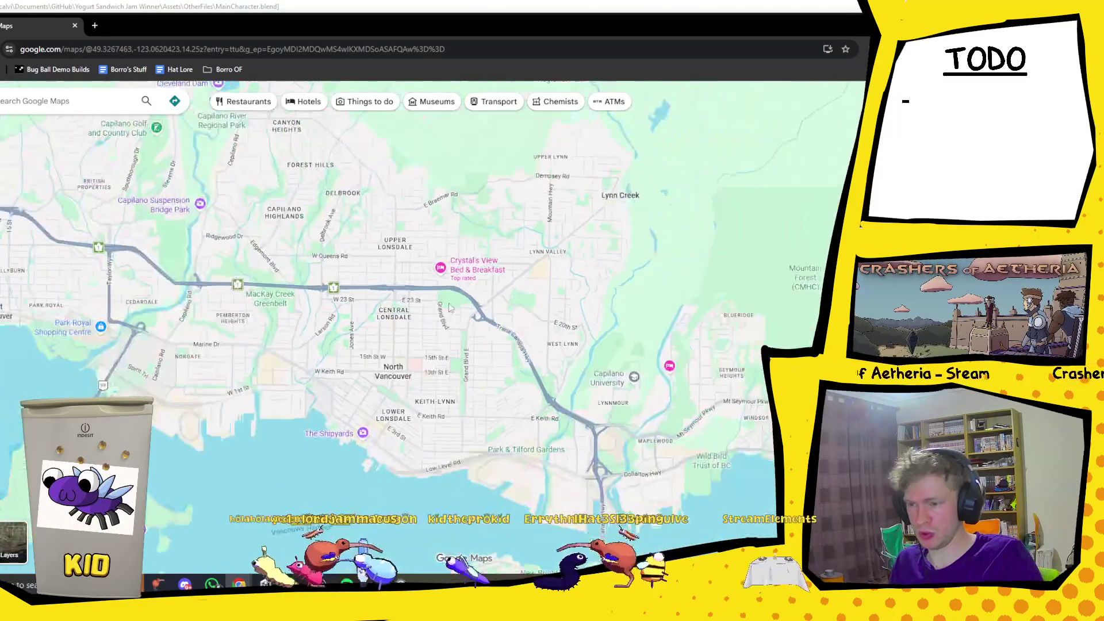
scroll(442, 311, down, 3)
mouse_move(322, 173)
mouse_down()
mouse_move(311, 317)
mouse_move(247, 309)
mouse_up()
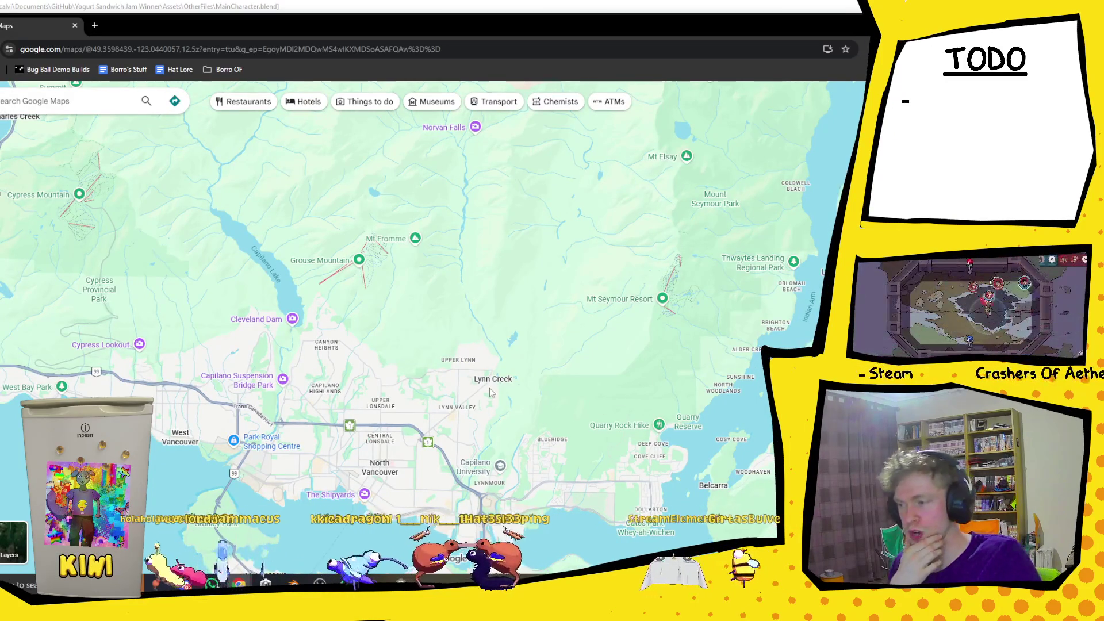
scroll(490, 392, up, 3)
drag(297, 265, 325, 365)
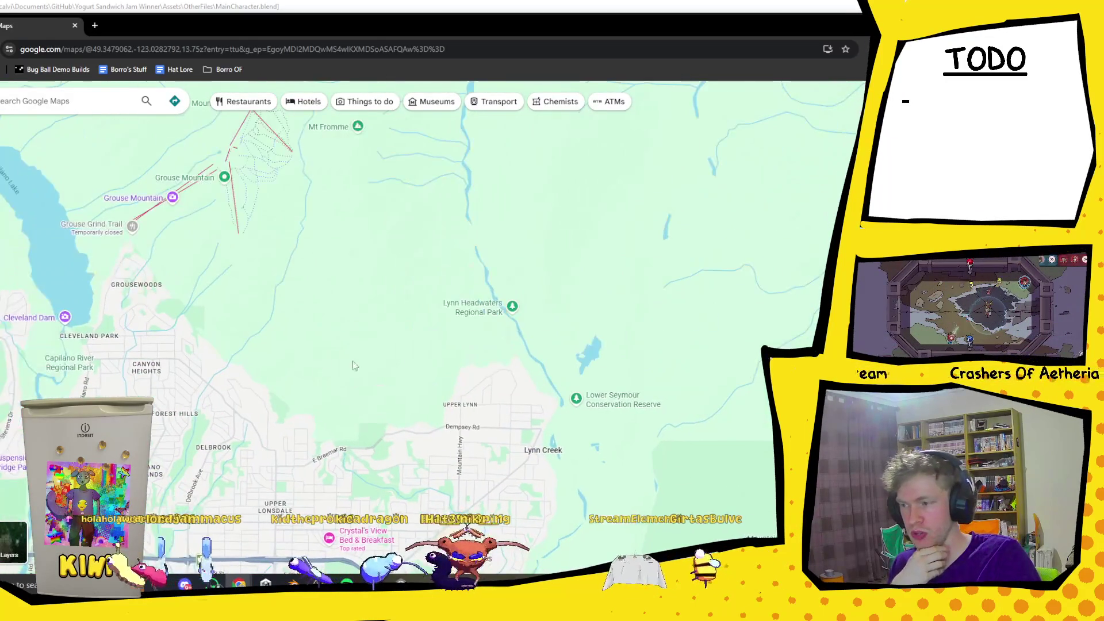
drag(230, 202, 328, 207)
scroll(308, 214, up, 2)
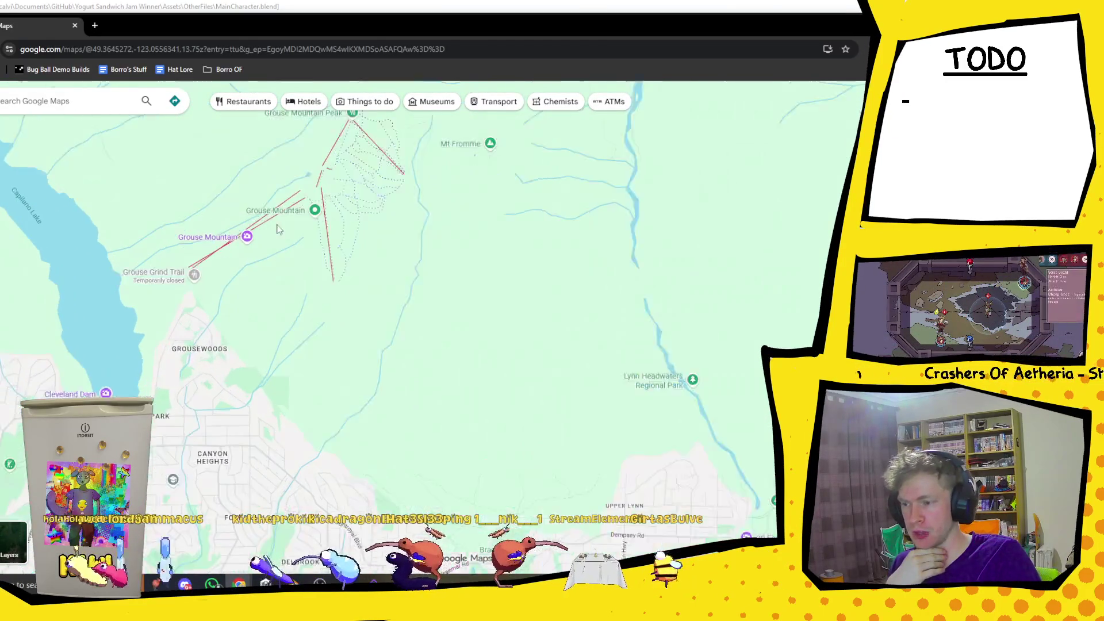
Open Grouse Mountain's place details, then pan south toward the Lynn neighbourhoods.
click(311, 221)
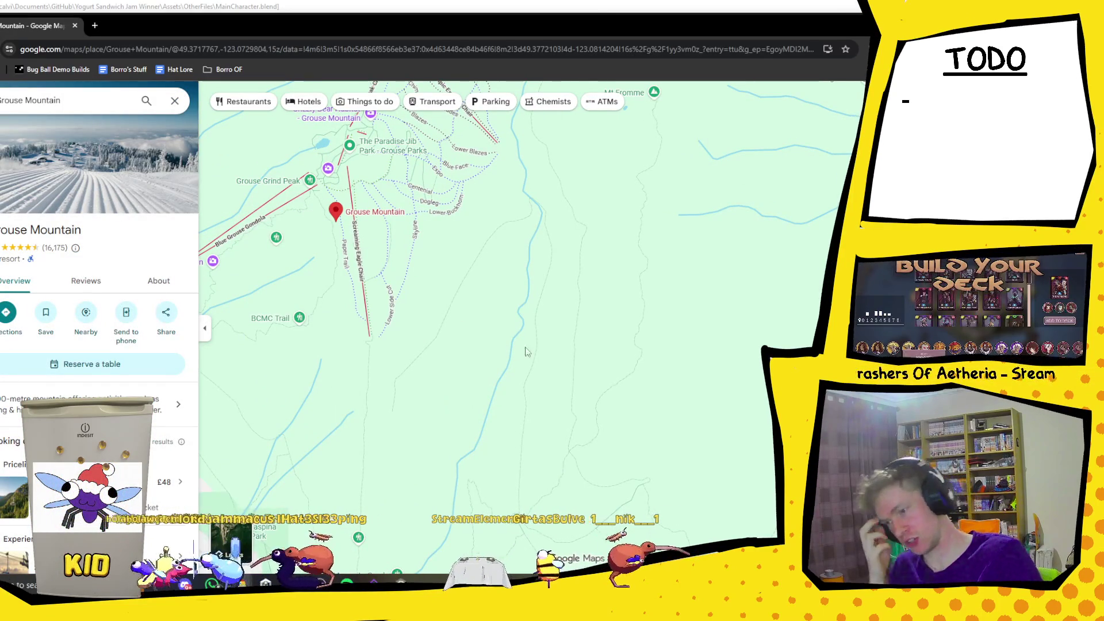
scroll(554, 306, down, 5)
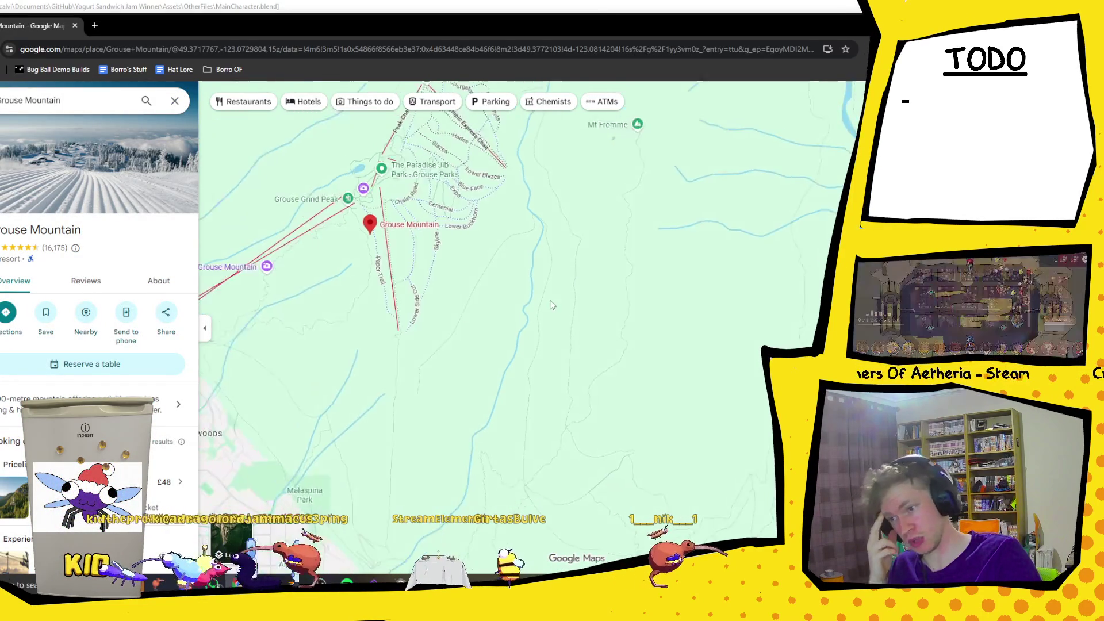
drag(563, 342, 464, 295)
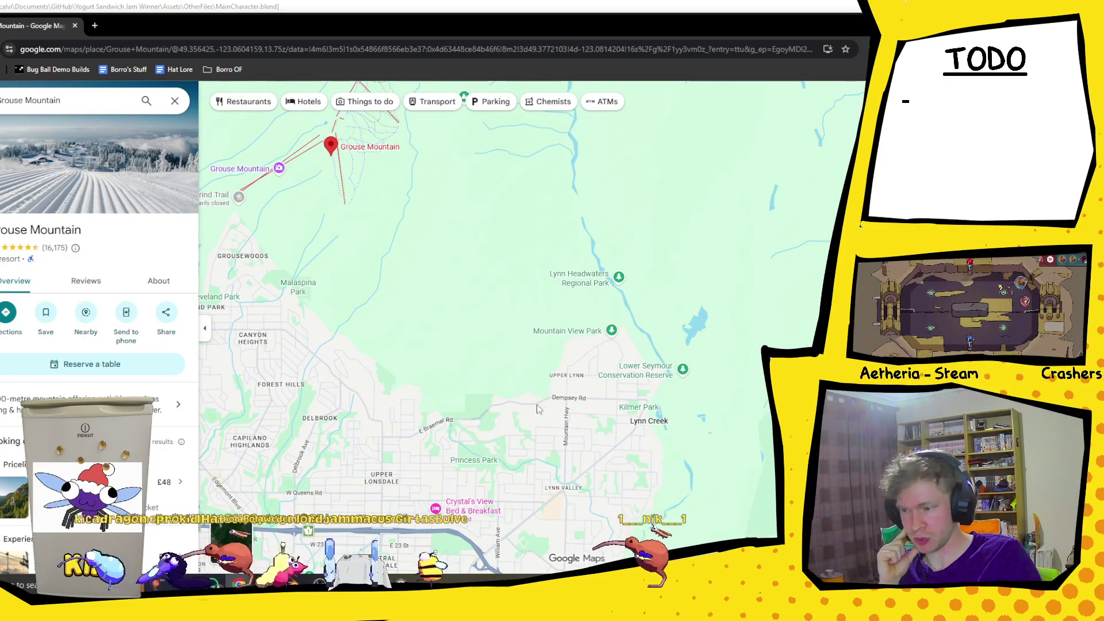
mouse_move(712, 439)
mouse_down()
mouse_move(561, 386)
mouse_move(680, 371)
mouse_up()
scroll(561, 386, down, 1)
scroll(681, 371, down, 2)
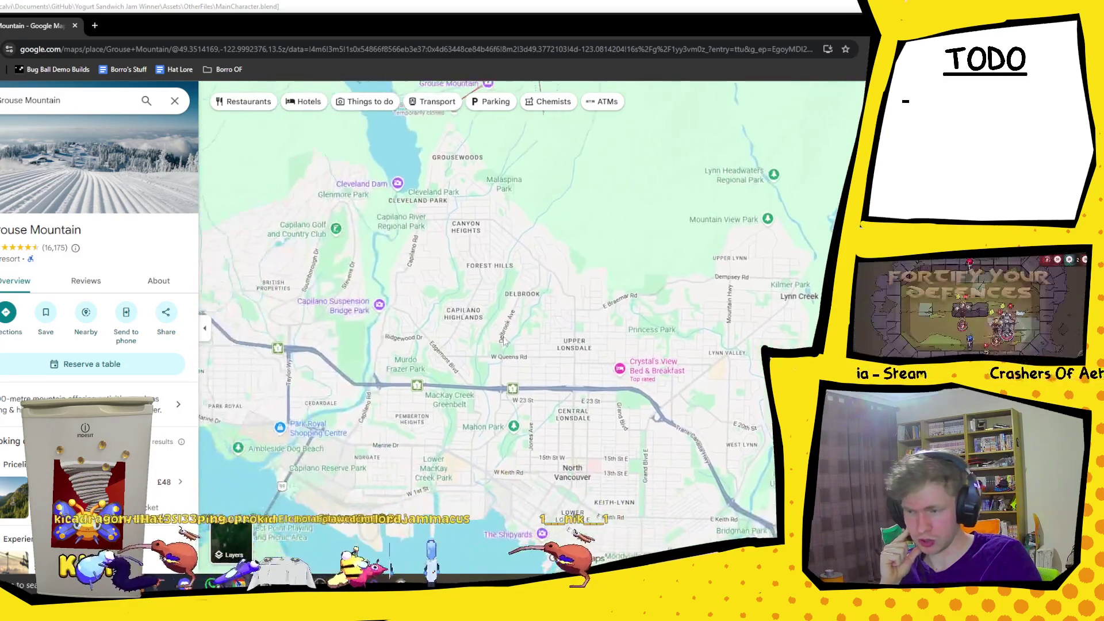
scroll(409, 272, up, 2)
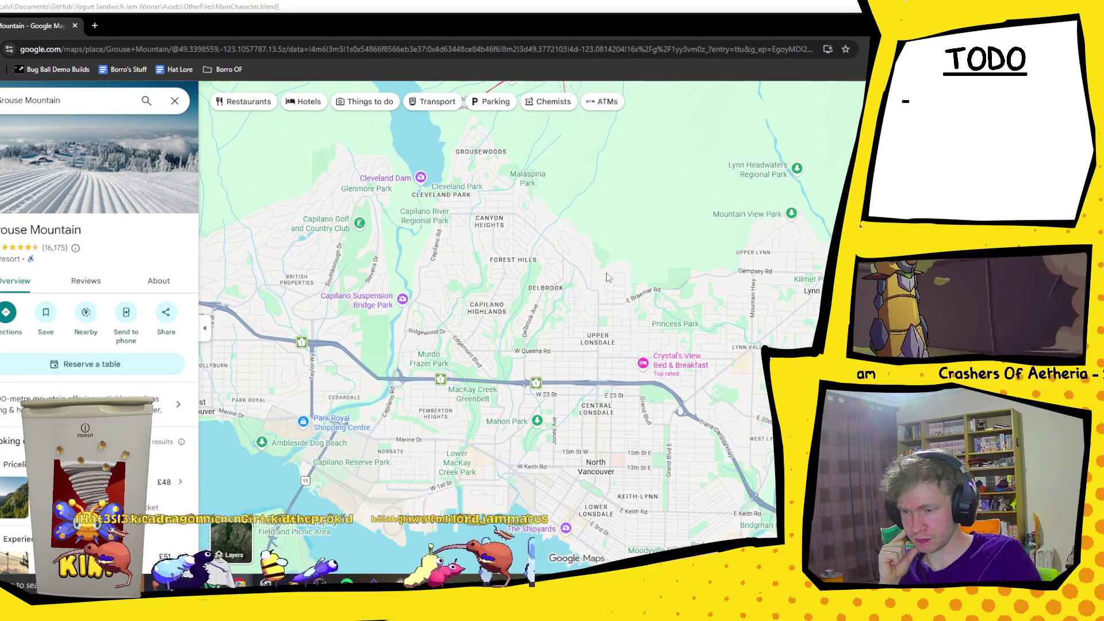
scroll(608, 278, down, 2)
Browse North Vancouver below Grouse Mountain around Lonsdale, Capilano and Cleveland Dam.
mouse_move(428, 275)
mouse_down()
mouse_move(597, 348)
mouse_move(662, 353)
mouse_move(597, 313)
mouse_up()
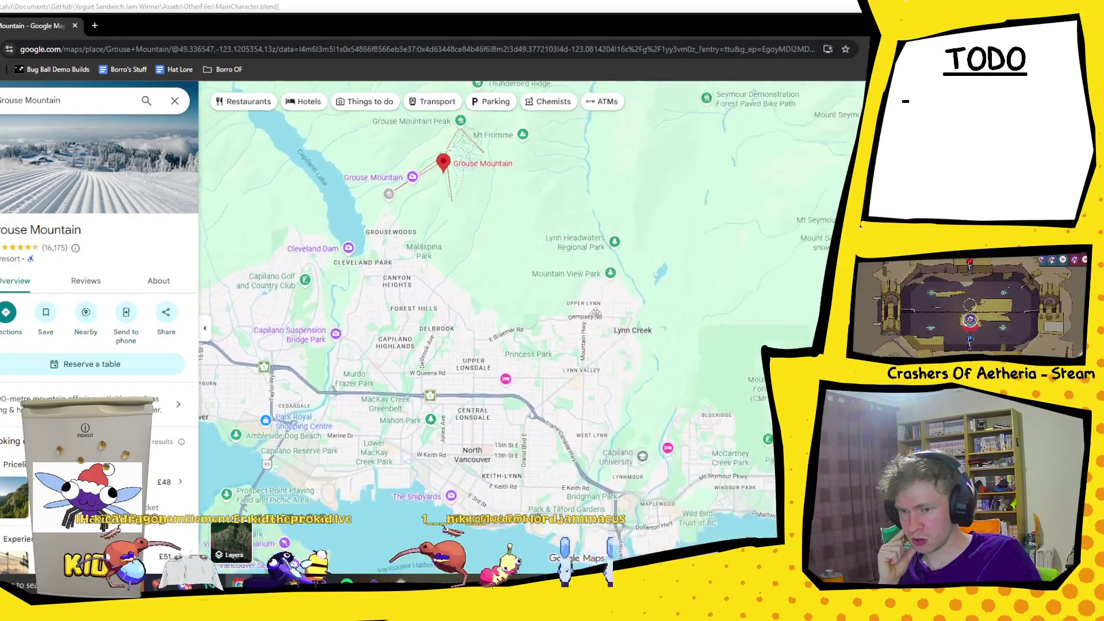
scroll(597, 313, up, 5)
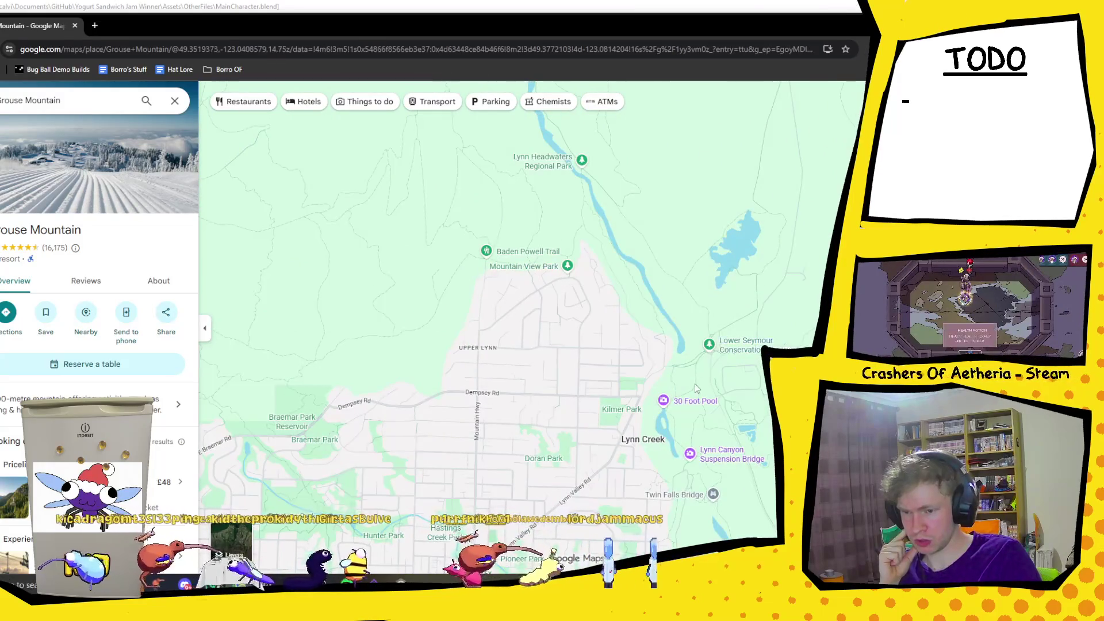
scroll(698, 383, down, 2)
drag(417, 385, 563, 294)
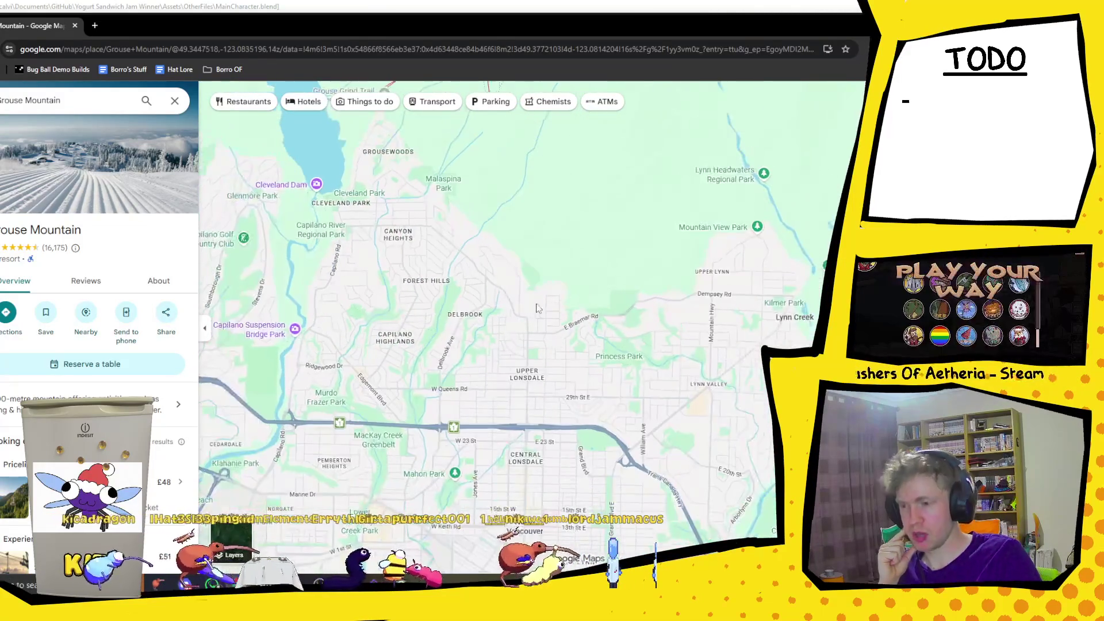
scroll(563, 295, down, 2)
scroll(577, 404, down, 2)
scroll(577, 405, down, 2)
scroll(544, 345, up, 2)
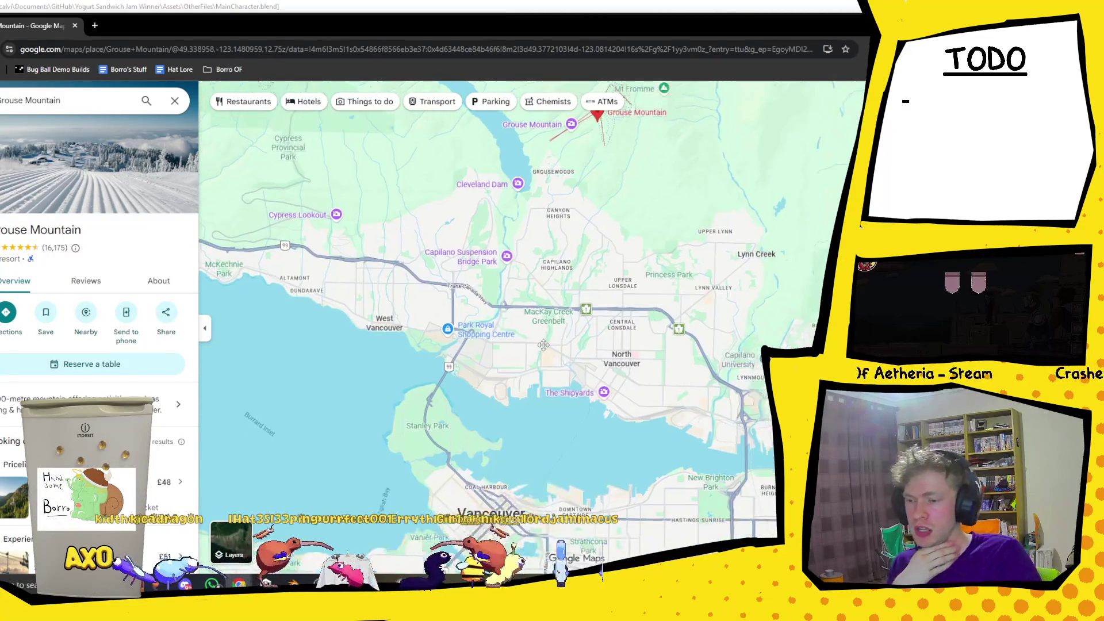
scroll(543, 345, up, 2)
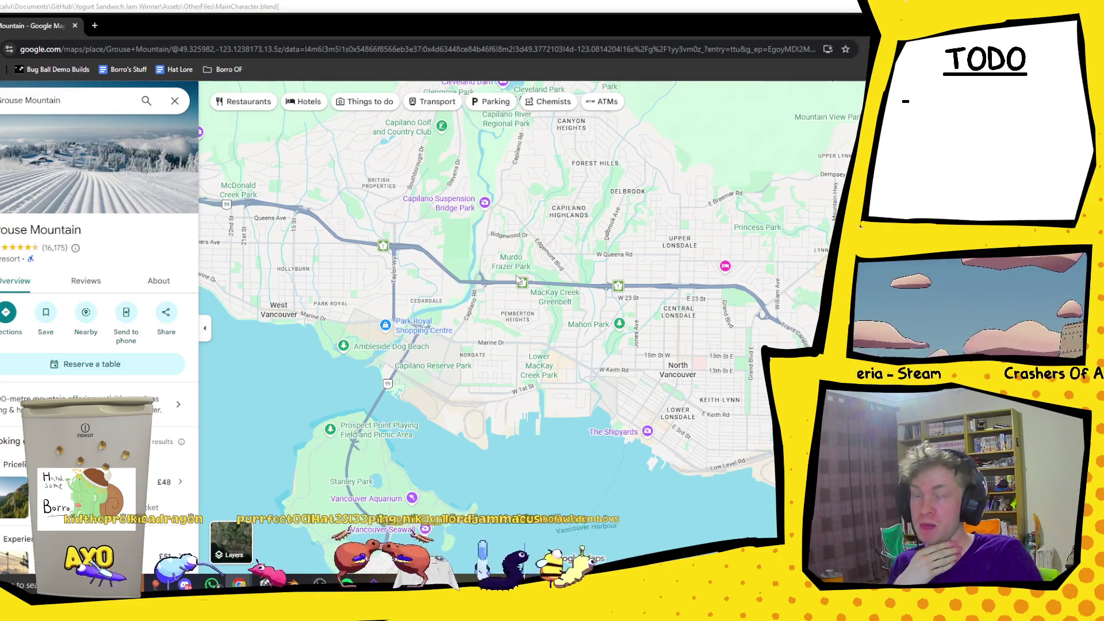
drag(536, 246, 567, 305)
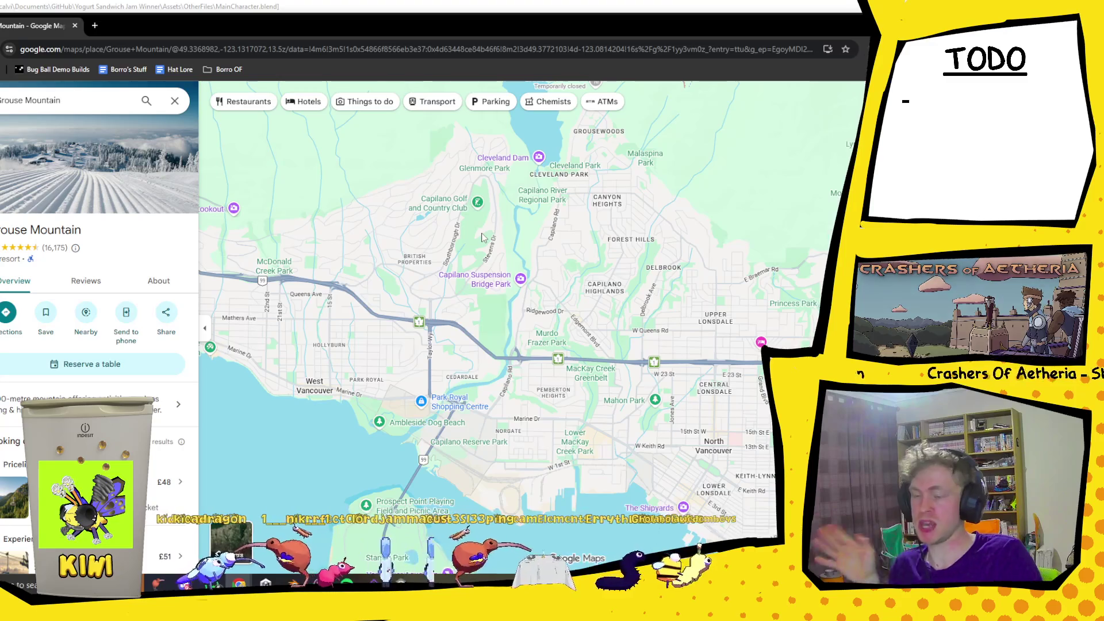
Move the map south to downtown and Science World, then back north to Upper Lonsdale.
drag(575, 403, 529, 109)
scroll(566, 242, up, 1)
drag(460, 368, 437, 305)
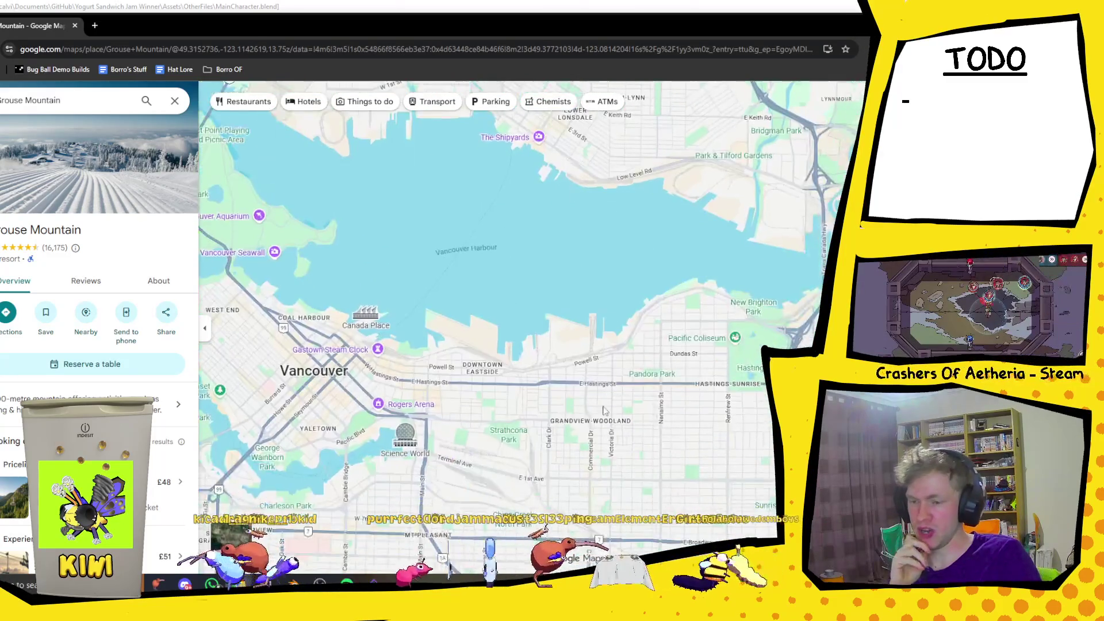
drag(414, 420, 375, 271)
scroll(375, 271, up, 2)
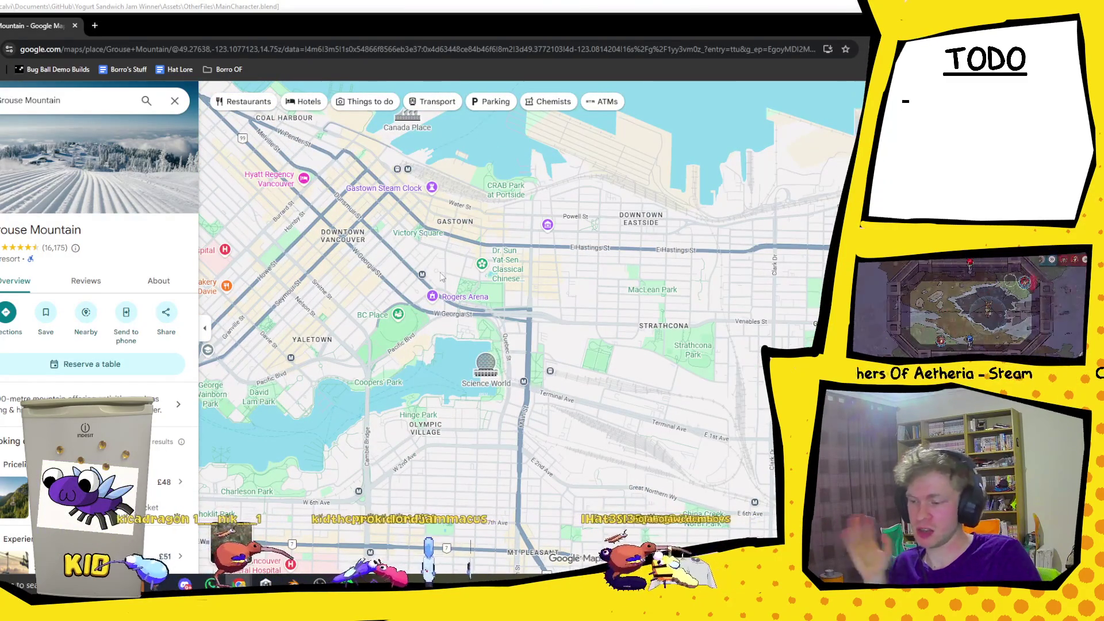
scroll(403, 226, down, 3)
drag(402, 225, 477, 368)
scroll(491, 278, up, 3)
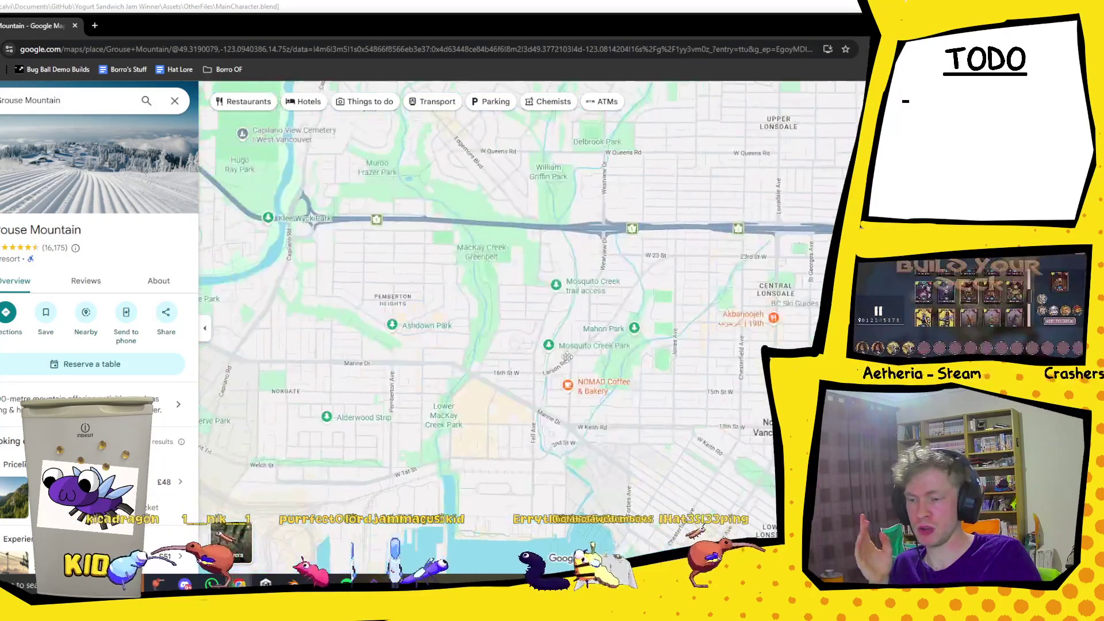
drag(540, 283, 523, 398)
scroll(499, 366, down, 2)
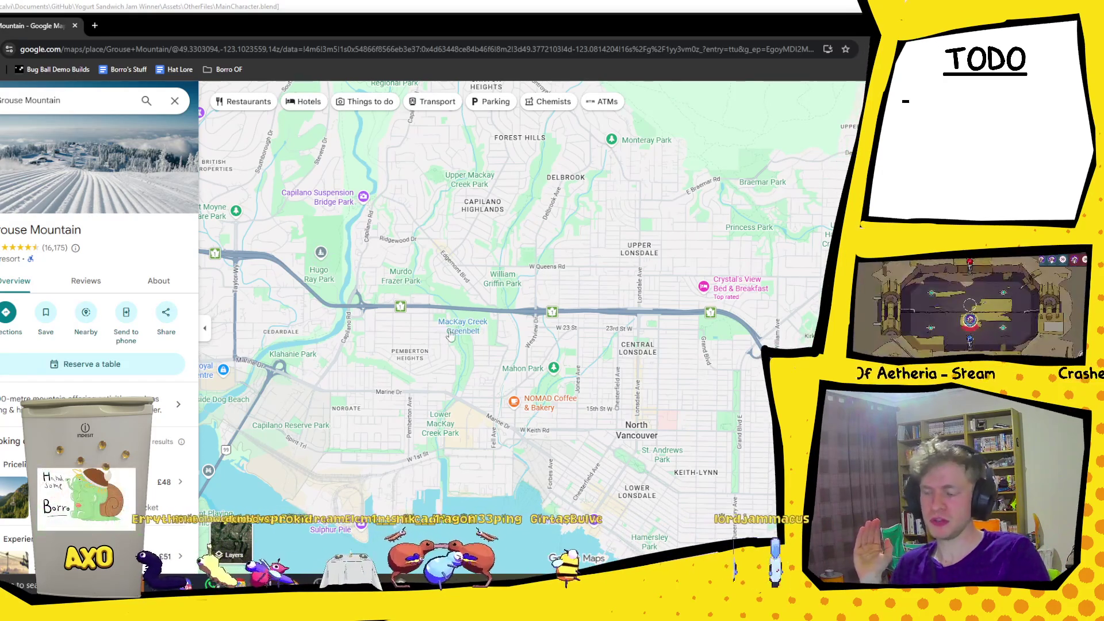
Zoom out over downtown Vancouver, Richmond and Burrard Inlet, then return to Blender.
scroll(460, 328, down, 1)
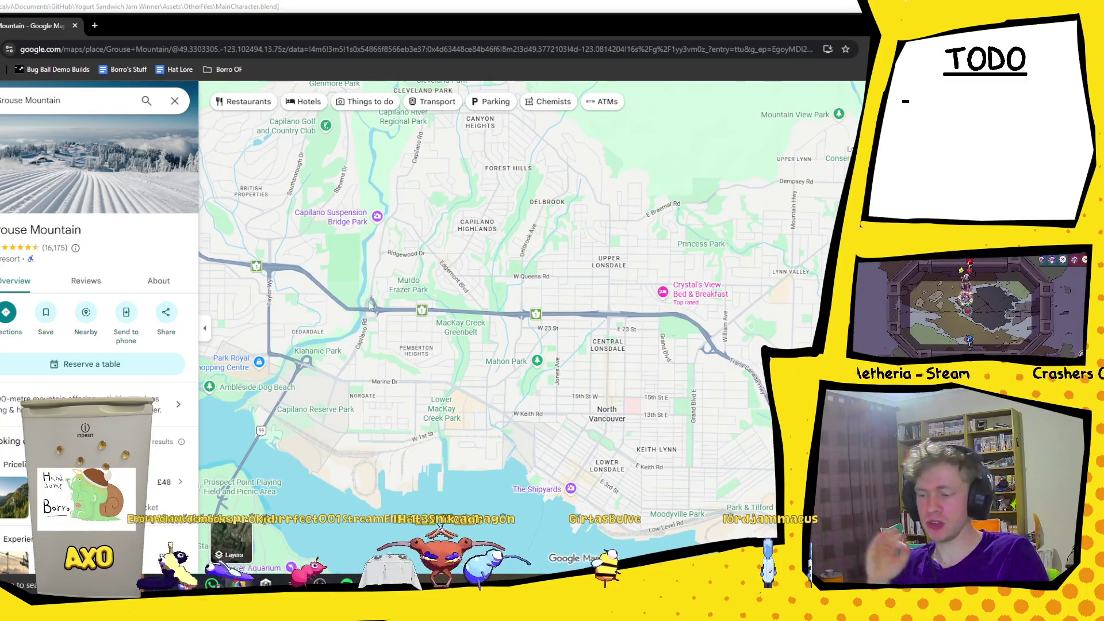
drag(470, 355, 509, 227)
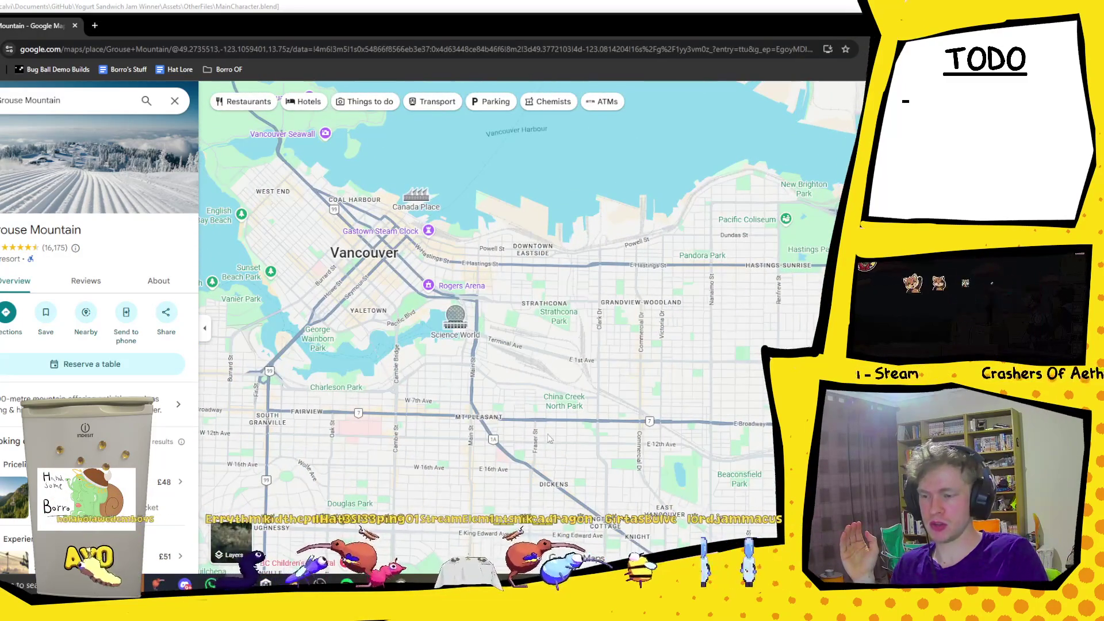
scroll(469, 402, down, 5)
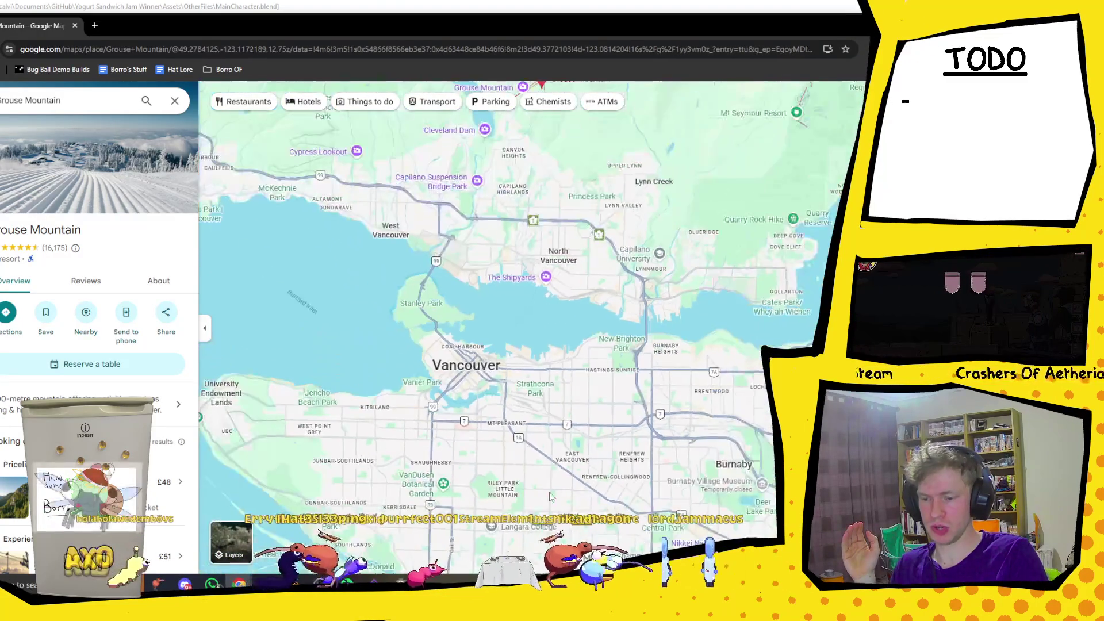
drag(567, 384, 559, 331)
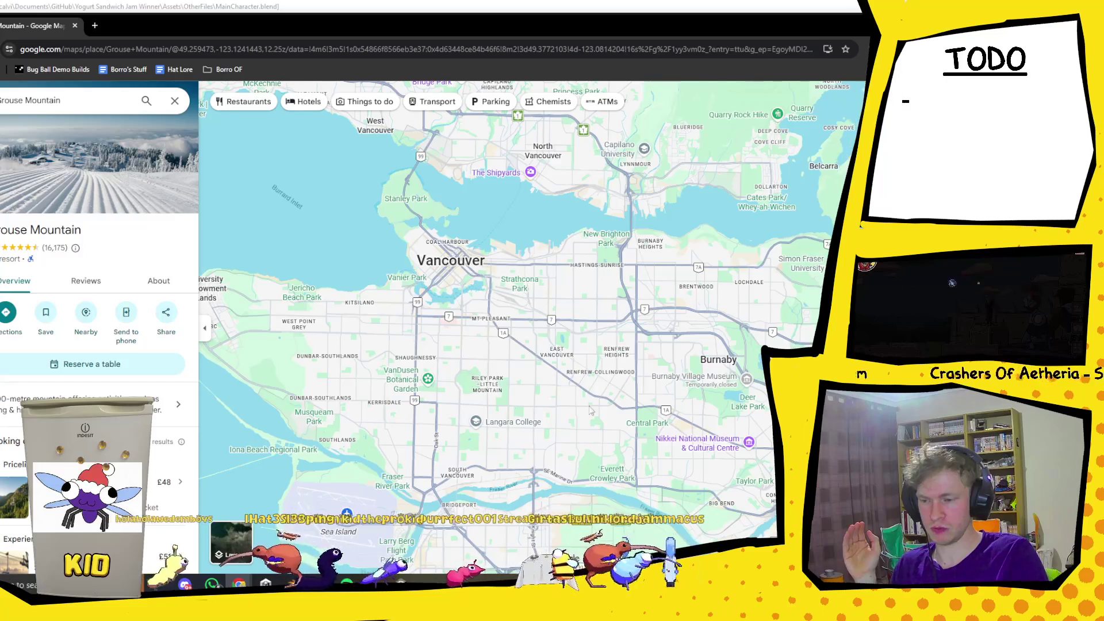
scroll(550, 382, up, 5)
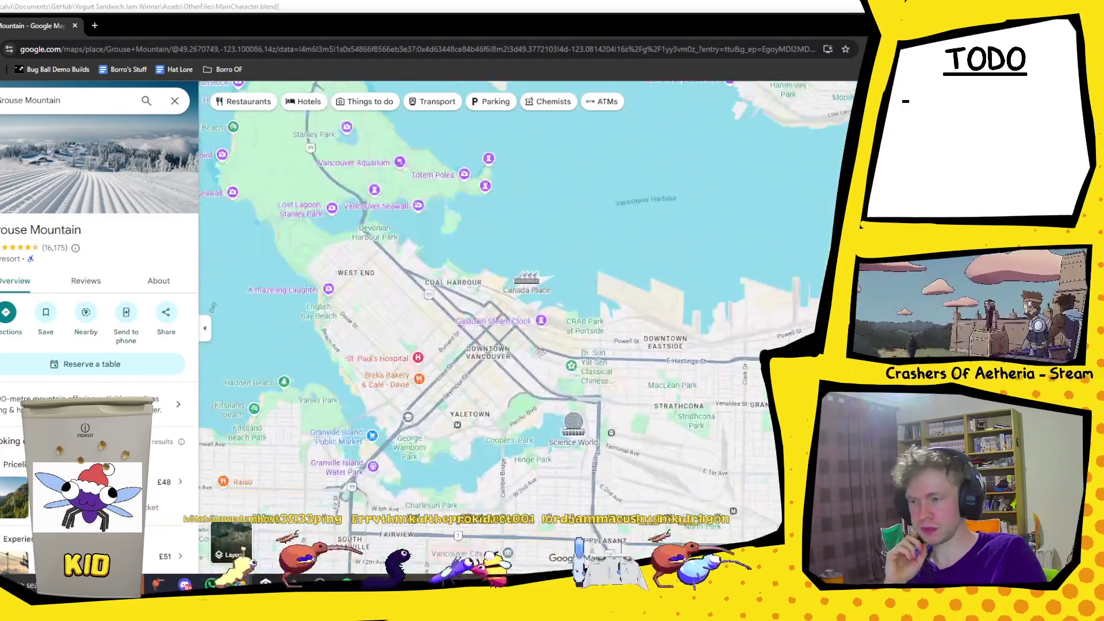
drag(540, 351, 548, 399)
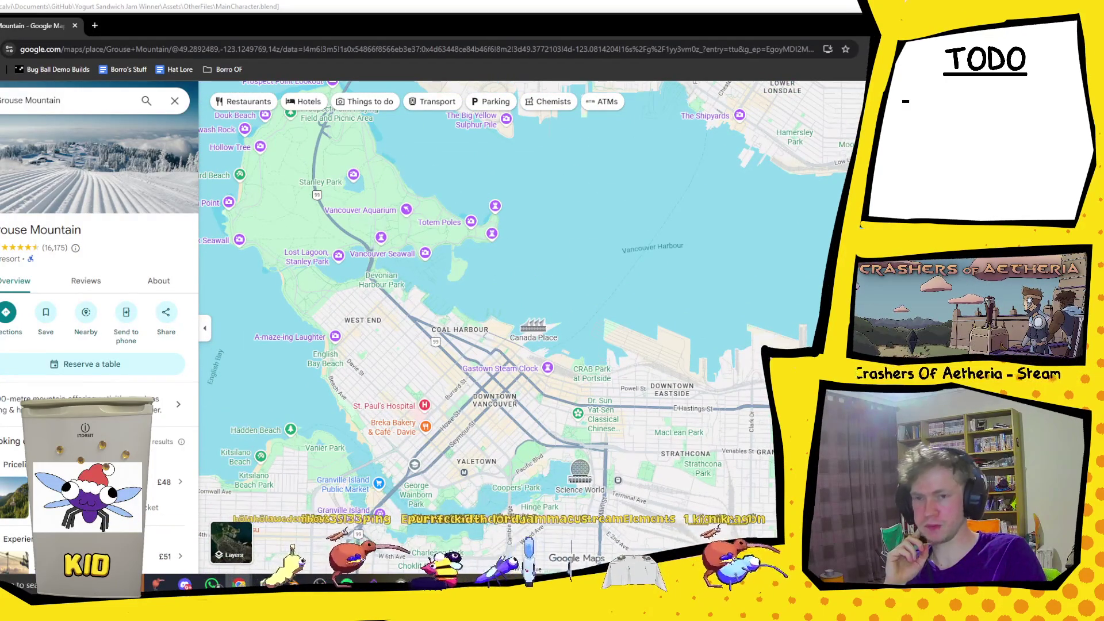
key(alt+Tab)
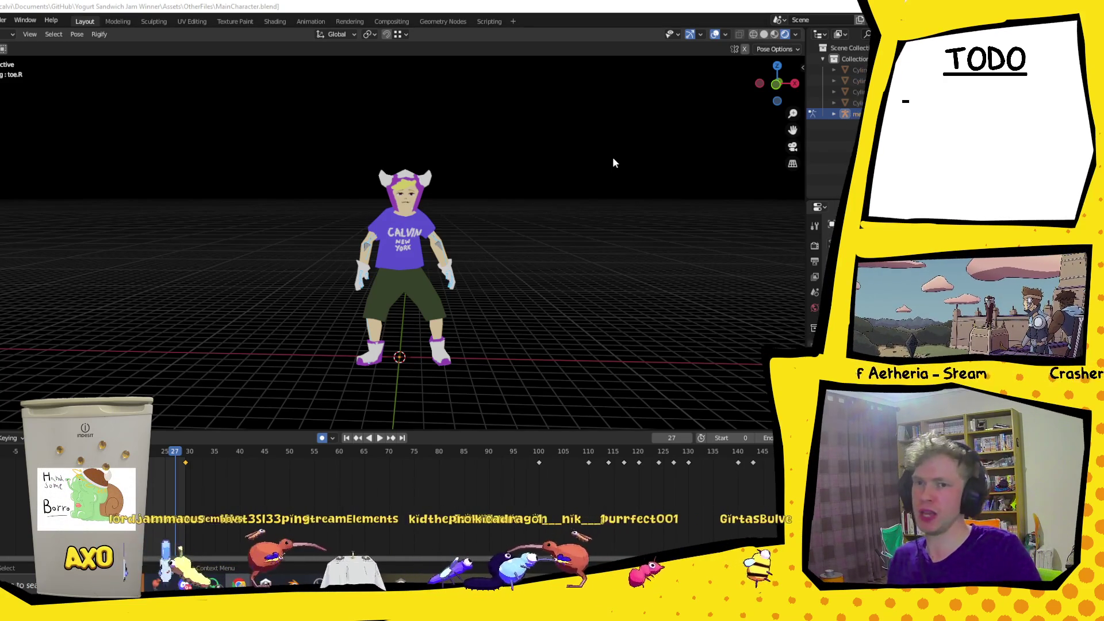
Preview the animation, close the keyframe menu, deselect the frame-29 keyframe, then switch to the browser.
key(space)
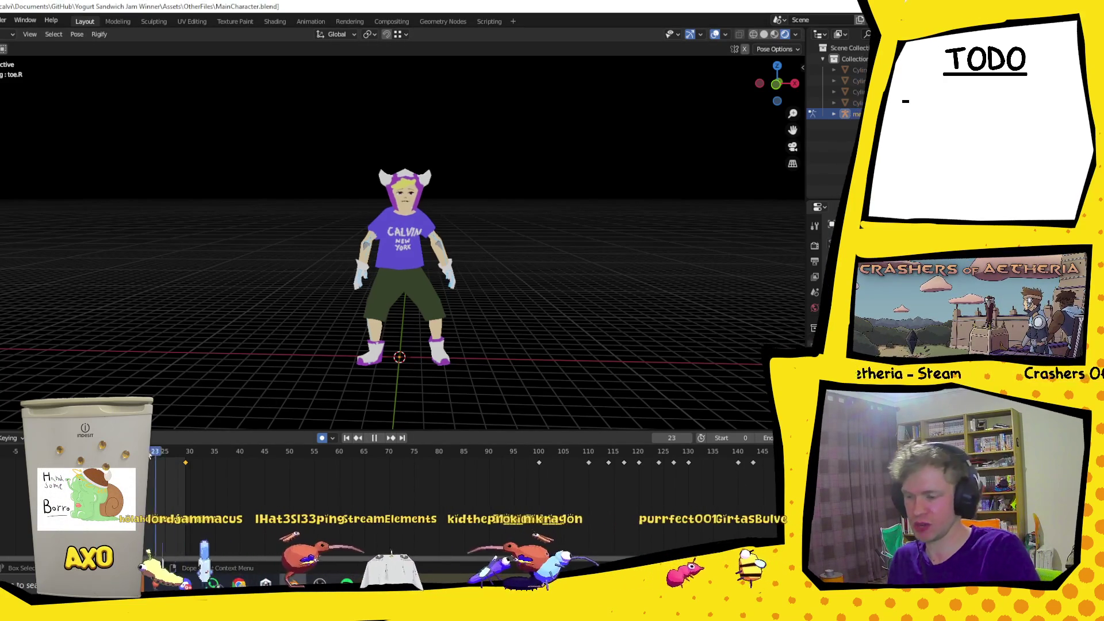
key(space)
right_click(17, 420)
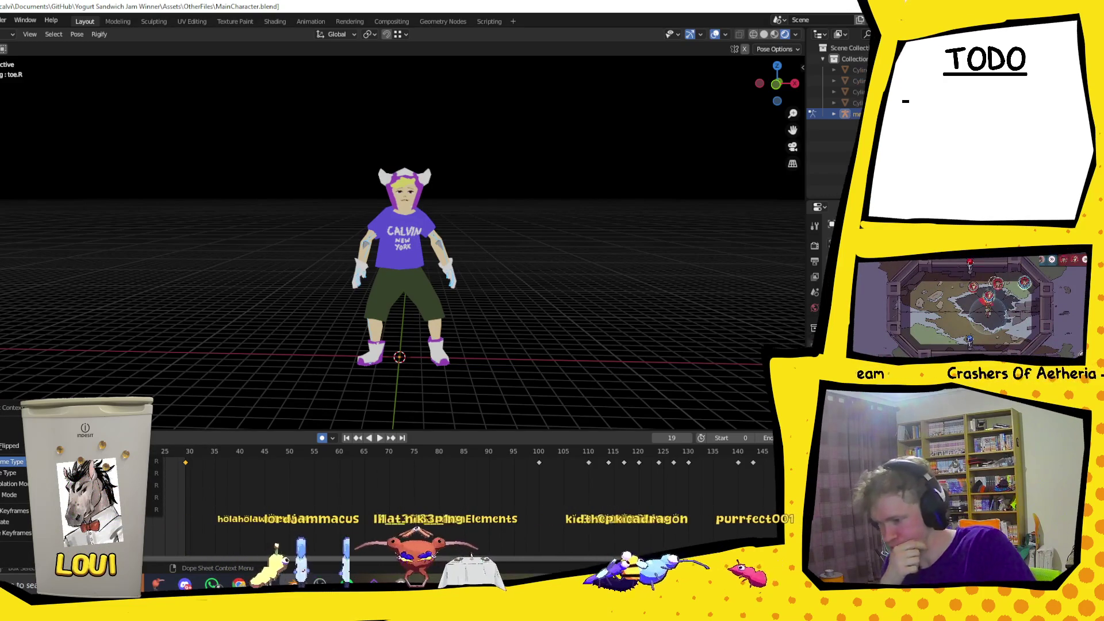
click(241, 414)
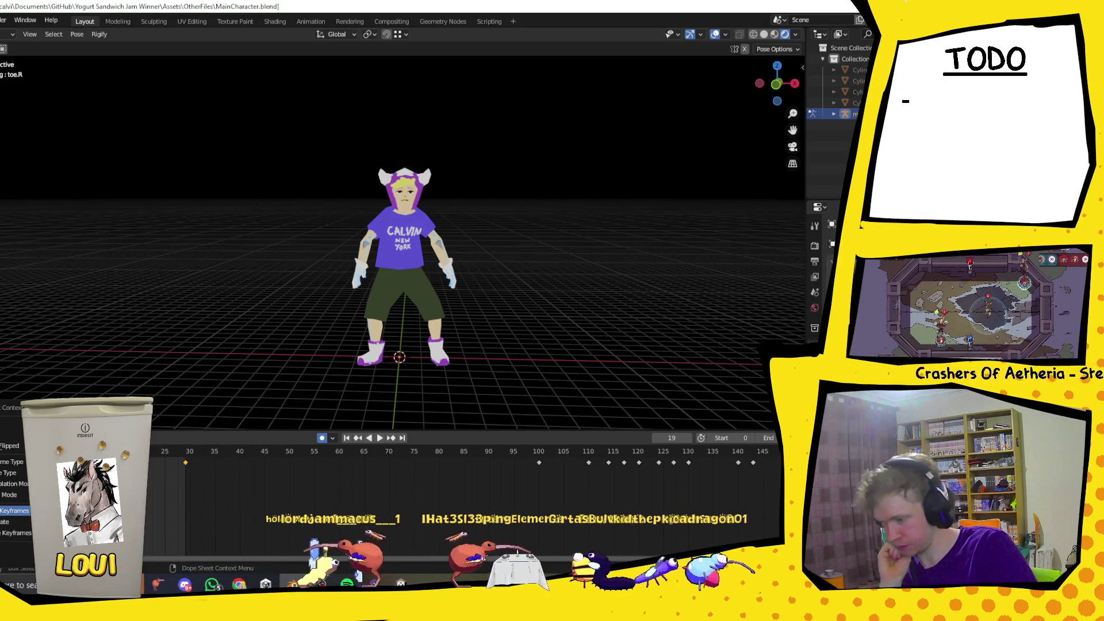
click(239, 501)
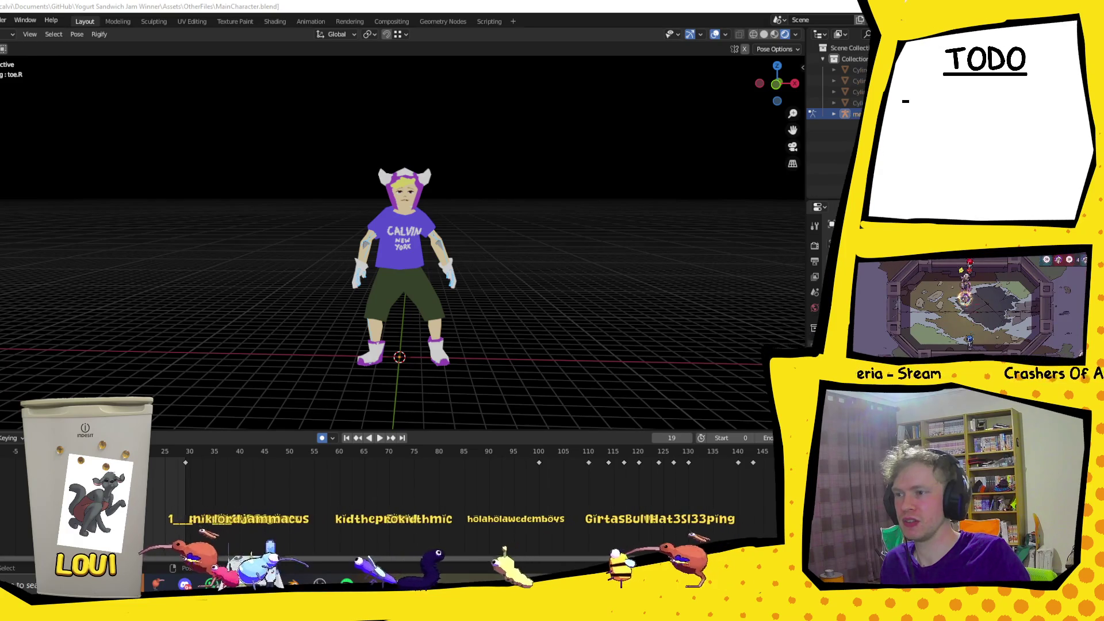
key(alt+Tab)
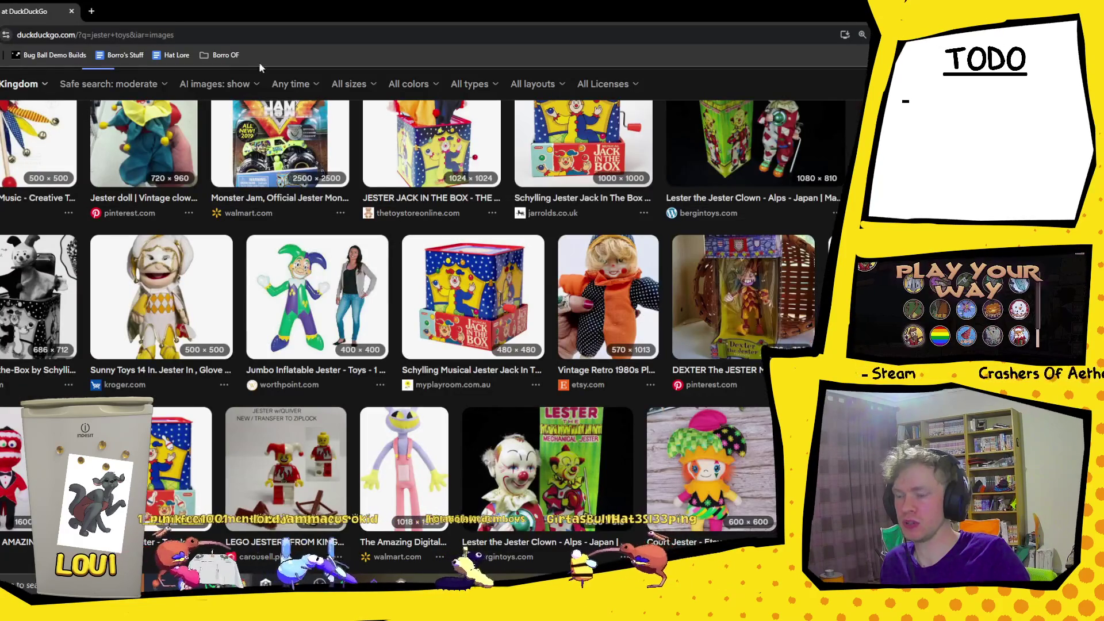
Cycle through the open windows until the browser with the gaming news article is in front.
key(alt+Tab)
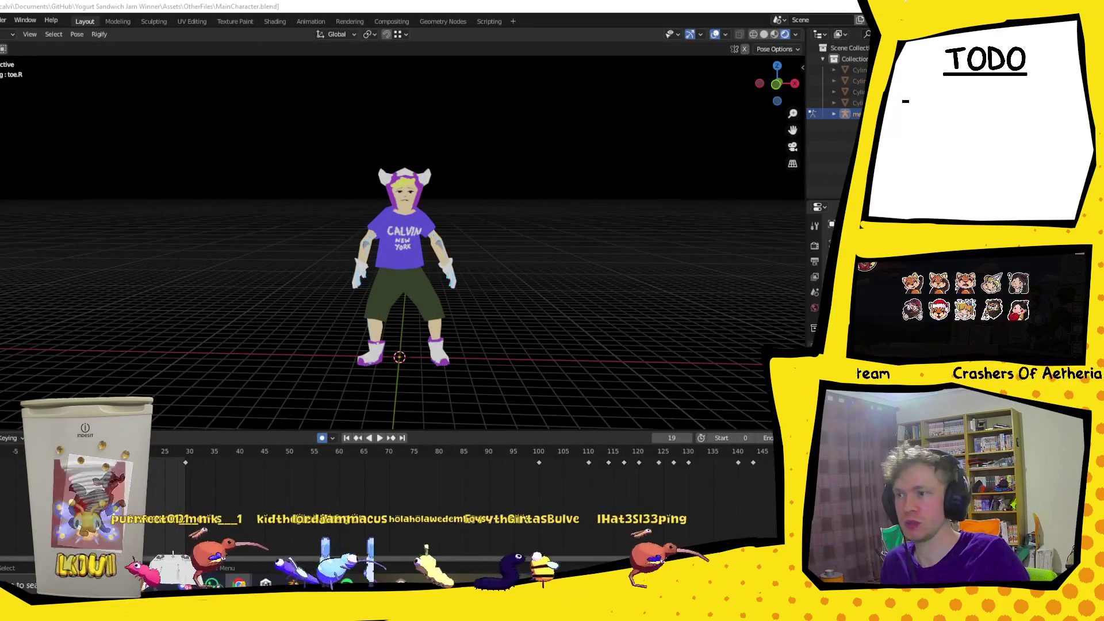
key(alt+Tab)
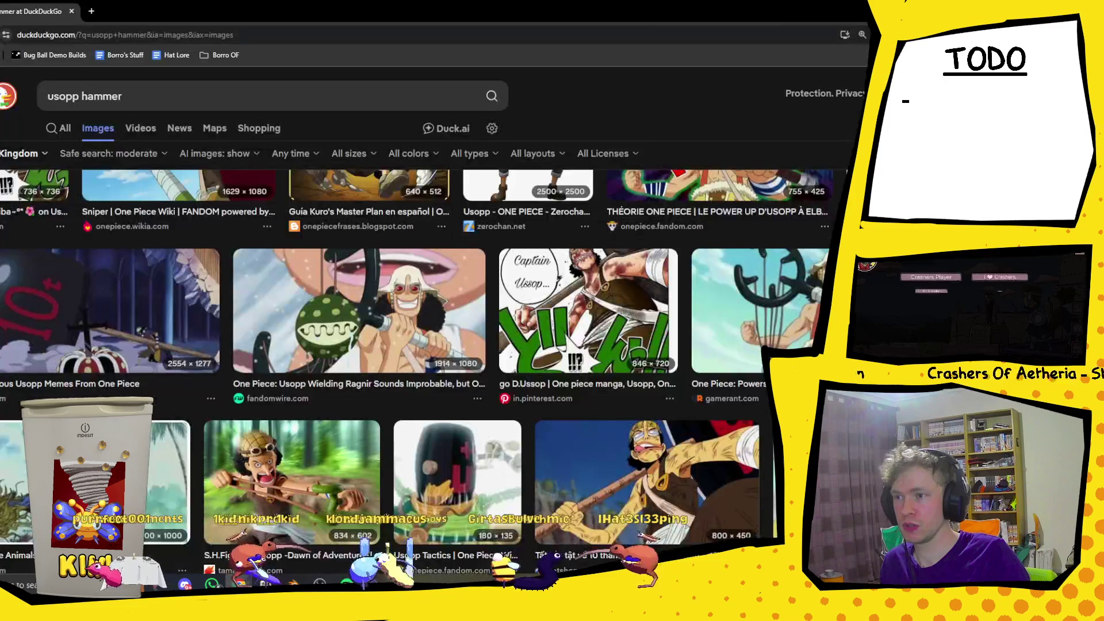
key(alt+Tab)
key(alt+Tab)
key(alt+Tab)
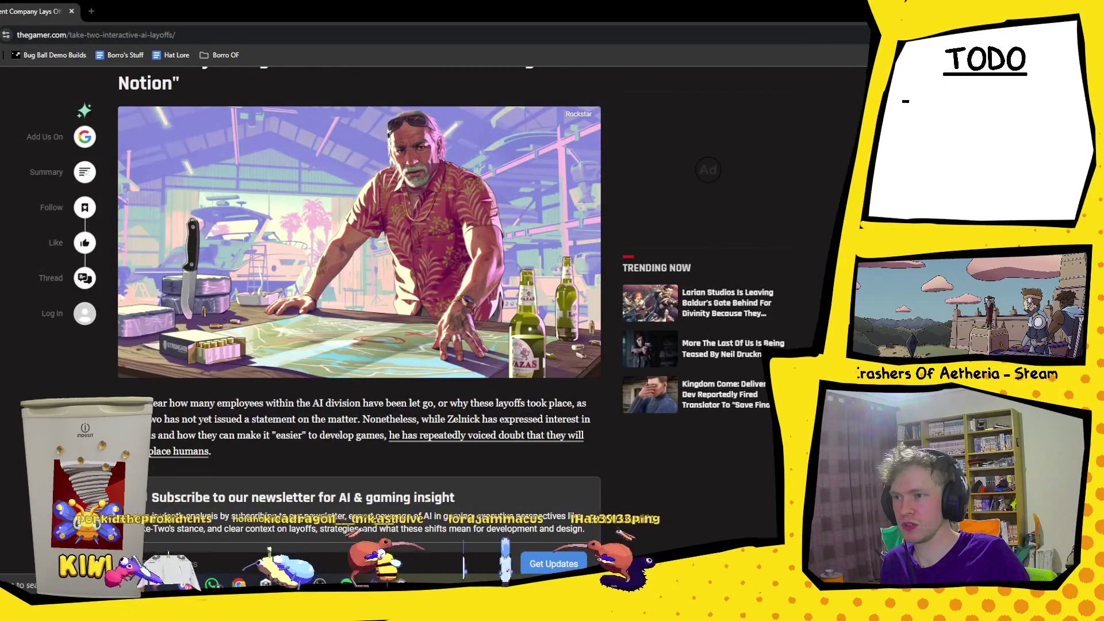
key(alt+Tab)
key(alt+Tab)
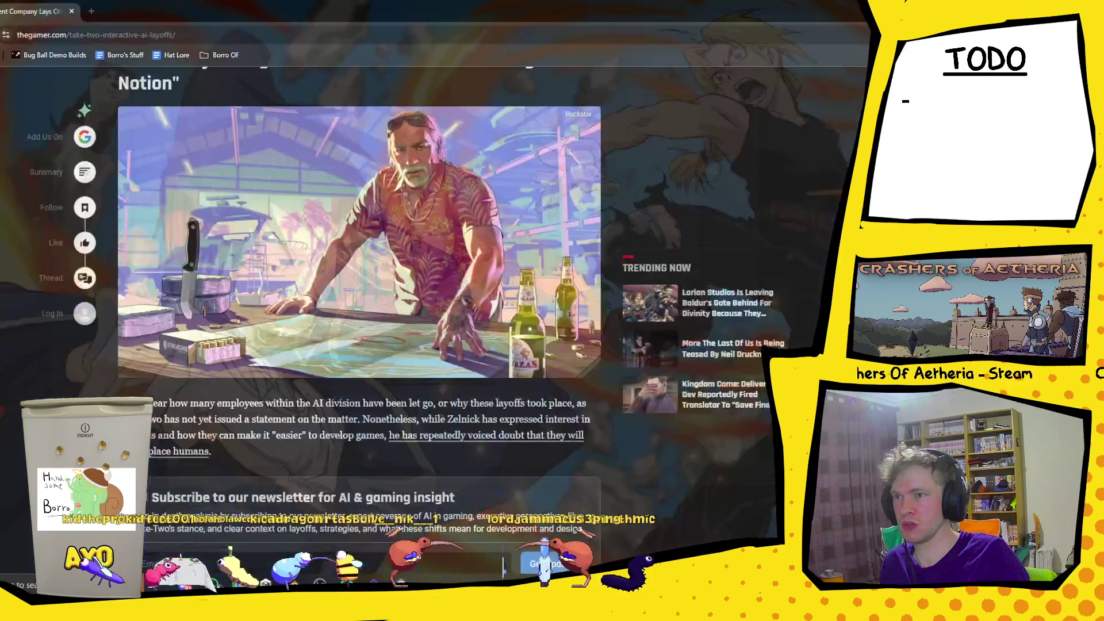
key(alt+Tab)
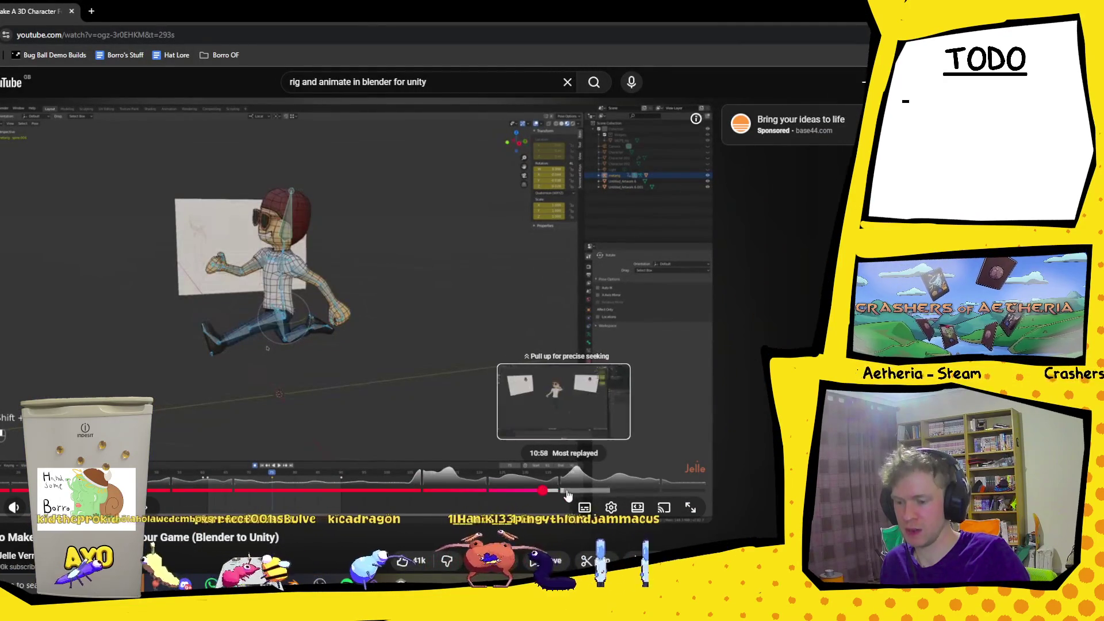
Play the rigging tutorial to its Unity project-creation part, pause it, and switch to Unity.
click(475, 394)
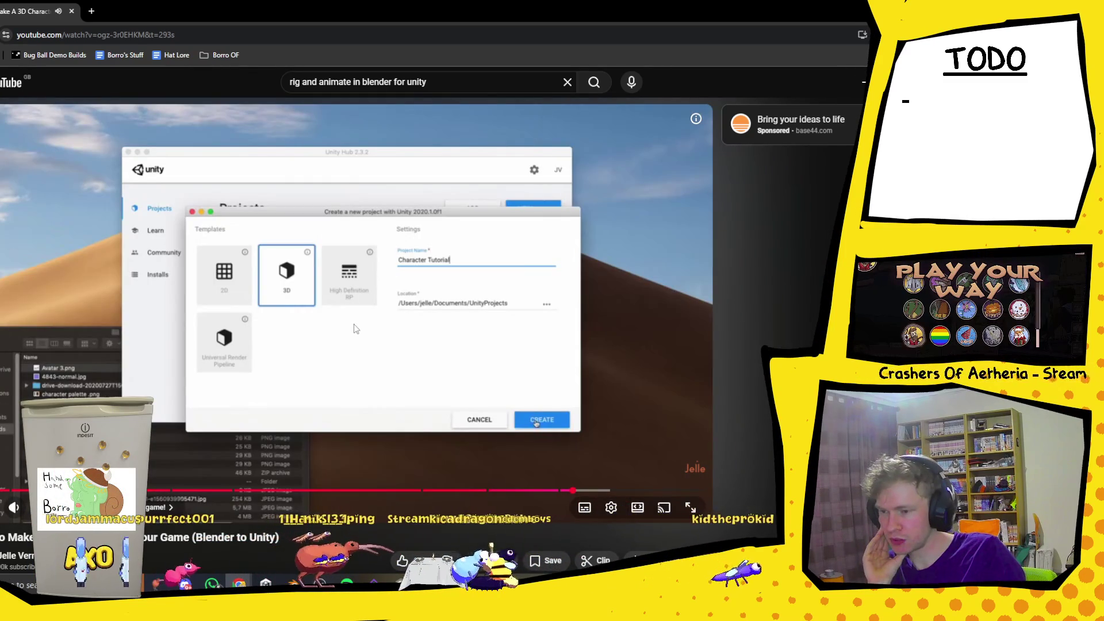
click(354, 329)
key(alt+Tab)
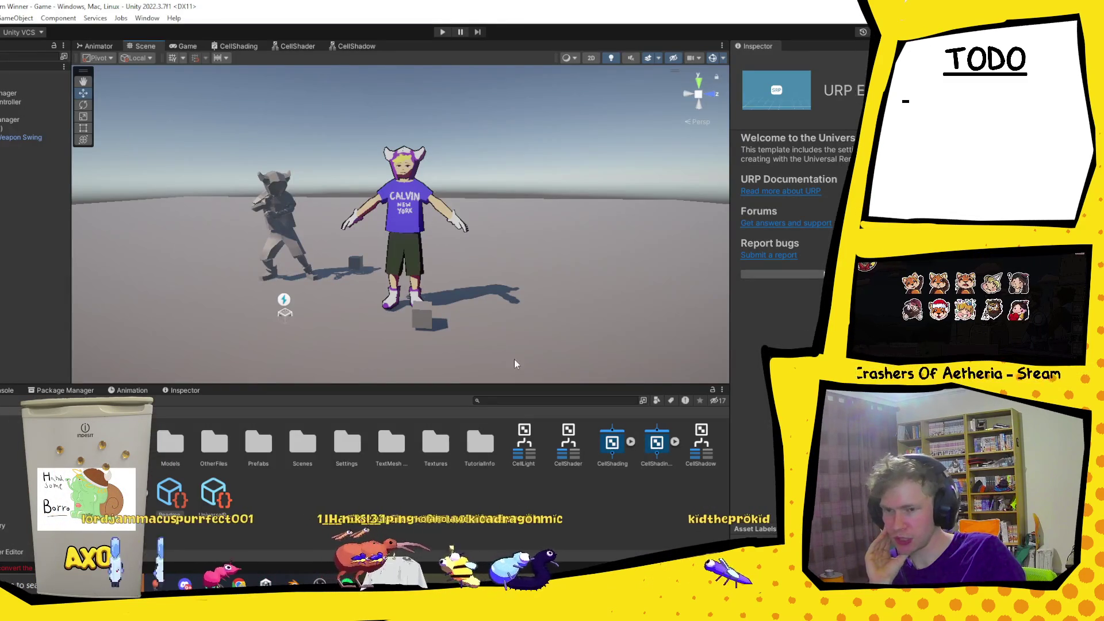
Return to Blender and expand the character rig's children in the Outliner.
key(alt+Tab)
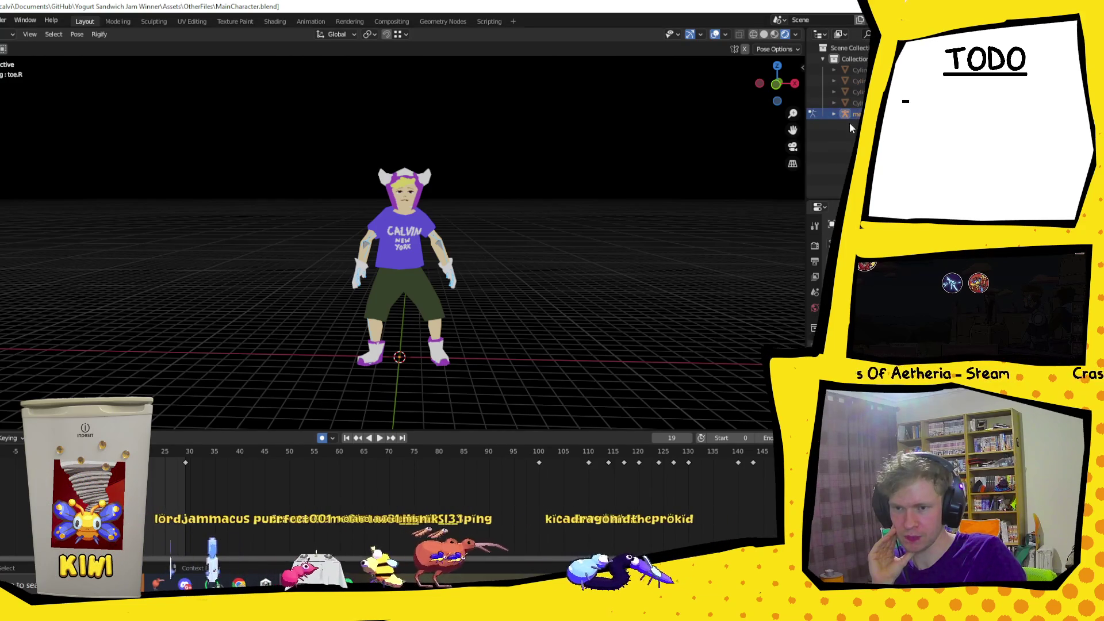
click(834, 113)
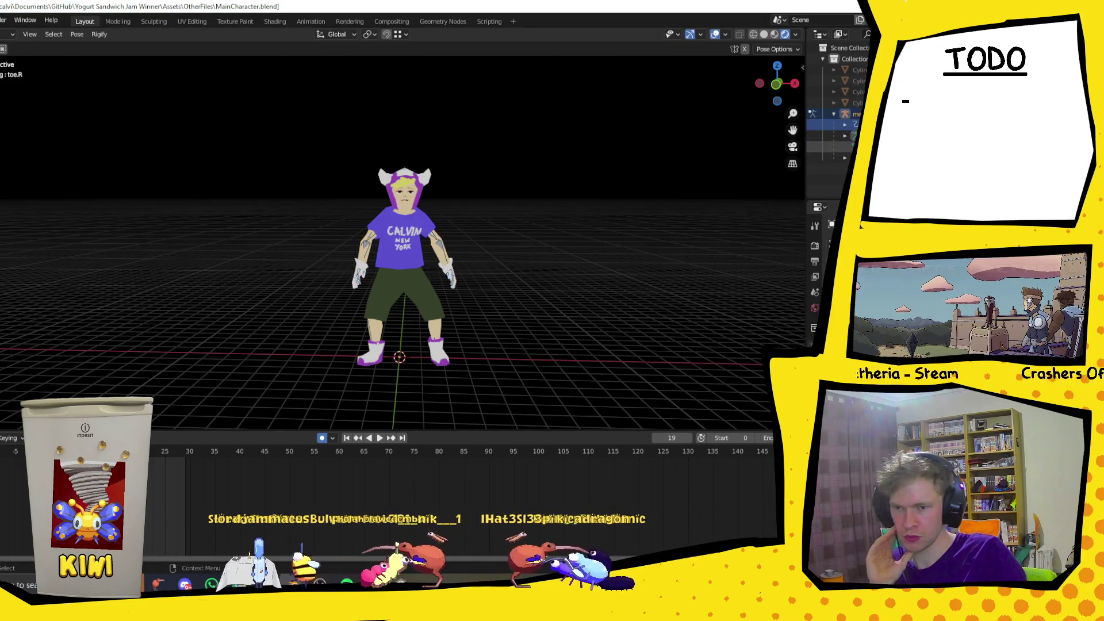
Select the character mesh in the Outliner and start an FBX export.
click(828, 124)
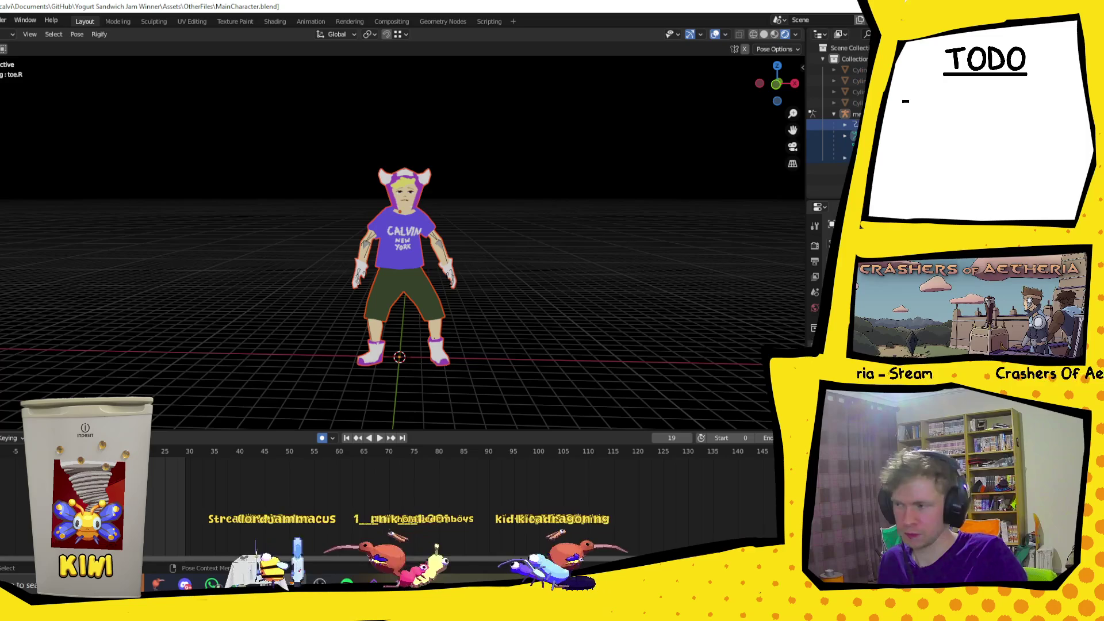
key(F4)
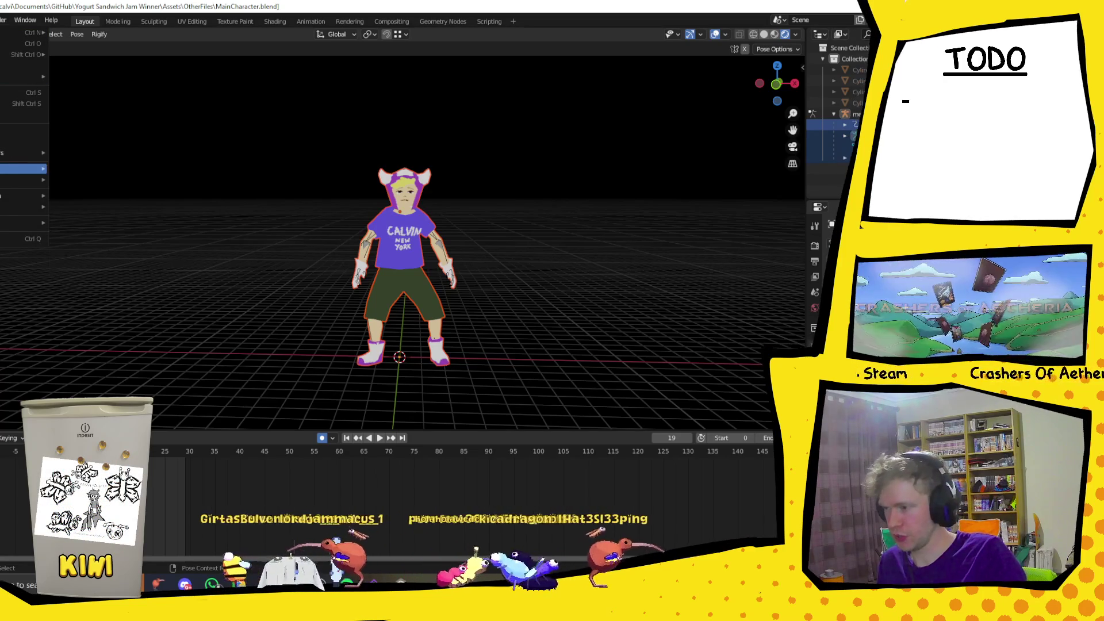
key(e)
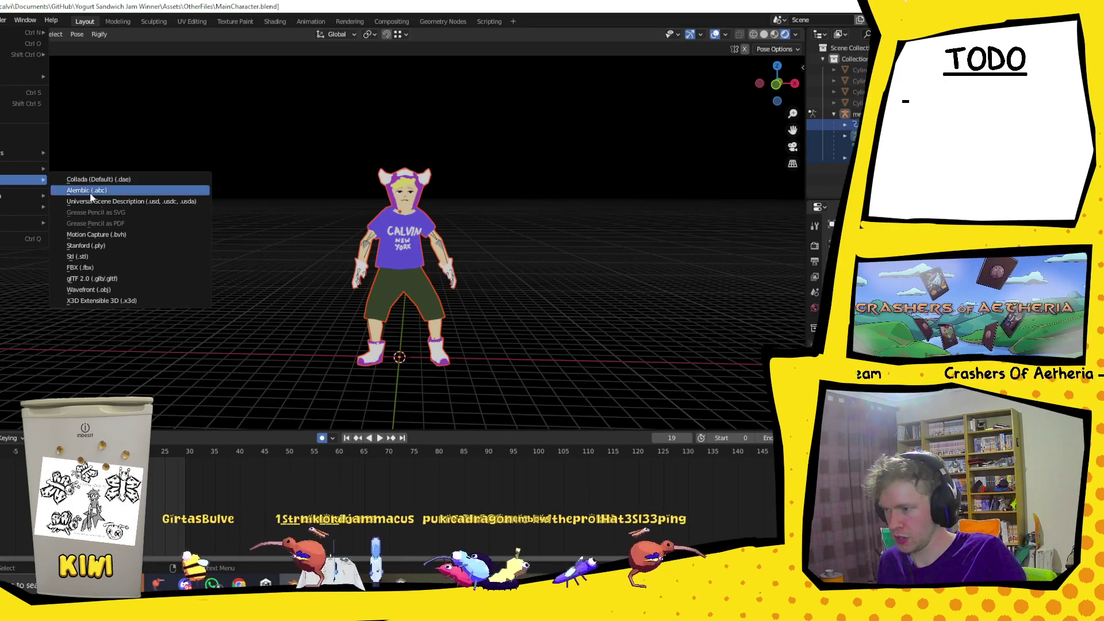
click(90, 268)
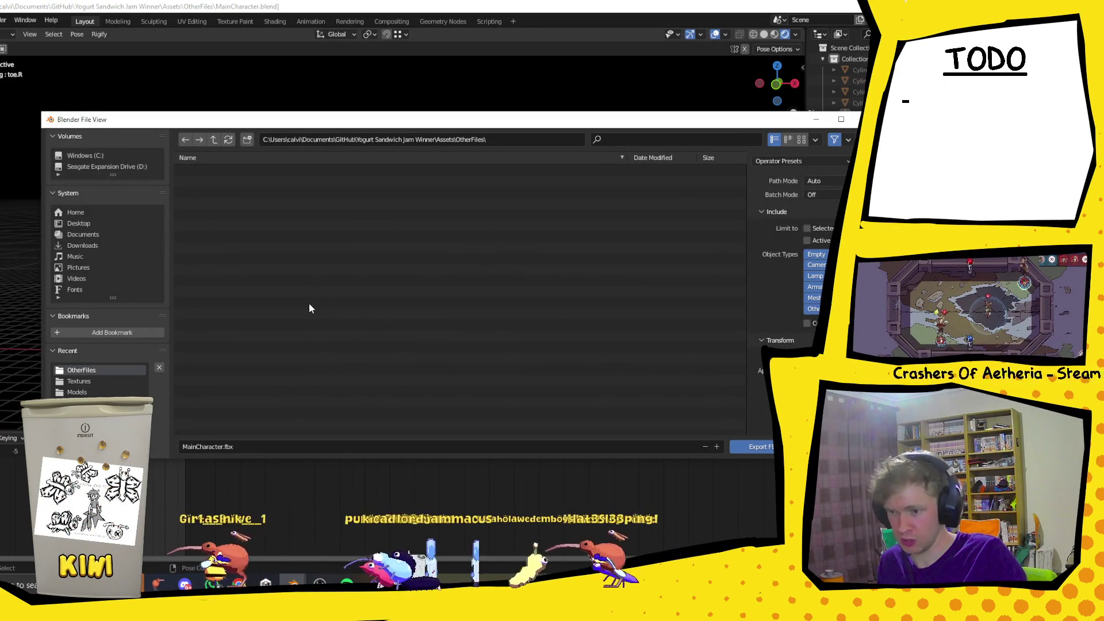
Export to Assets\Models, overwriting Player.fbx, then return to Unity.
click(345, 139)
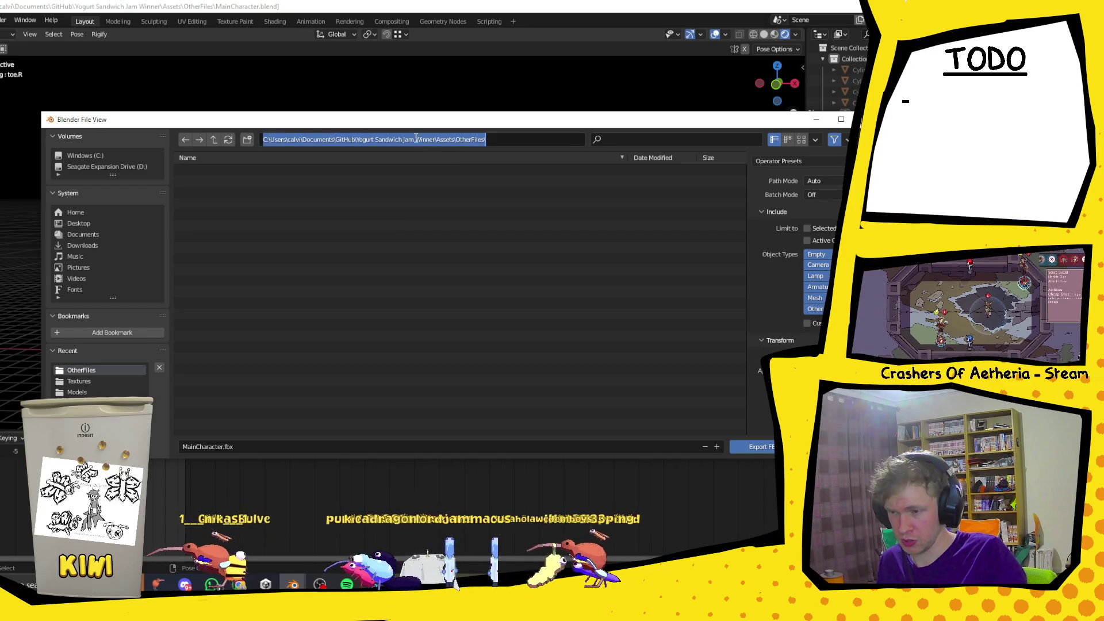
click(216, 139)
click(214, 194)
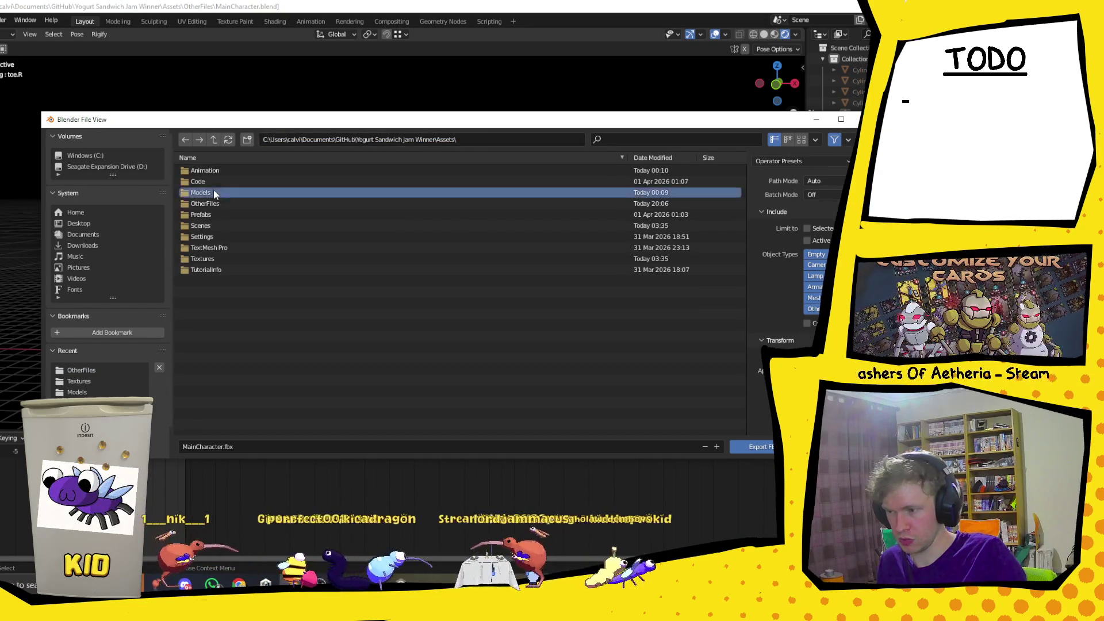
double_click(213, 192)
click(214, 182)
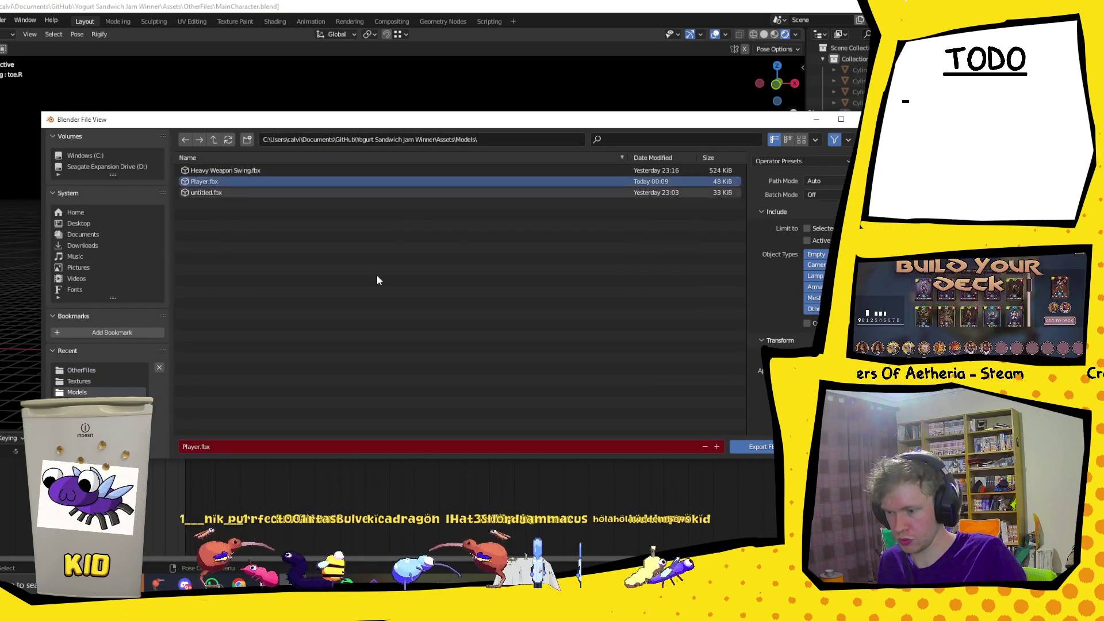
click(764, 447)
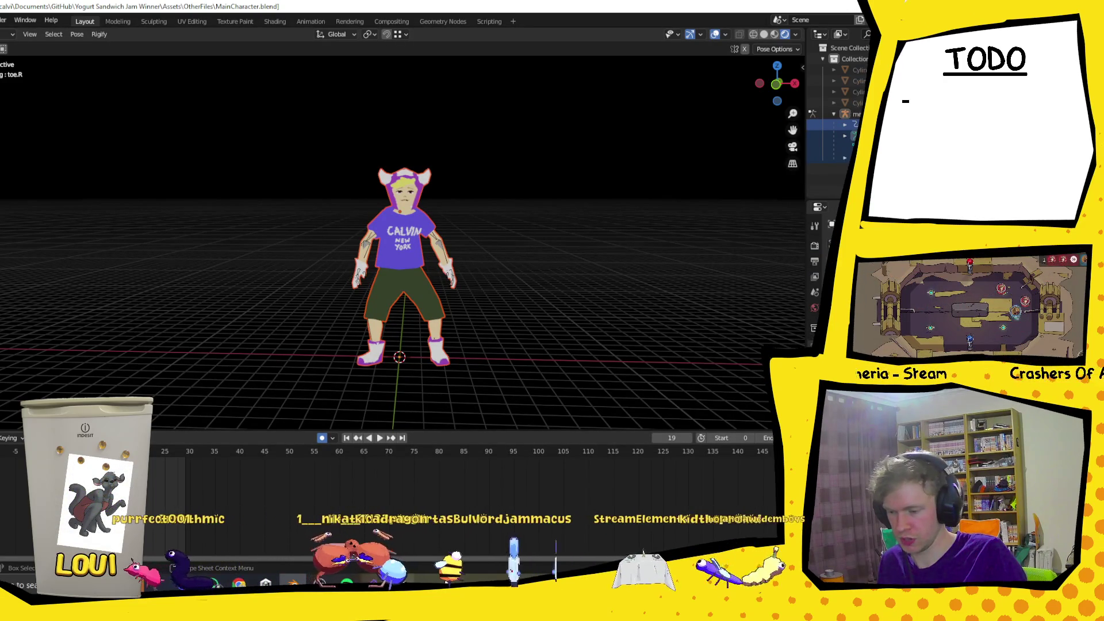
key(alt+Tab)
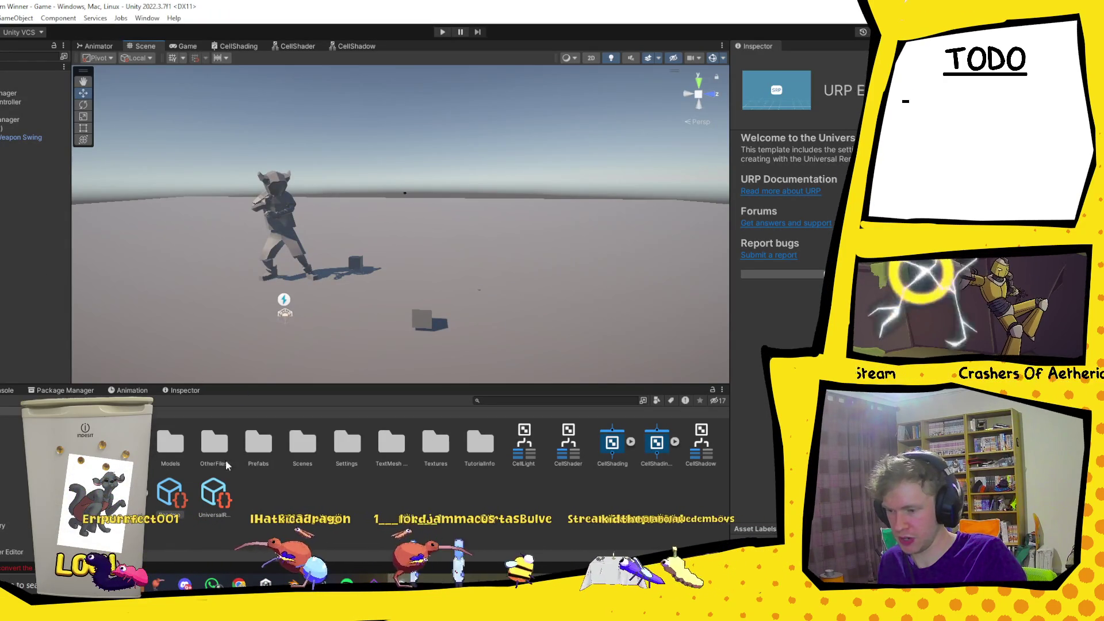
Place the newly imported Player model from Assets\Models into the scene and frame it.
double_click(258, 441)
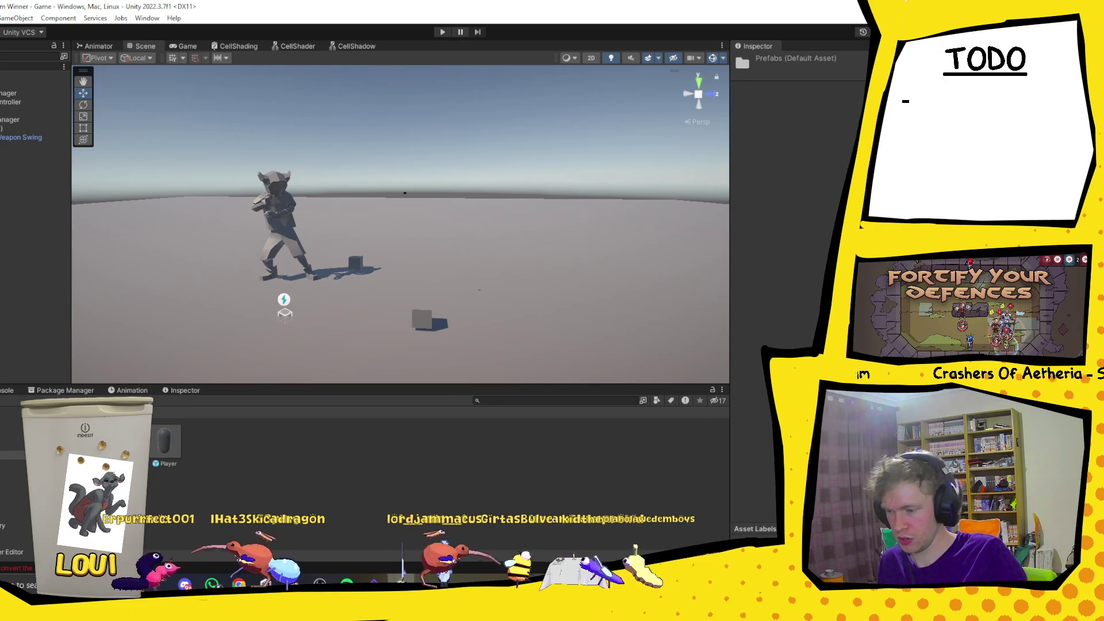
click(86, 412)
double_click(172, 446)
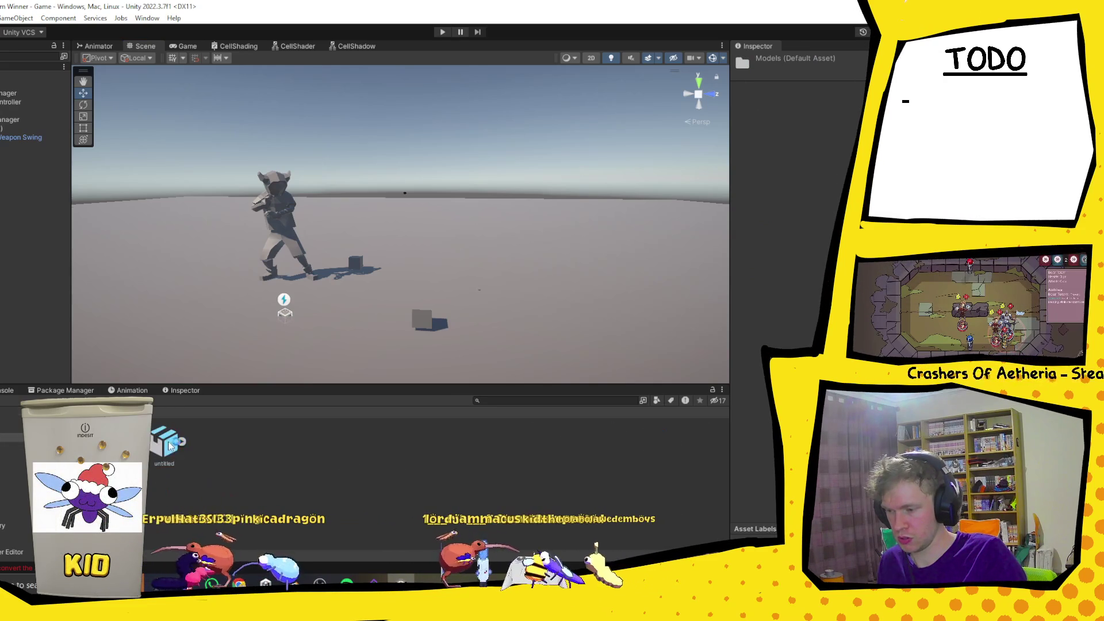
click(165, 443)
click(181, 441)
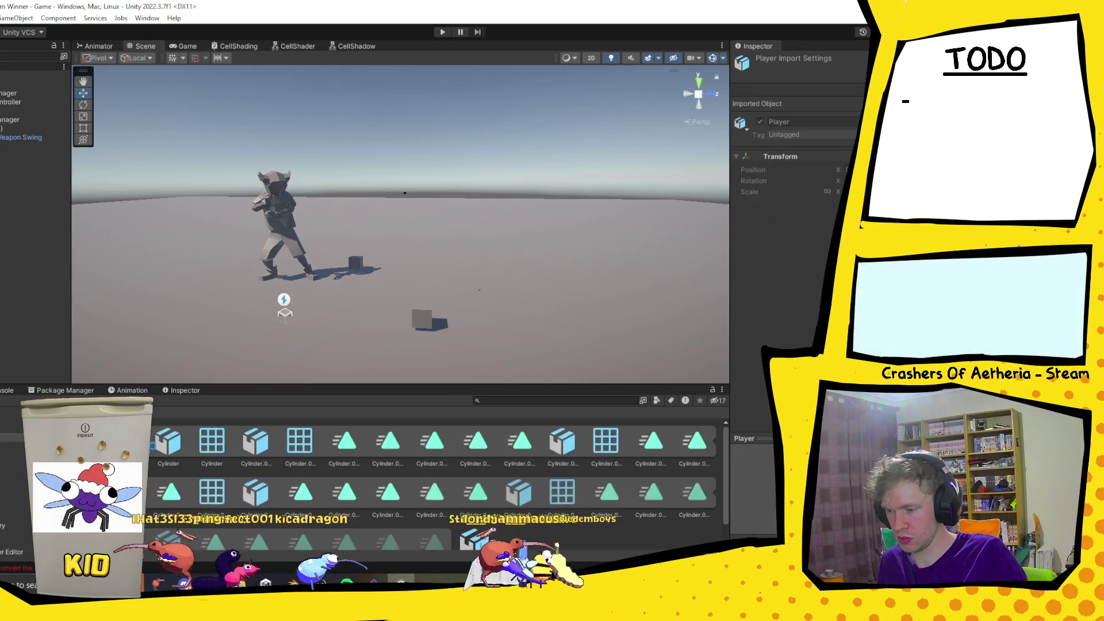
scroll(421, 460, down, 1)
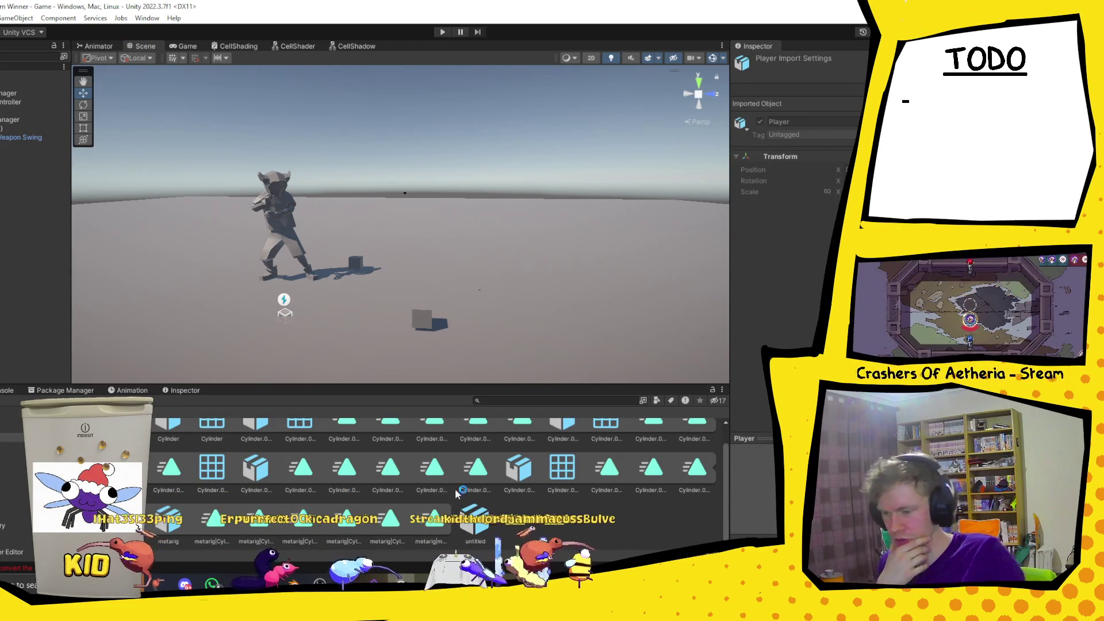
scroll(546, 521, up, 1)
mouse_move(165, 443)
mouse_down()
mouse_move(299, 313)
mouse_move(367, 295)
mouse_move(467, 316)
mouse_up()
key(f)
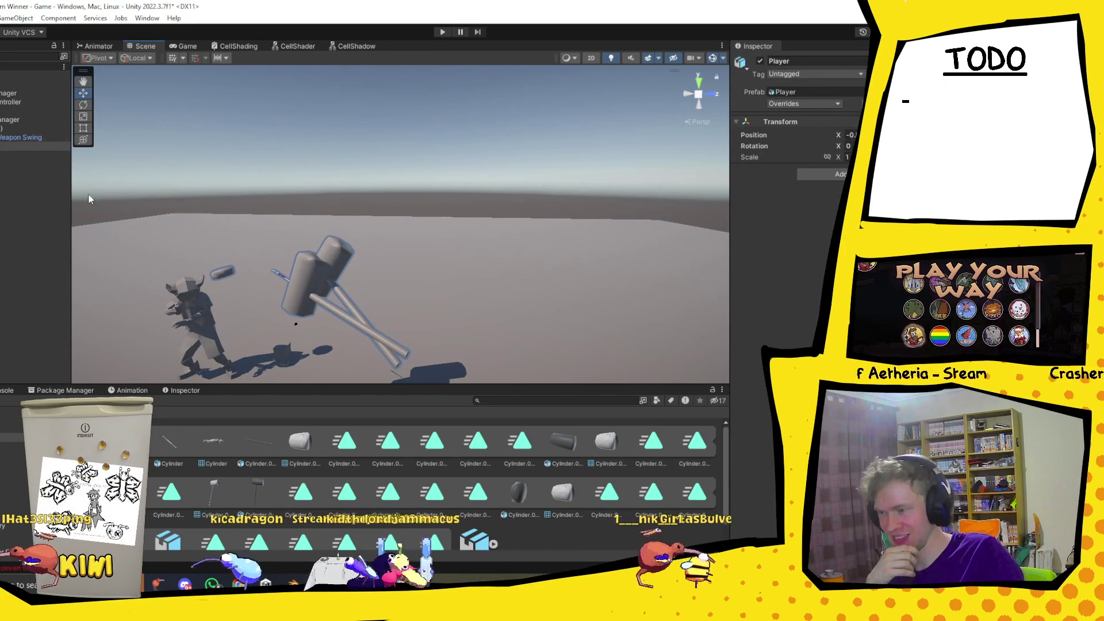
Check the metarig and Cylinder.004, then apply the Player model's revised import settings.
click(9, 199)
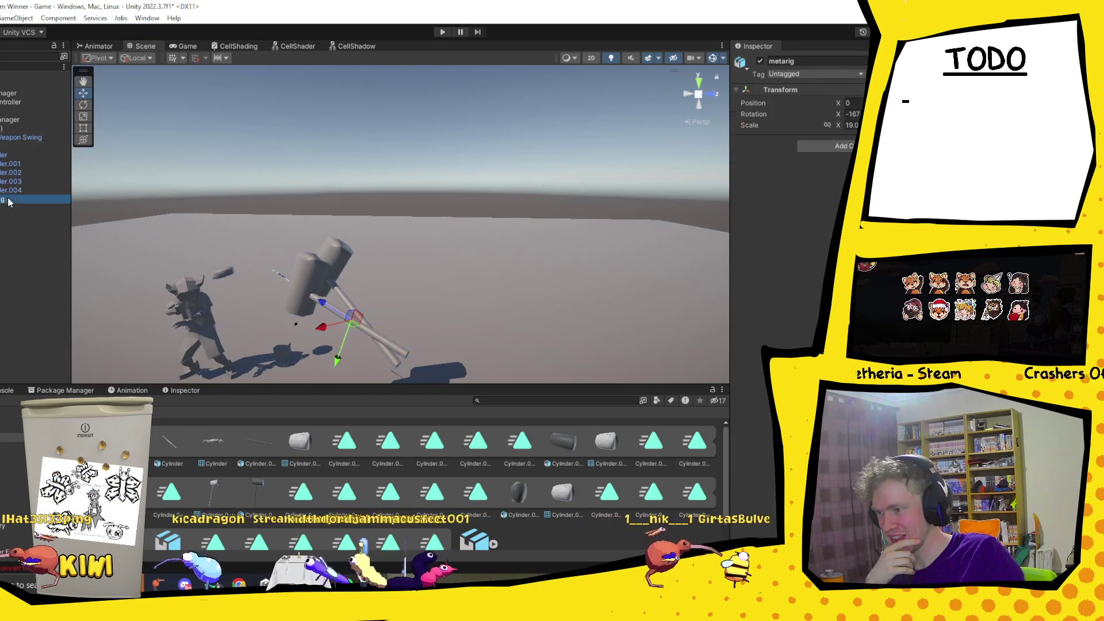
click(12, 190)
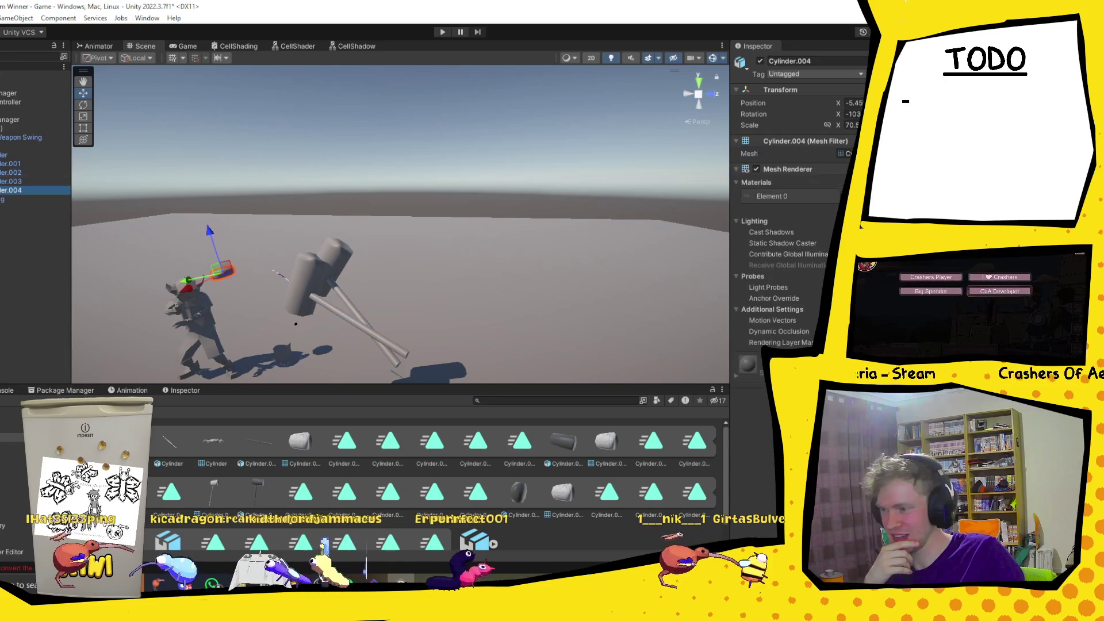
mouse_move(388, 262)
mouse_down()
mouse_move(401, 249)
mouse_move(350, 253)
mouse_move(346, 219)
mouse_up()
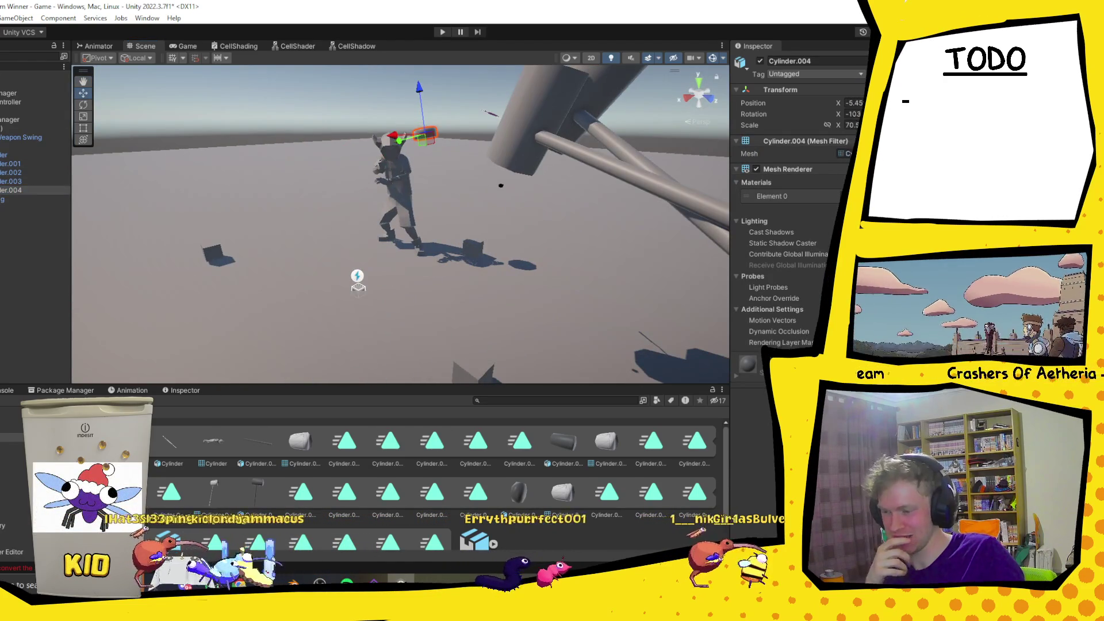
click(86, 437)
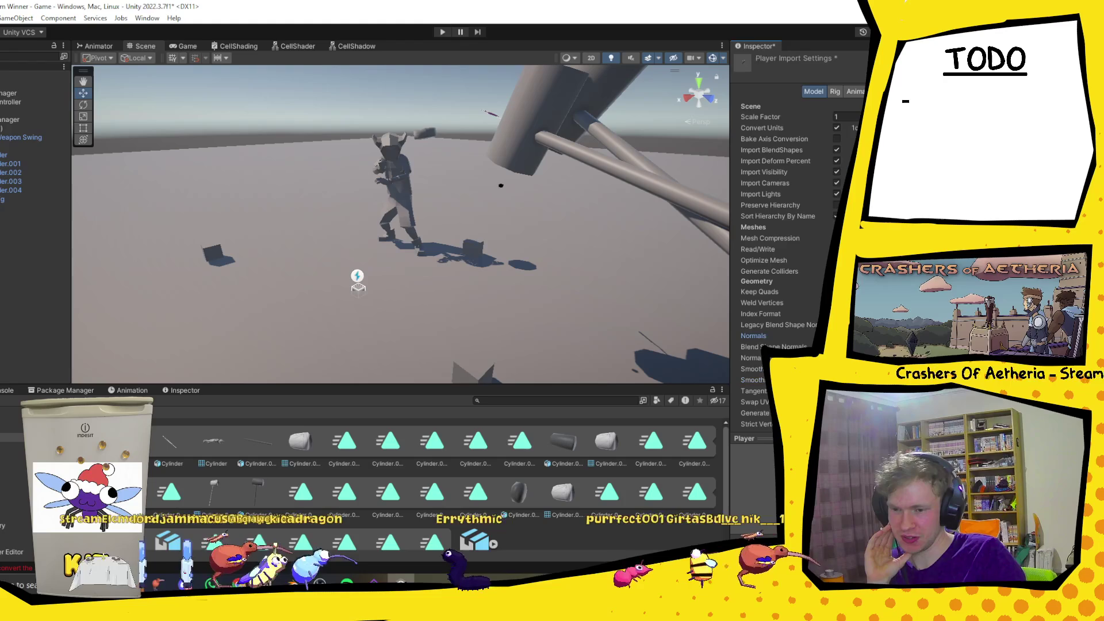
scroll(809, 328, down, 3)
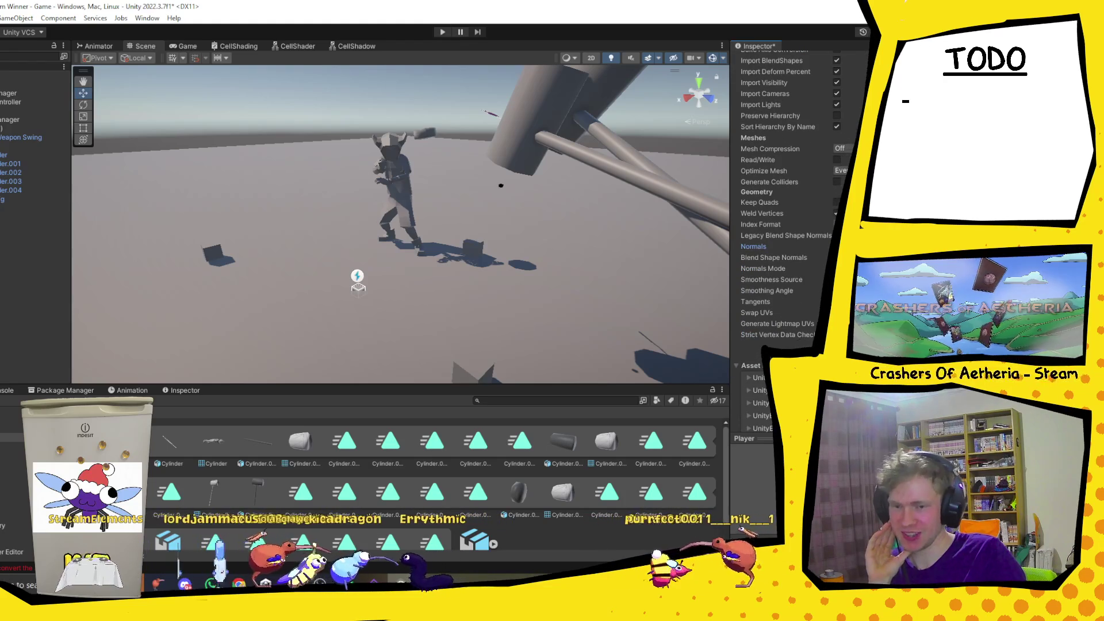
mouse_move(297, 261)
mouse_down()
mouse_move(434, 264)
mouse_move(425, 246)
mouse_up()
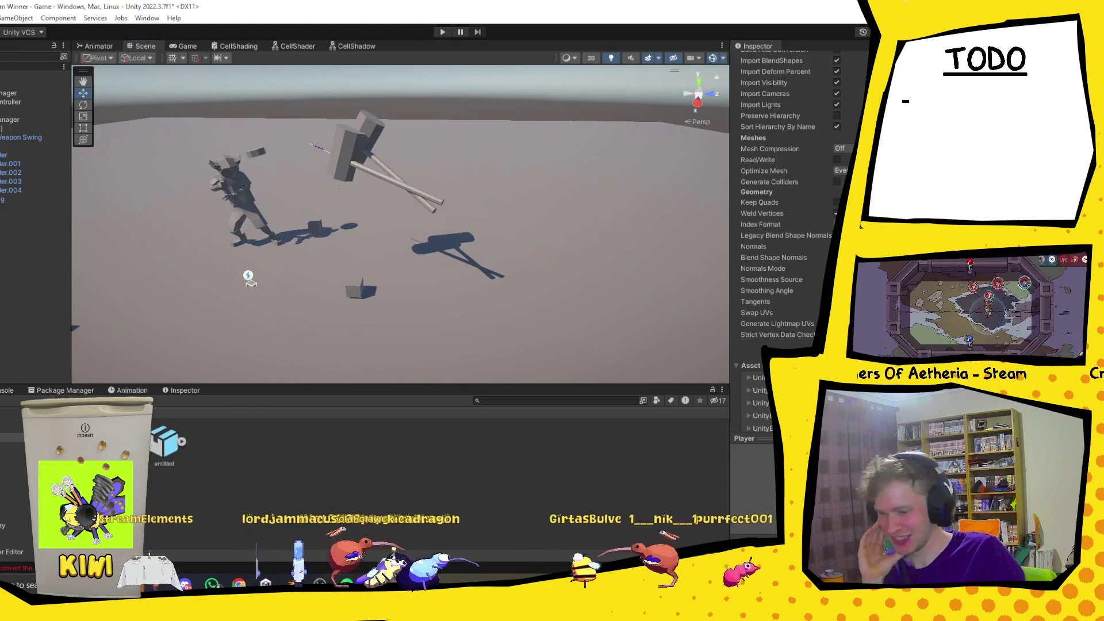
Inspect the Cylinder mesh asset, the spine bone's transform and the Cylinder's Skinned Mesh Renderer.
click(227, 445)
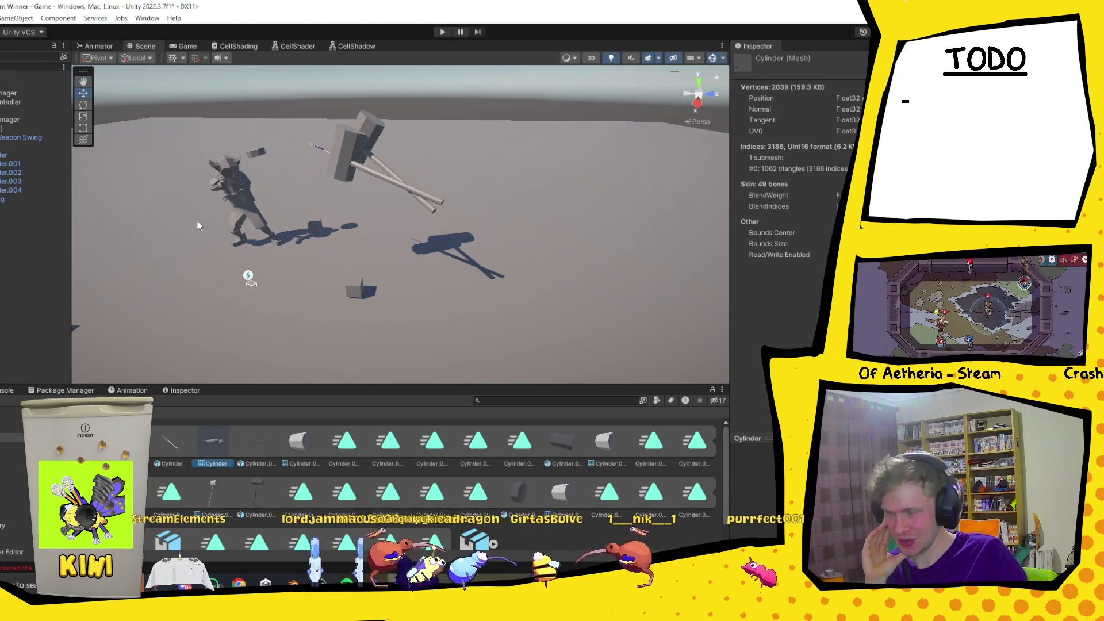
click(11, 208)
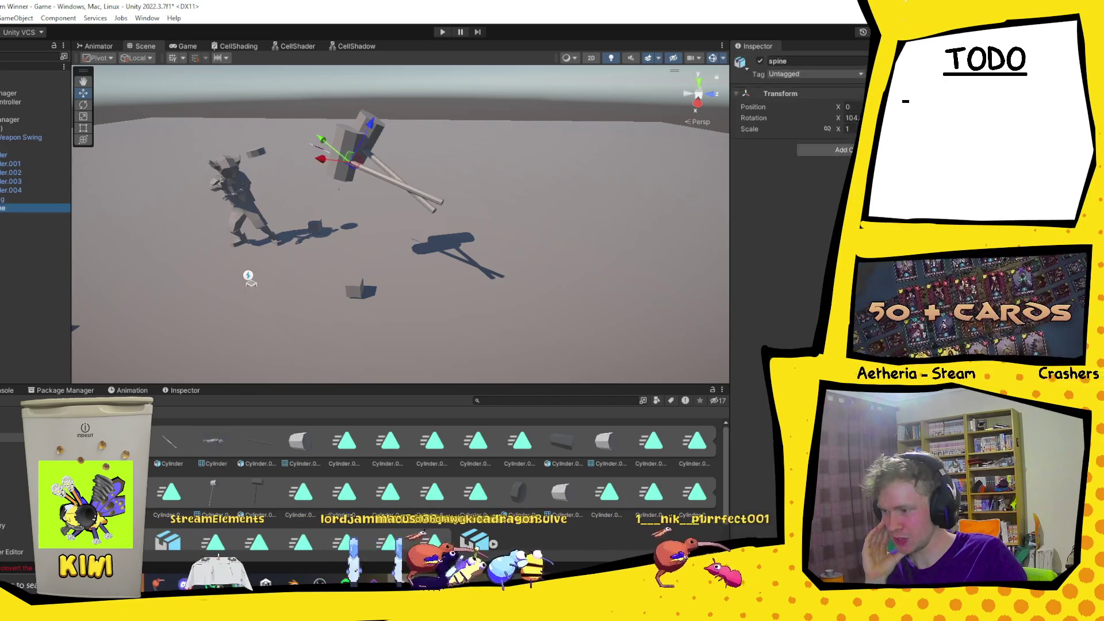
click(5, 217)
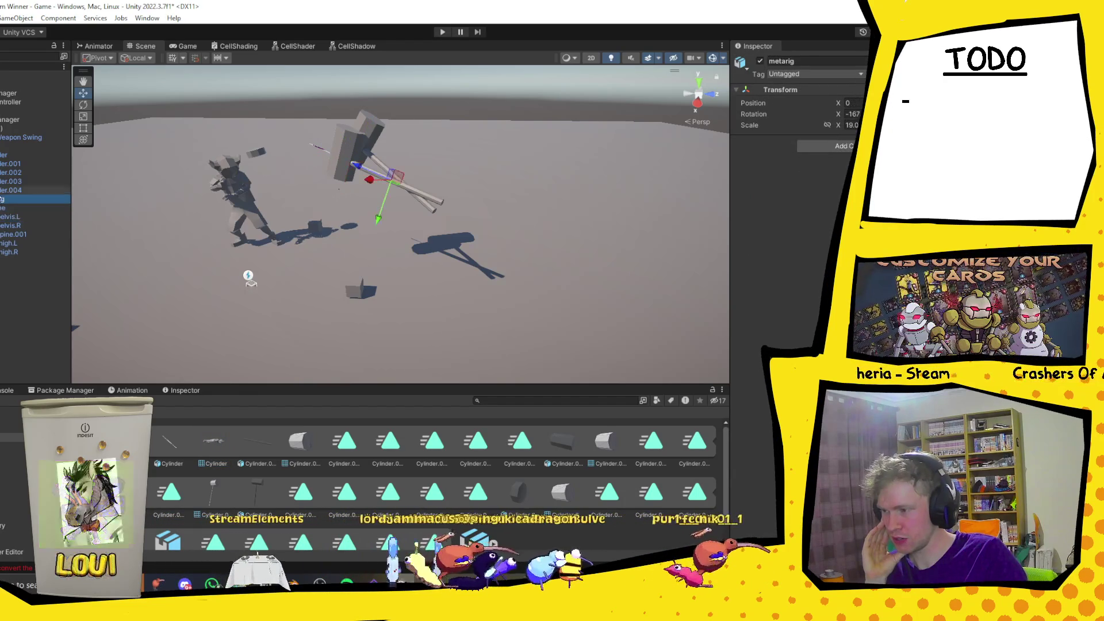
click(2, 156)
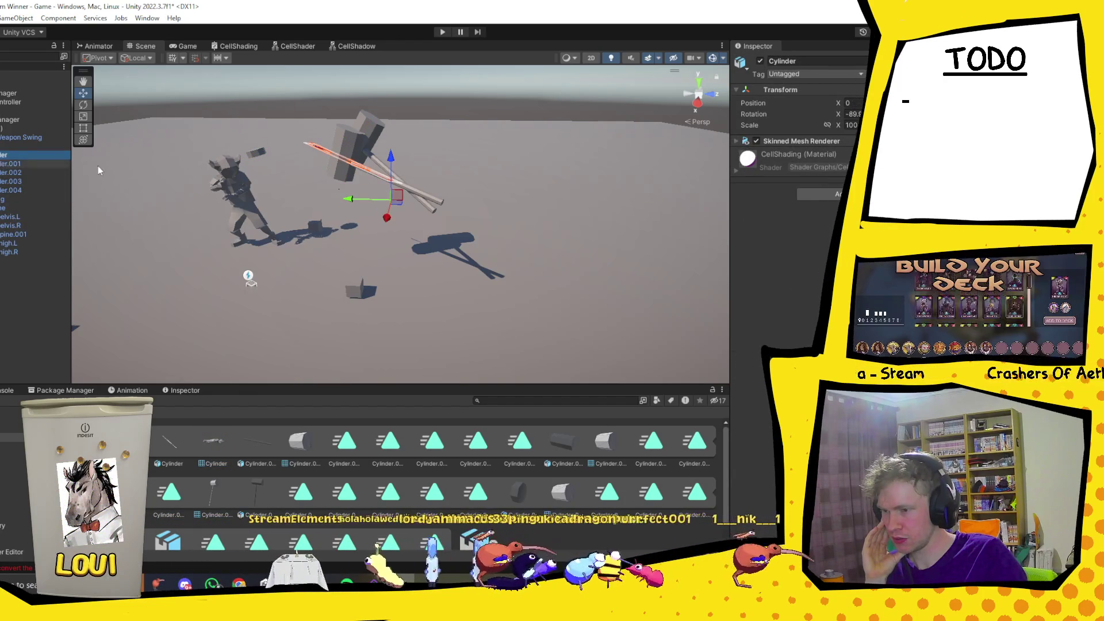
click(749, 139)
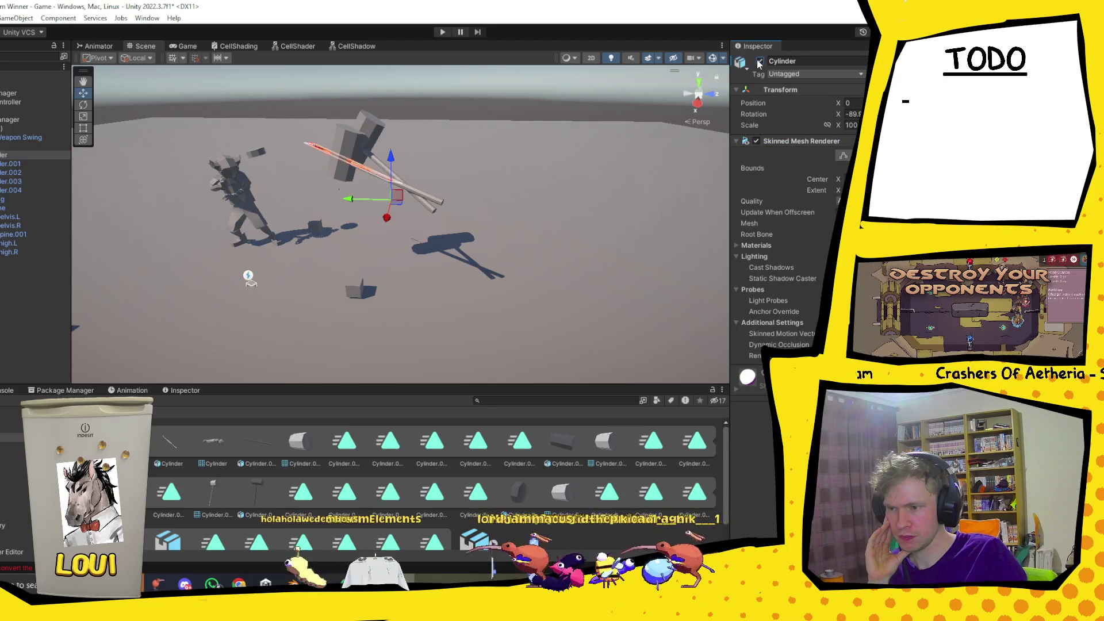
mouse_move(722, 75)
mouse_down()
mouse_move(589, 159)
mouse_move(516, 170)
mouse_move(564, 157)
mouse_up()
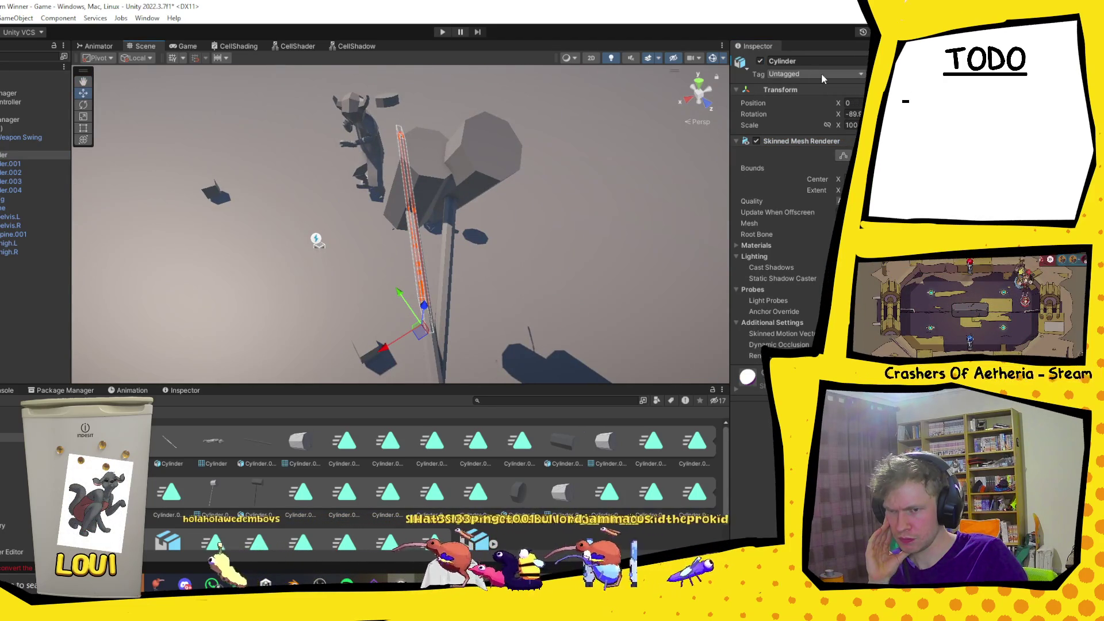
Toggle the Cylinder's active checkbox repeatedly to compare, leave it visible, and return to Blender.
click(760, 61)
click(761, 61)
click(760, 61)
click(760, 60)
click(761, 61)
click(761, 60)
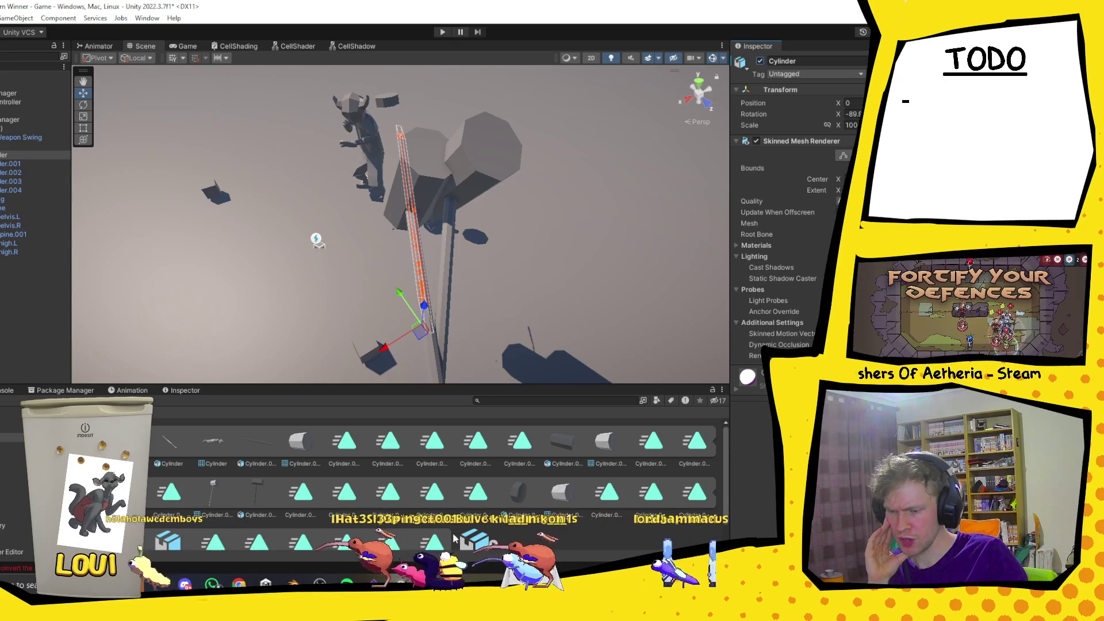
click(292, 585)
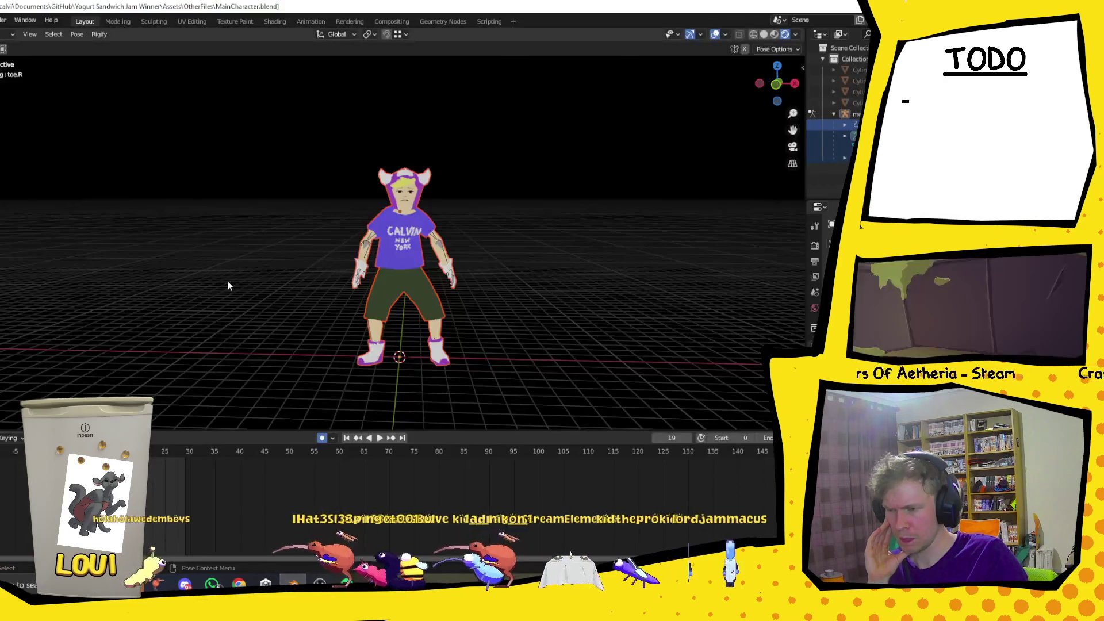
Switch from Pose to Object mode and reselect the metarig armature.
key(ctrl+Tab)
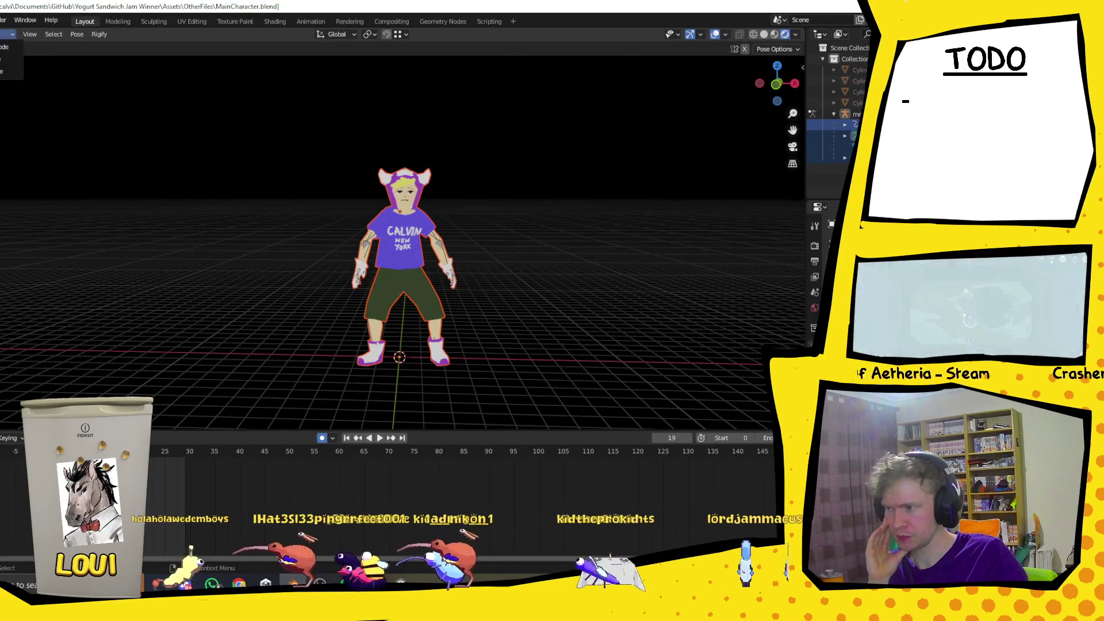
click(446, 301)
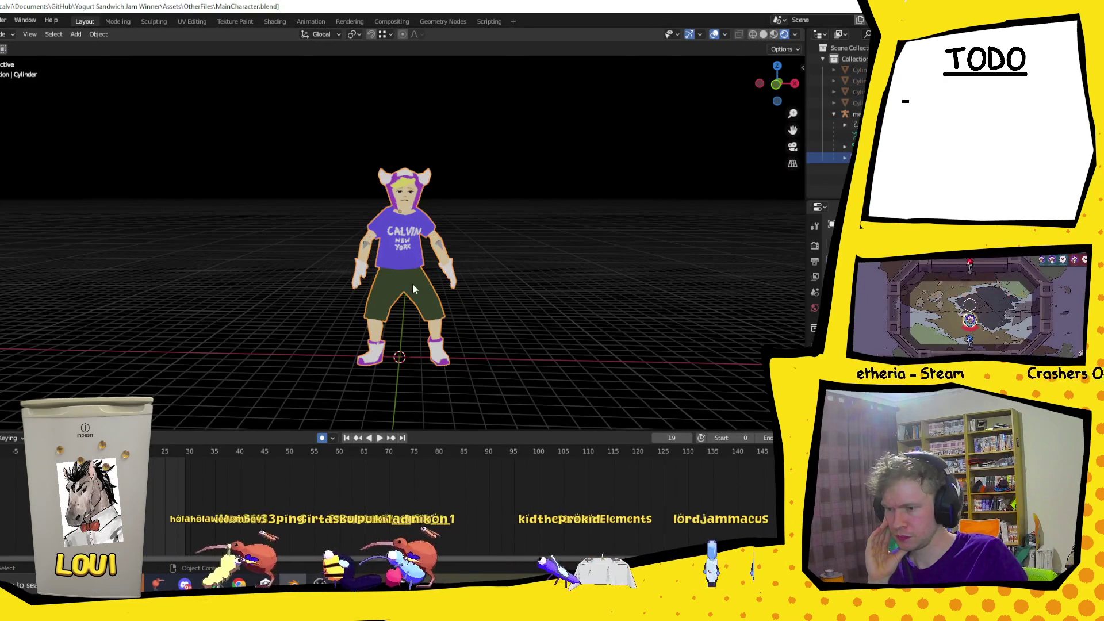
click(817, 114)
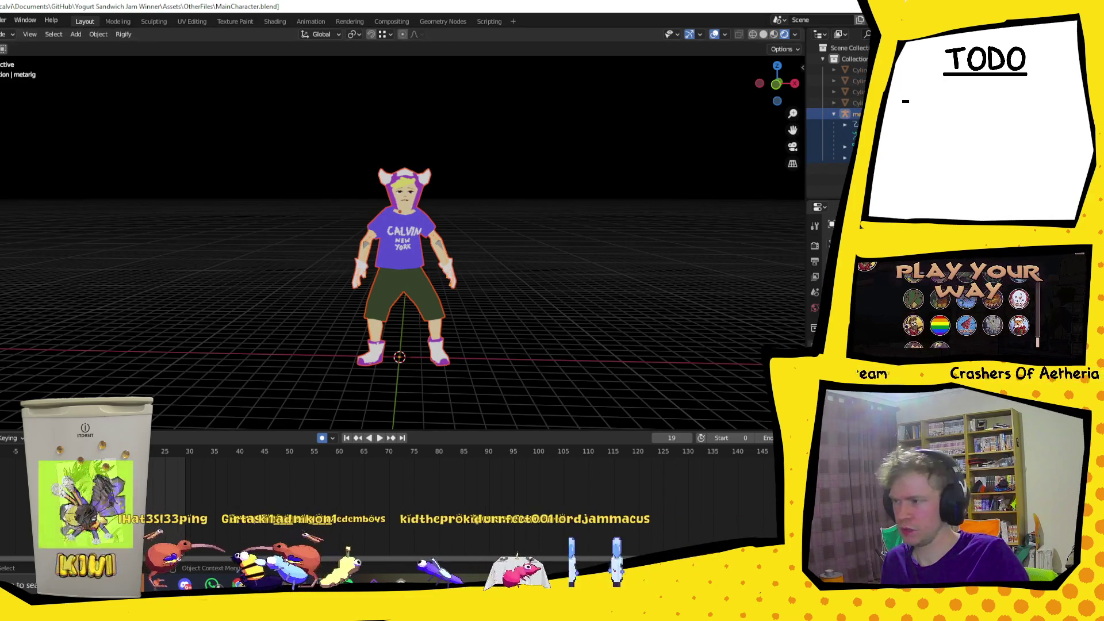
Export the rig as FBX over Player.fbx with Limit to Selected enabled.
click(1, 19)
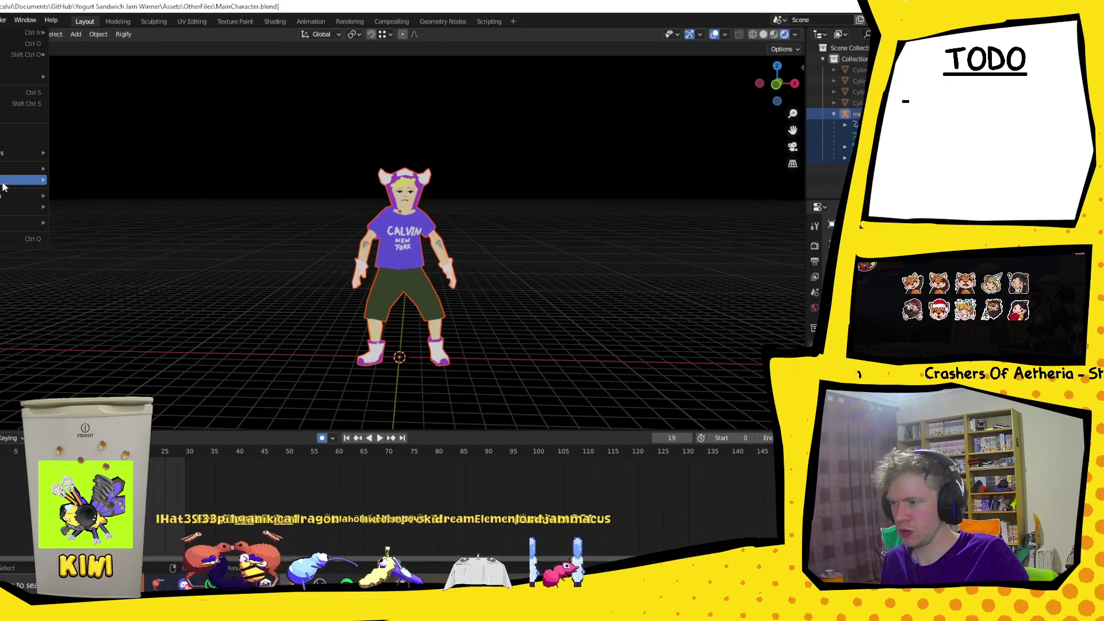
mouse_move(34, 180)
click(115, 268)
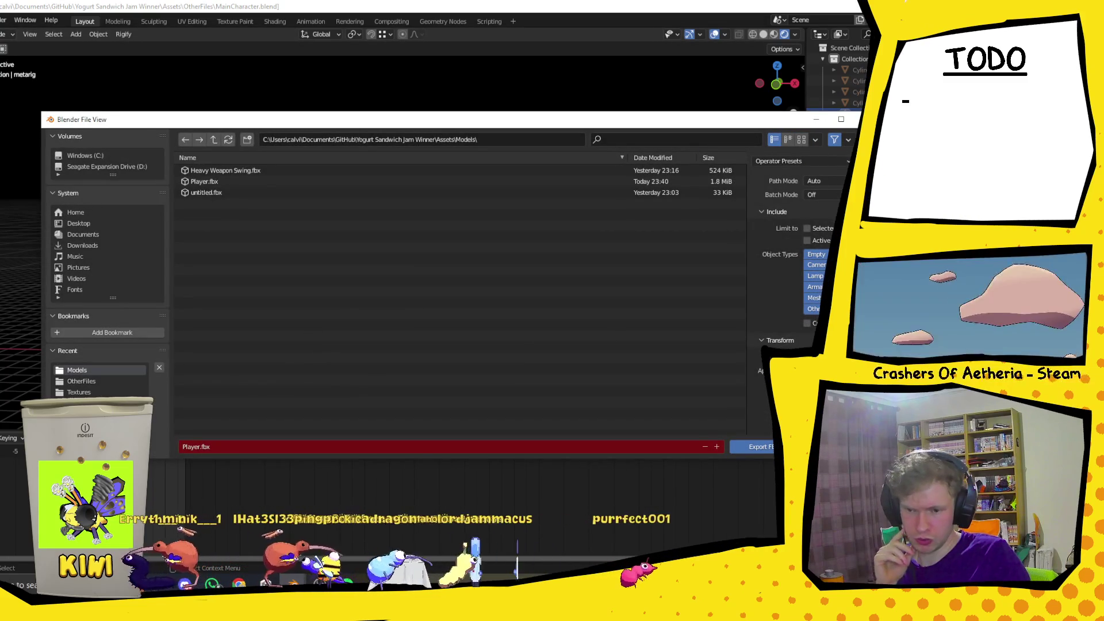
click(806, 229)
scroll(805, 231, down, 1)
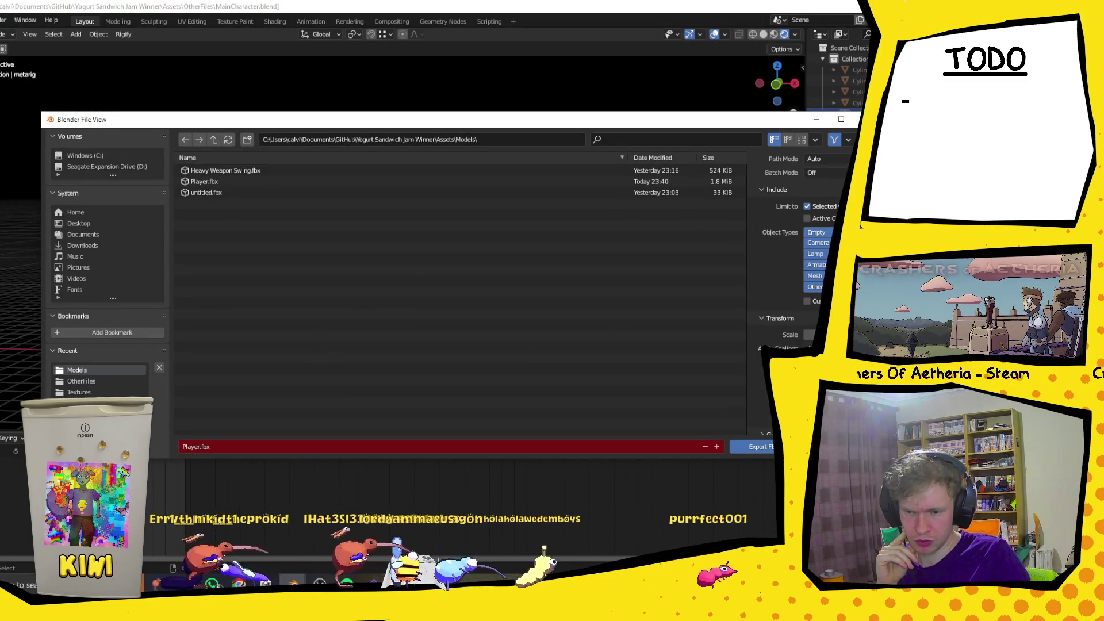
click(758, 449)
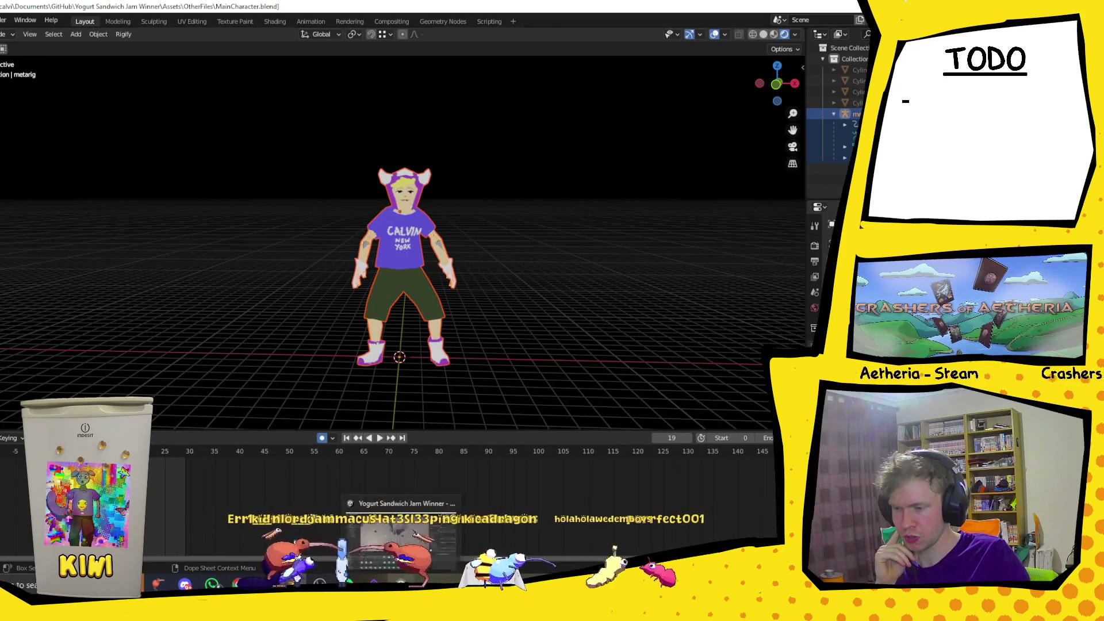
click(374, 585)
Orbit and zoom the Unity scene view to face the reimported character.
mouse_move(338, 299)
mouse_down()
mouse_move(449, 236)
mouse_move(79, 200)
mouse_up()
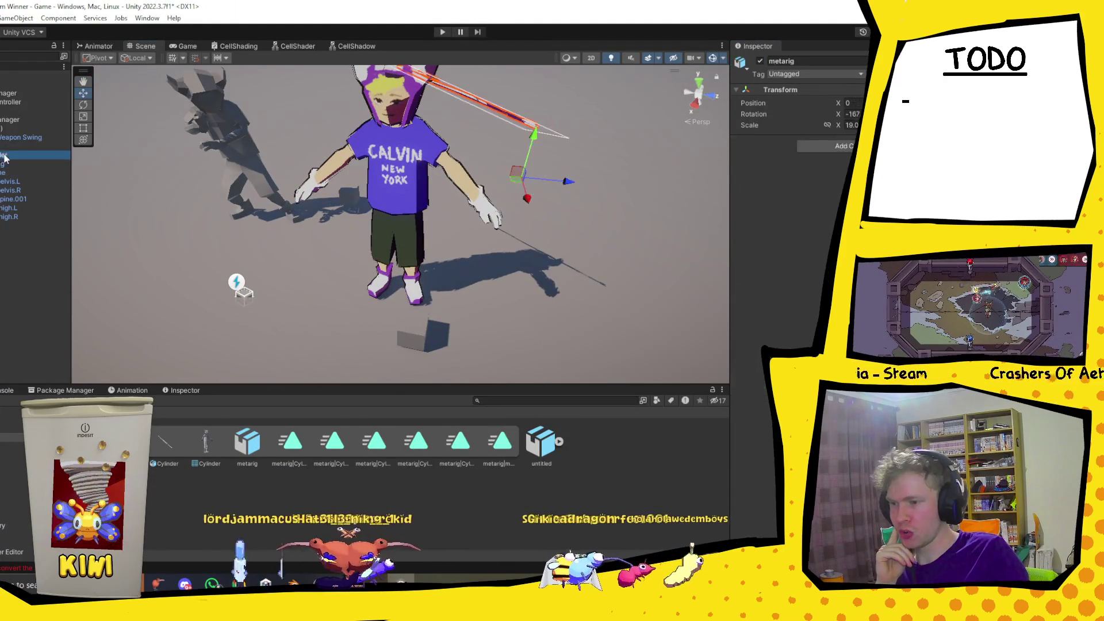
scroll(627, 161, down, 3)
mouse_move(626, 161)
mouse_down()
mouse_move(500, 153)
mouse_move(520, 109)
mouse_move(477, 153)
mouse_up()
scroll(422, 181, up, 3)
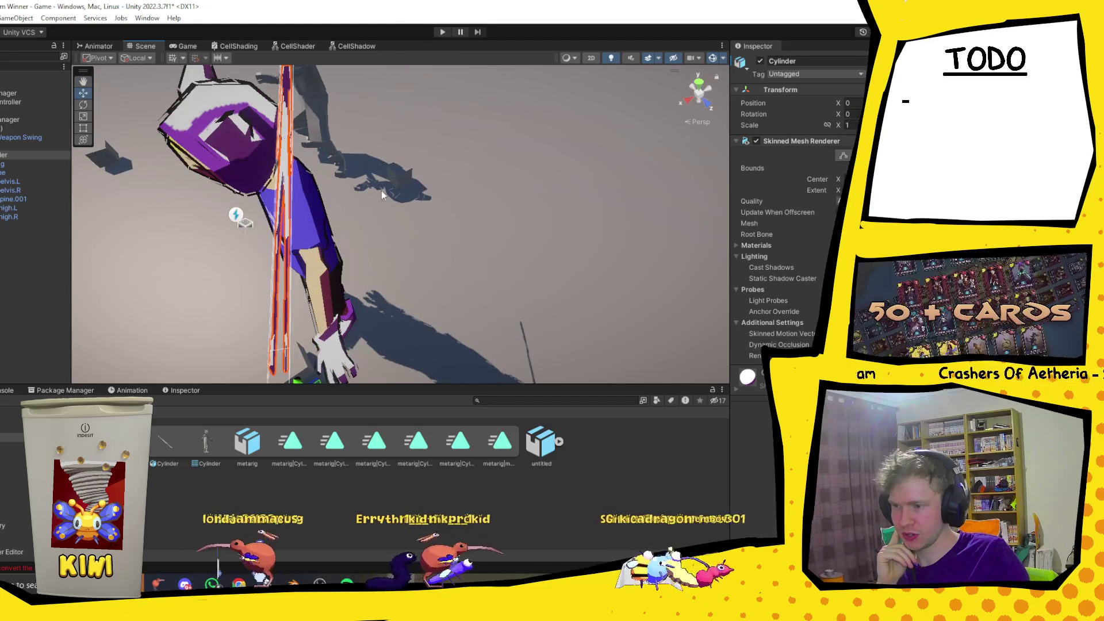
scroll(380, 191, down, 3)
click(294, 211)
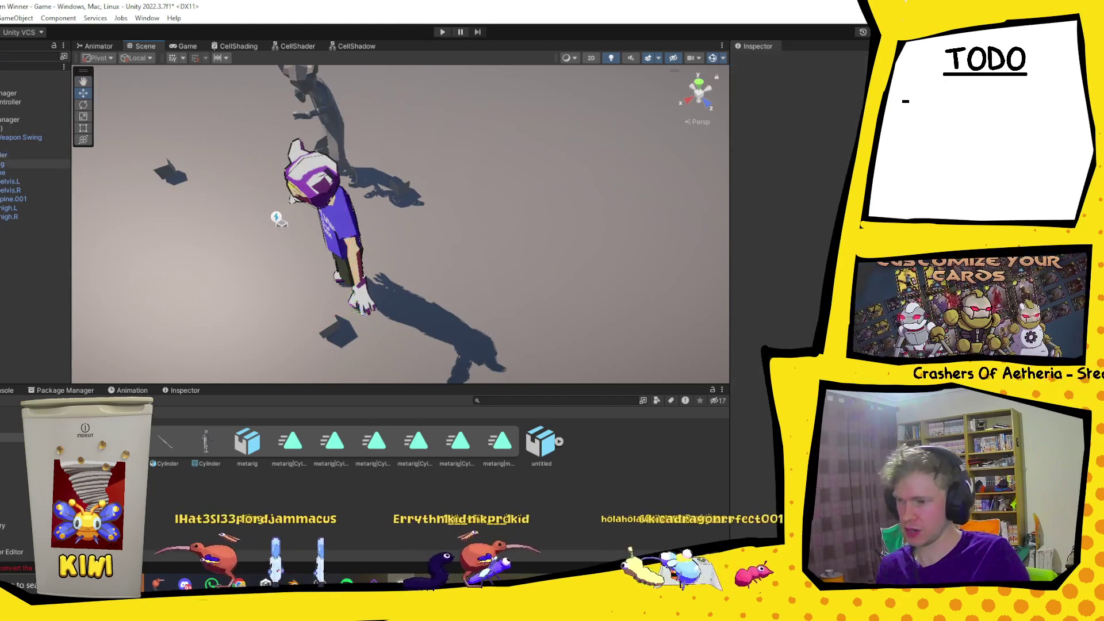
mouse_move(295, 212)
mouse_down()
mouse_move(352, 193)
mouse_move(79, 197)
mouse_up()
Select Player, review its second and fifth imported animation clips, and open the Animation window.
click(12, 149)
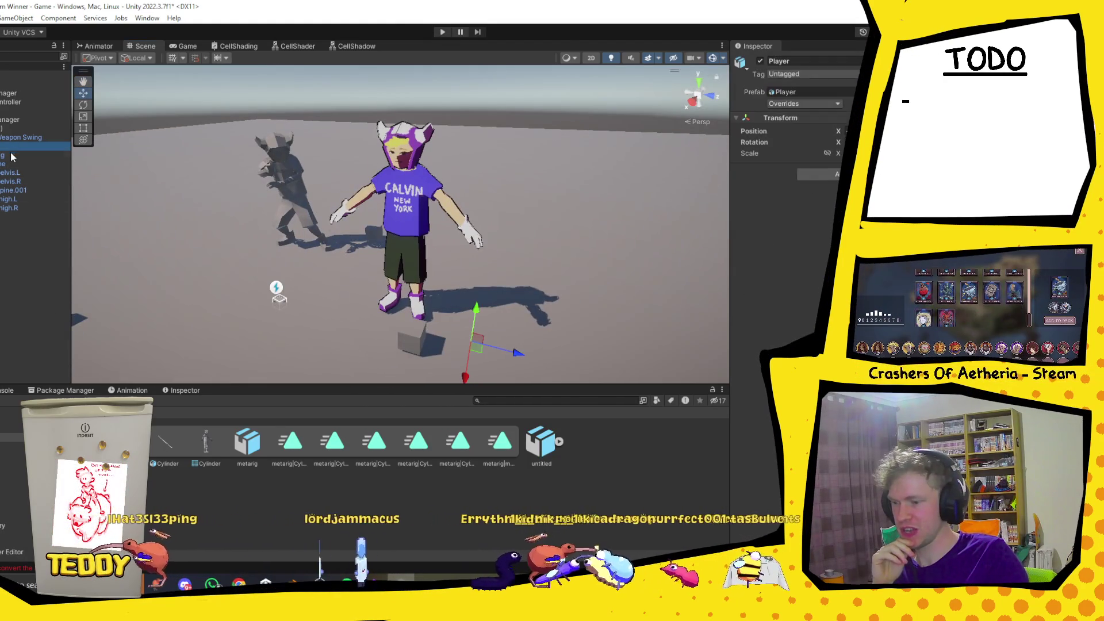
click(336, 446)
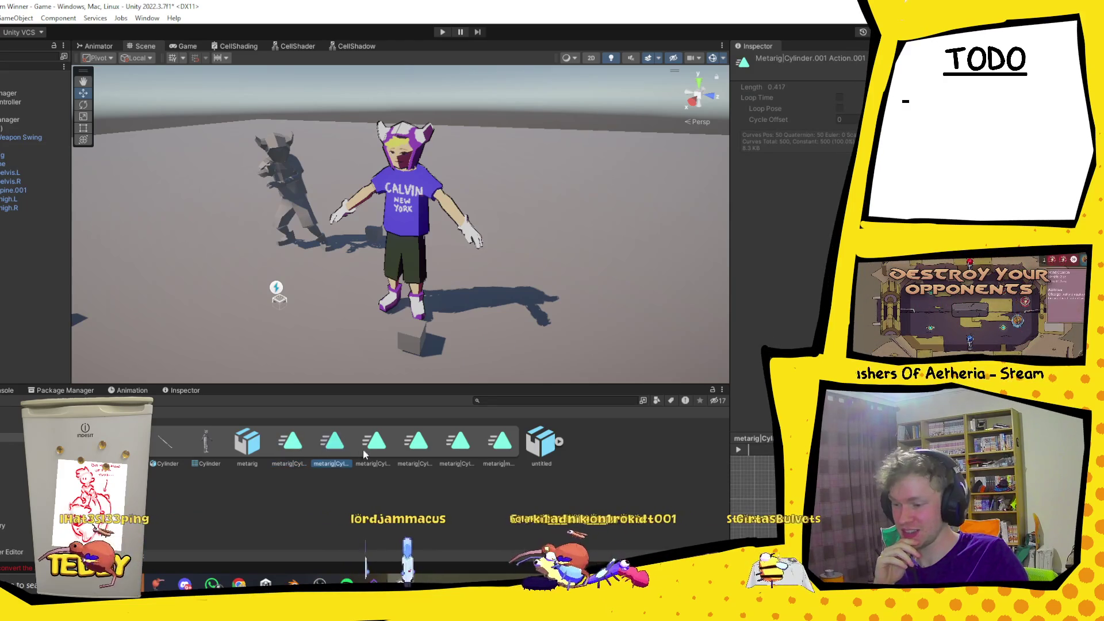
click(458, 443)
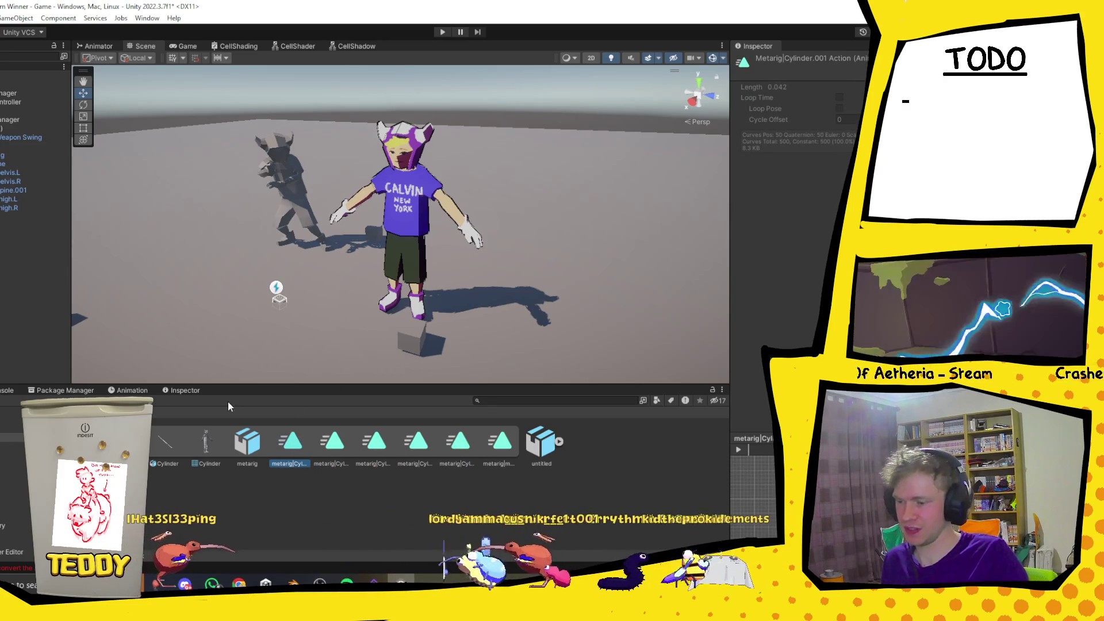
click(127, 390)
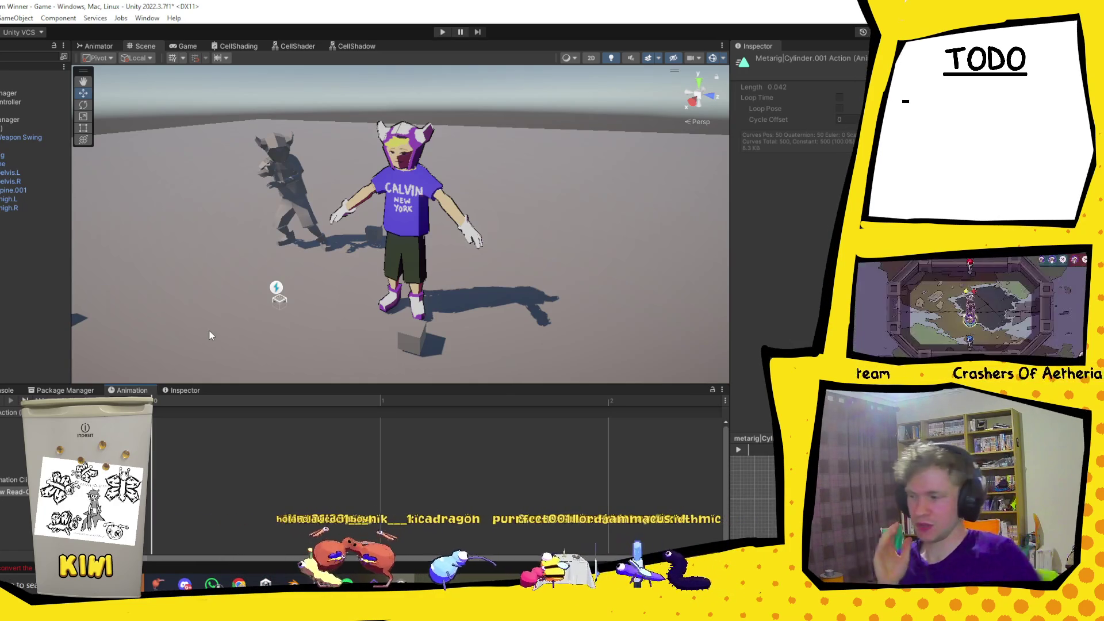
click(2, 147)
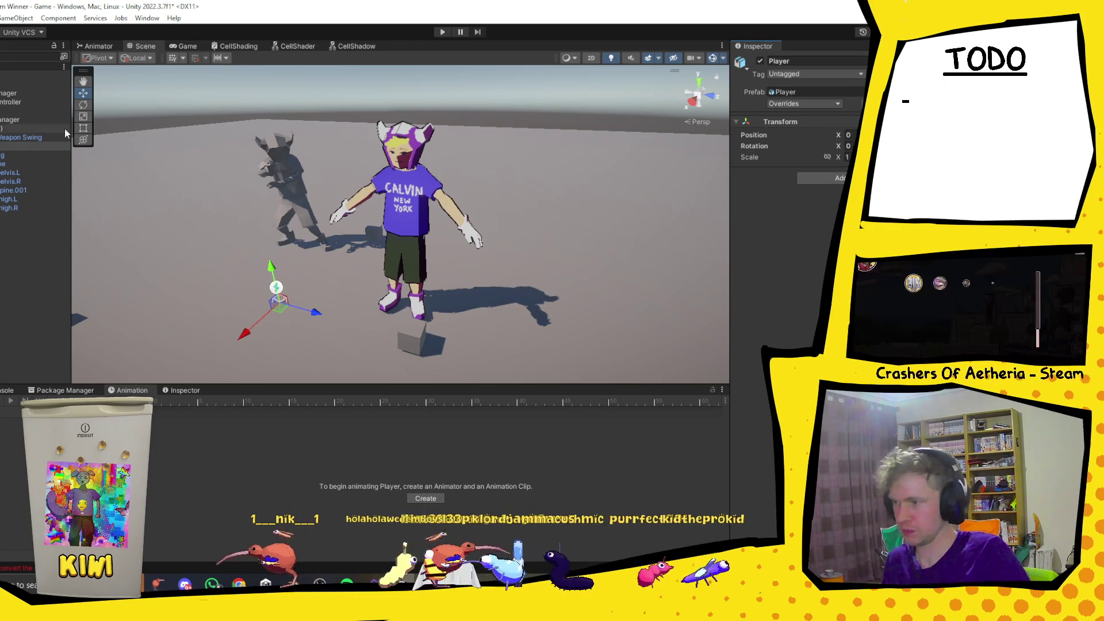
Select the Player (1) copy in the Hierarchy after checking metarig and Player.
drag(610, 254, 112, 182)
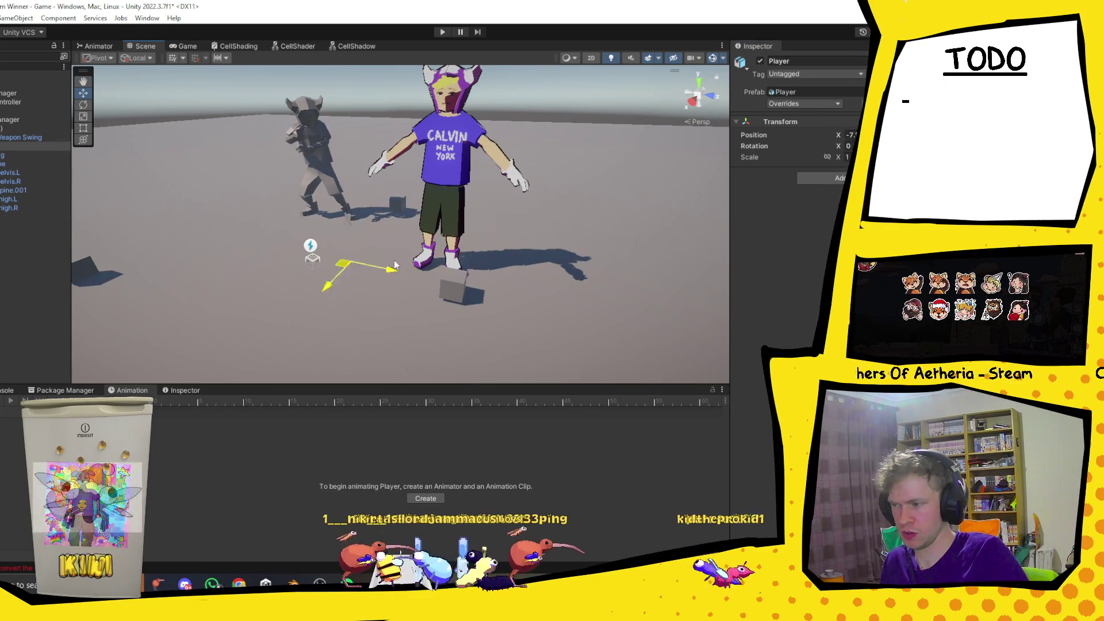
click(25, 155)
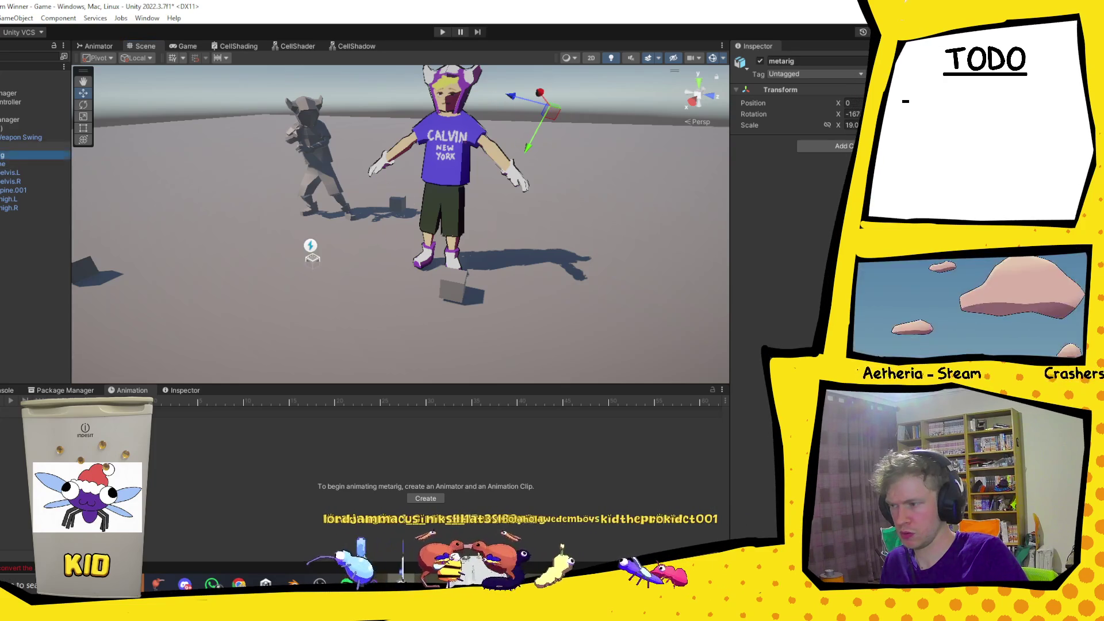
click(23, 137)
click(23, 147)
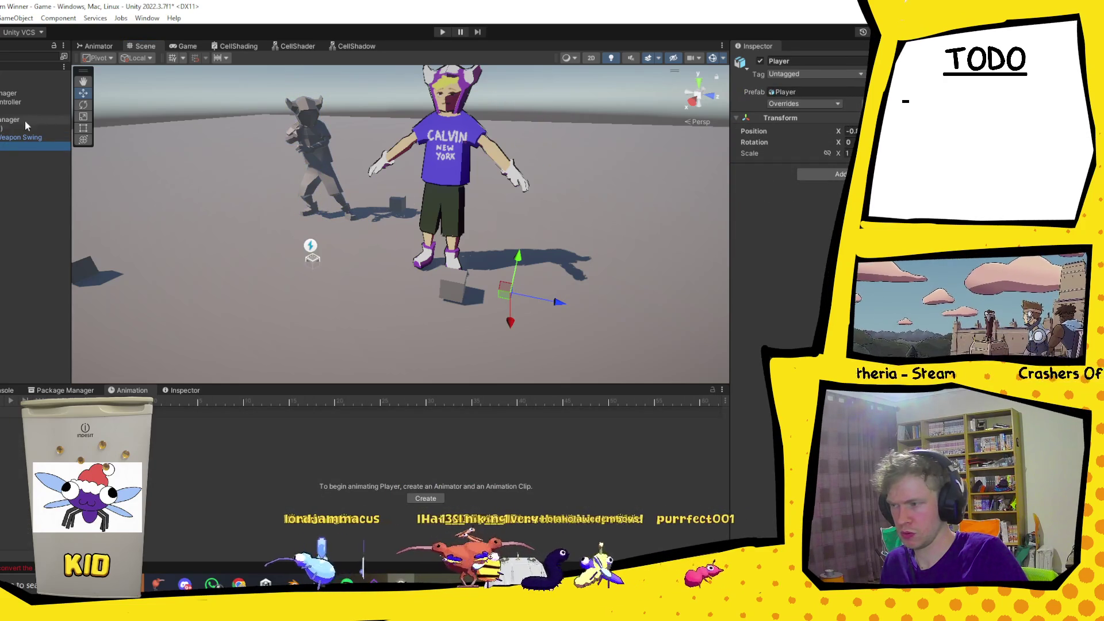
click(23, 137)
click(17, 128)
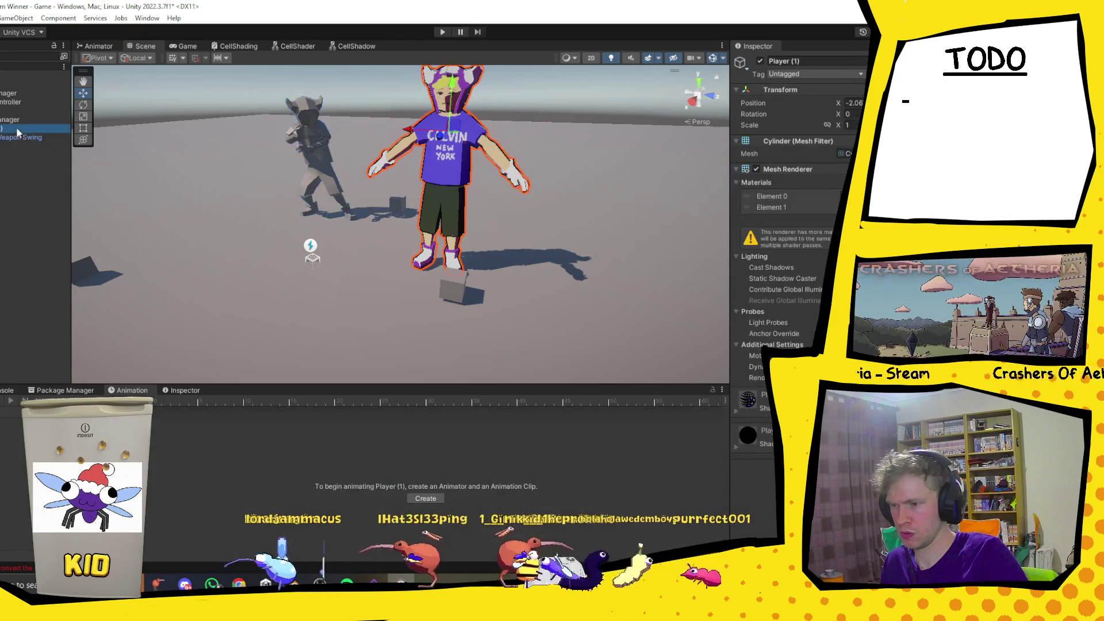
Slide Player (1) along the X axis, then undo the move.
scroll(655, 174, down, 5)
mouse_move(423, 192)
mouse_down()
mouse_move(401, 188)
mouse_move(408, 192)
mouse_up()
key(ctrl+z)
scroll(123, 222, up, 3)
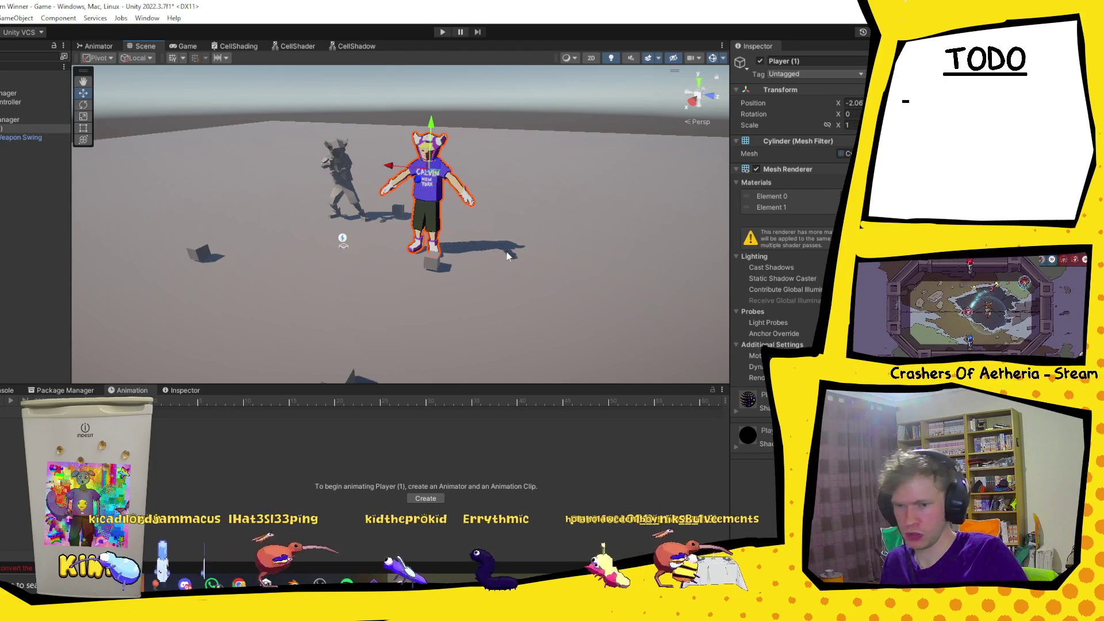
Collapse Mesh Renderer and add an Animator component to Player (1) via search 'anima'.
click(737, 169)
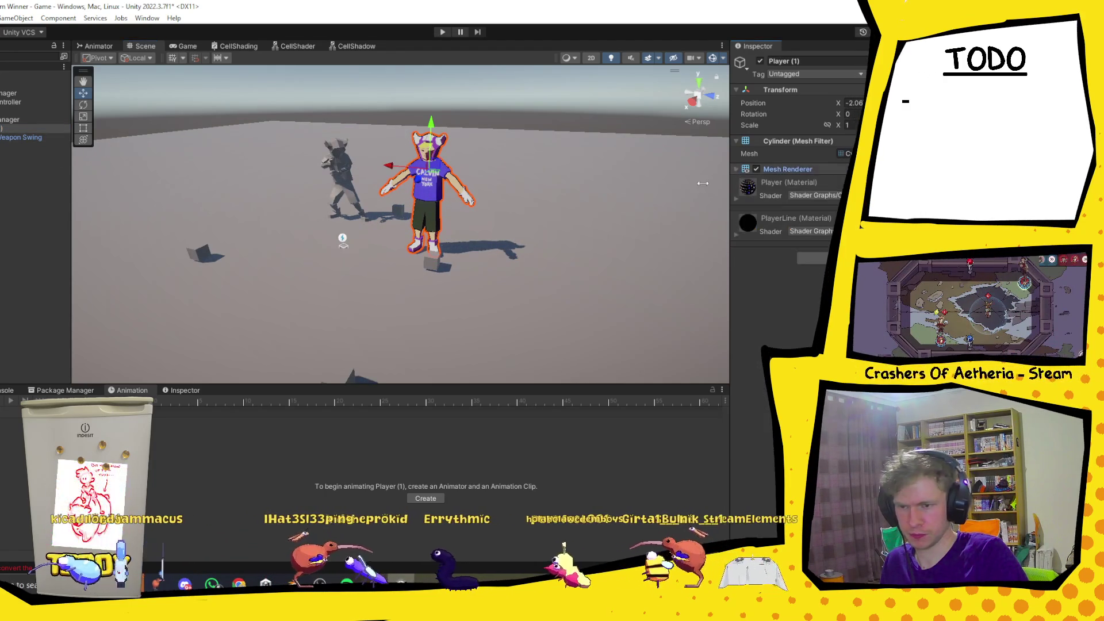
click(820, 263)
text(anima)
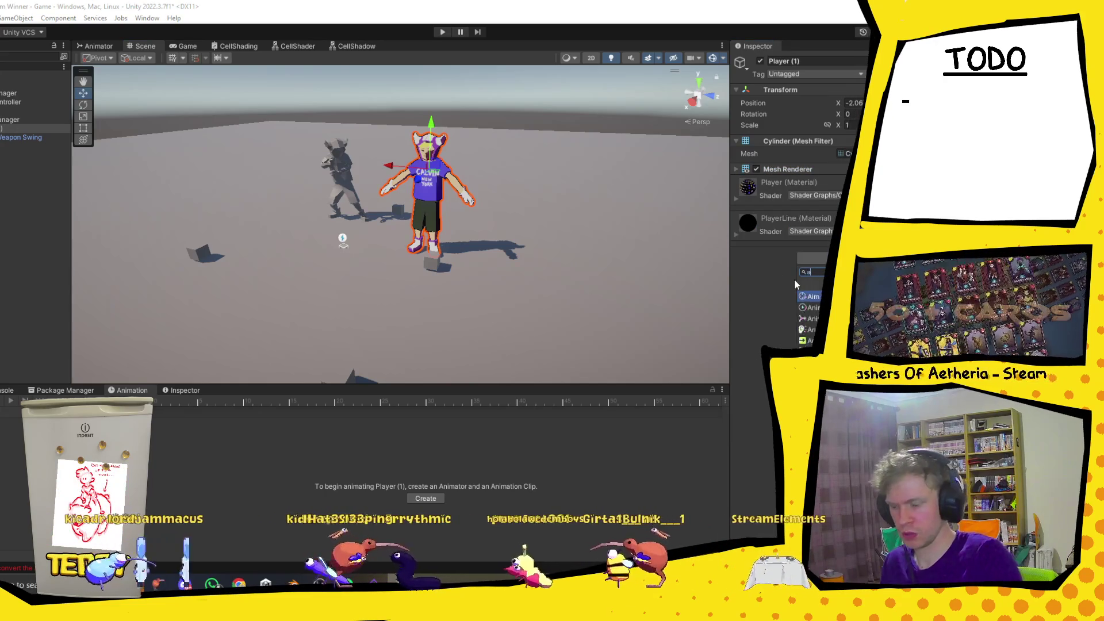
click(813, 307)
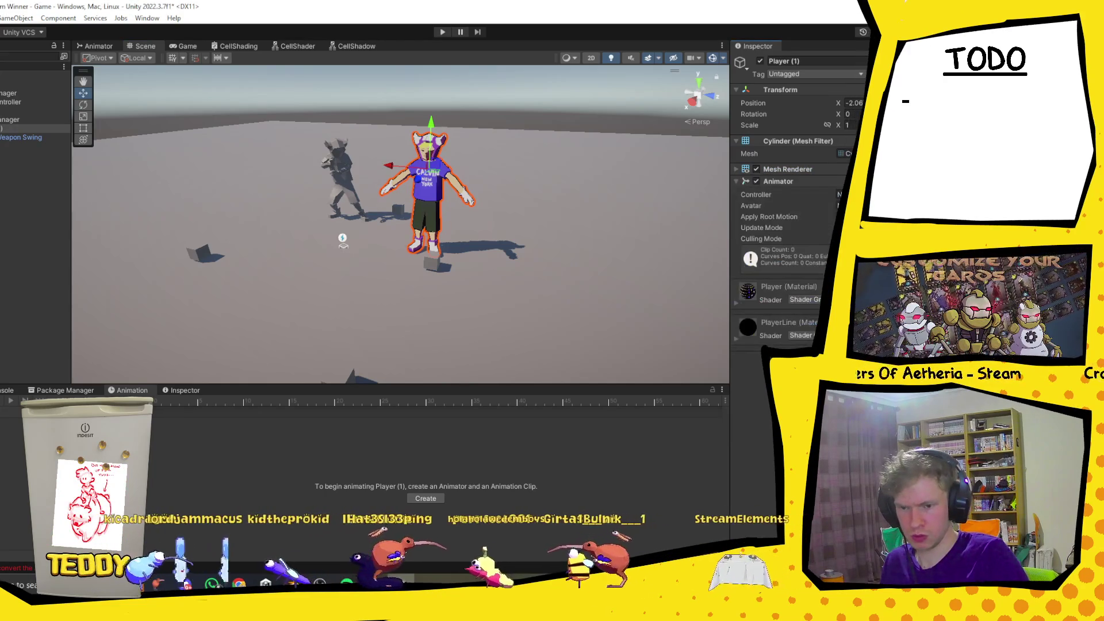
Assign the Player controller to the Animator and check the animation timeline.
click(840, 194)
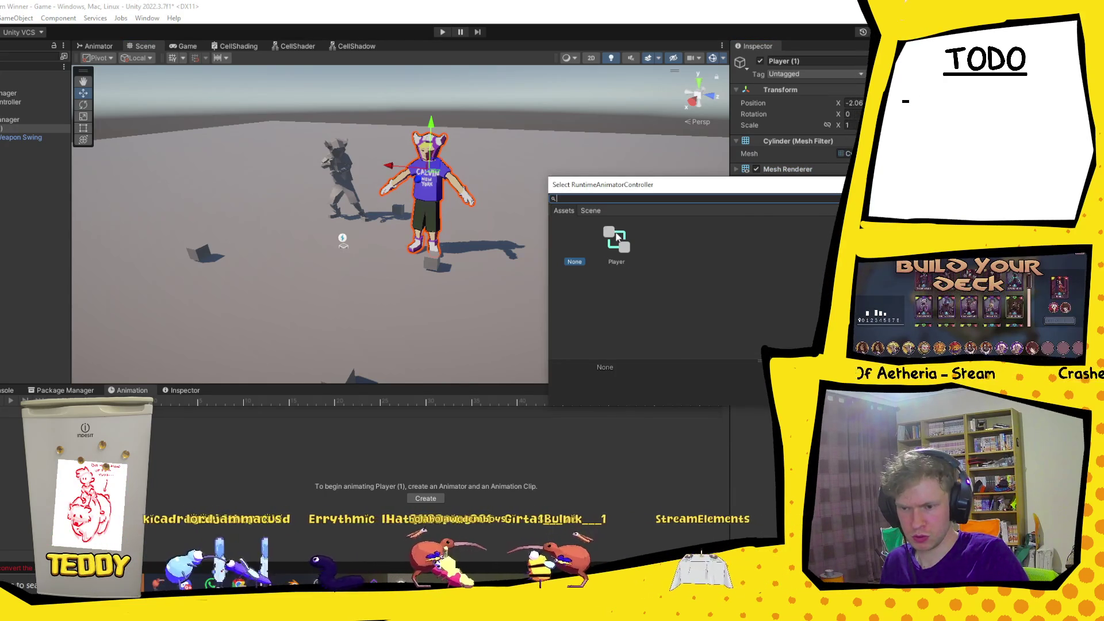
double_click(617, 236)
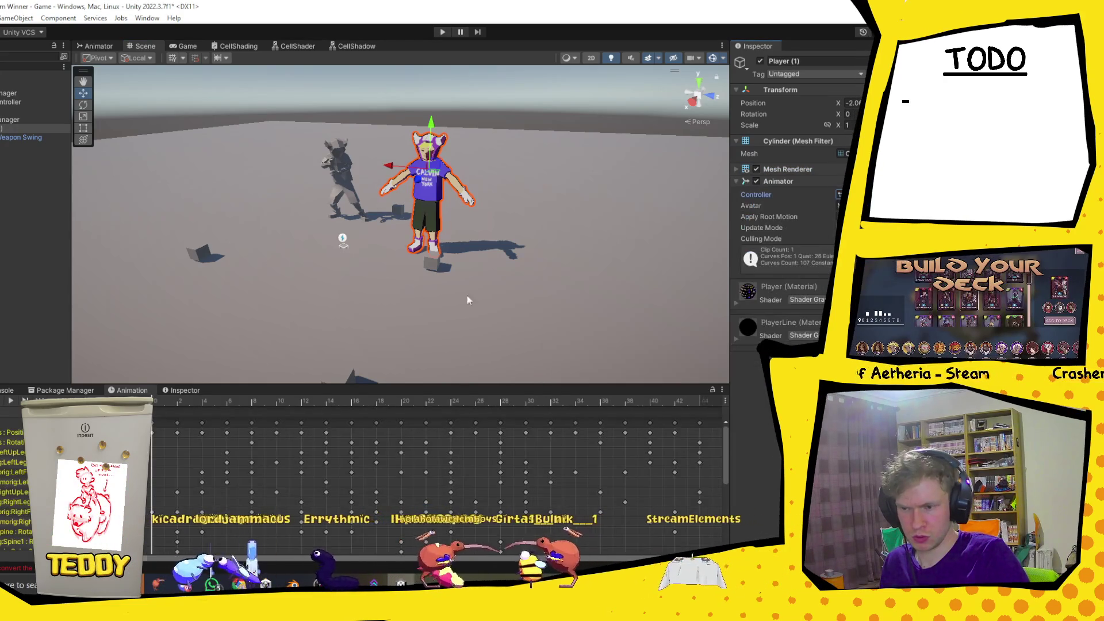
click(11, 418)
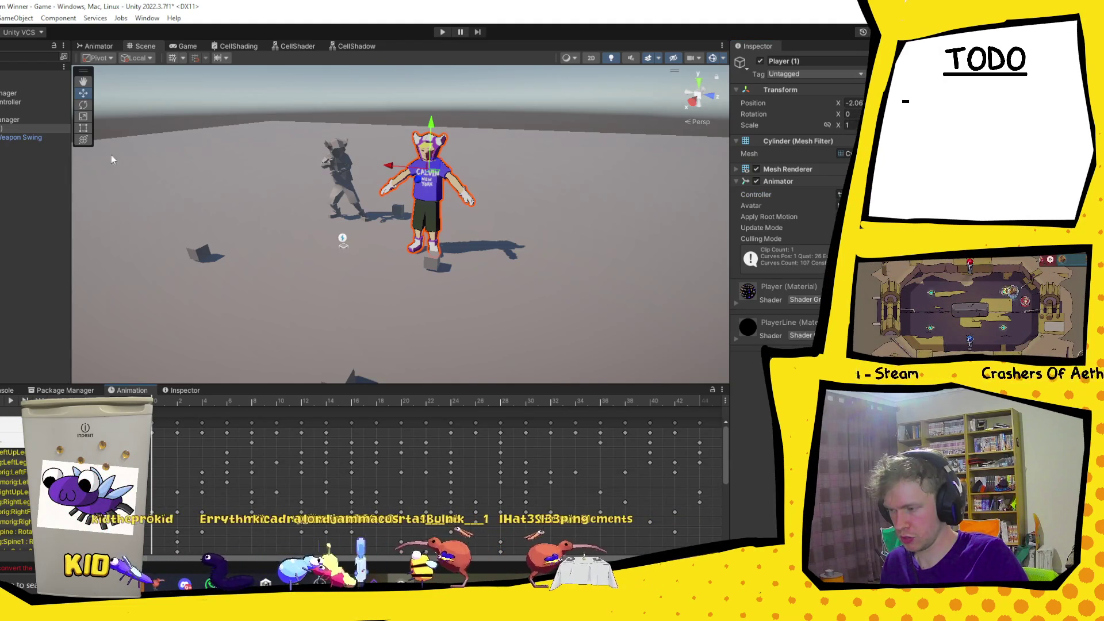
key(ctrl+5)
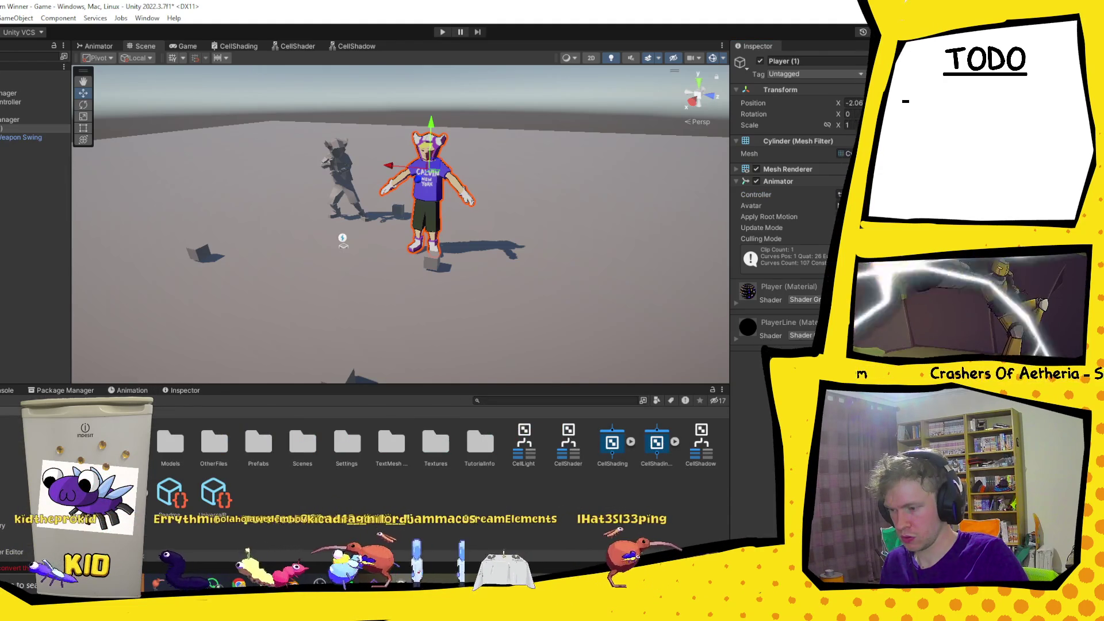
Delete the mixamo.com clip from the Animation folder.
click(41, 428)
click(51, 438)
key(Delete)
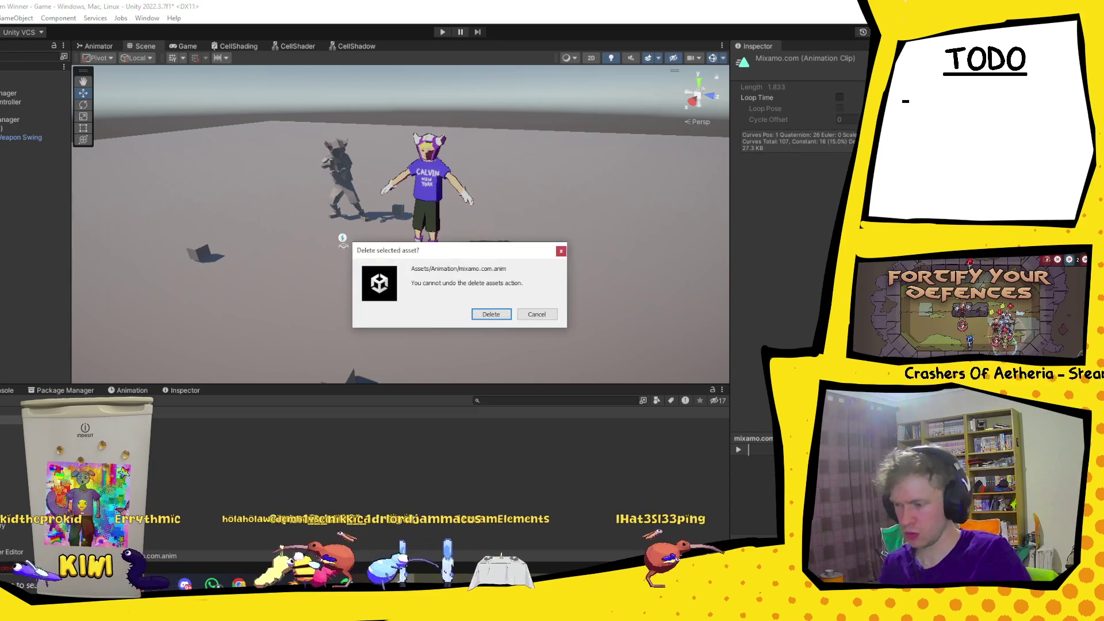
click(484, 314)
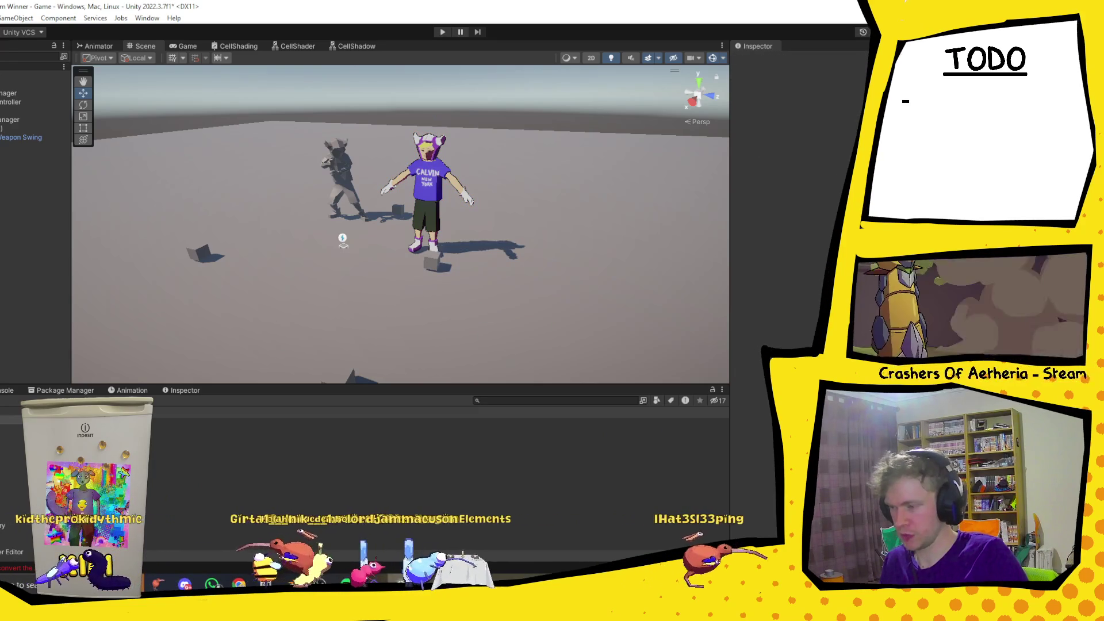
Open the Models folder and select the first metarig Cylinder action clip.
click(212, 415)
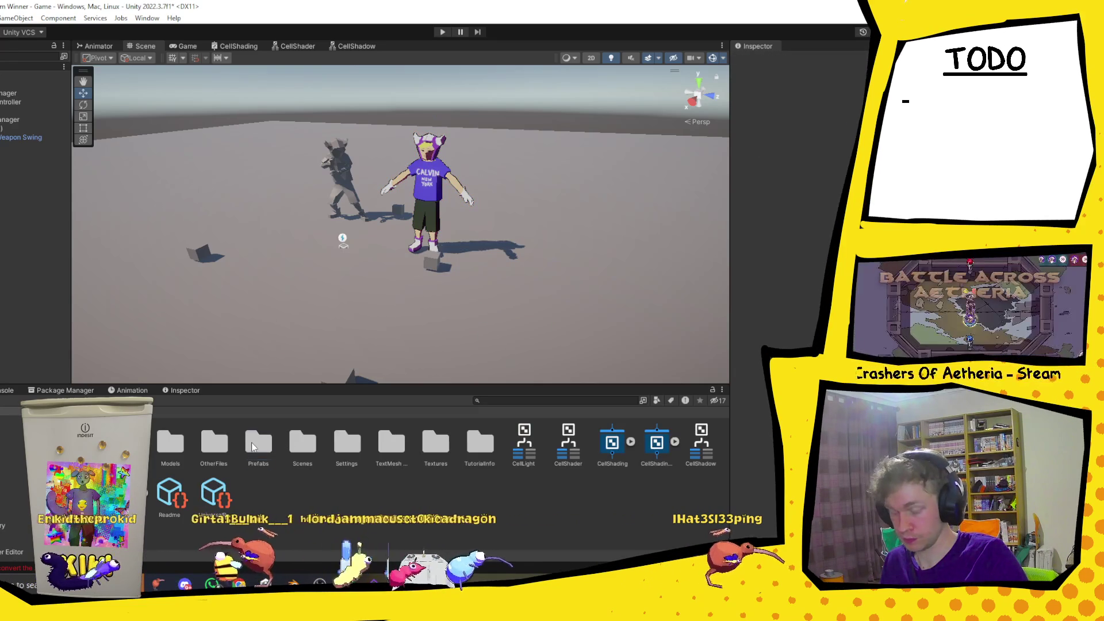
double_click(251, 442)
click(211, 414)
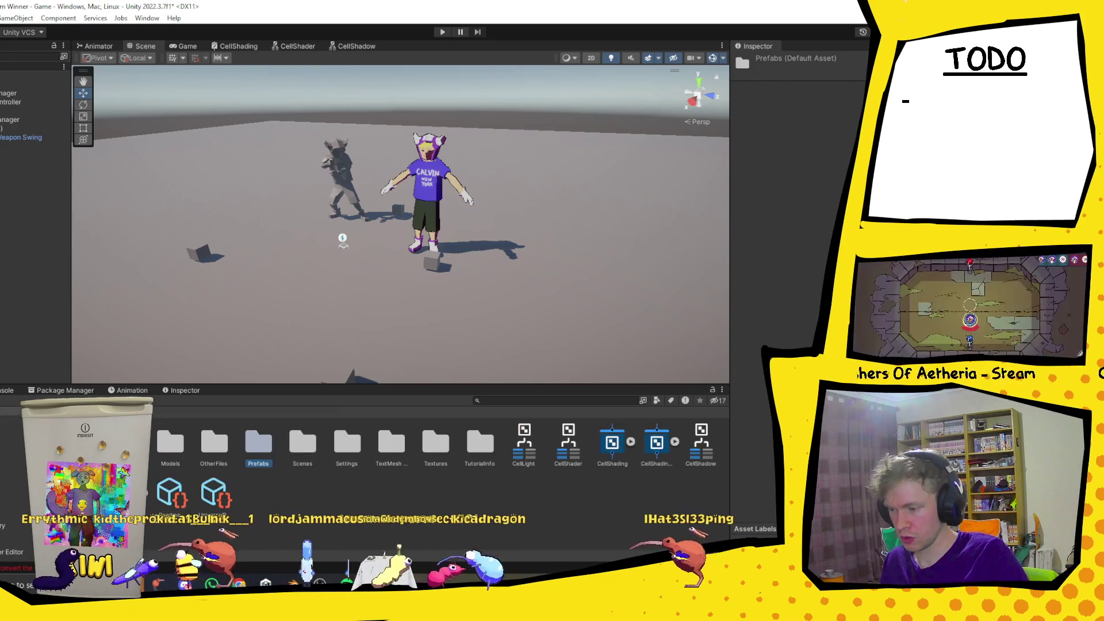
click(170, 449)
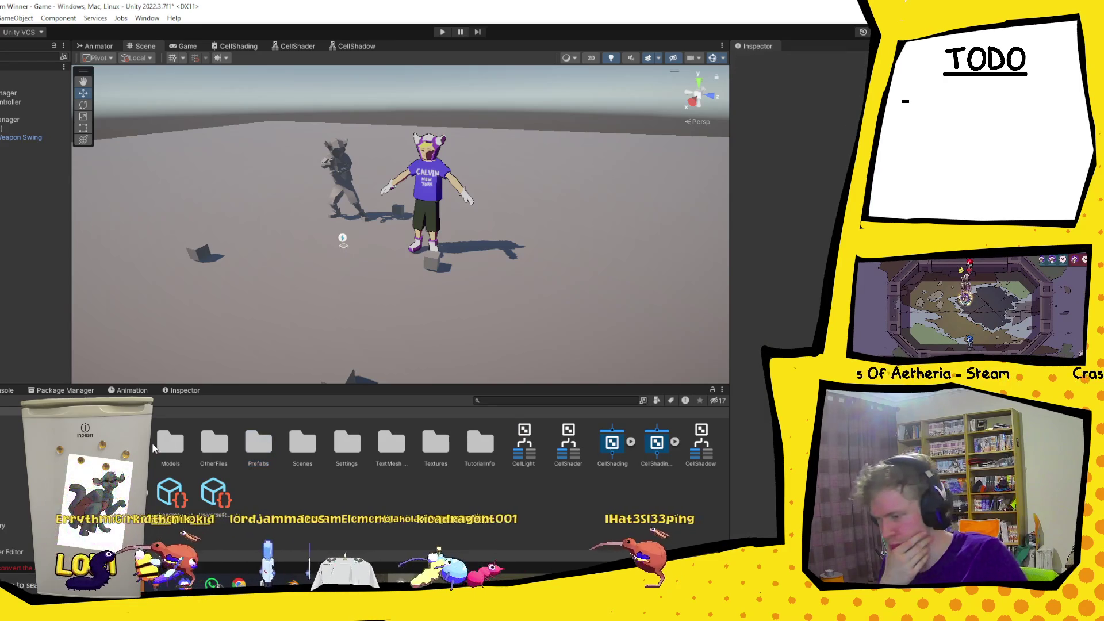
double_click(170, 446)
click(290, 442)
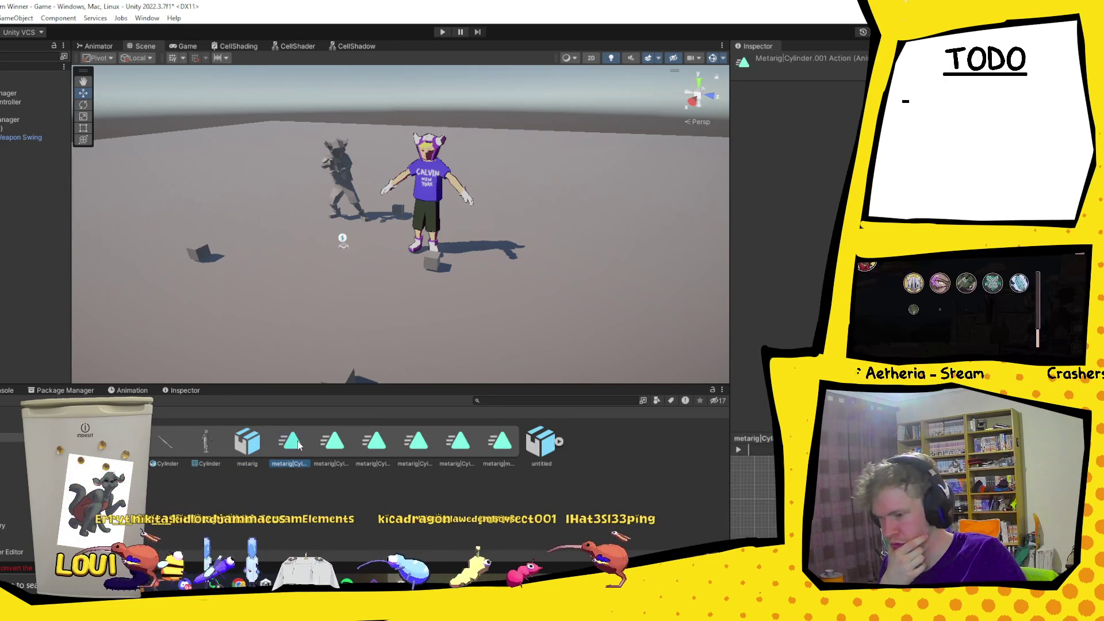
Add the six metarig action clips as states in the Animator's Base Layer.
click(104, 49)
drag(290, 441, 516, 170)
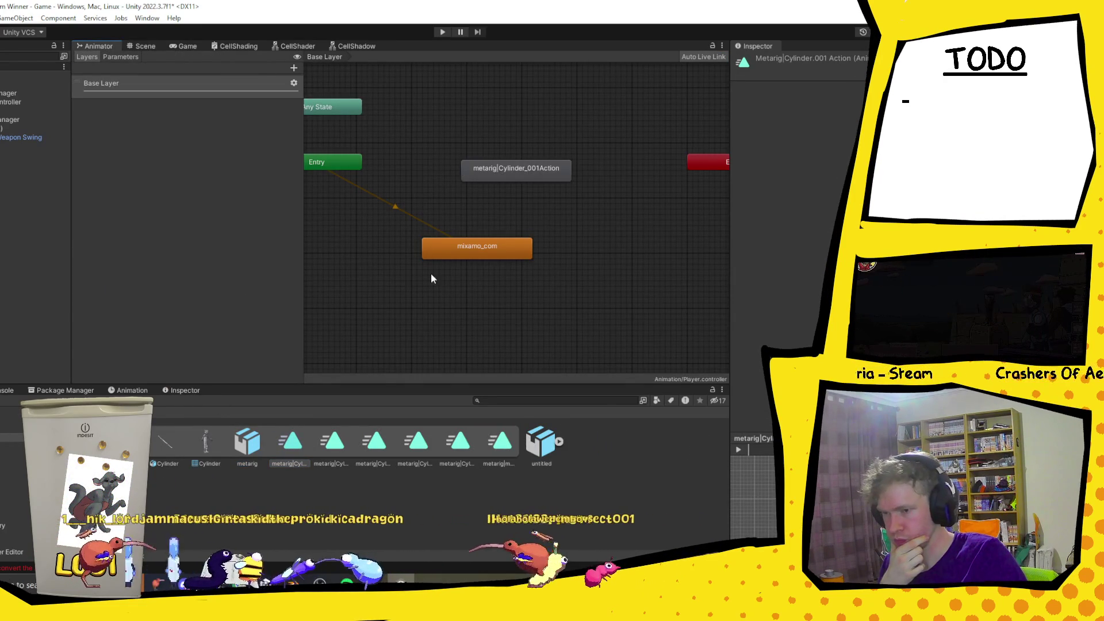
mouse_move(334, 443)
mouse_down()
mouse_move(561, 261)
mouse_move(667, 251)
mouse_up()
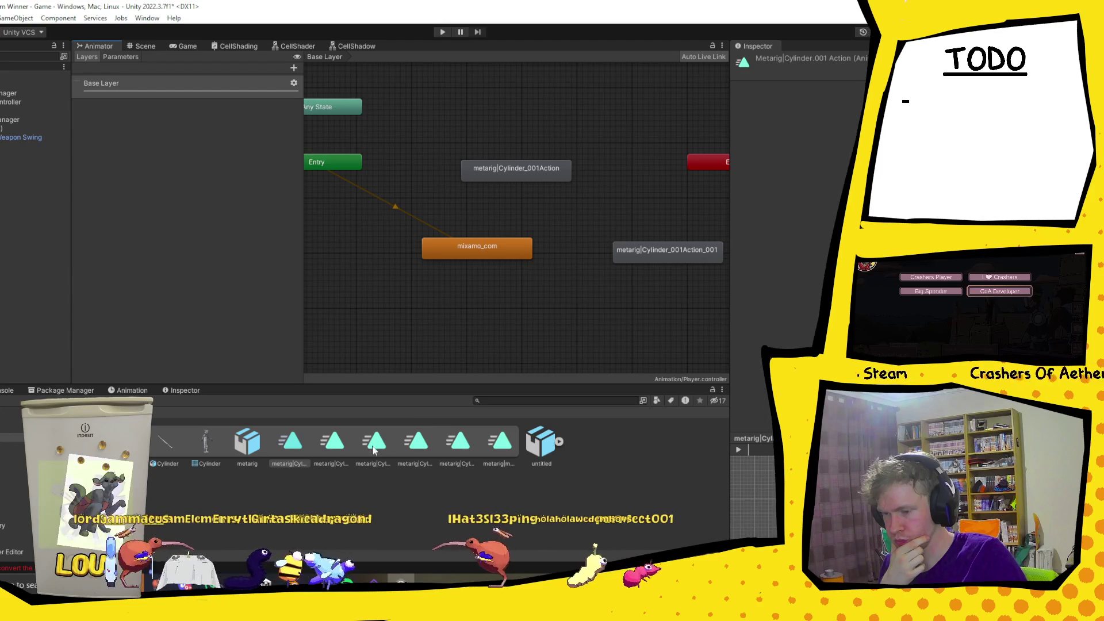
drag(516, 348, 569, 350)
drag(384, 358, 367, 317)
drag(458, 442, 371, 271)
mouse_move(491, 448)
mouse_down()
mouse_move(419, 302)
mouse_move(345, 227)
mouse_move(361, 229)
mouse_move(357, 220)
mouse_up()
Select Player in the Scene view and show its animation timeline.
click(33, 147)
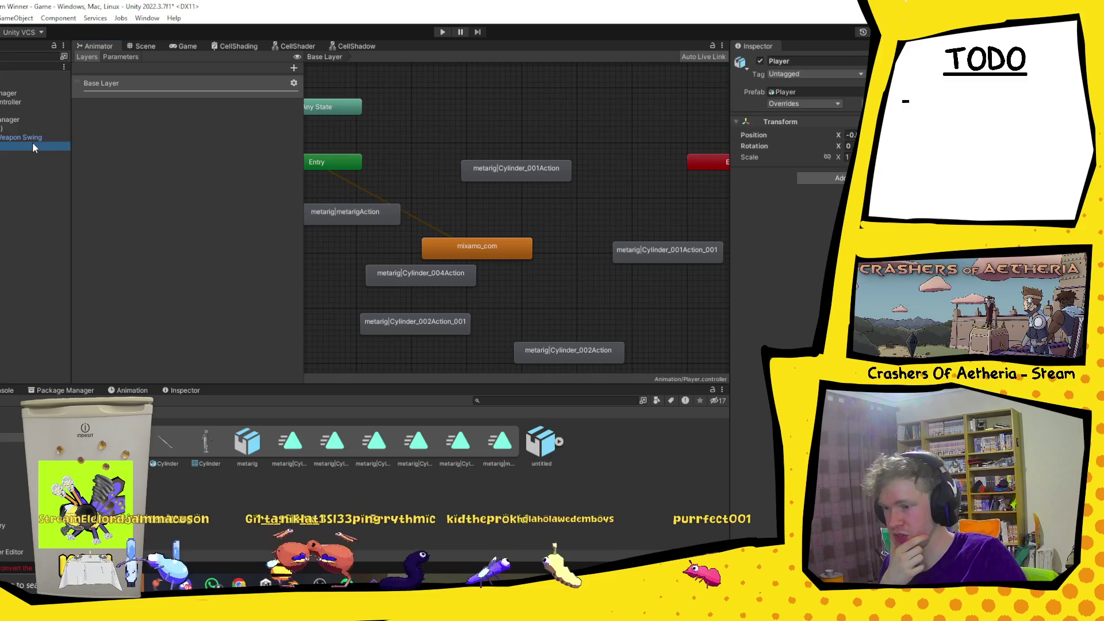
click(146, 46)
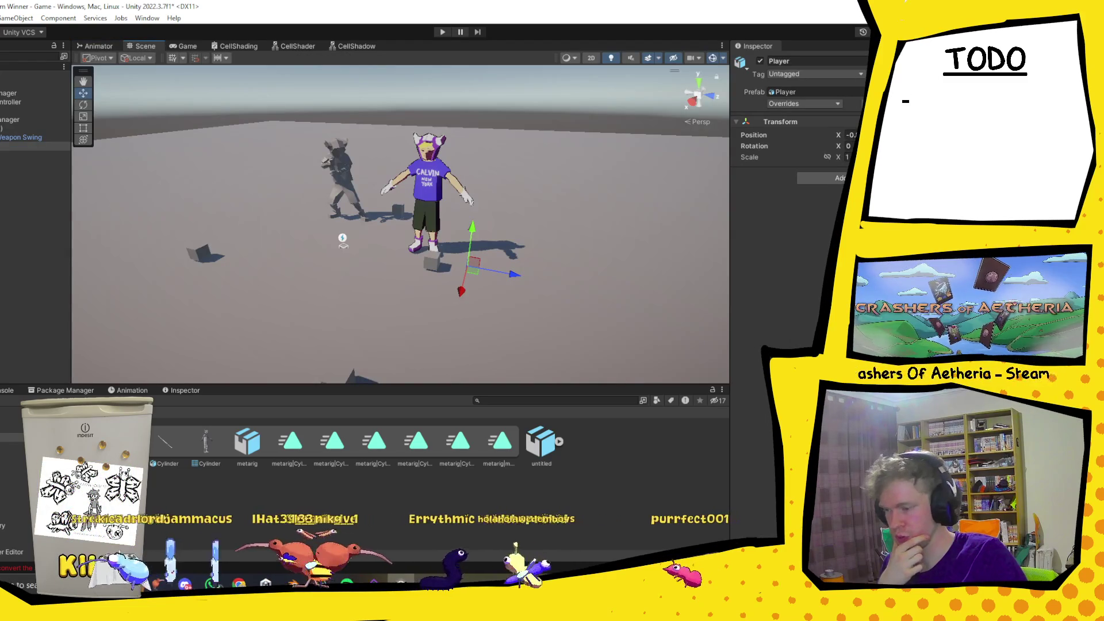
click(129, 390)
Move the Player object to a new spot on the ground.
click(29, 144)
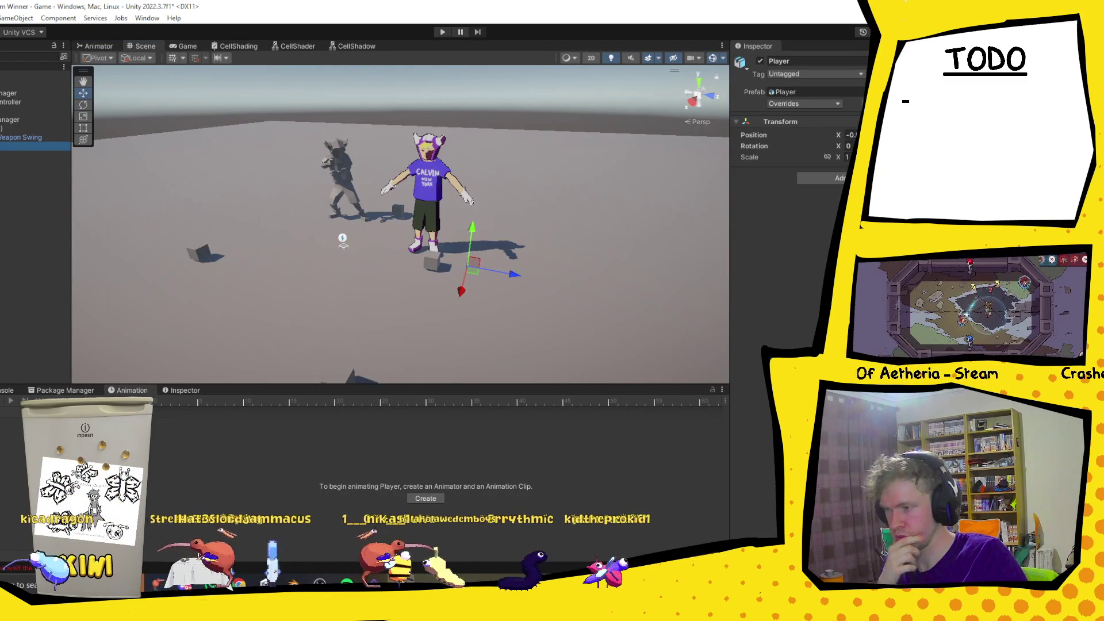
key(Right)
click(11, 127)
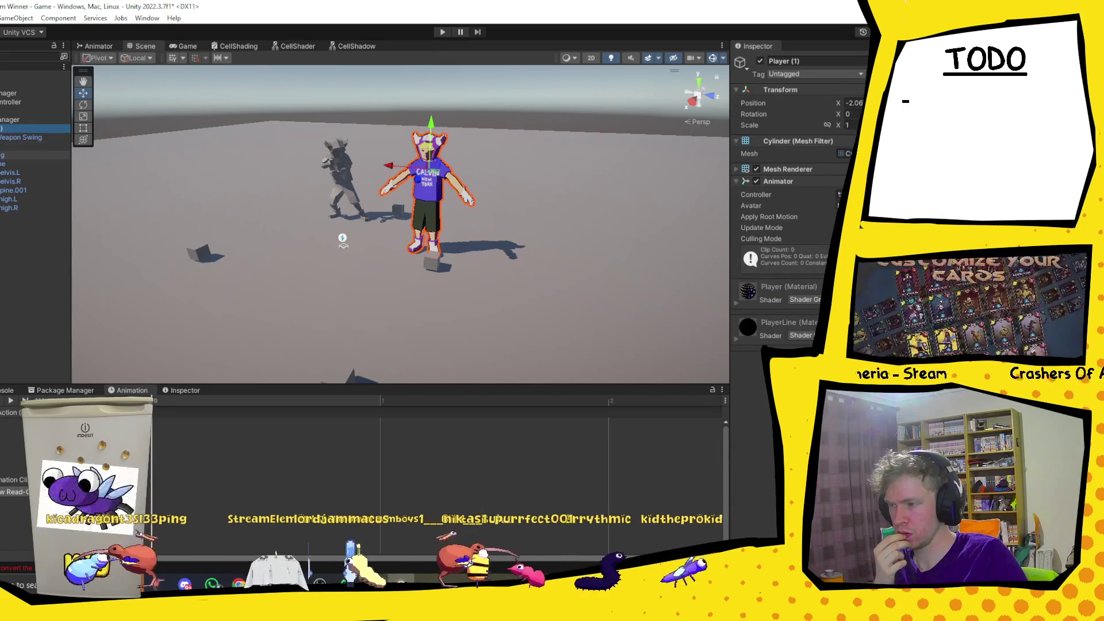
click(23, 146)
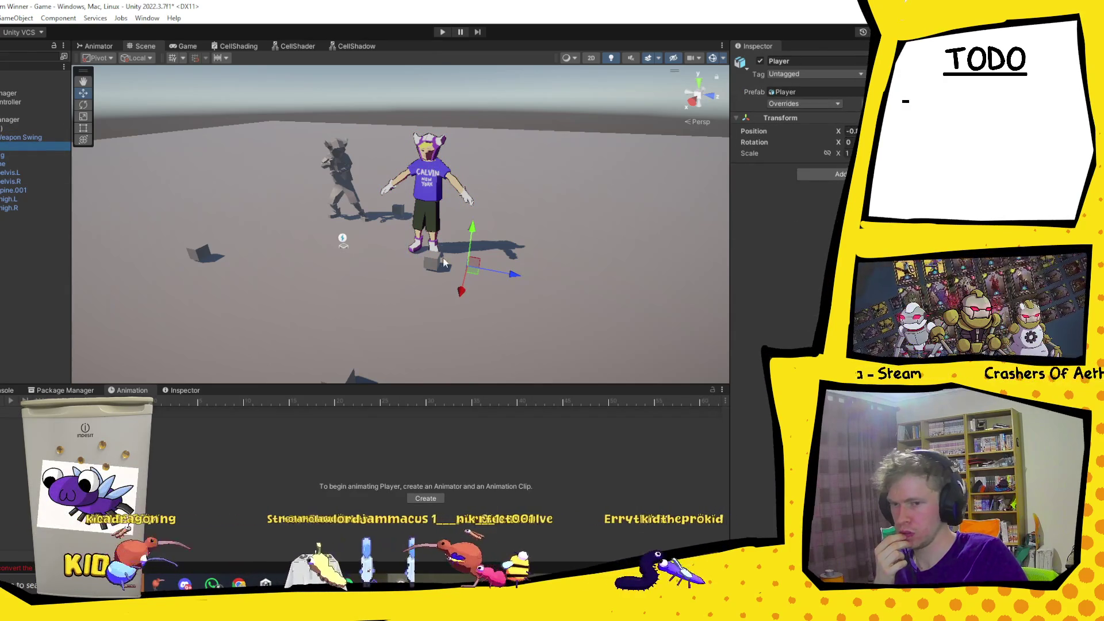
drag(474, 279, 484, 285)
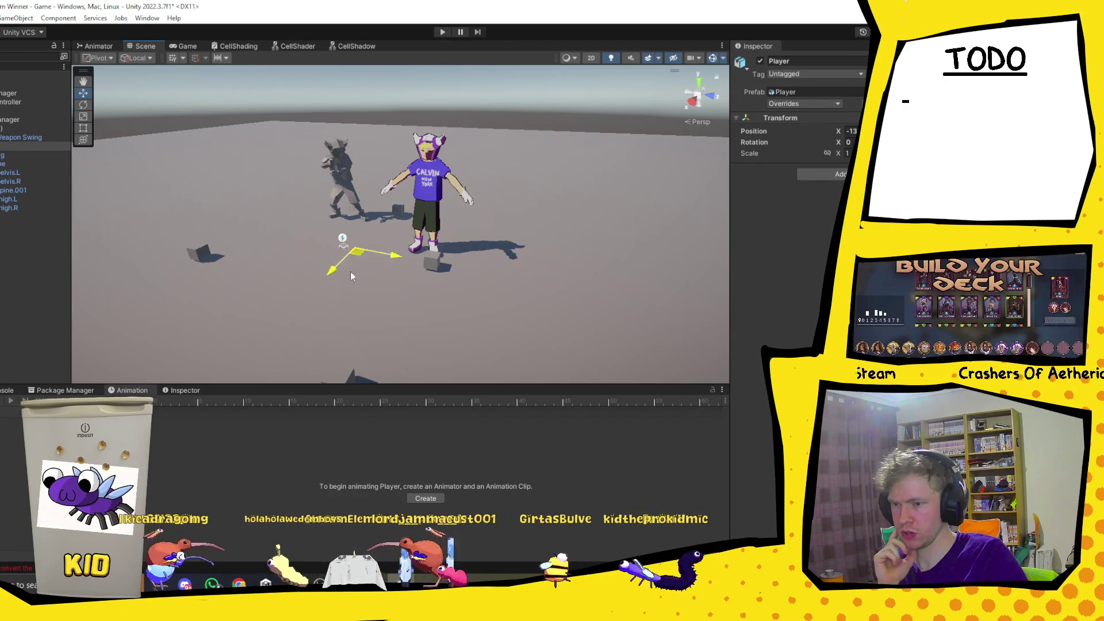
Delete the Calvin model Player (1) from the scene.
click(19, 128)
click(8, 147)
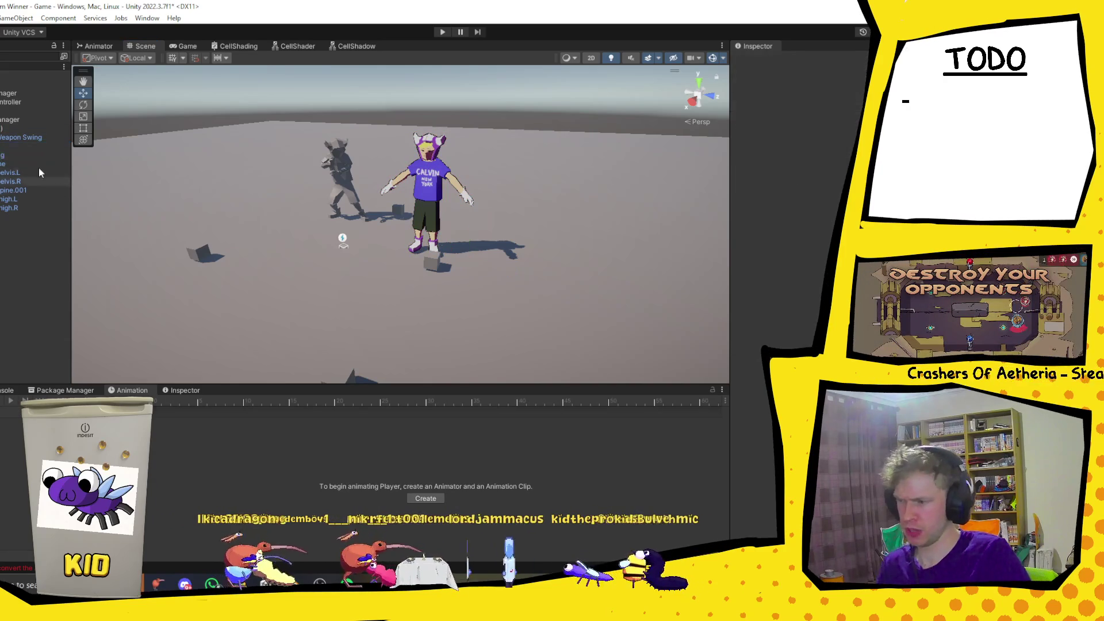
click(12, 129)
key(Delete)
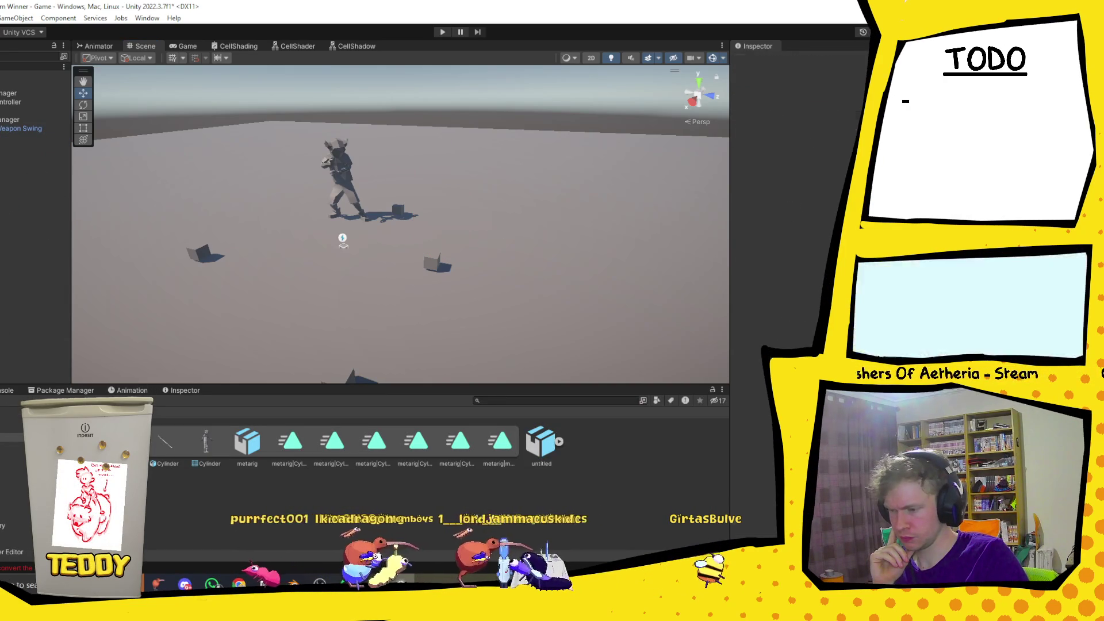
Place the Cylinder model from Models into the scene and orbit to inspect the thin stick.
click(161, 446)
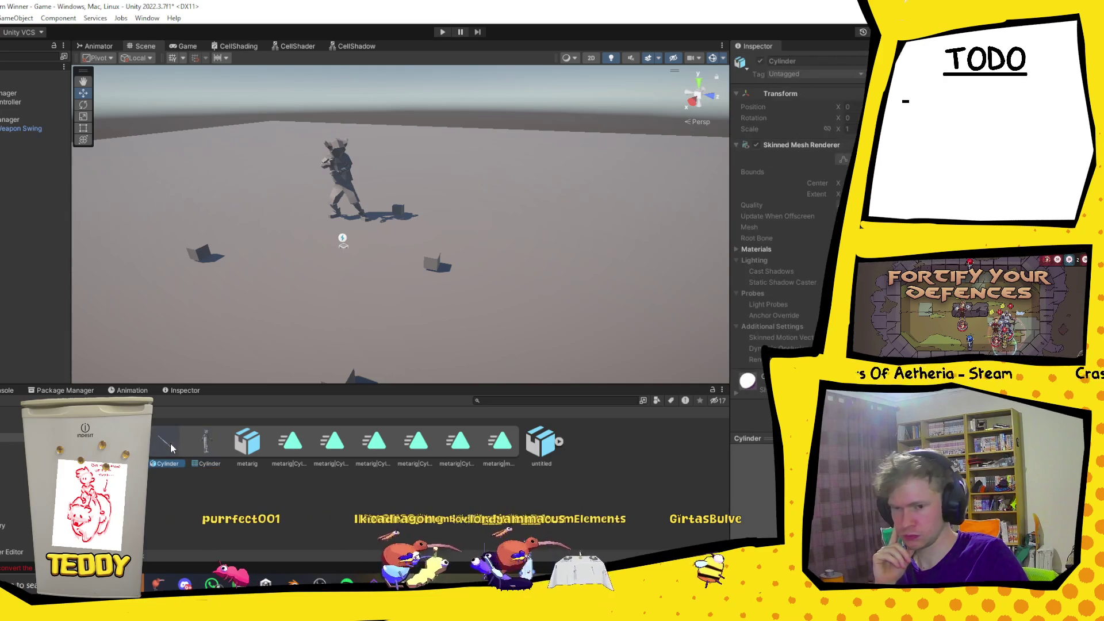
mouse_move(168, 441)
mouse_down()
mouse_move(415, 284)
mouse_move(431, 317)
mouse_up()
mouse_move(481, 194)
mouse_down()
mouse_move(323, 219)
mouse_move(280, 177)
mouse_move(296, 191)
mouse_move(303, 180)
mouse_move(319, 188)
mouse_up()
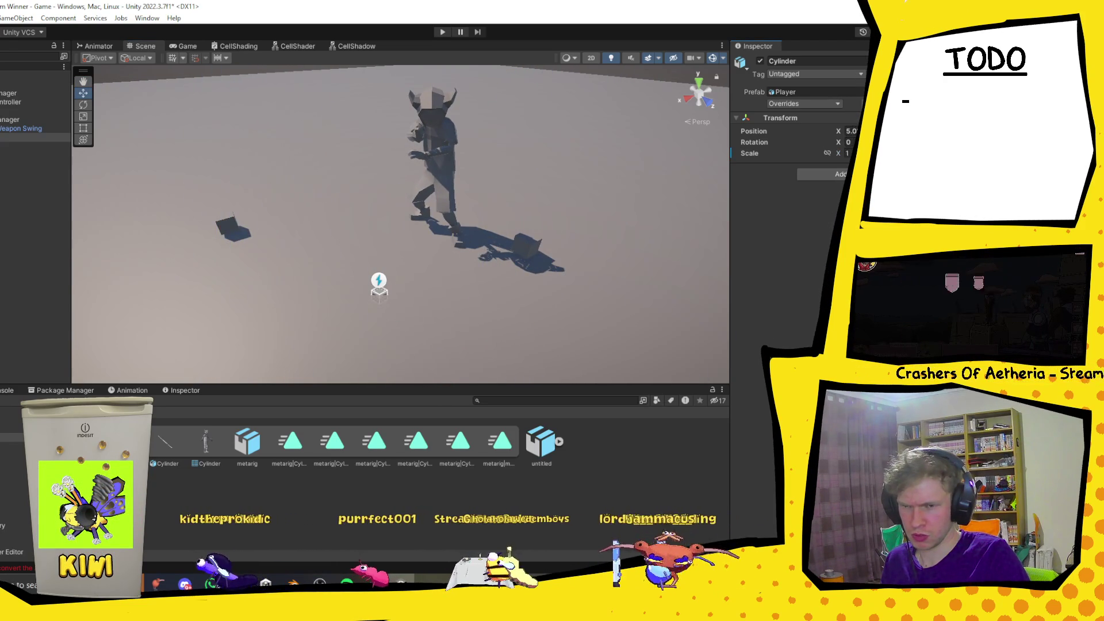
mouse_move(394, 195)
mouse_down()
mouse_move(315, 267)
mouse_move(458, 242)
mouse_up()
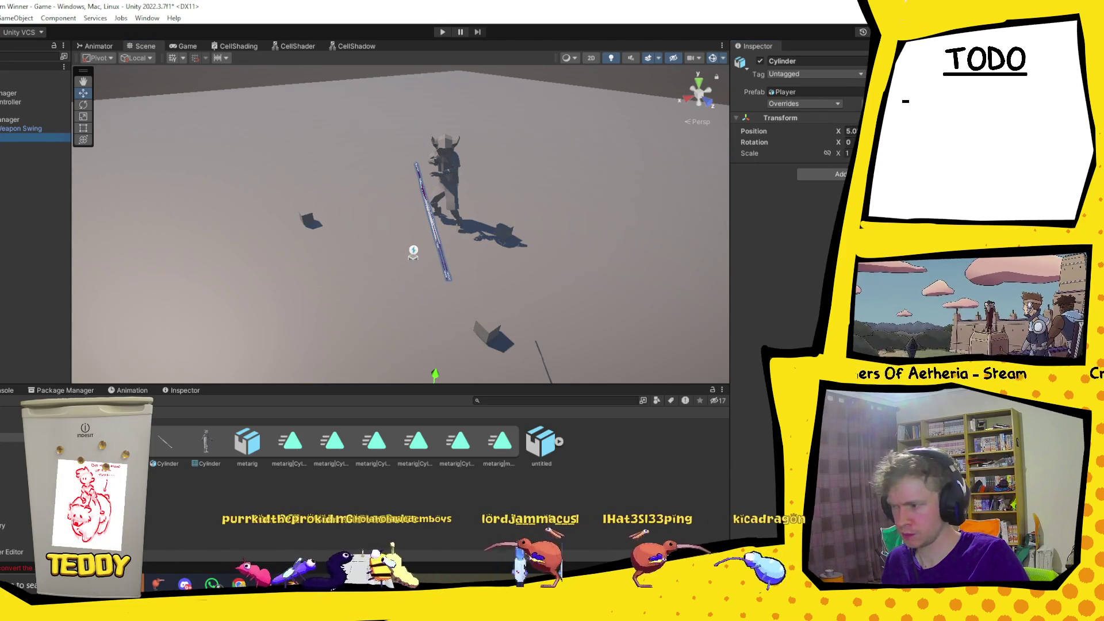
click(35, 146)
mouse_move(512, 167)
mouse_down()
mouse_move(429, 207)
mouse_move(464, 190)
mouse_up()
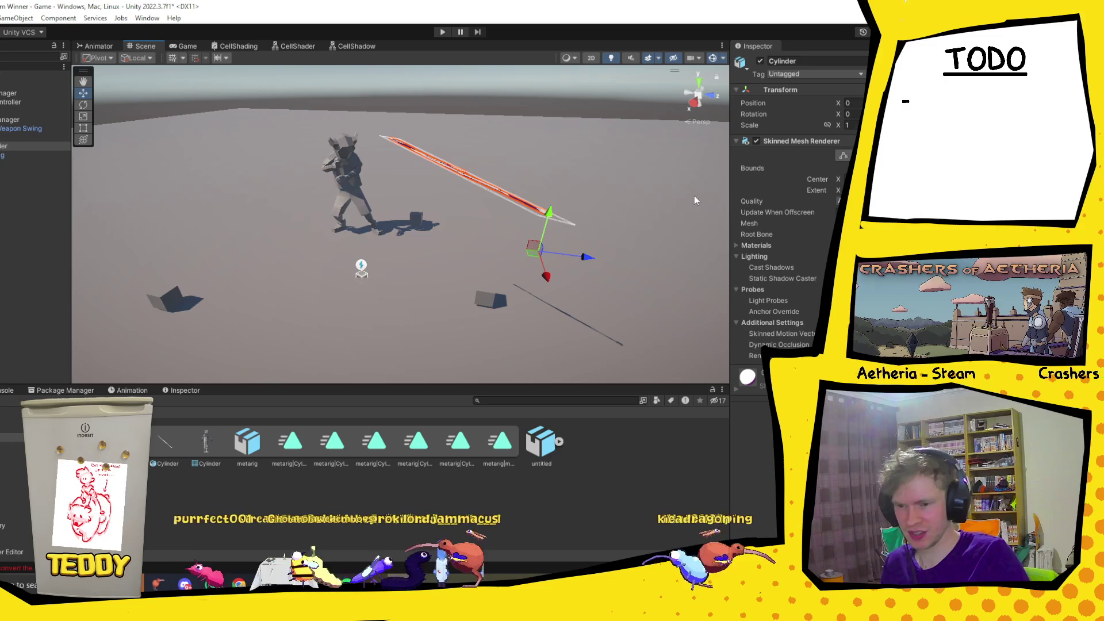
click(526, 214)
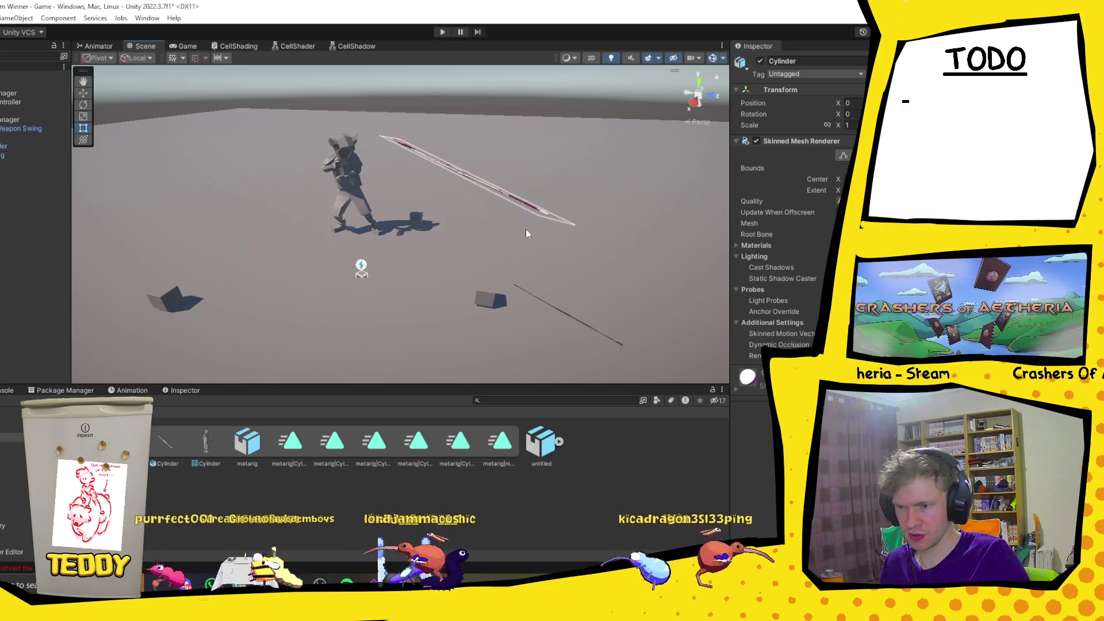
scroll(556, 198, down, 5)
scroll(440, 221, up, 5)
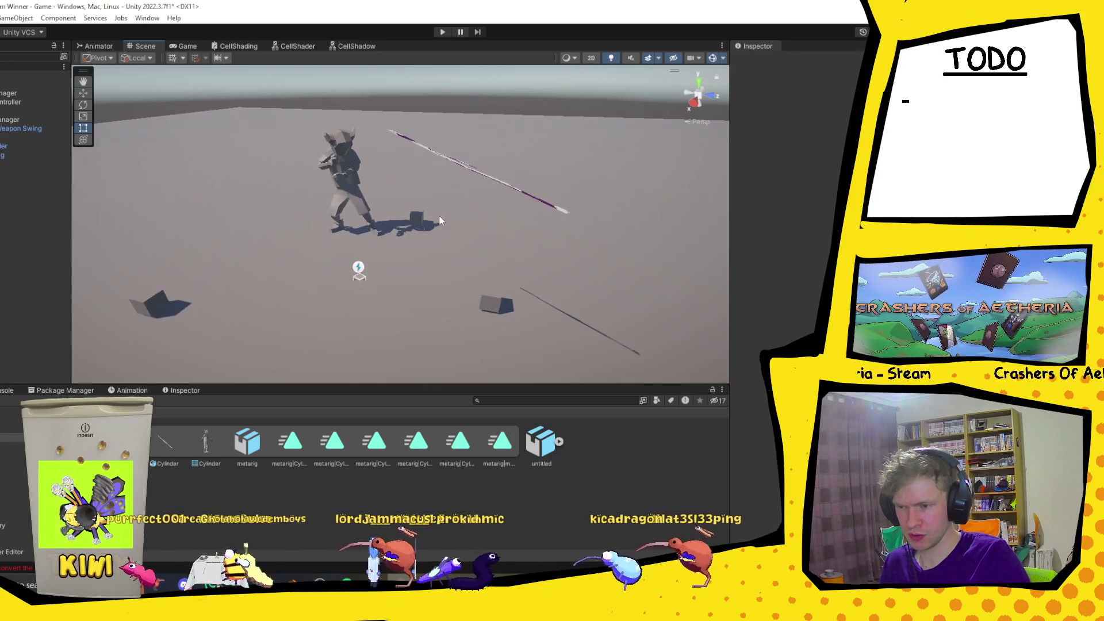
Delete the sword cylinder and the leftover magenta object from the scene.
click(483, 181)
click(484, 177)
mouse_move(560, 194)
mouse_down()
mouse_move(533, 198)
mouse_move(658, 185)
mouse_move(592, 180)
mouse_move(468, 278)
mouse_up()
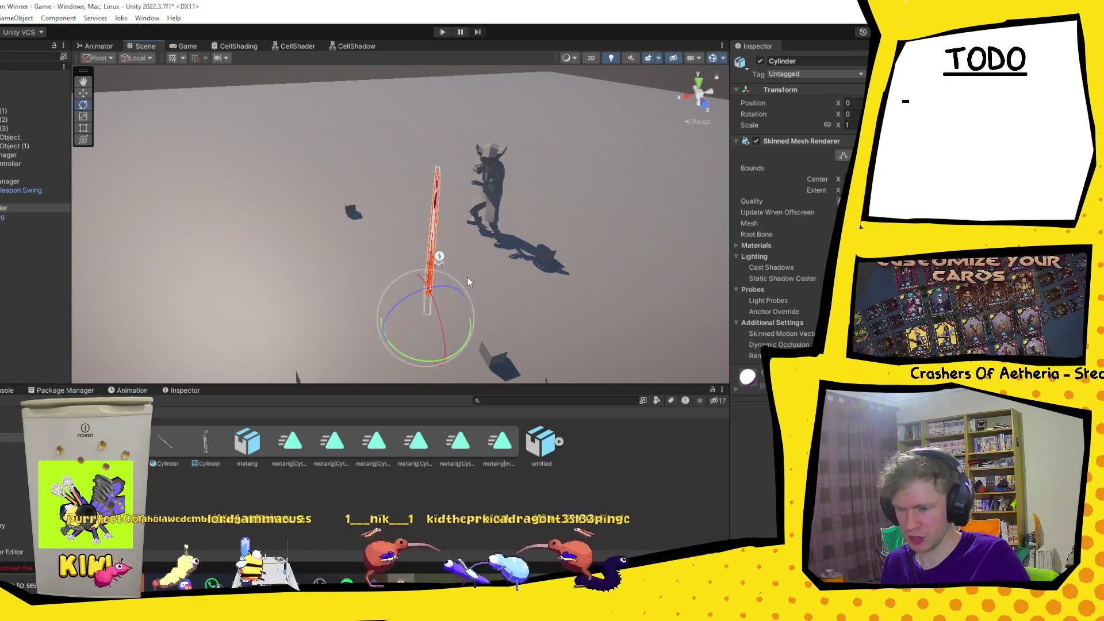
key(t)
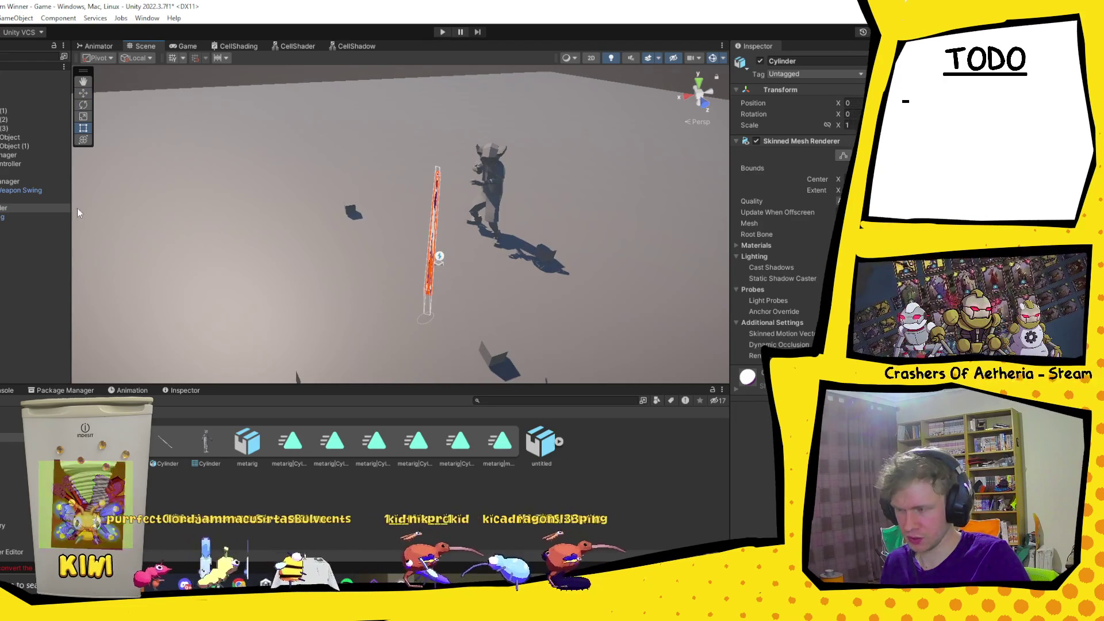
click(35, 199)
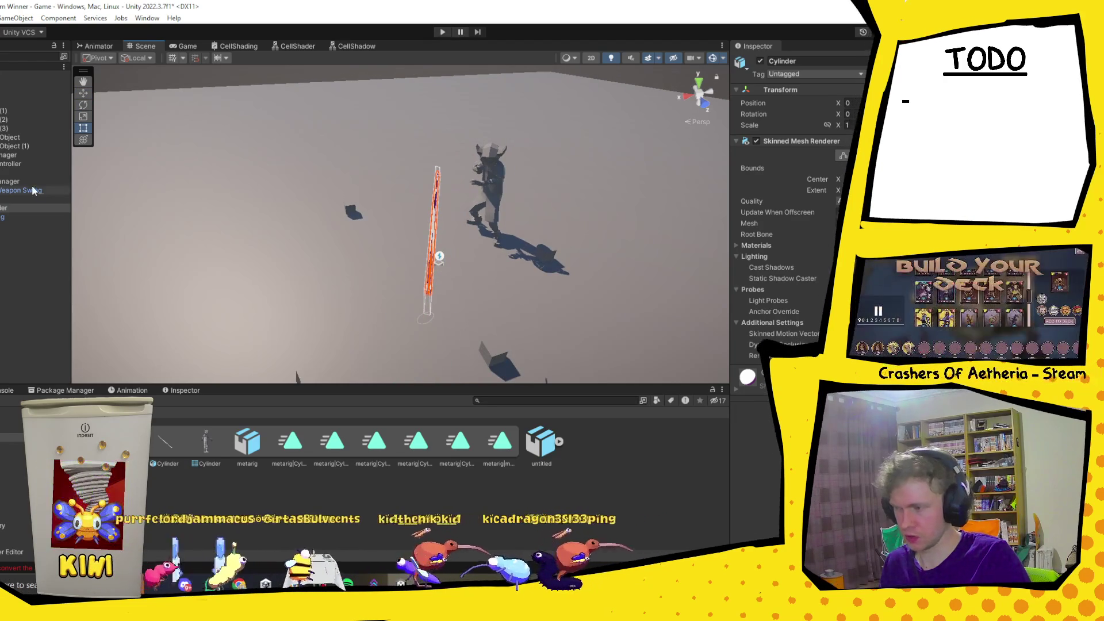
click(429, 282)
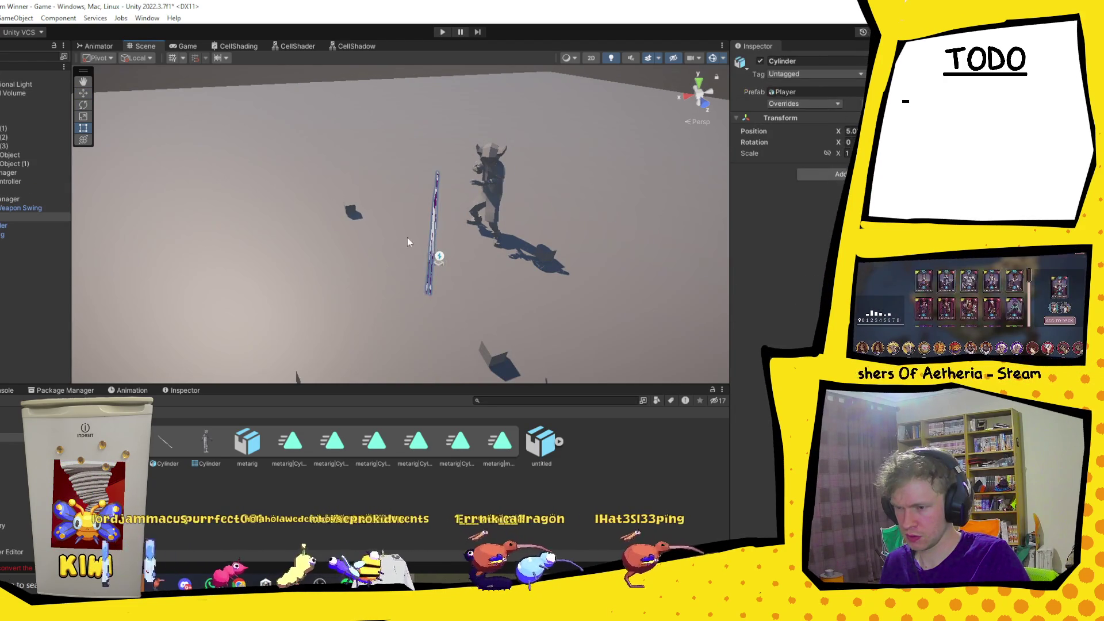
key(Delete)
click(363, 283)
key(Delete)
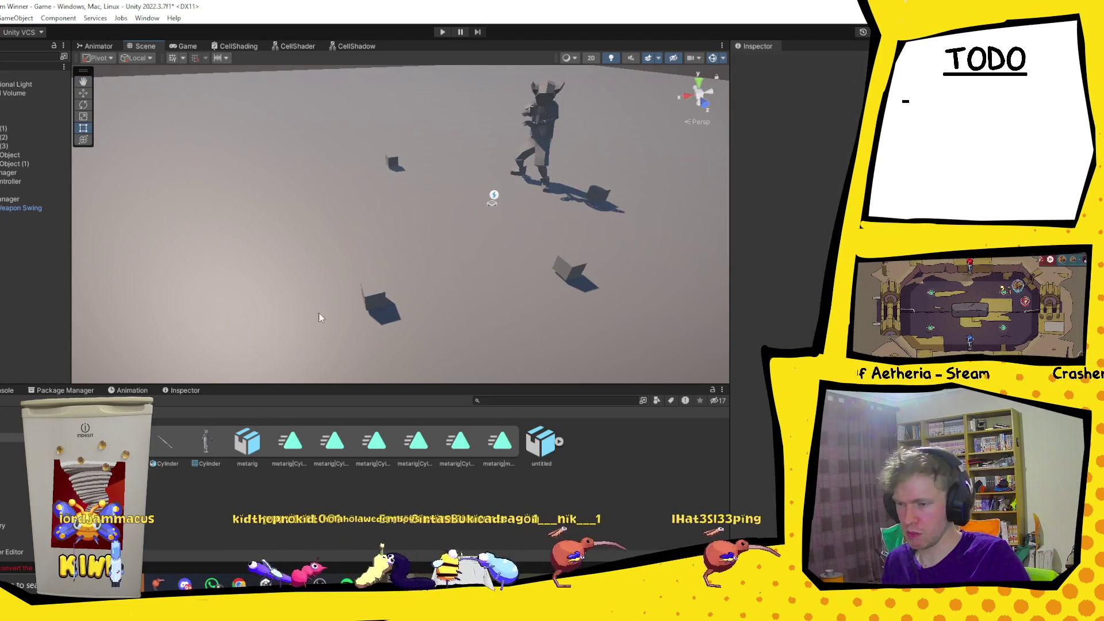
Delete the Heavy Weapon Swing character from the Hierarchy.
drag(313, 328, 265, 368)
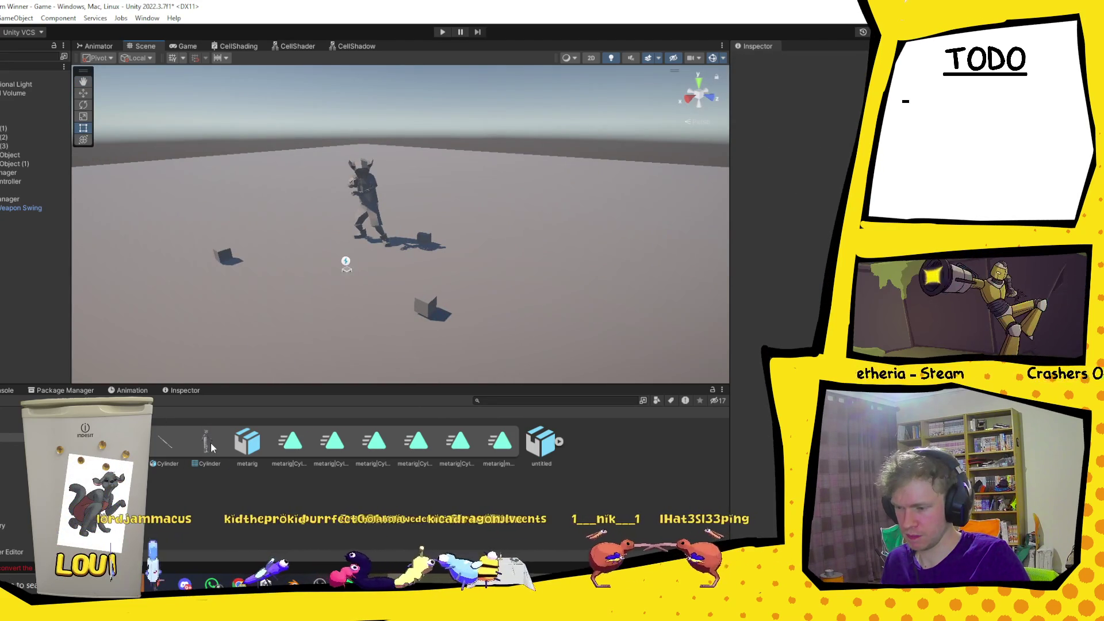
drag(335, 314, 249, 446)
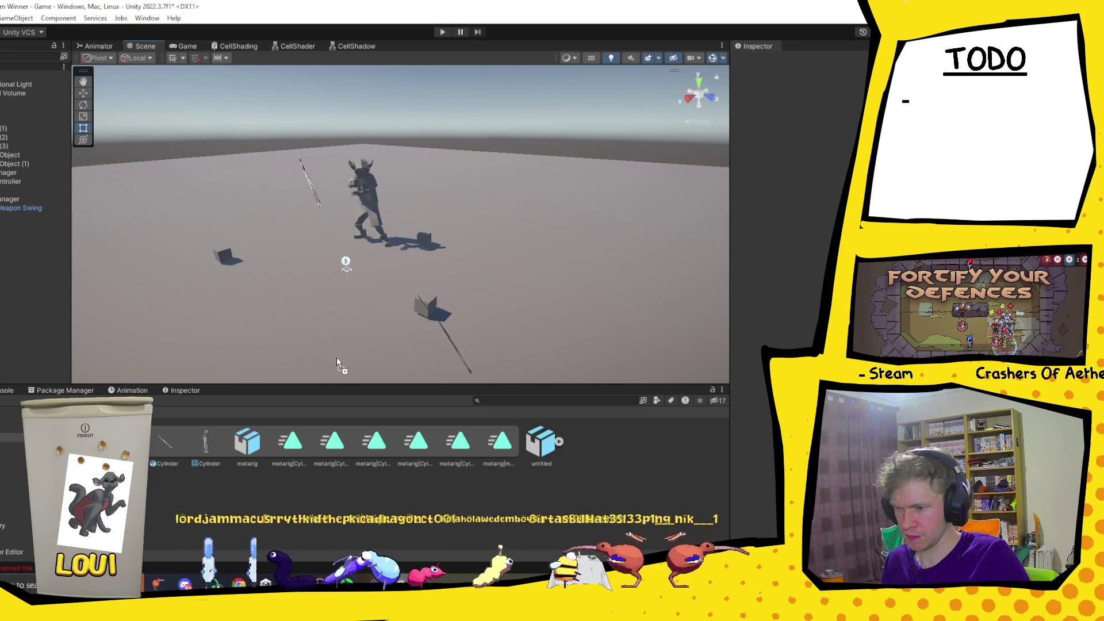
key(Escape)
click(31, 212)
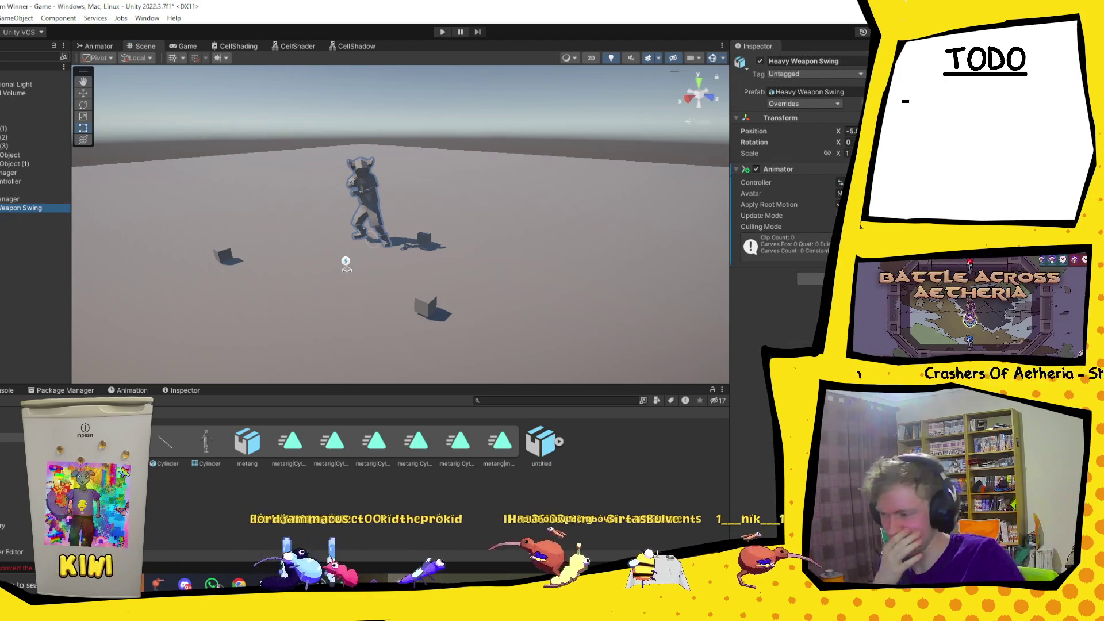
key(Up)
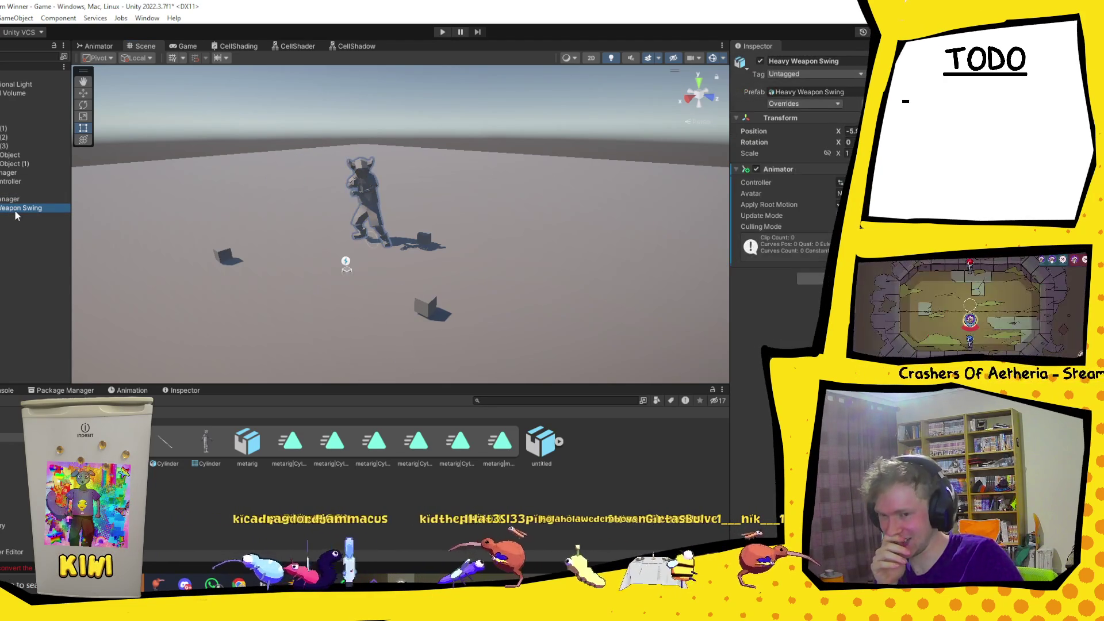
key(Down)
key(Delete)
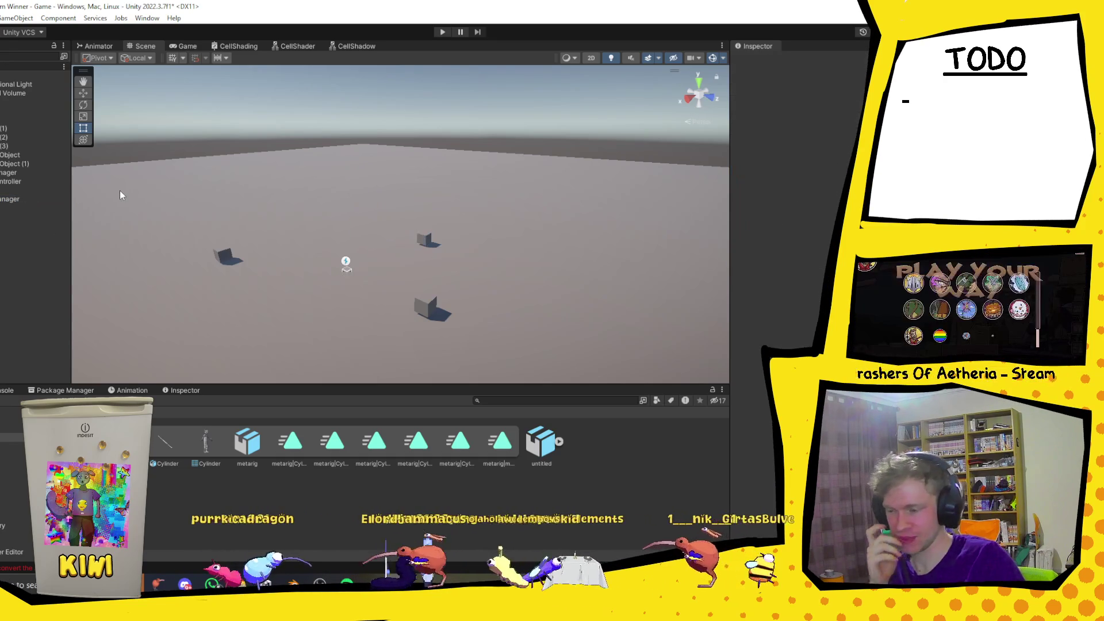
Place the Player model's Cylinder mesh sub-asset into the scene.
click(121, 443)
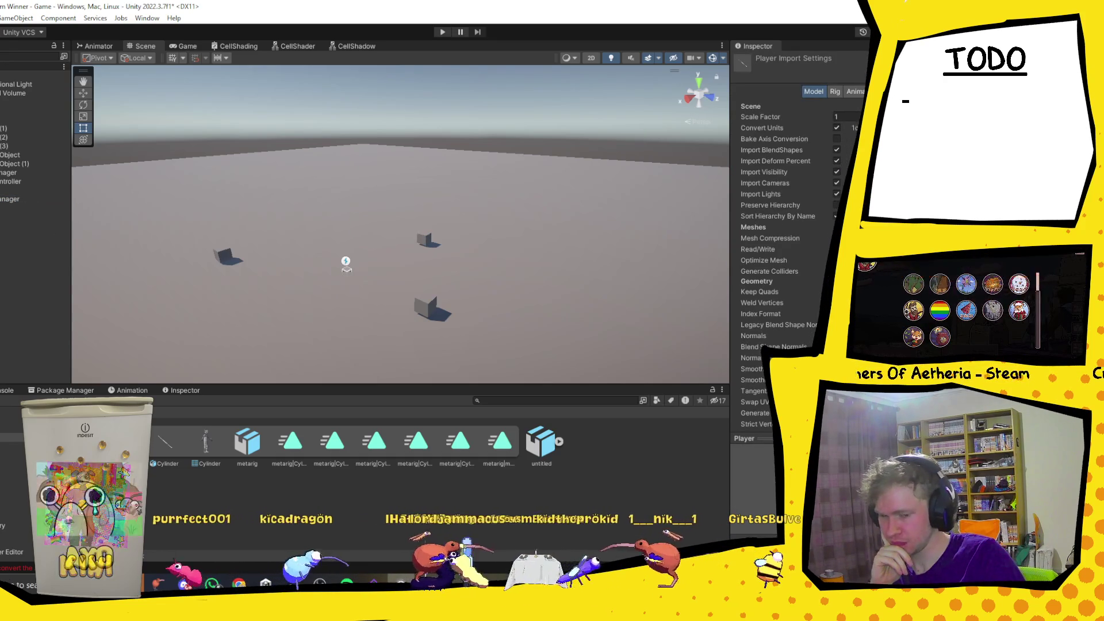
key(Left)
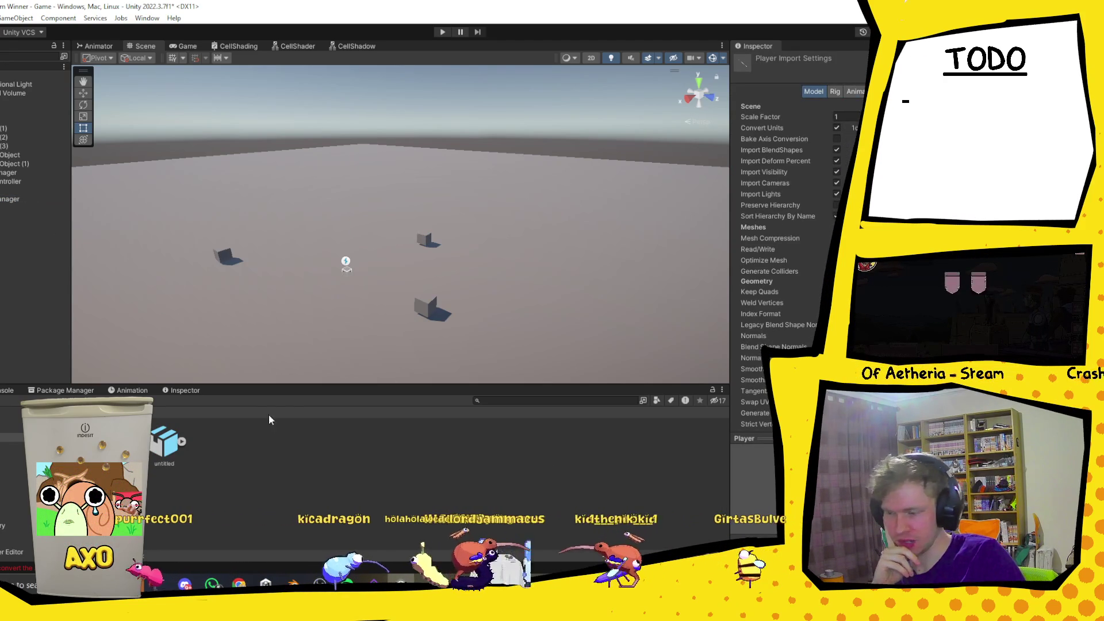
key(Right)
click(202, 453)
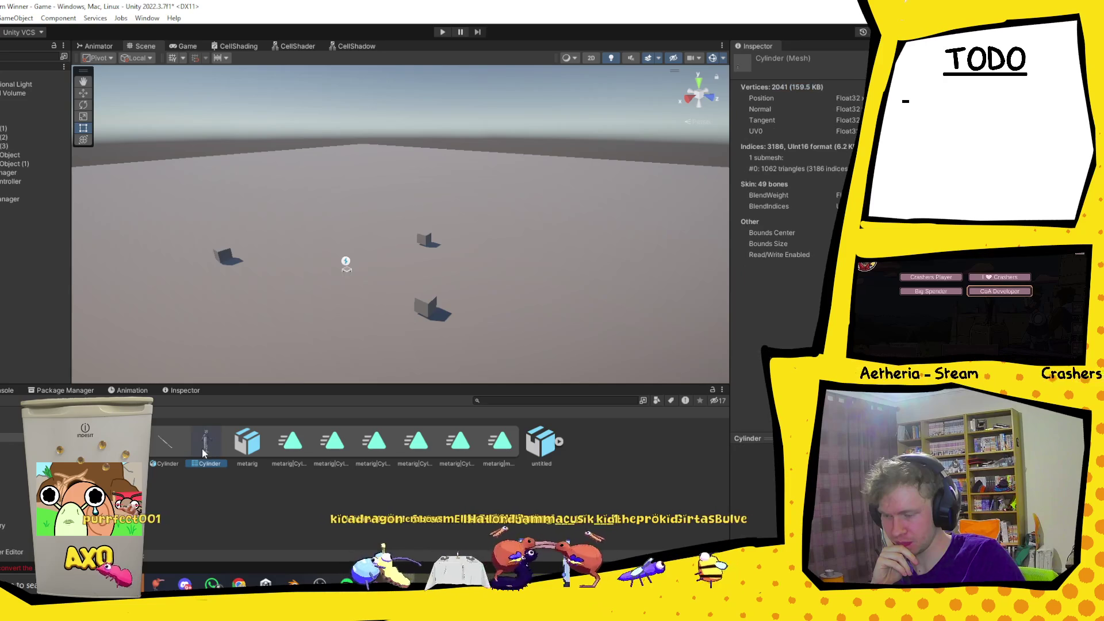
drag(331, 322, 331, 185)
Add a Player prefab instance to the scene, then return to Blender's MainCharacter file.
click(297, 502)
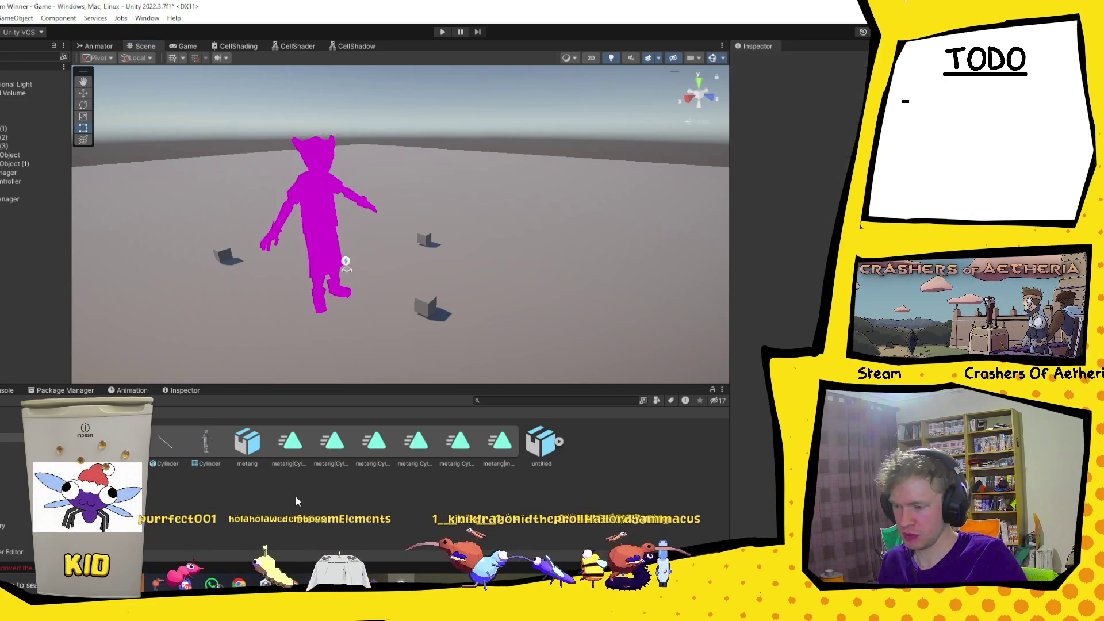
click(311, 194)
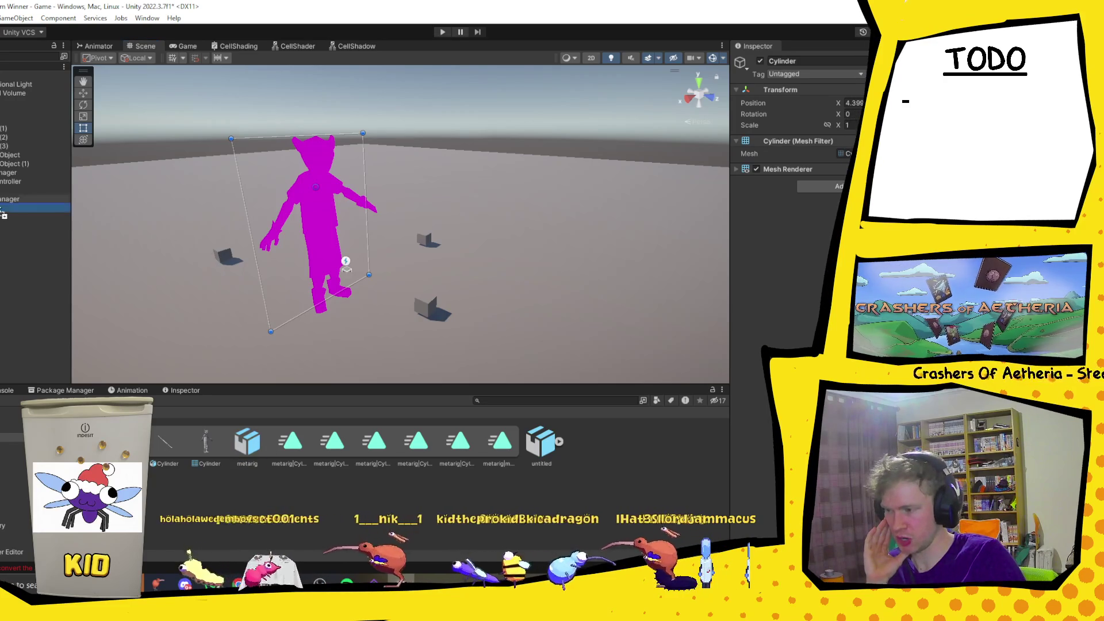
drag(2, 214, 1, 213)
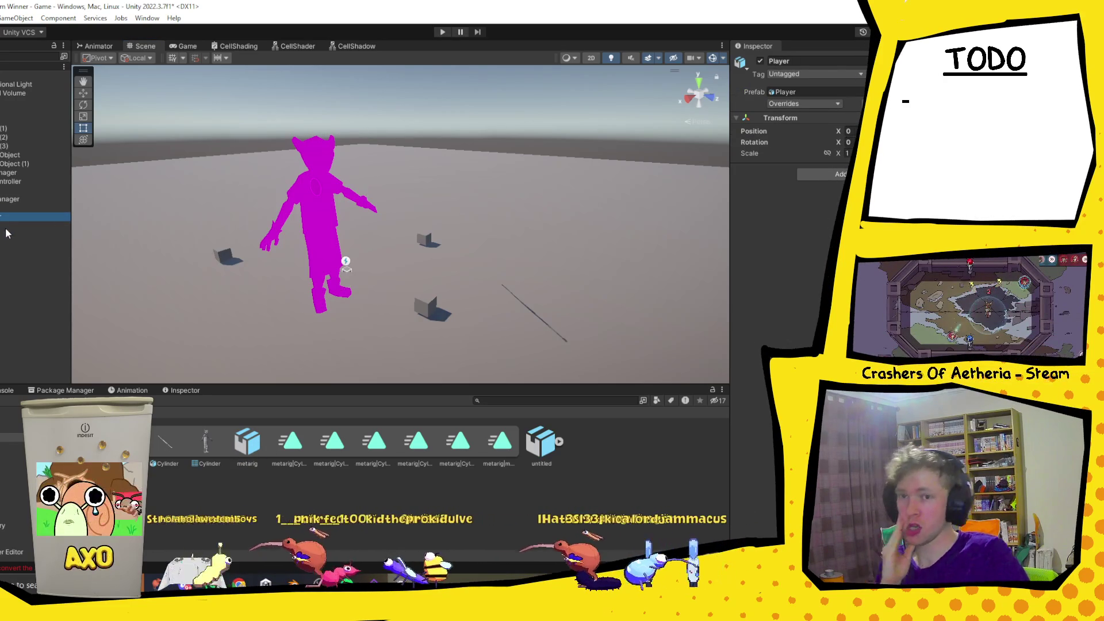
key(alt+Tab)
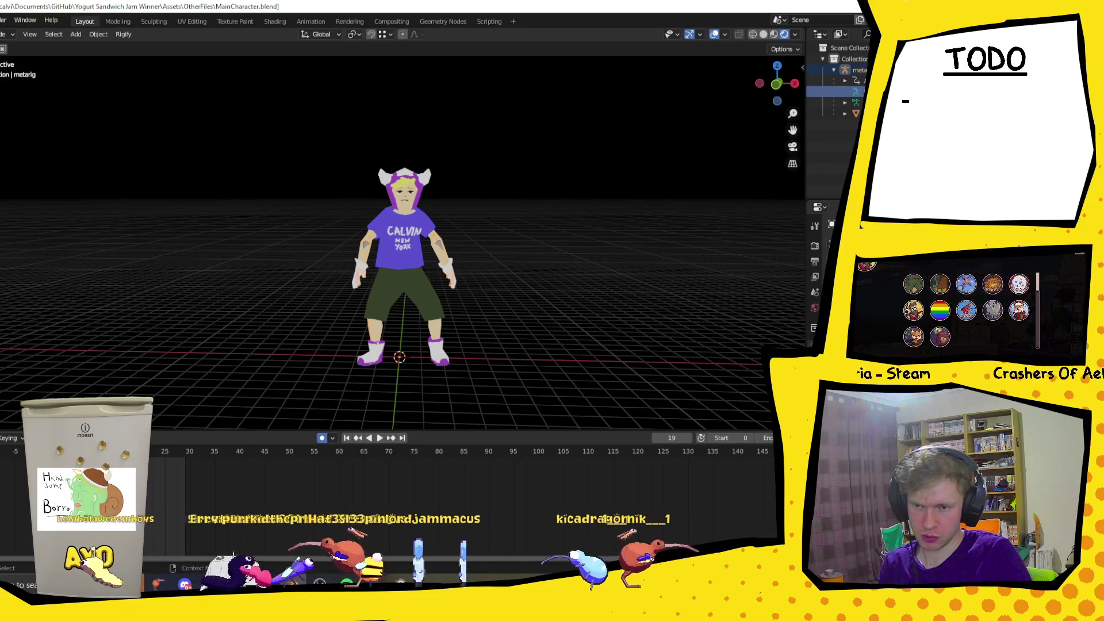
Select metarig together with its children via Select Hierarchy in the Outliner.
click(853, 70)
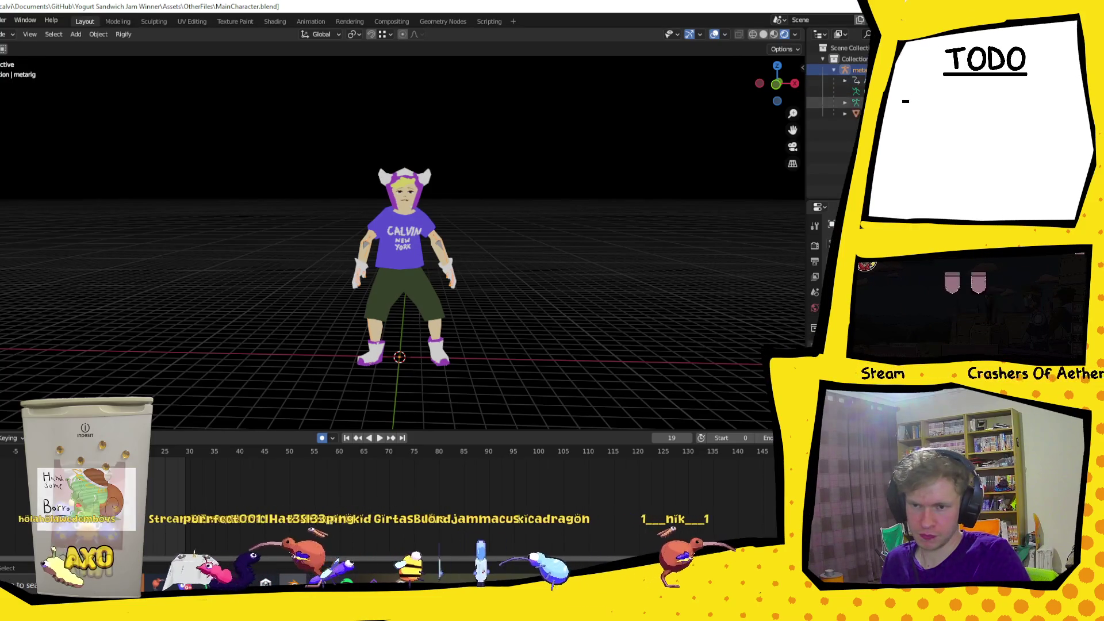
right_click(854, 80)
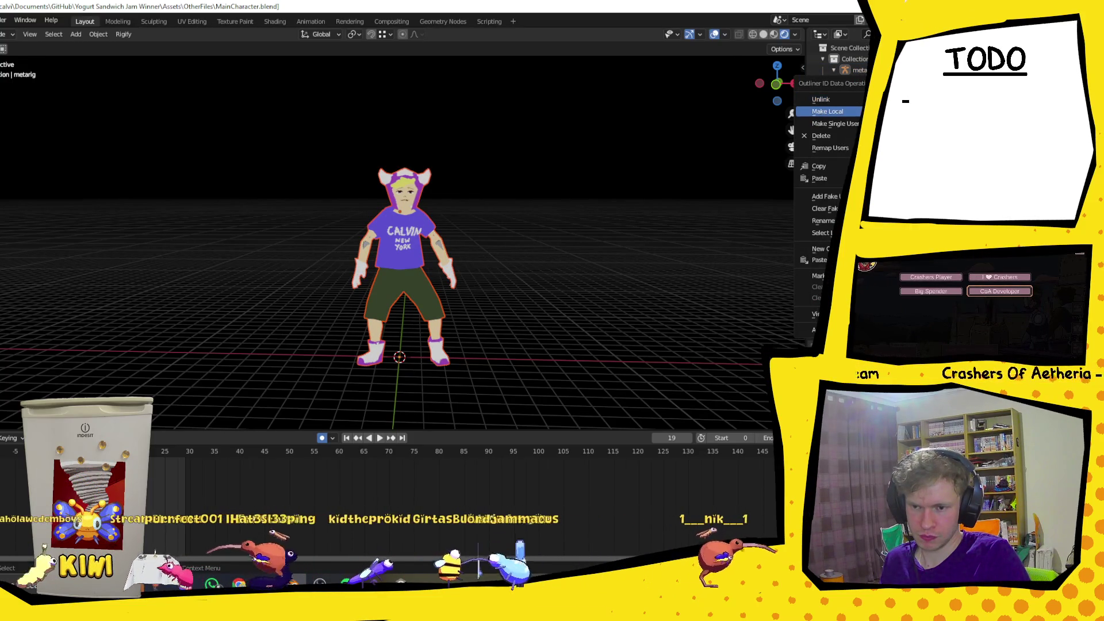
click(853, 113)
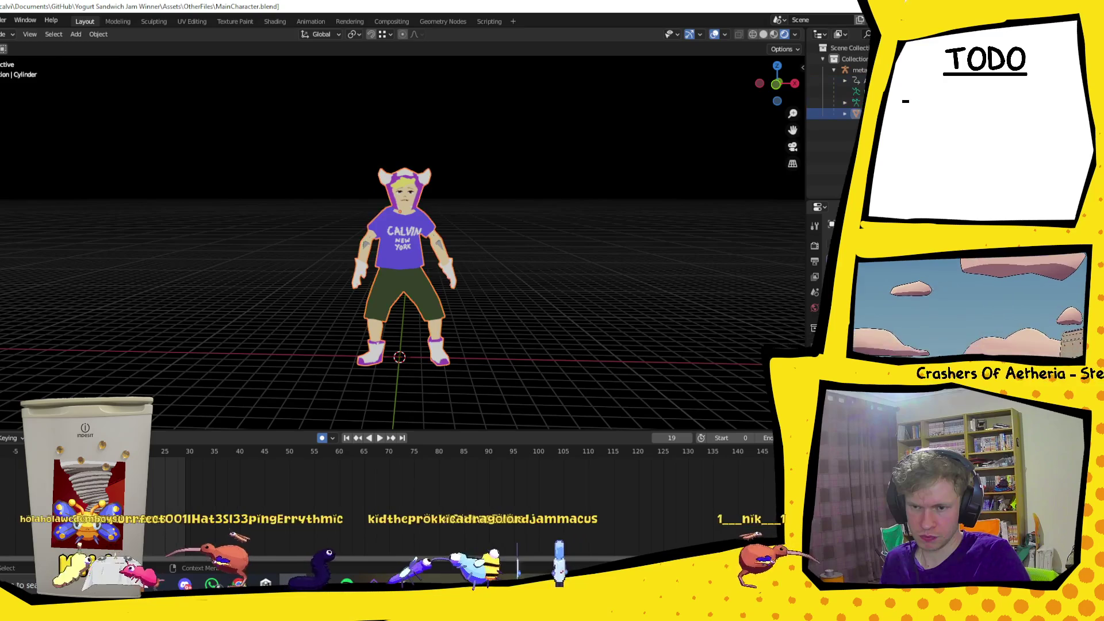
right_click(822, 69)
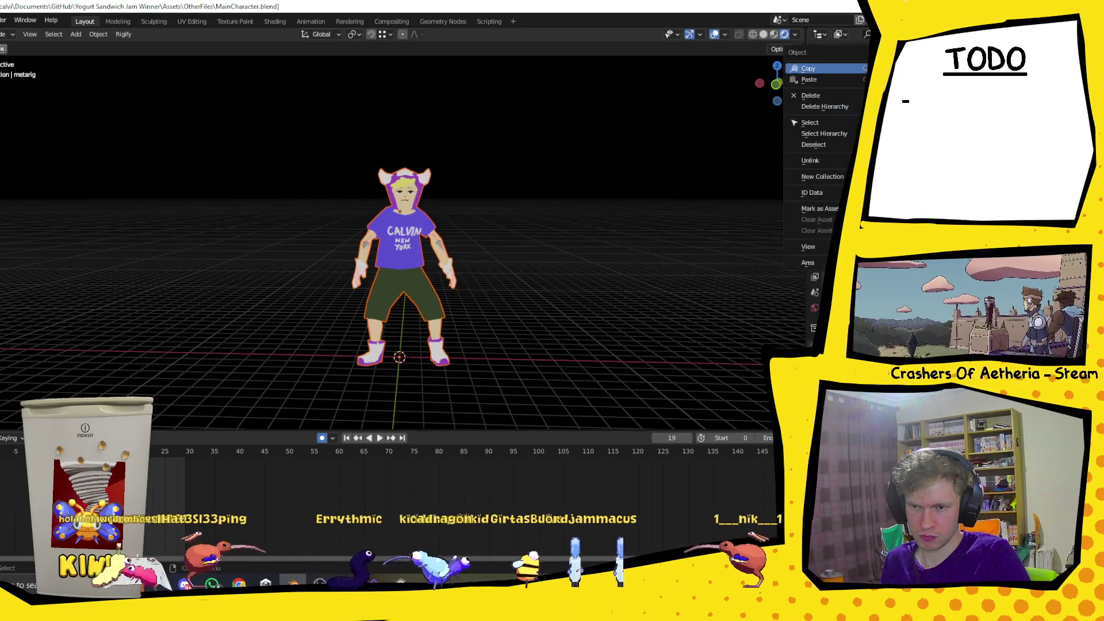
click(823, 133)
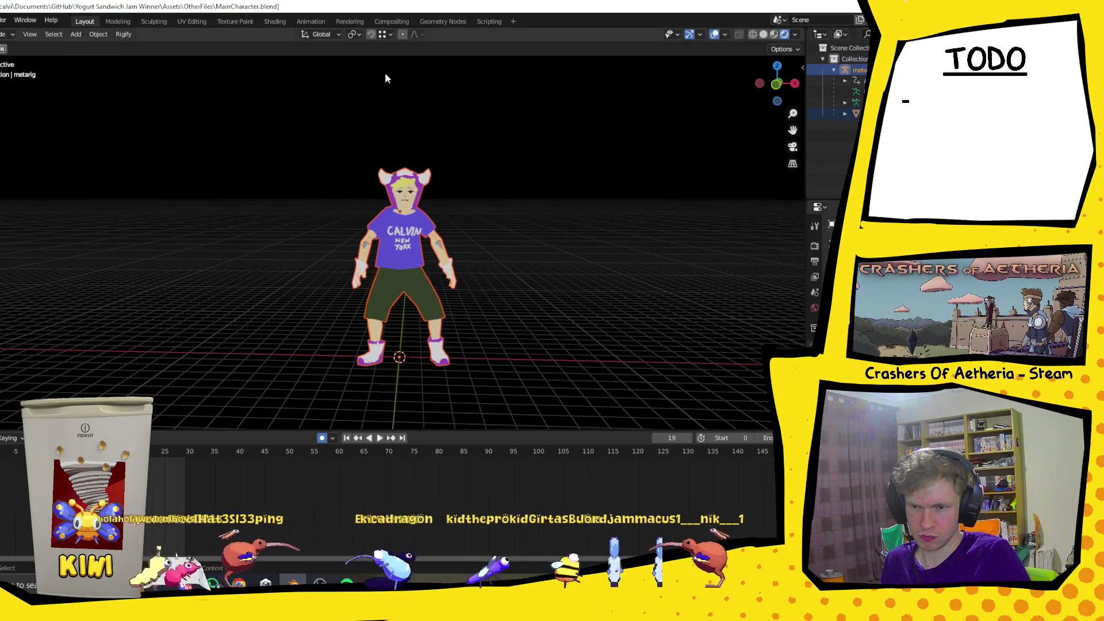
Open the FBX export dialog for Player.fbx, then resume the YouTube rigging tutorial.
click(1, 19)
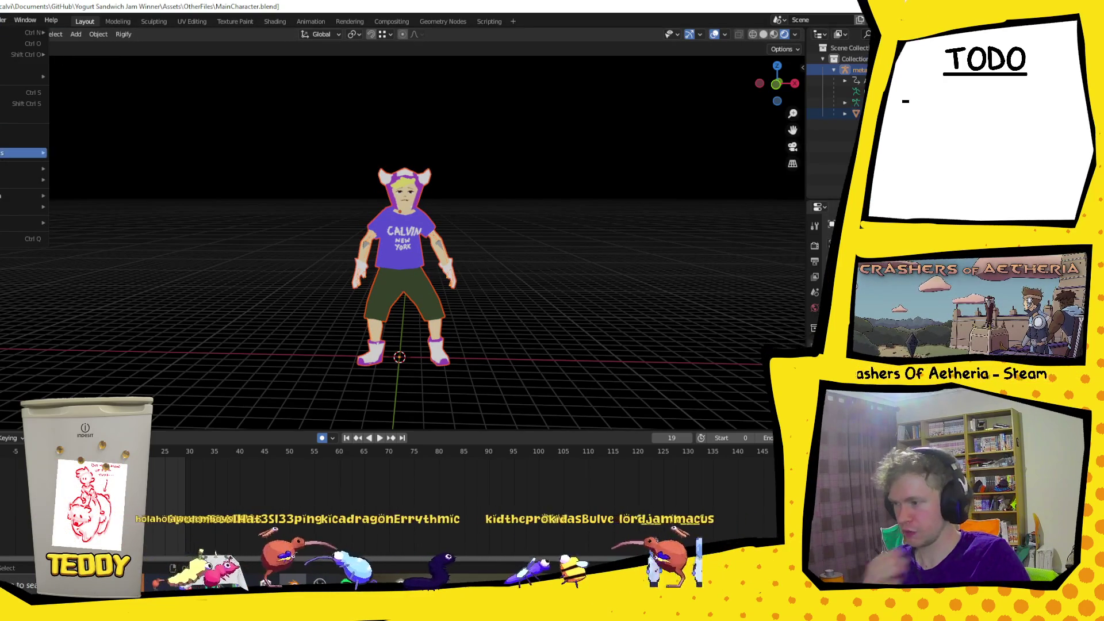
mouse_move(4, 180)
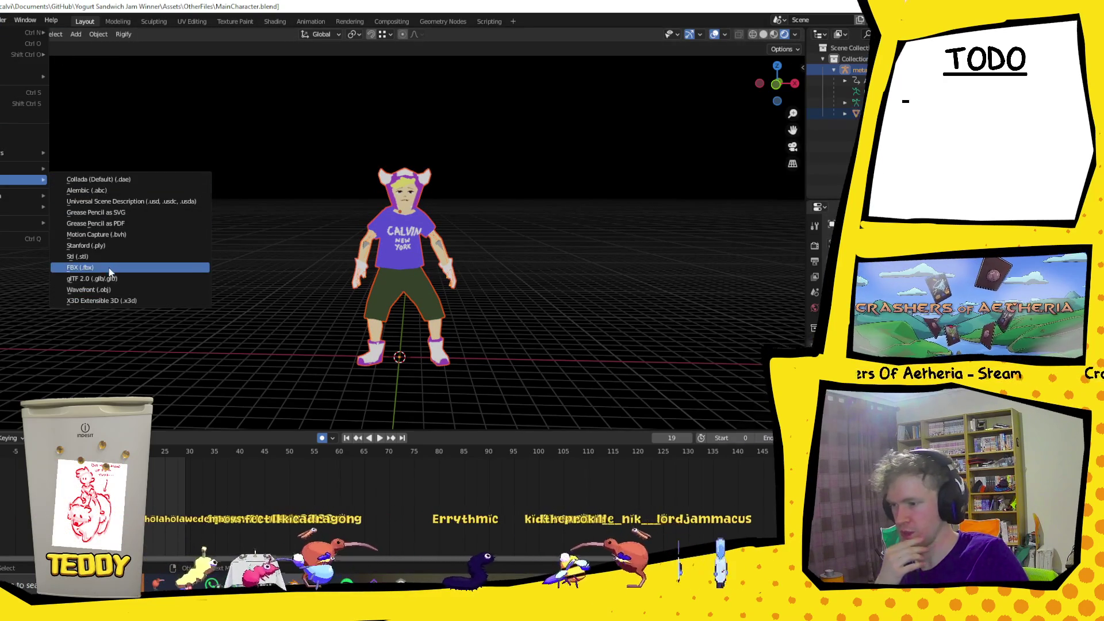
click(74, 262)
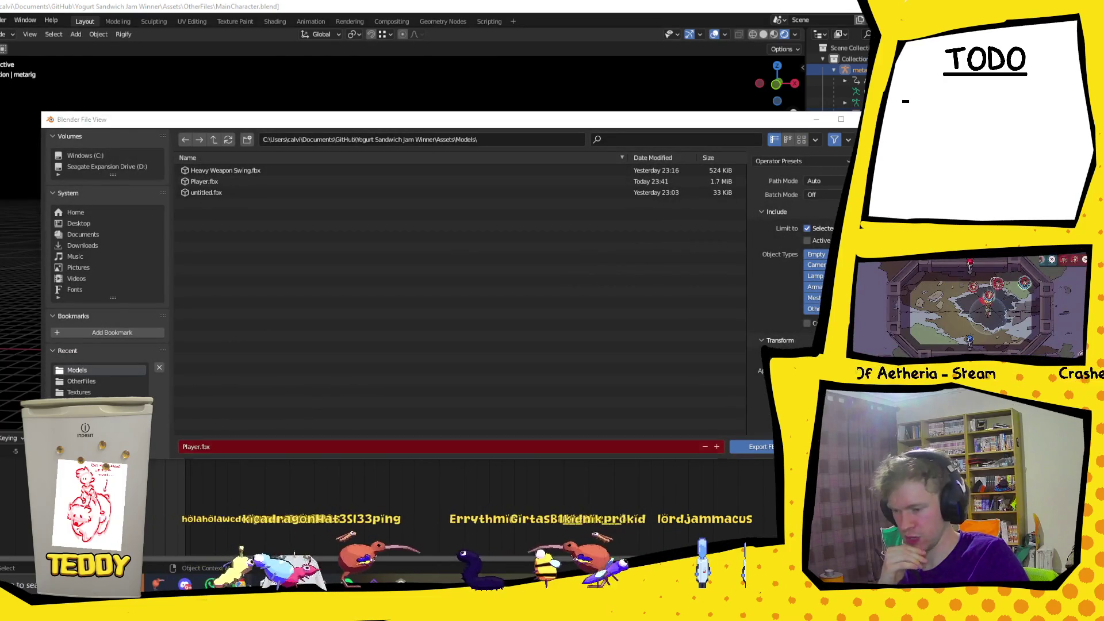
mouse_move(184, 585)
click(299, 540)
click(339, 319)
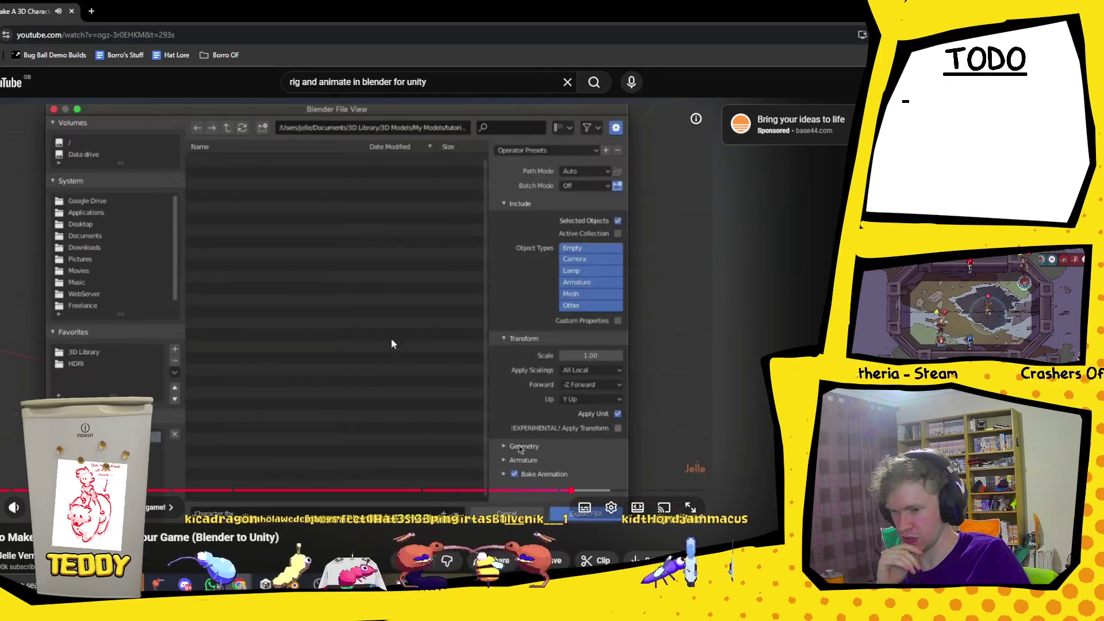
Skip the tutorial to its FBX settings (Scale 1.00, -Z Forward, Y Up), then return to Blender.
click(403, 341)
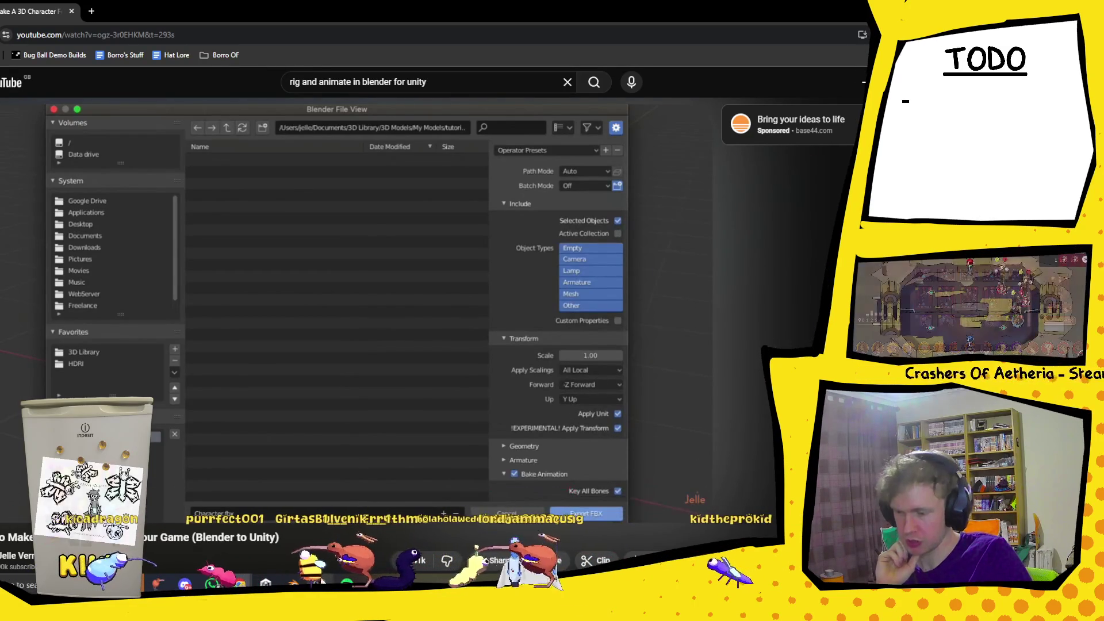
mouse_move(373, 583)
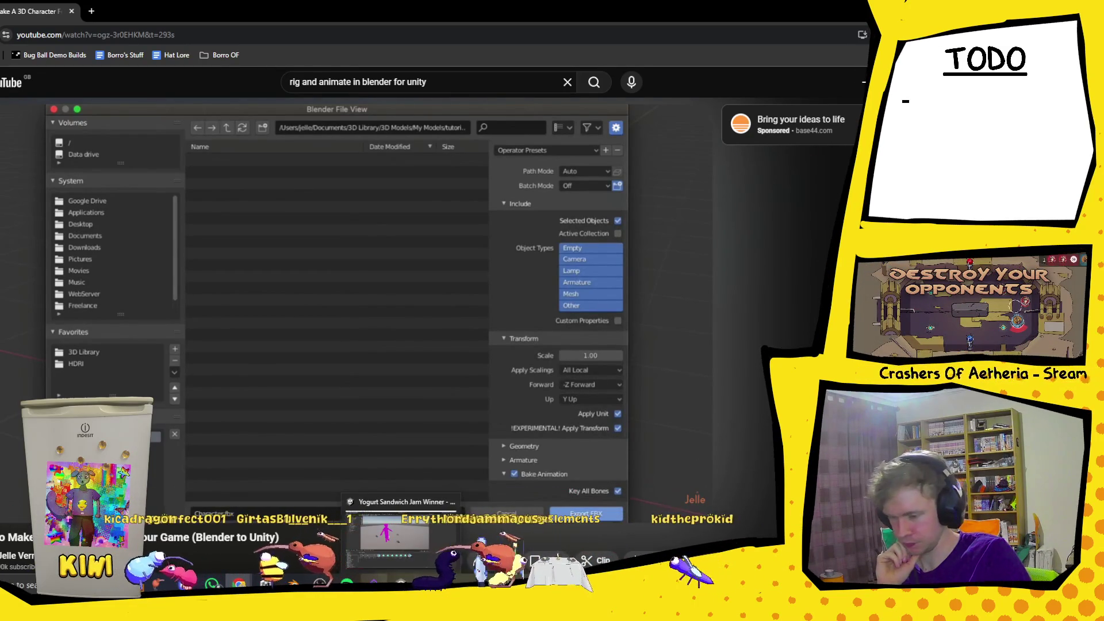
mouse_move(293, 584)
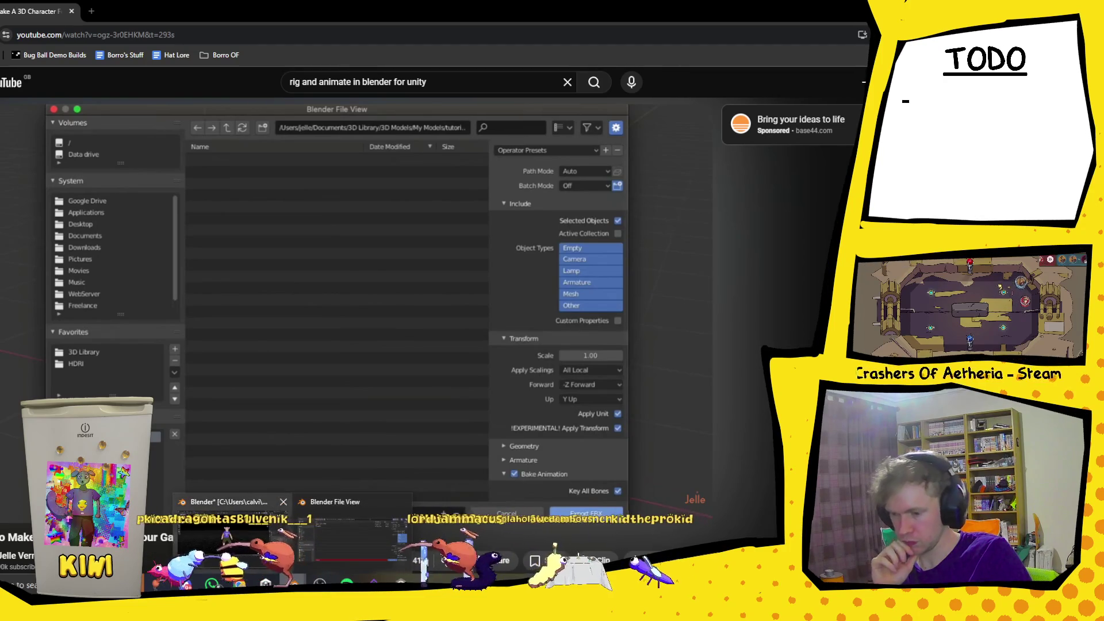
click(260, 537)
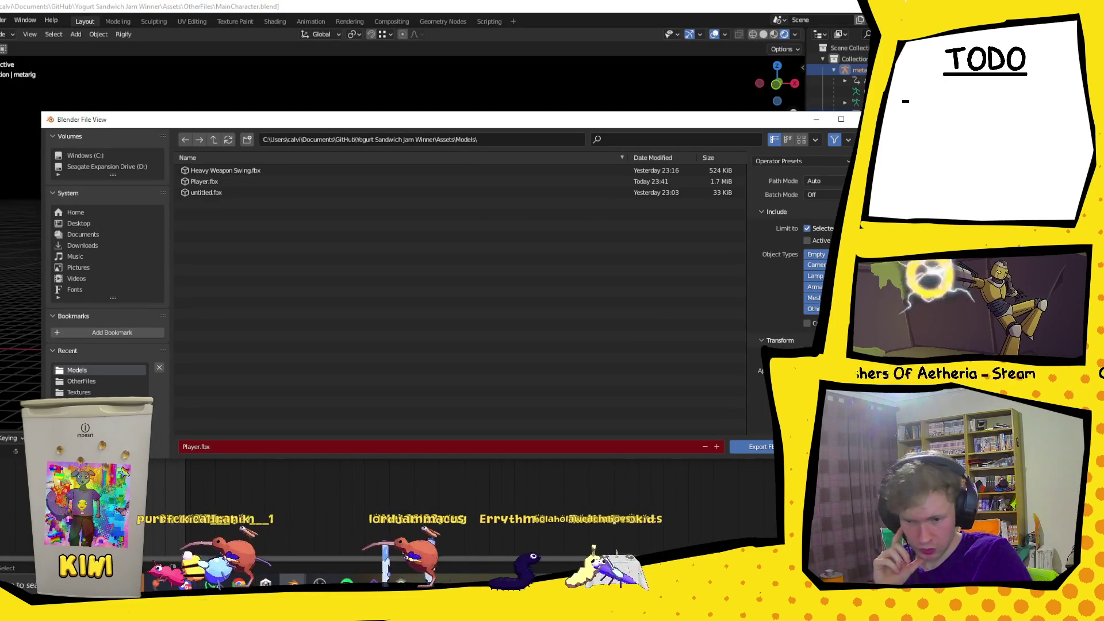
Export the rig to Player.fbx in the Models folder with Apply Transform enabled.
mouse_move(753, 120)
mouse_down()
mouse_move(723, 436)
mouse_move(653, 144)
mouse_move(659, 110)
mouse_up()
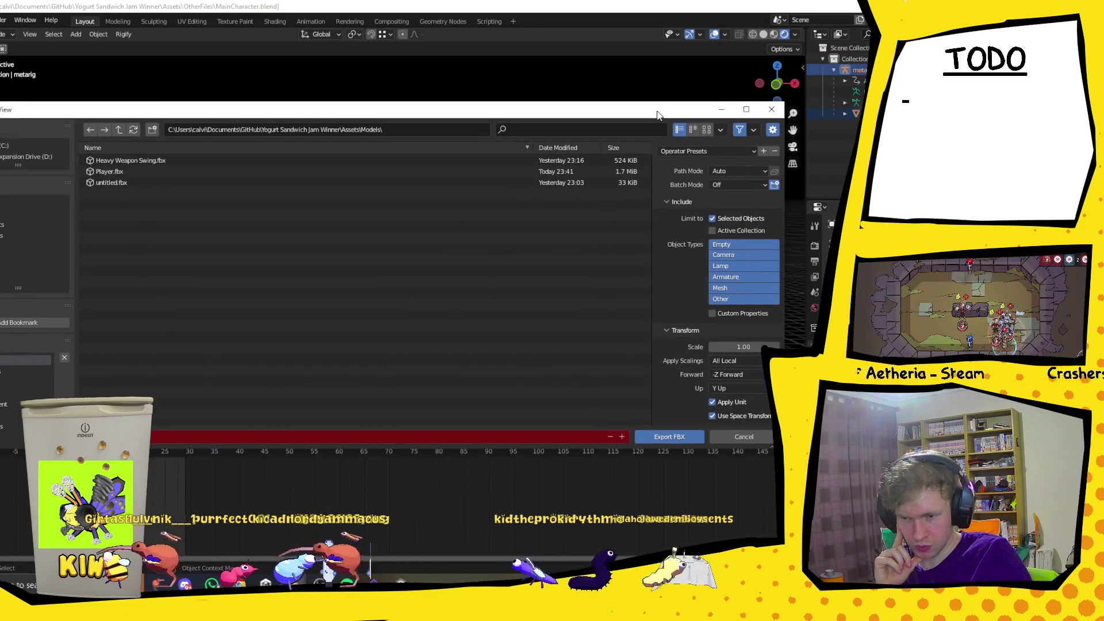
scroll(723, 361, down, 3)
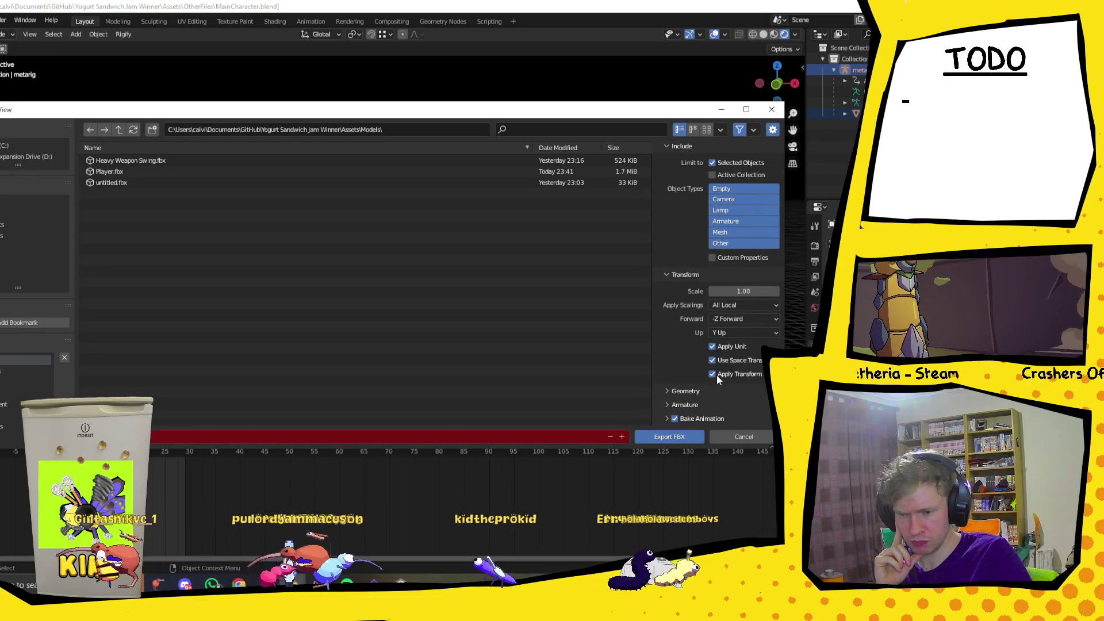
click(688, 438)
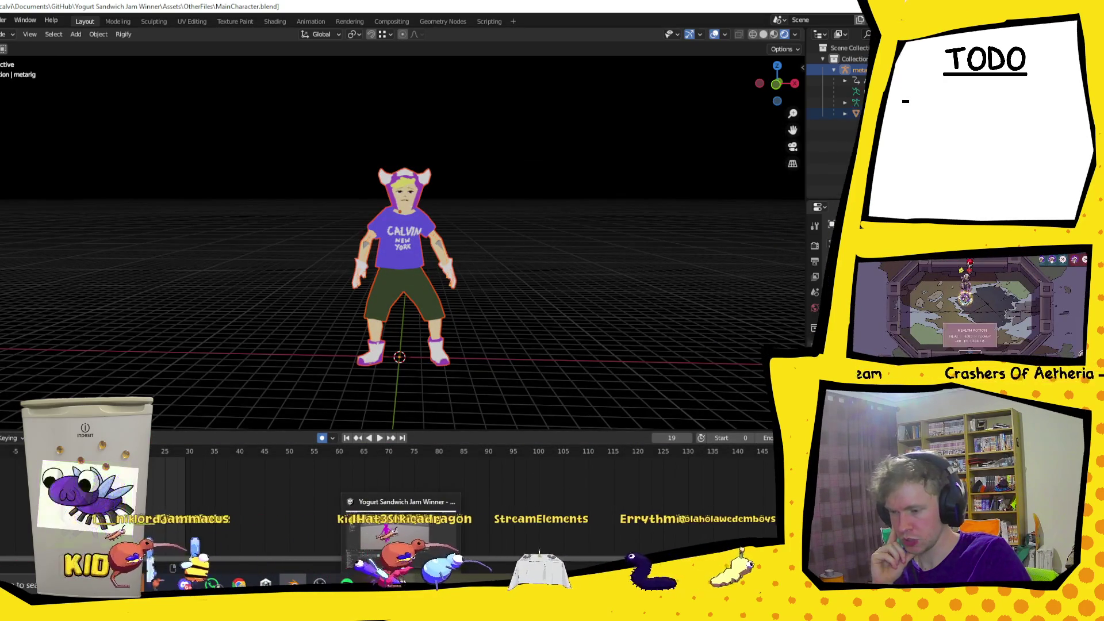
click(406, 582)
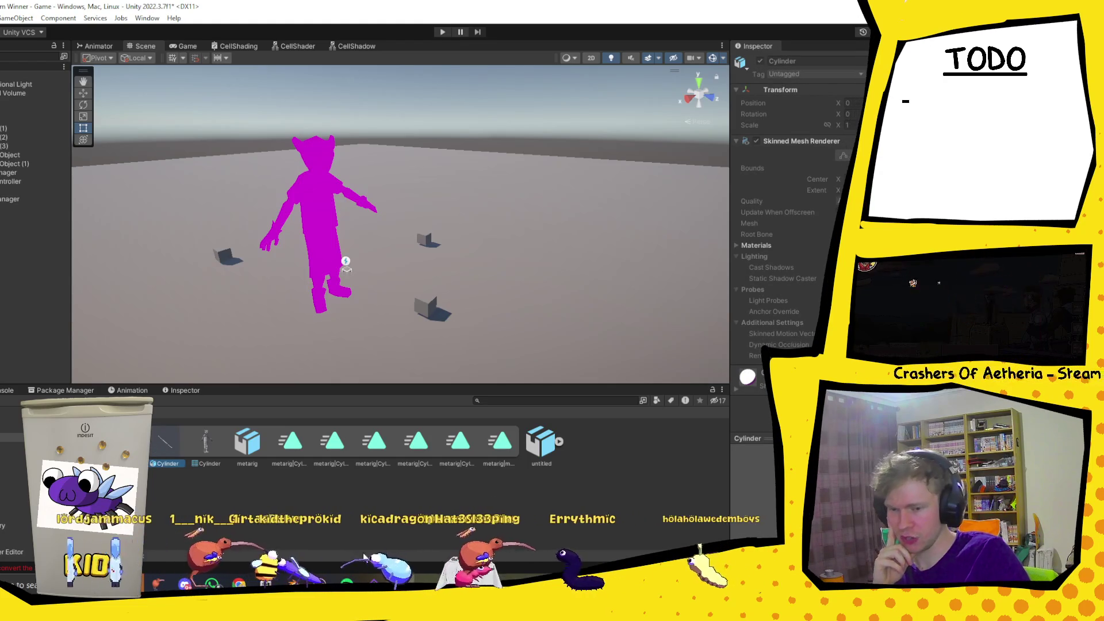
Check the imported metarig asset's Transform in Unity's inspector, then return to Blender.
click(379, 582)
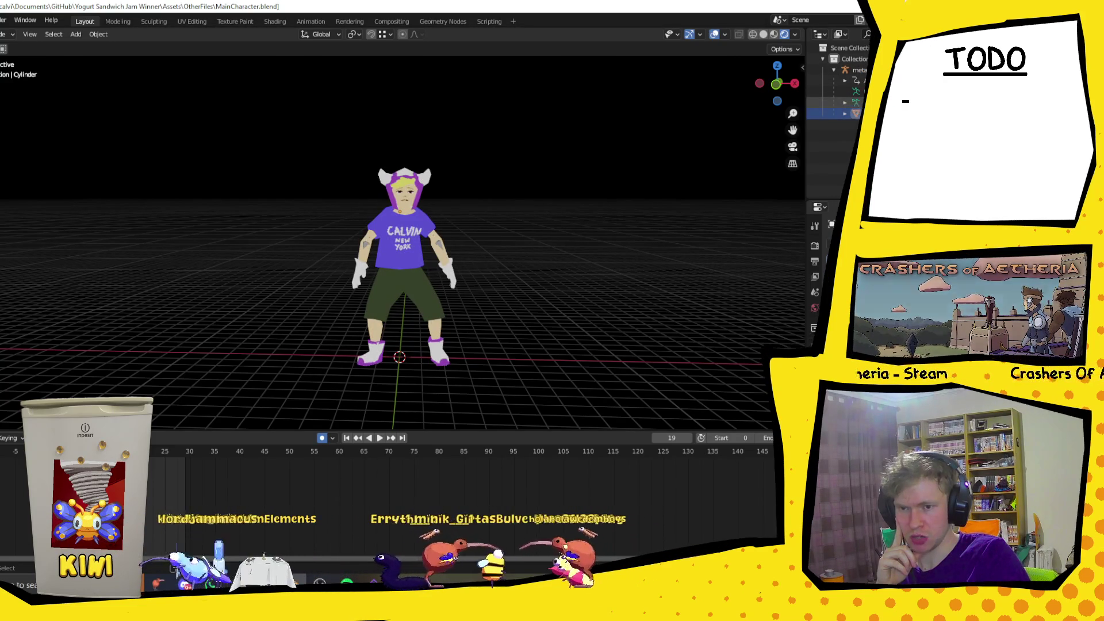
key(alt+Tab)
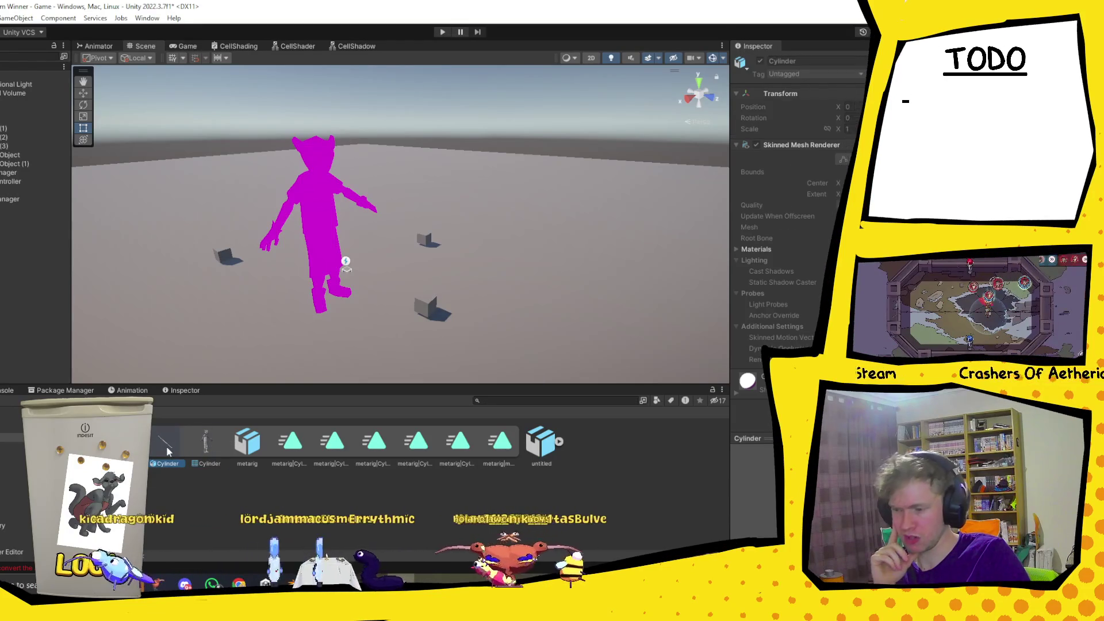
click(247, 449)
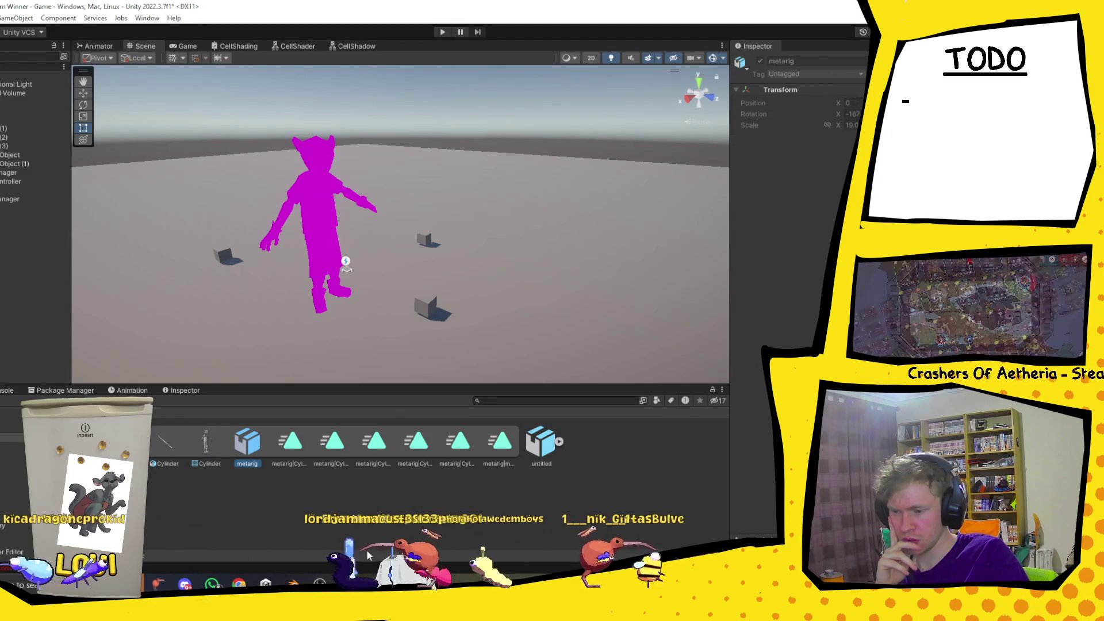
key(alt+Tab)
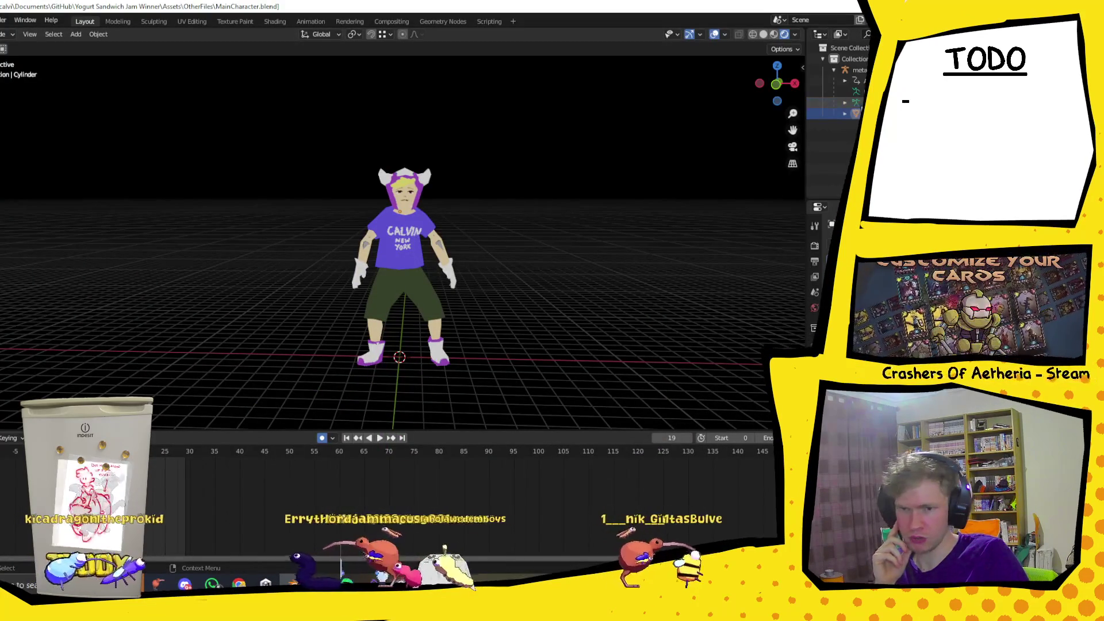
right_click(851, 103)
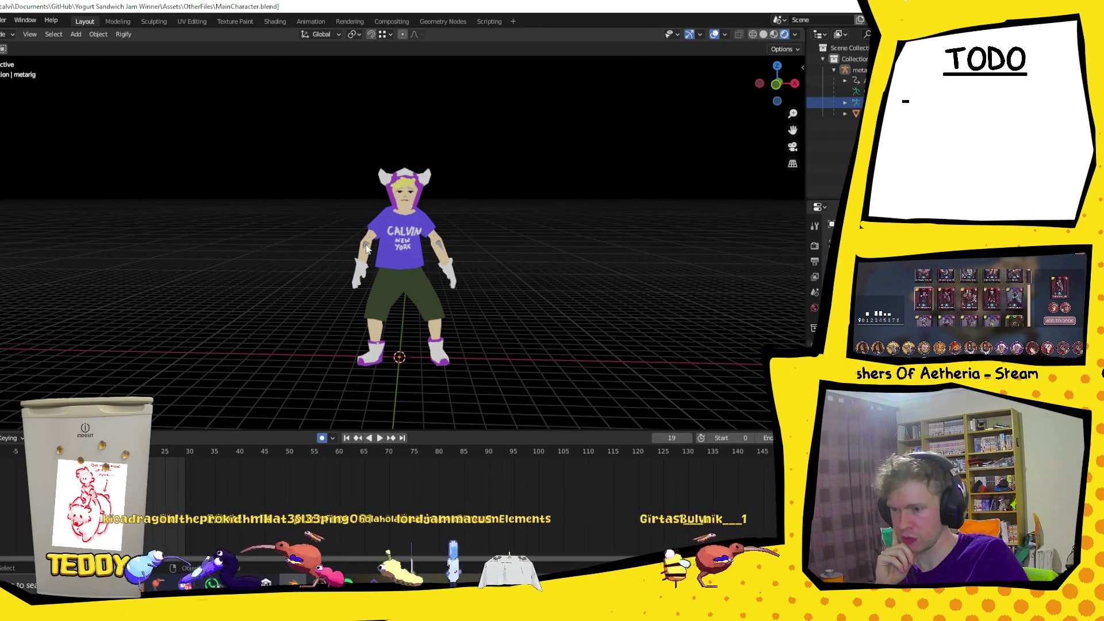
scroll(309, 289, up, 4)
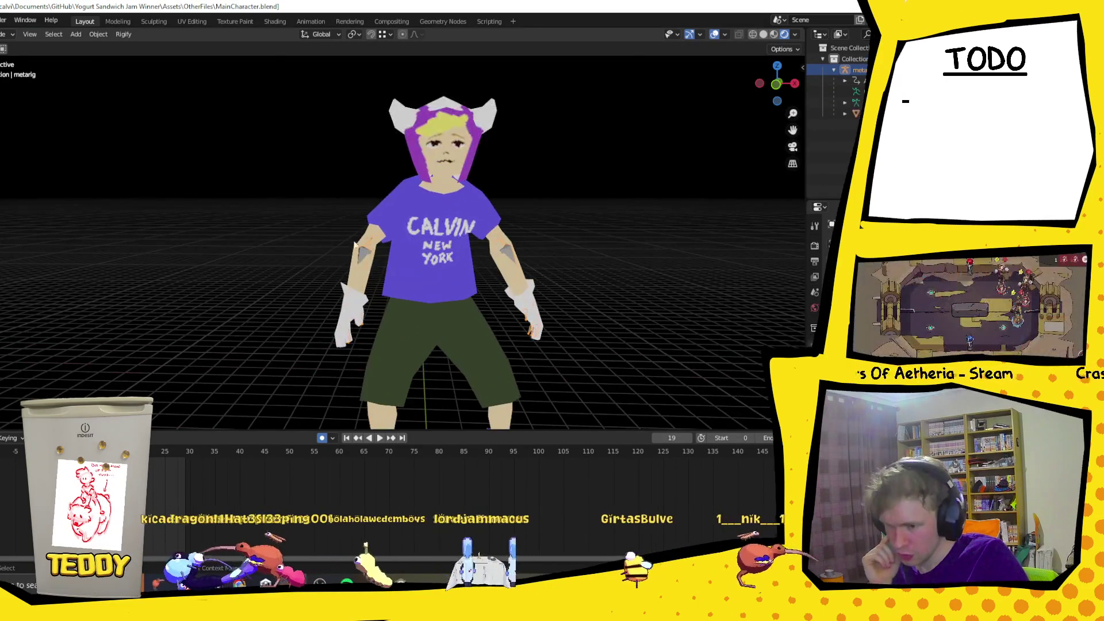
click(362, 256)
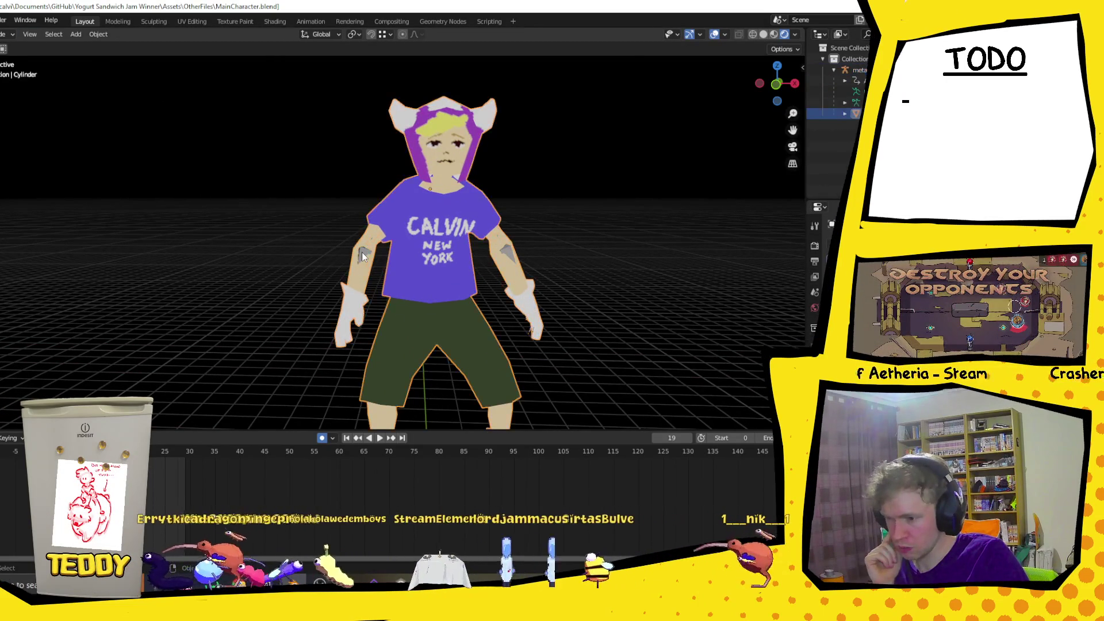
right_click(362, 256)
mouse_move(364, 251)
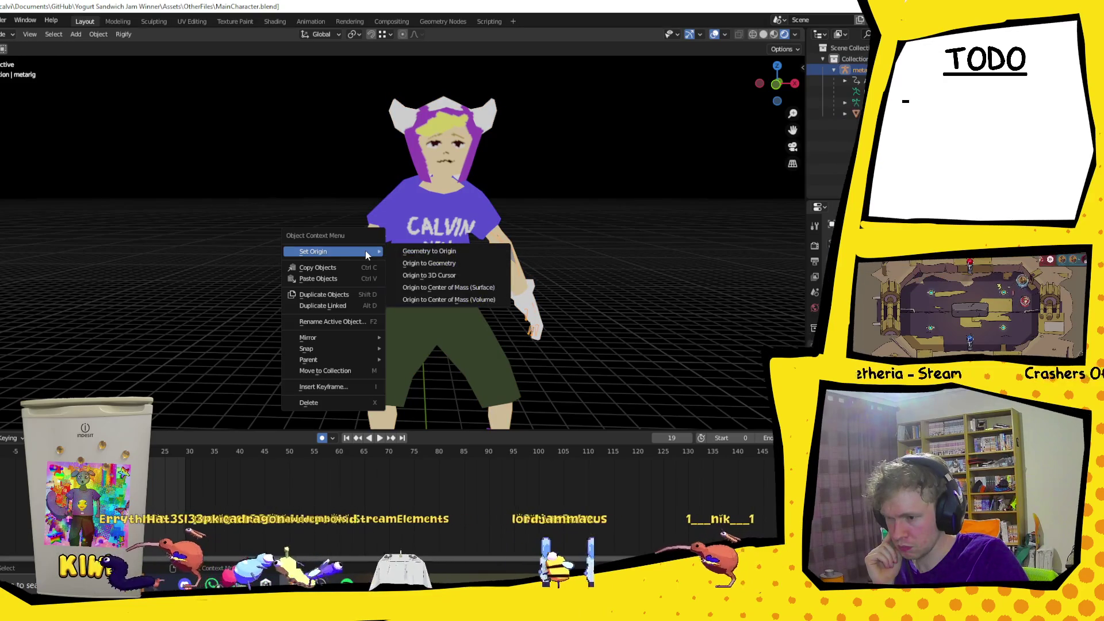
key(Escape)
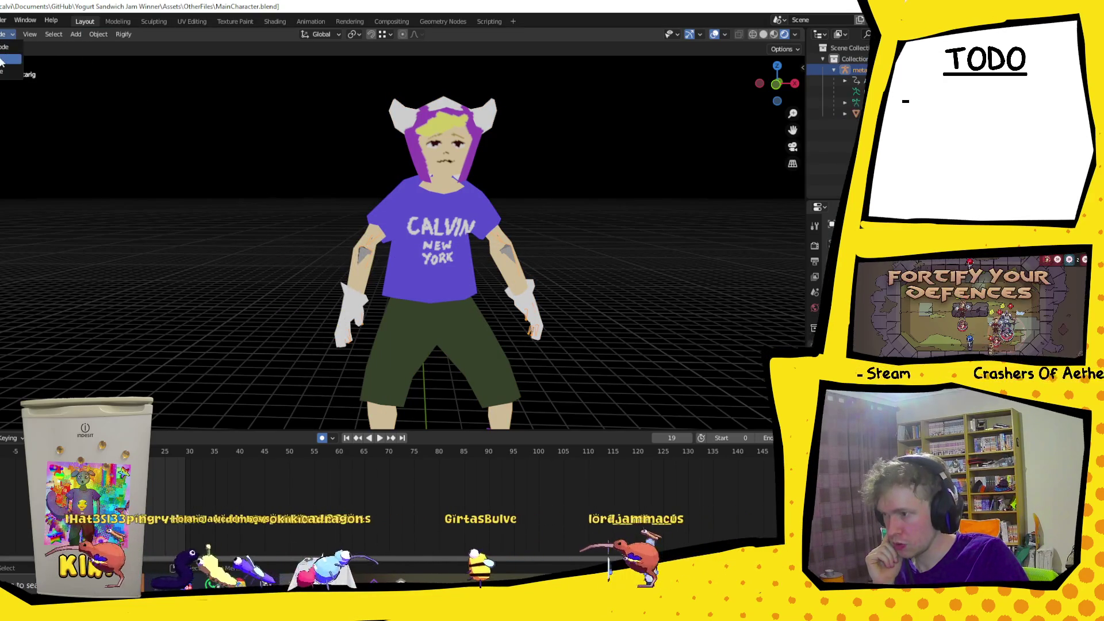
key(Tab)
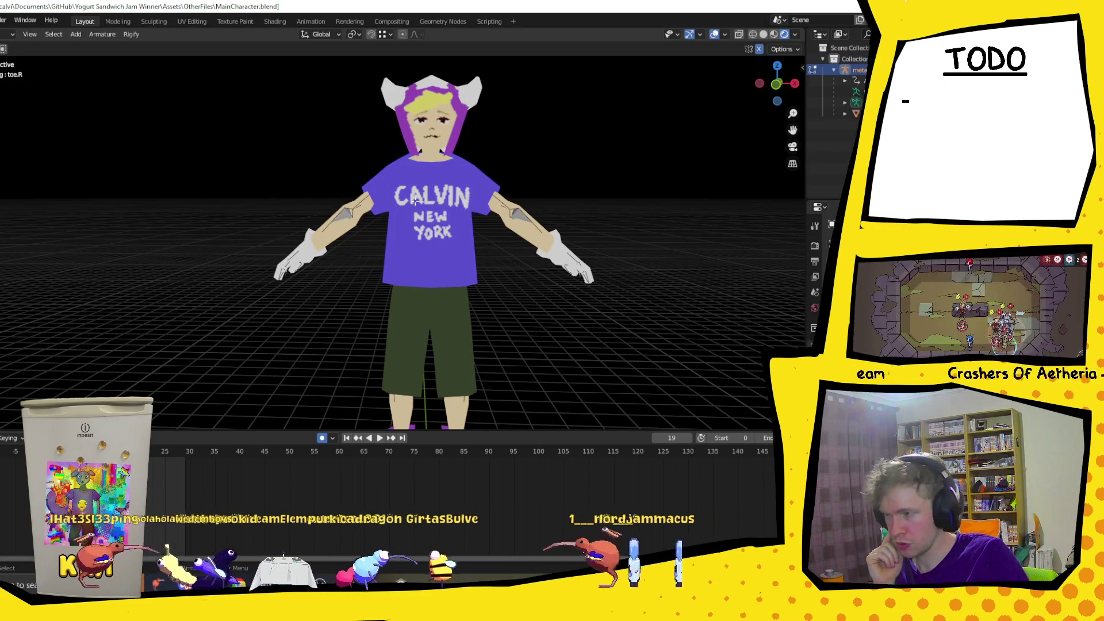
click(348, 216)
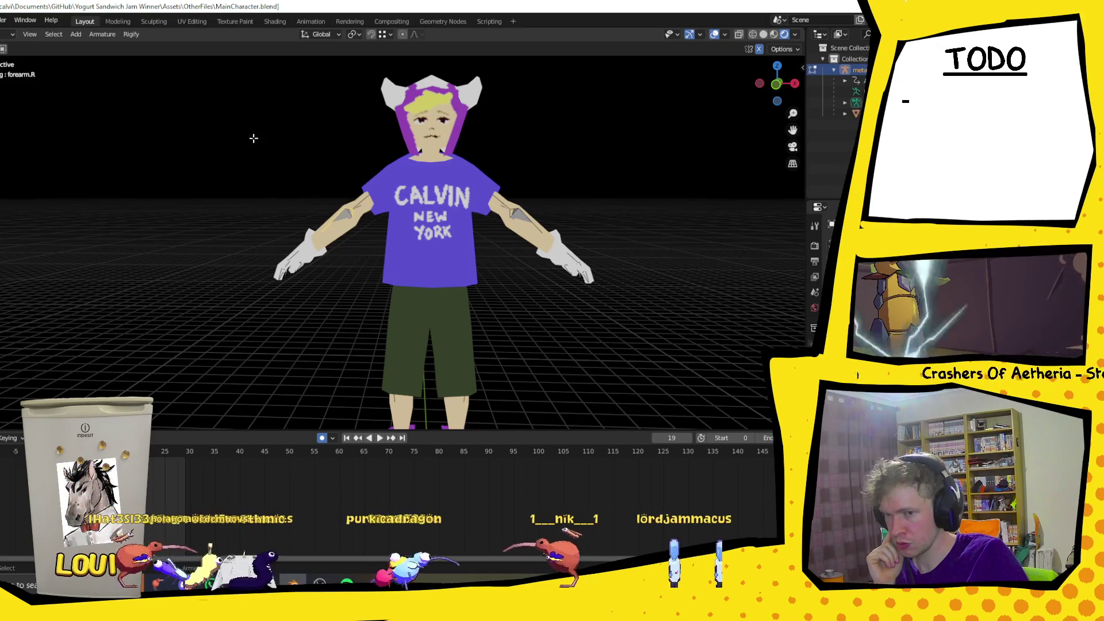
scroll(241, 138, down, 3)
drag(228, 124, 494, 404)
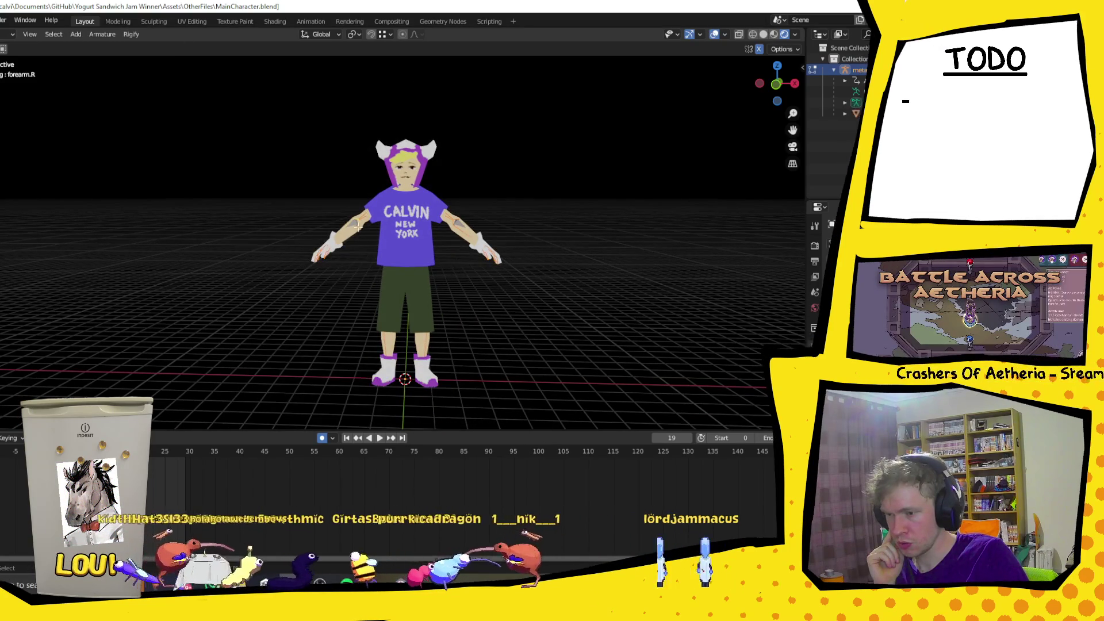
right_click(357, 228)
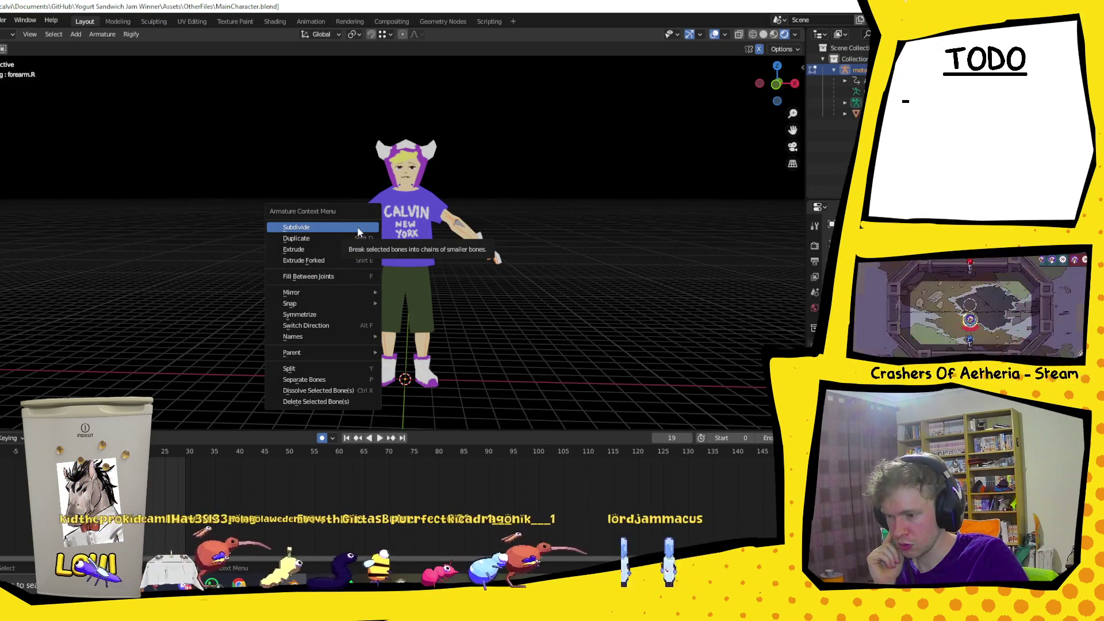
click(357, 226)
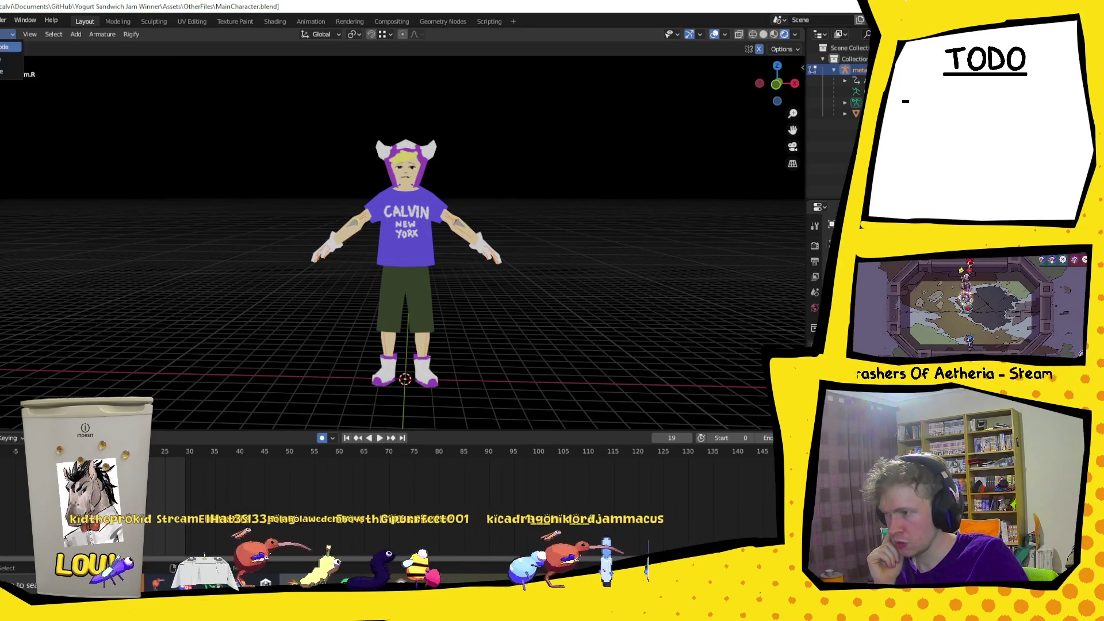
key(Tab)
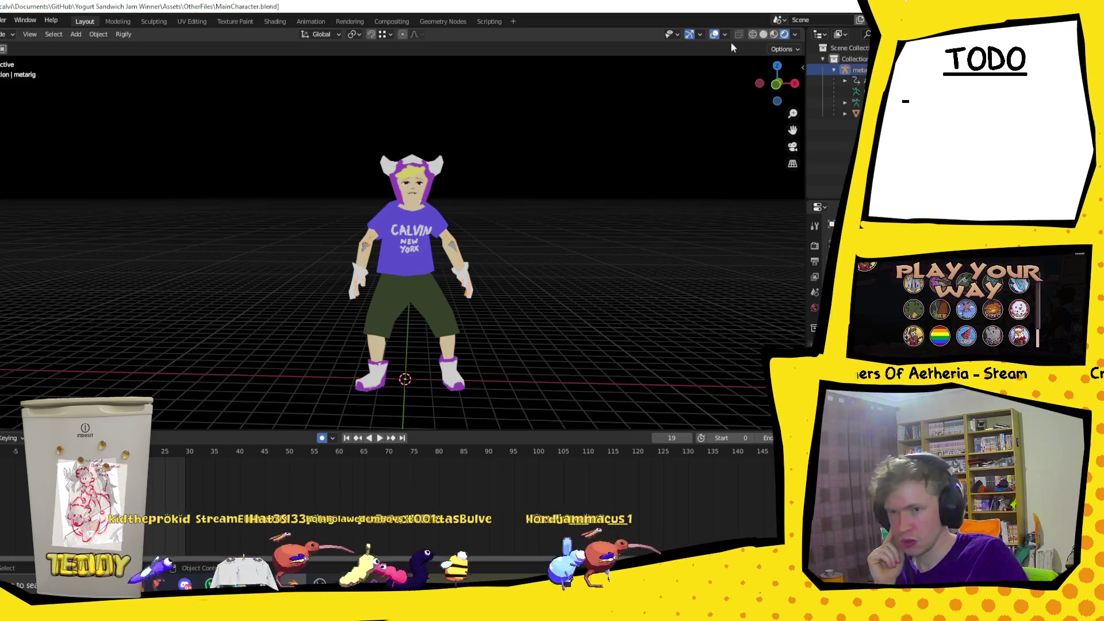
Switch the viewport to wireframe and apply all transforms to the character rig.
click(752, 34)
scroll(462, 271, up, 2)
right_click(438, 208)
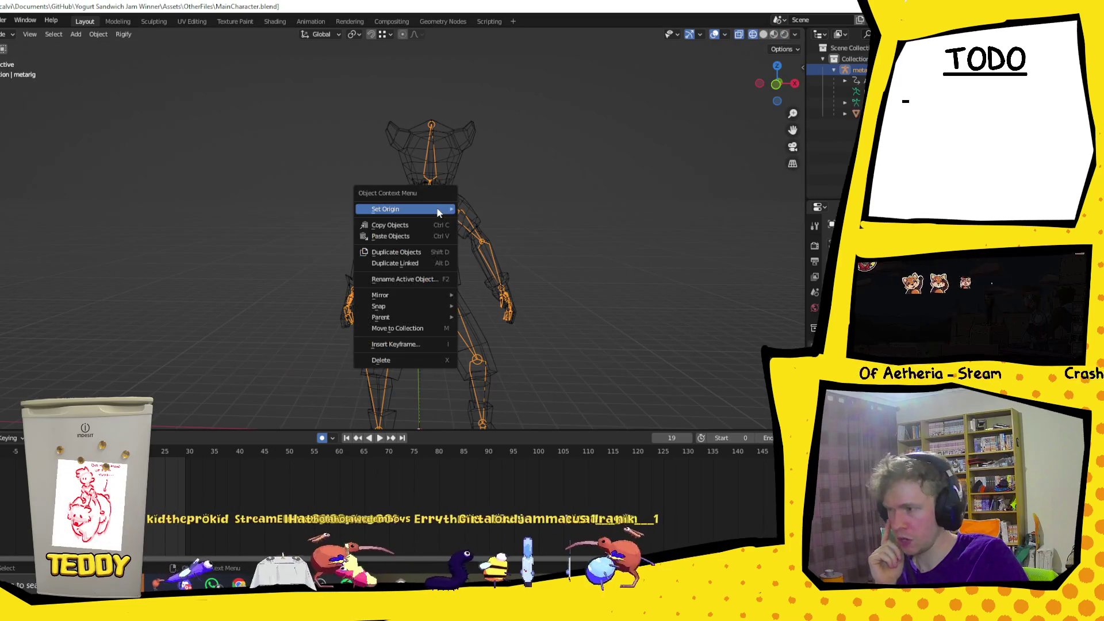
mouse_move(438, 210)
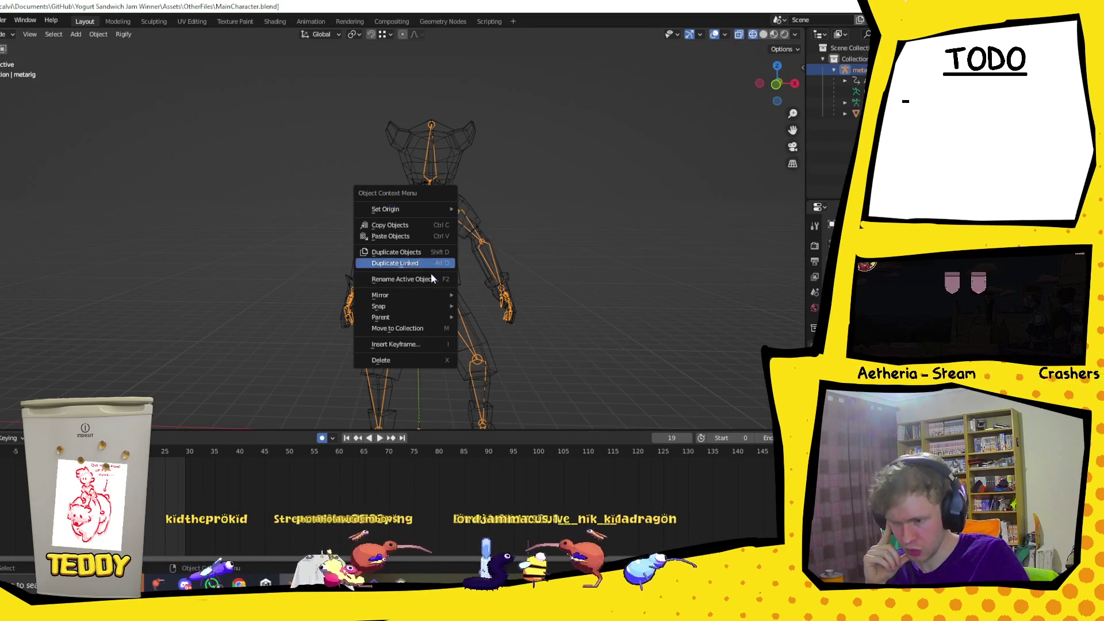
mouse_move(431, 308)
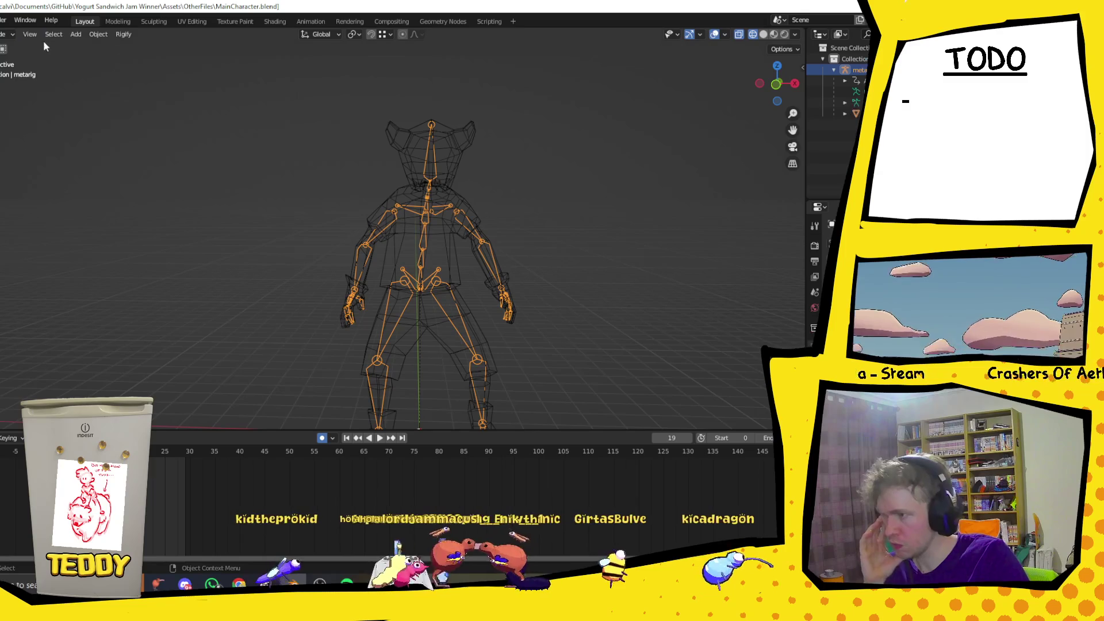
click(105, 34)
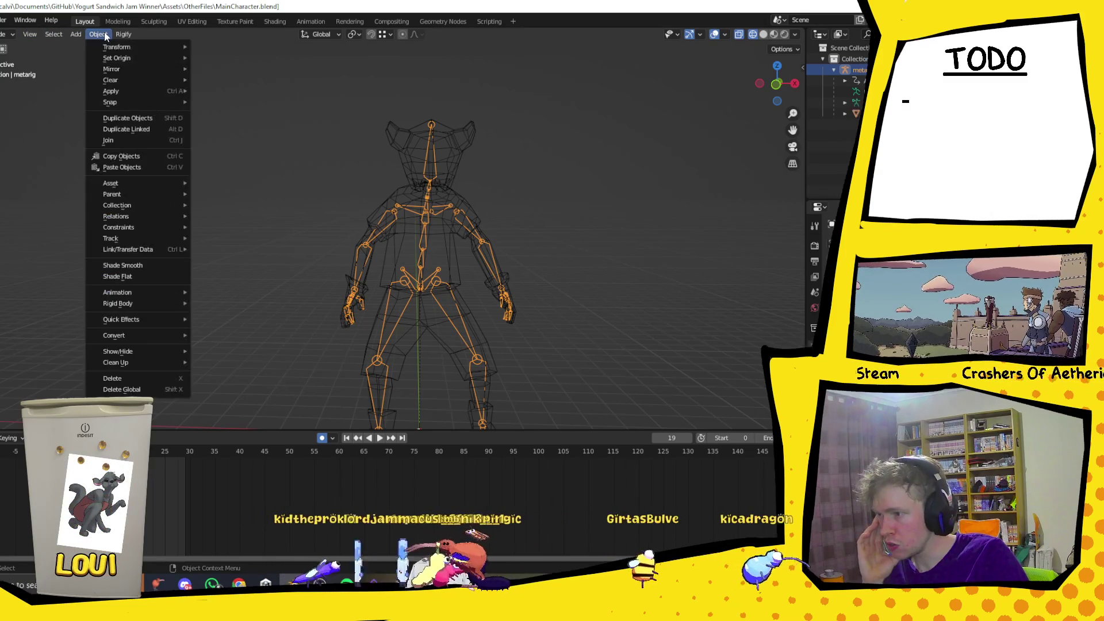
mouse_move(121, 46)
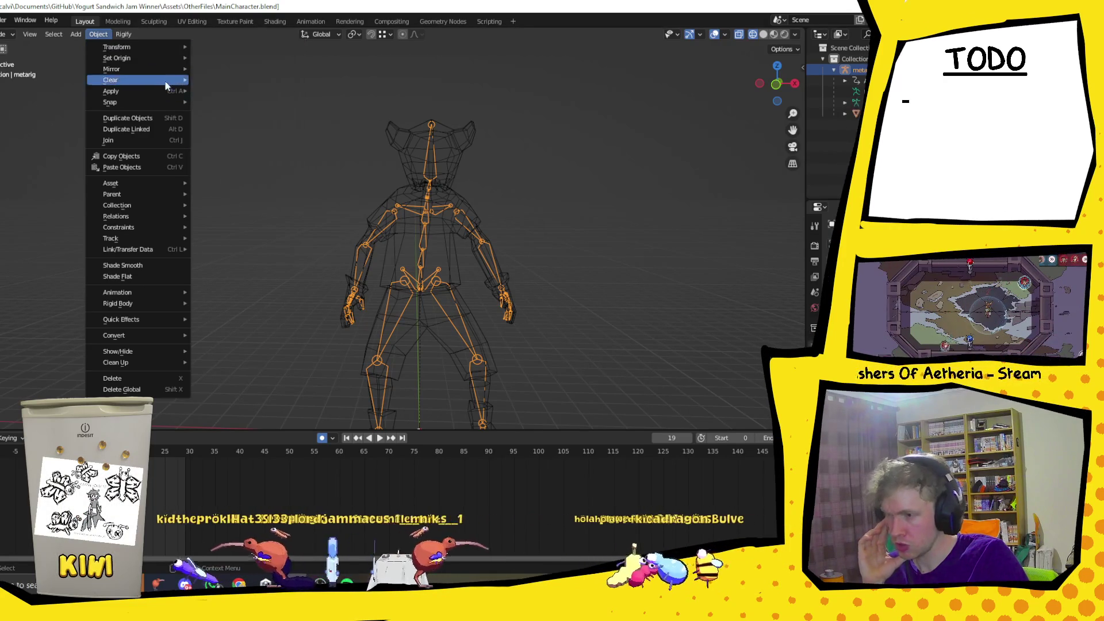
mouse_move(147, 63)
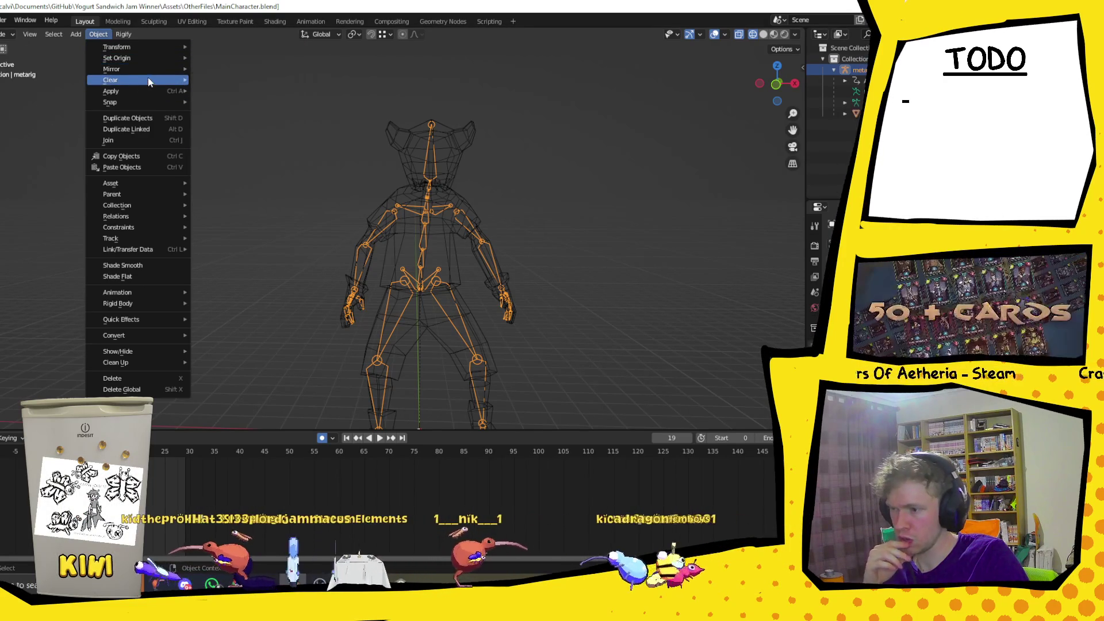
mouse_move(151, 97)
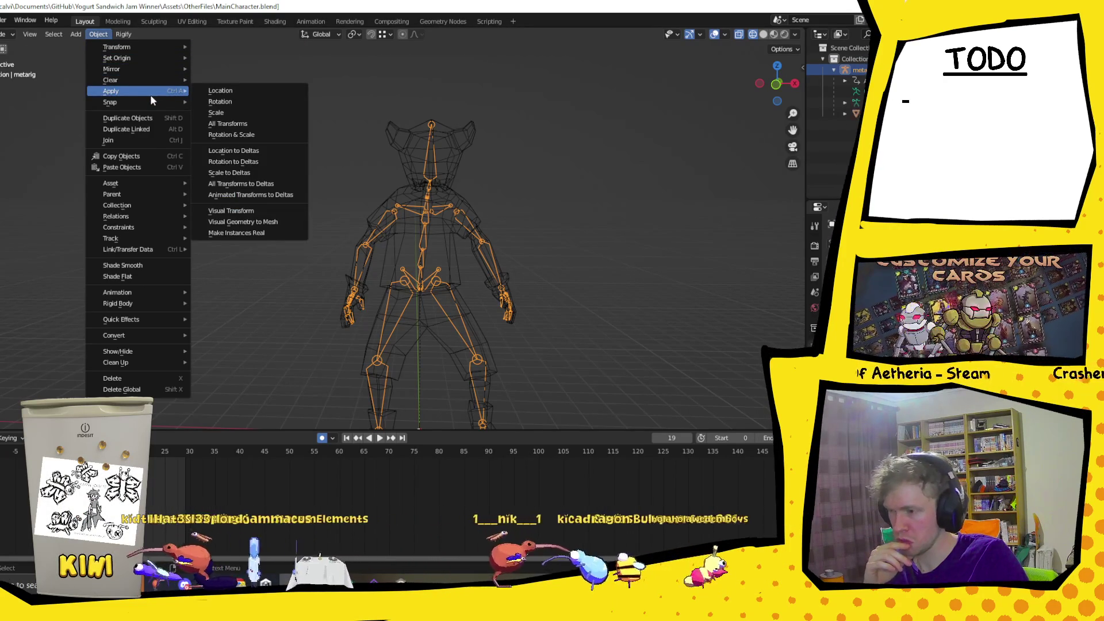
click(275, 125)
Select both the rig and the character mesh and apply all their transforms.
scroll(366, 223, down, 4)
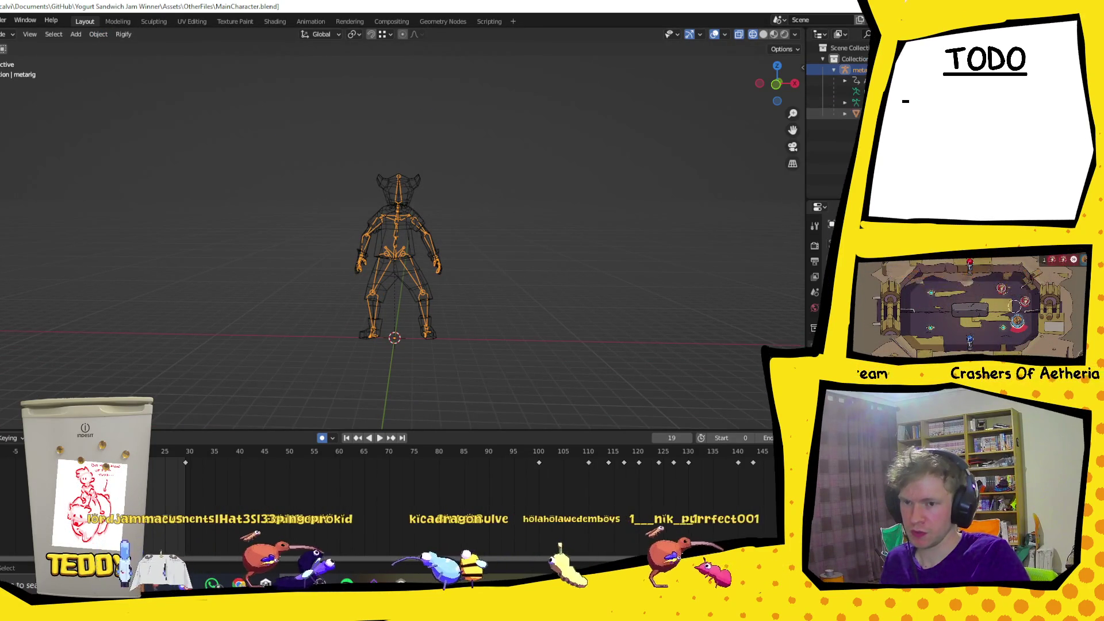
key(a)
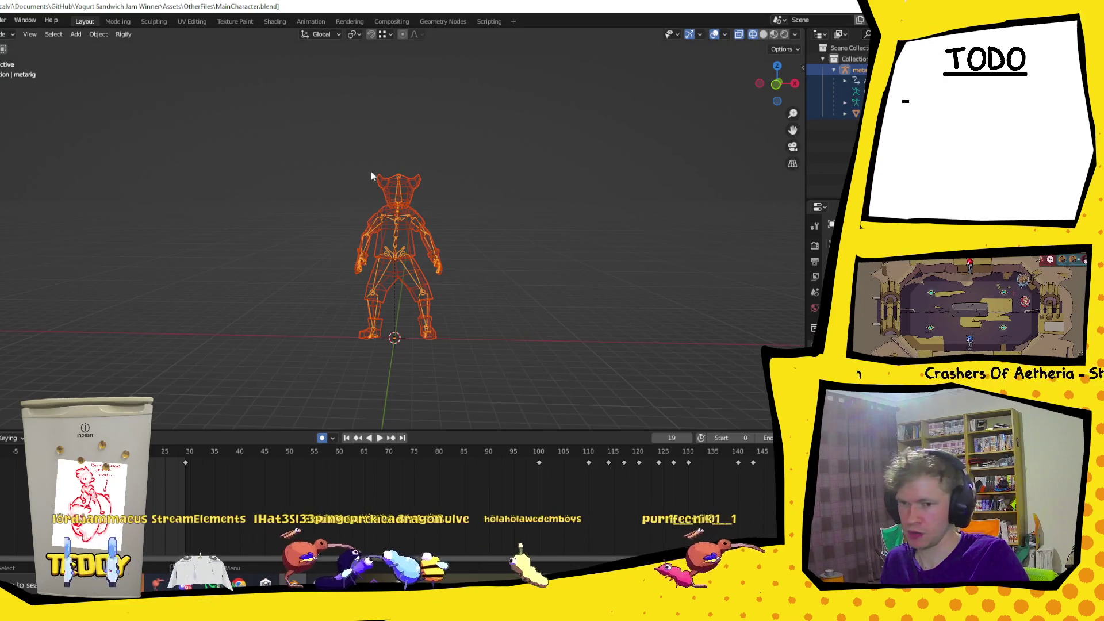
click(90, 37)
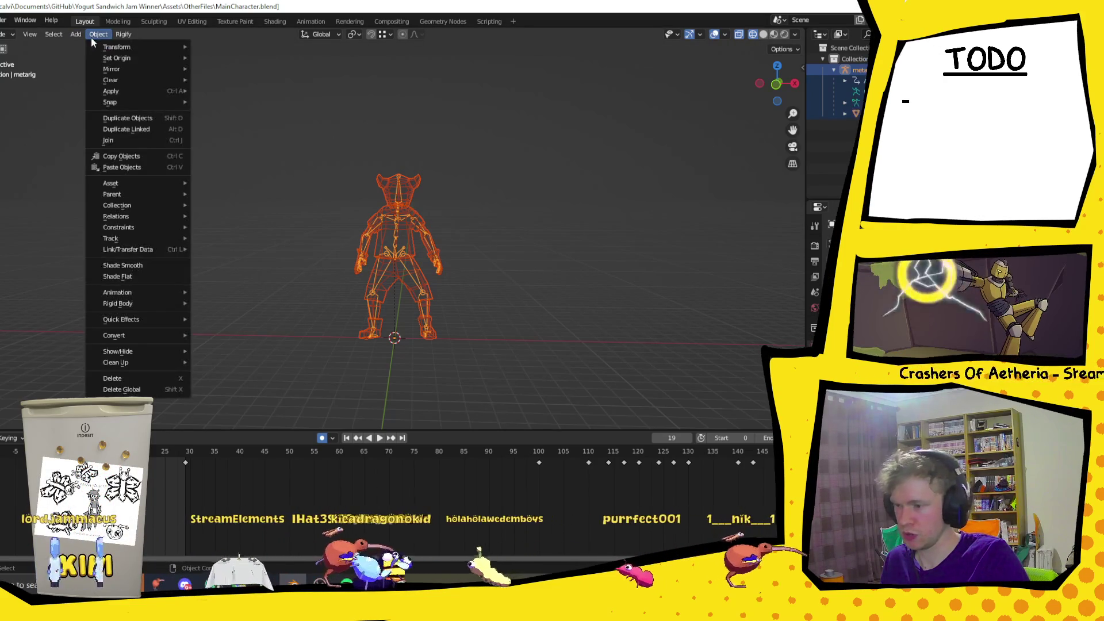
mouse_move(142, 91)
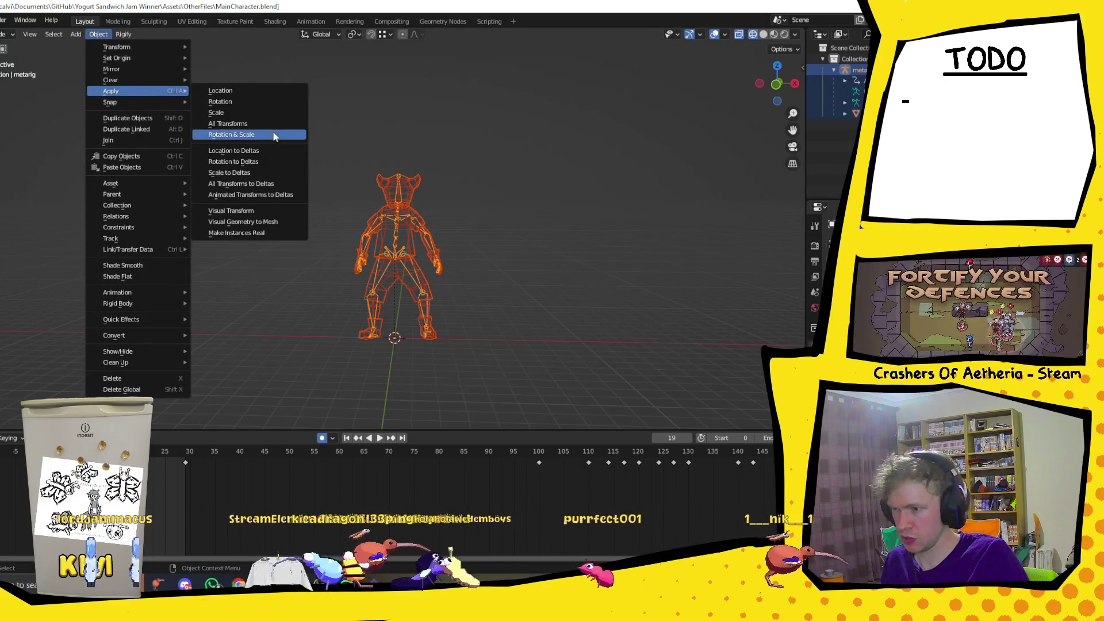
click(272, 125)
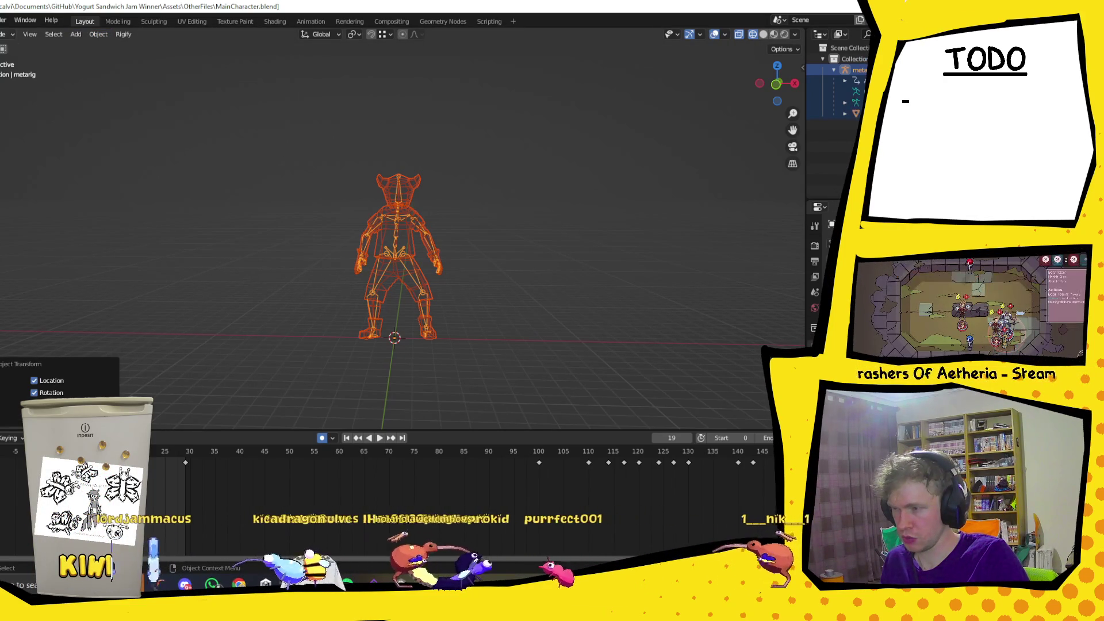
click(2, 34)
Export the character as Player.fbx into the Models folder, then switch to Unity.
mouse_move(8, 182)
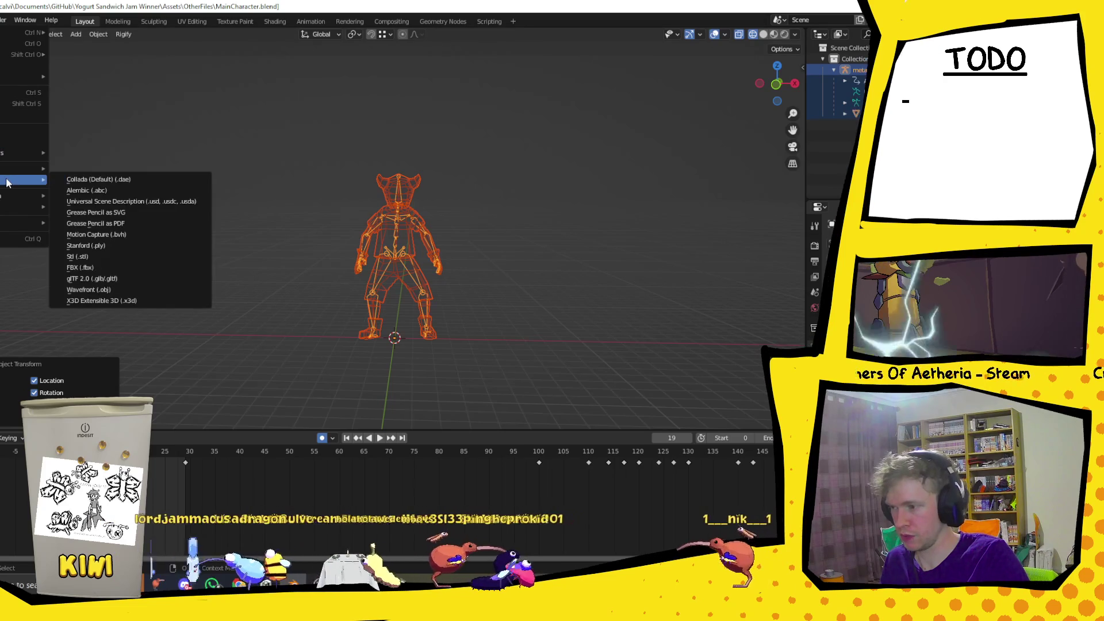
click(80, 268)
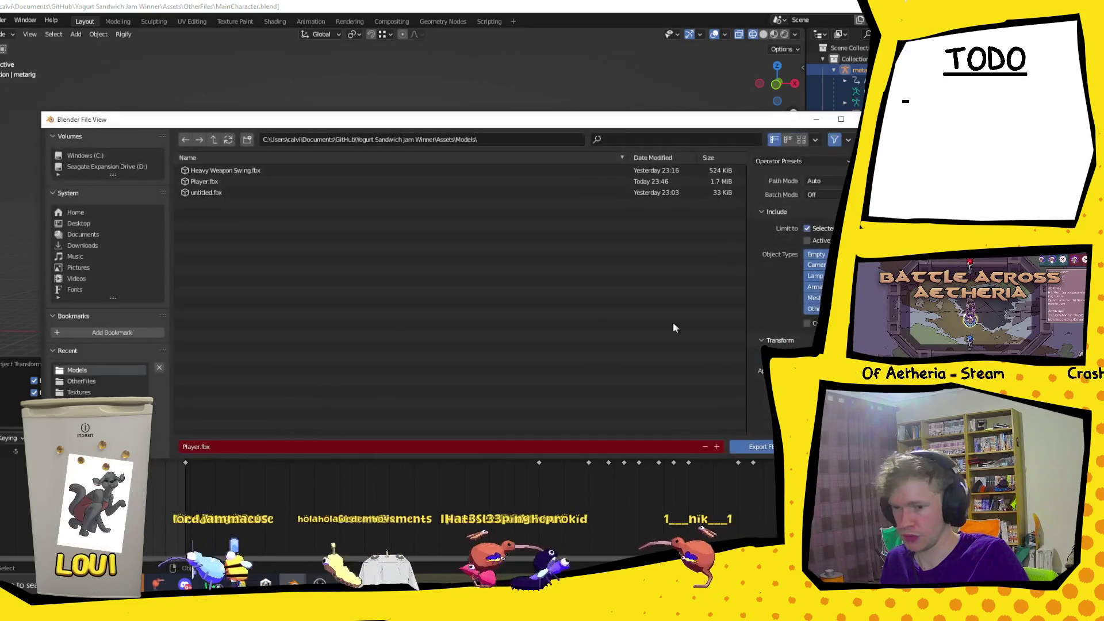
click(768, 448)
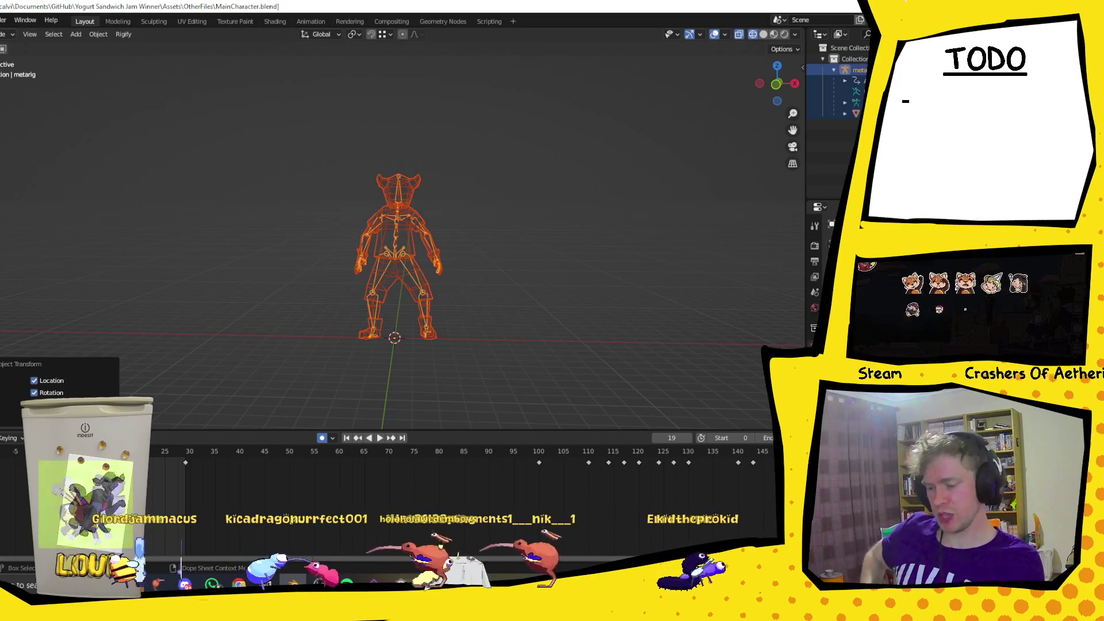
key(alt+Tab)
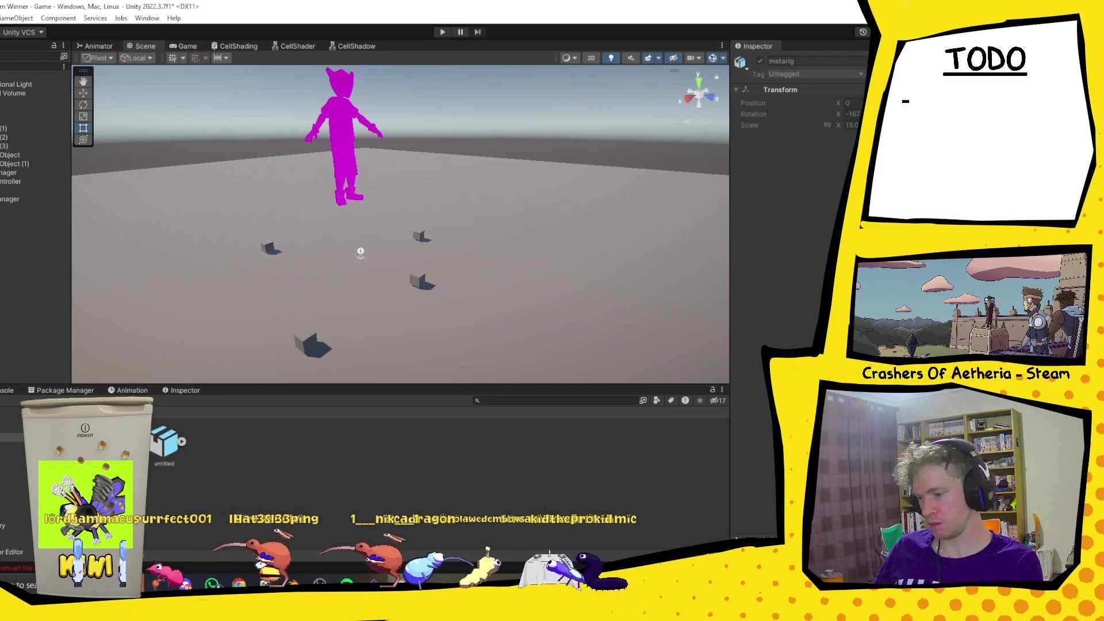
Delete Player.fbx, Heavy Weapon Swing.fbx and untitled.fbx from Unity's Models folder, then return to Blender.
key(Delete)
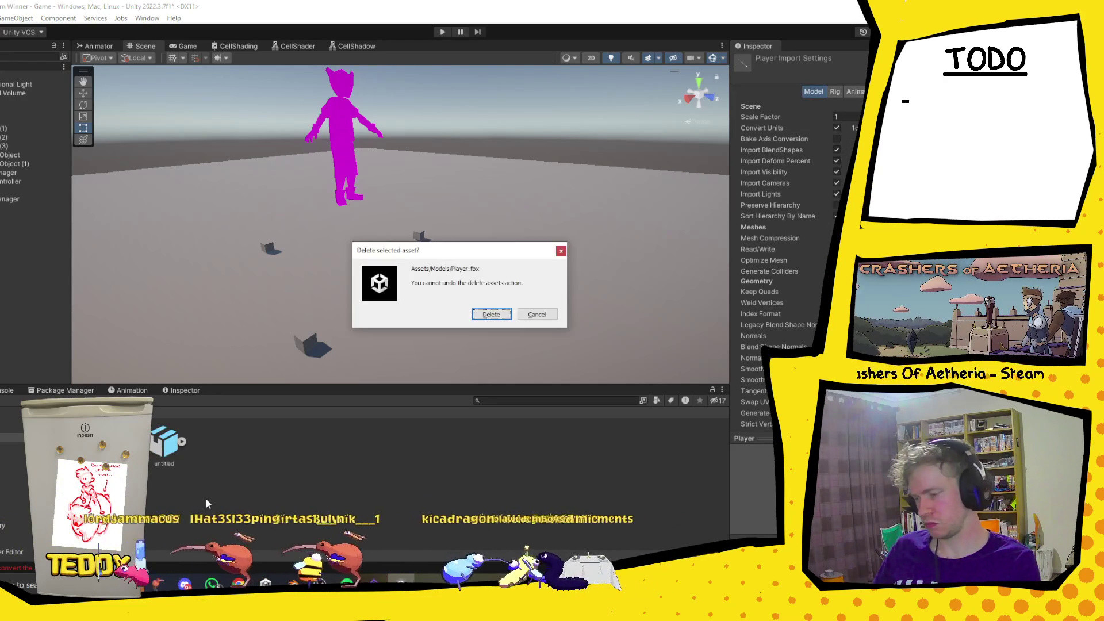
key(Return)
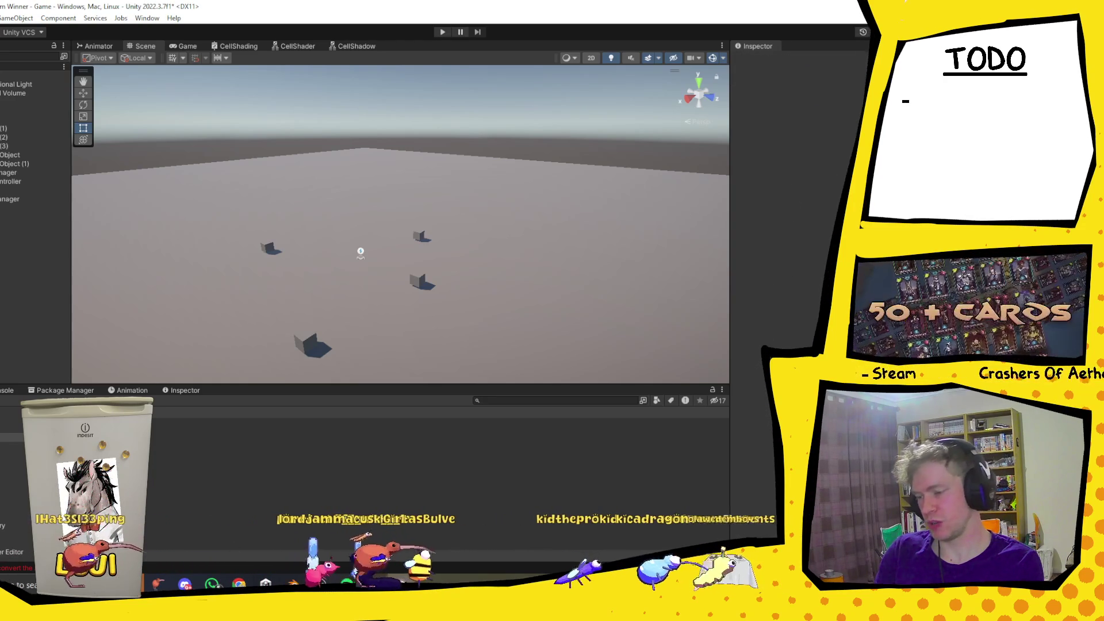
key(Delete)
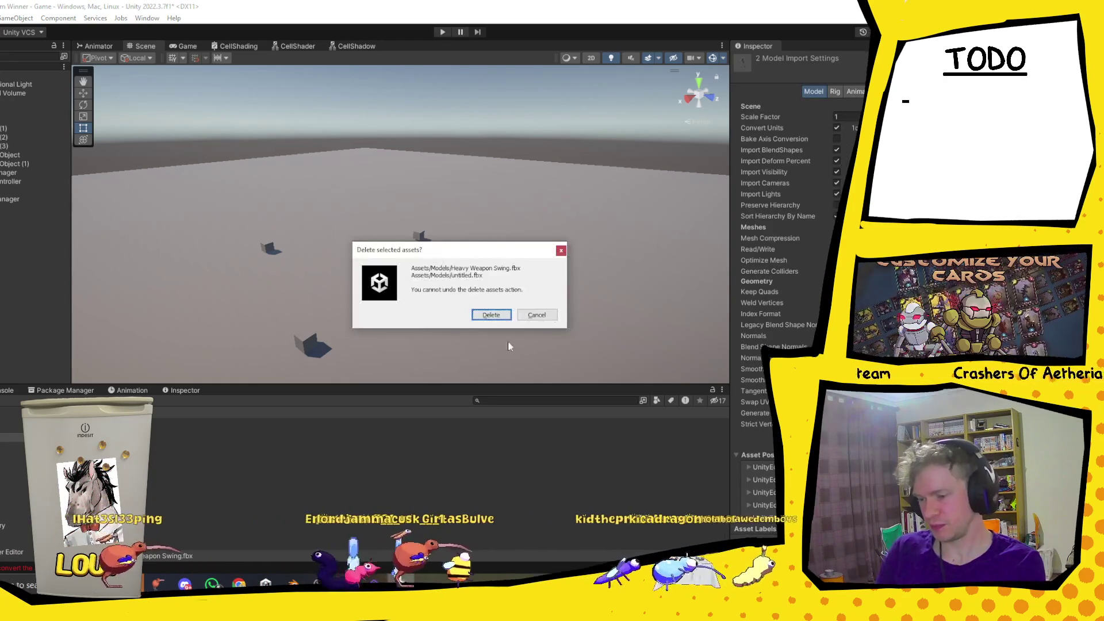
click(492, 315)
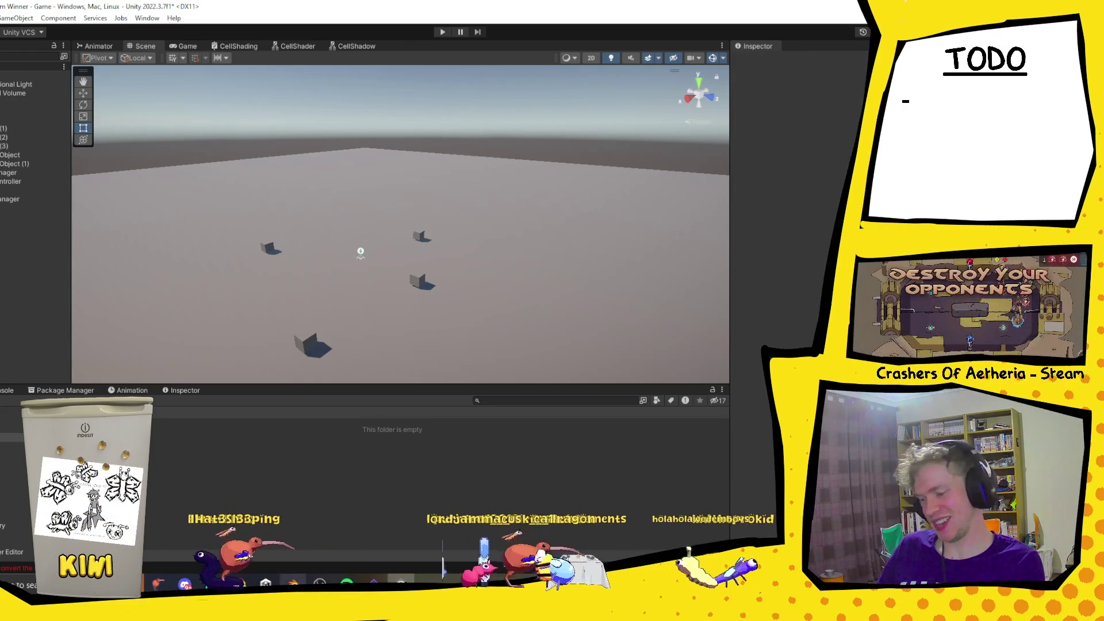
click(292, 584)
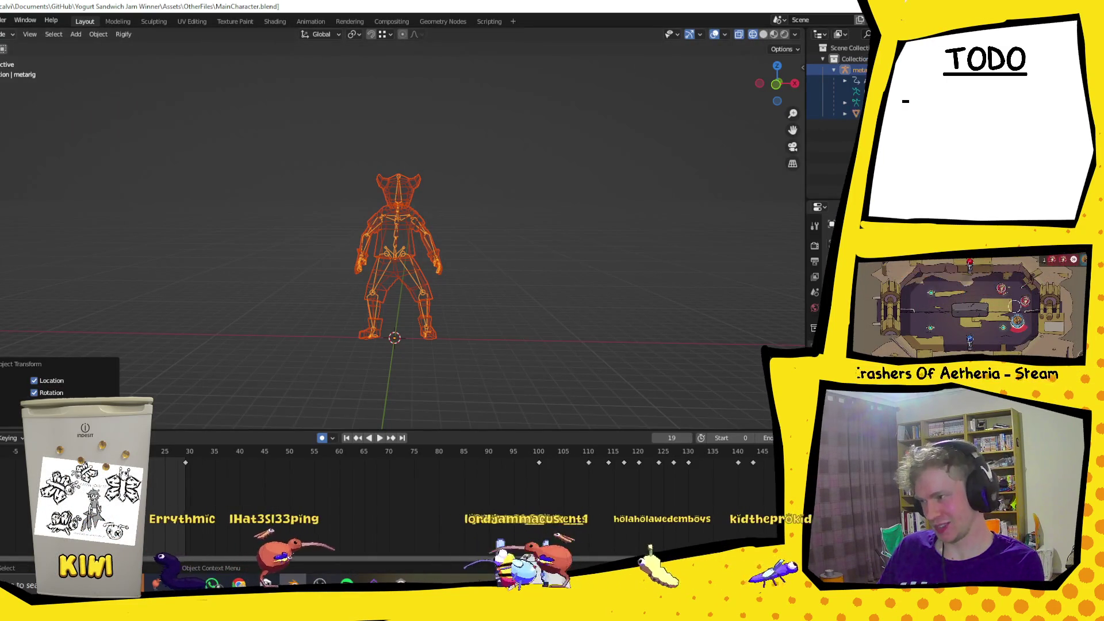
With the mesh and rig both selected, re-export them as Player.fbx and switch to Unity.
click(2, 19)
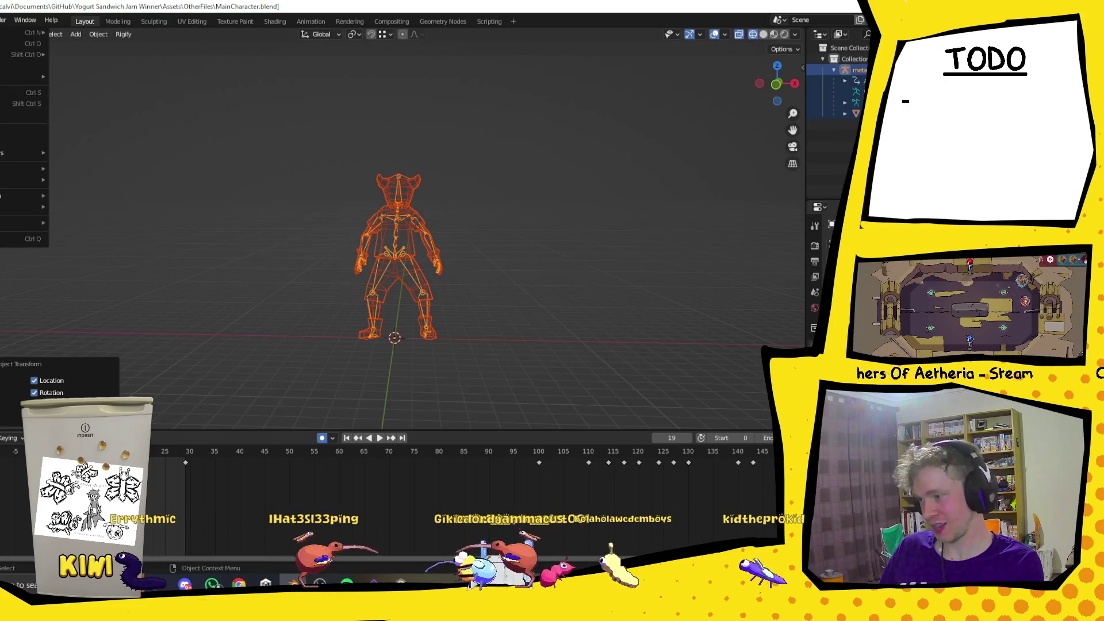
click(274, 112)
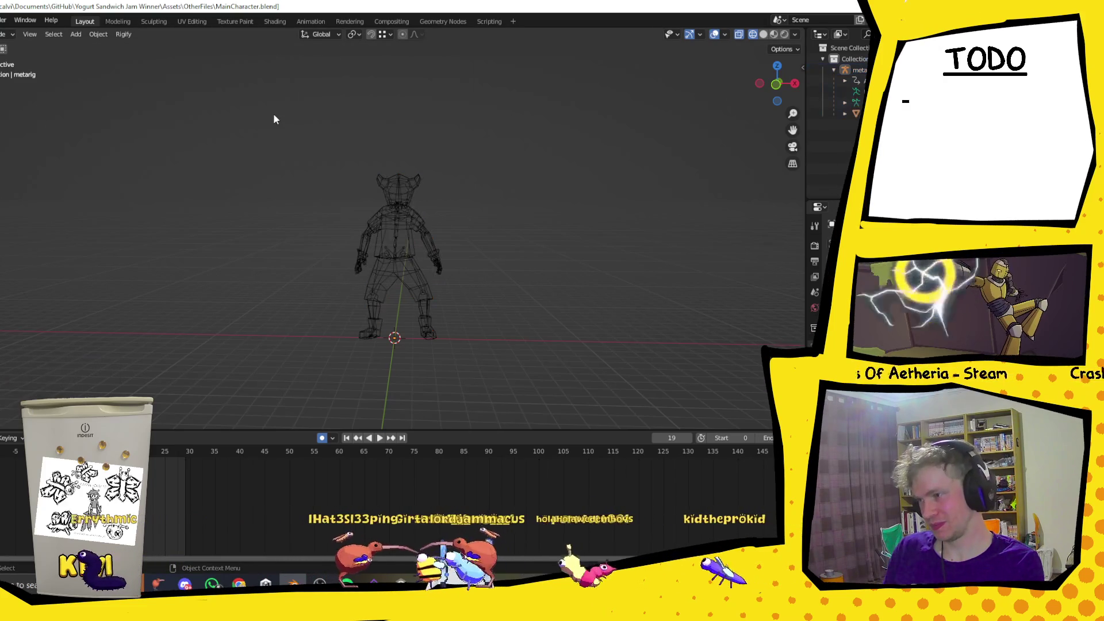
click(2, 20)
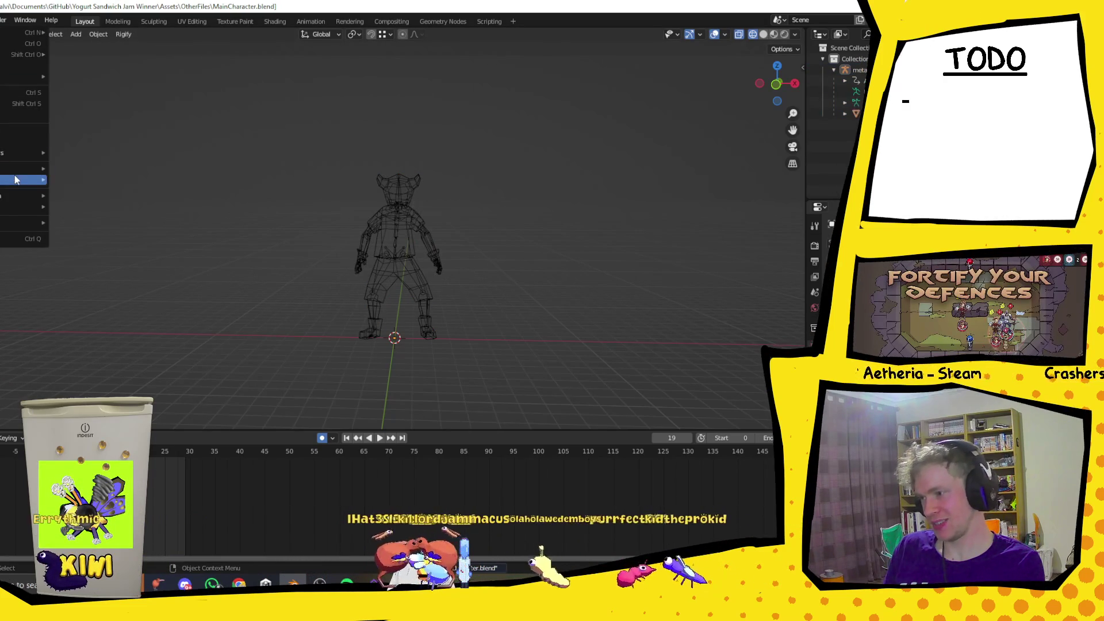
mouse_move(28, 179)
click(80, 267)
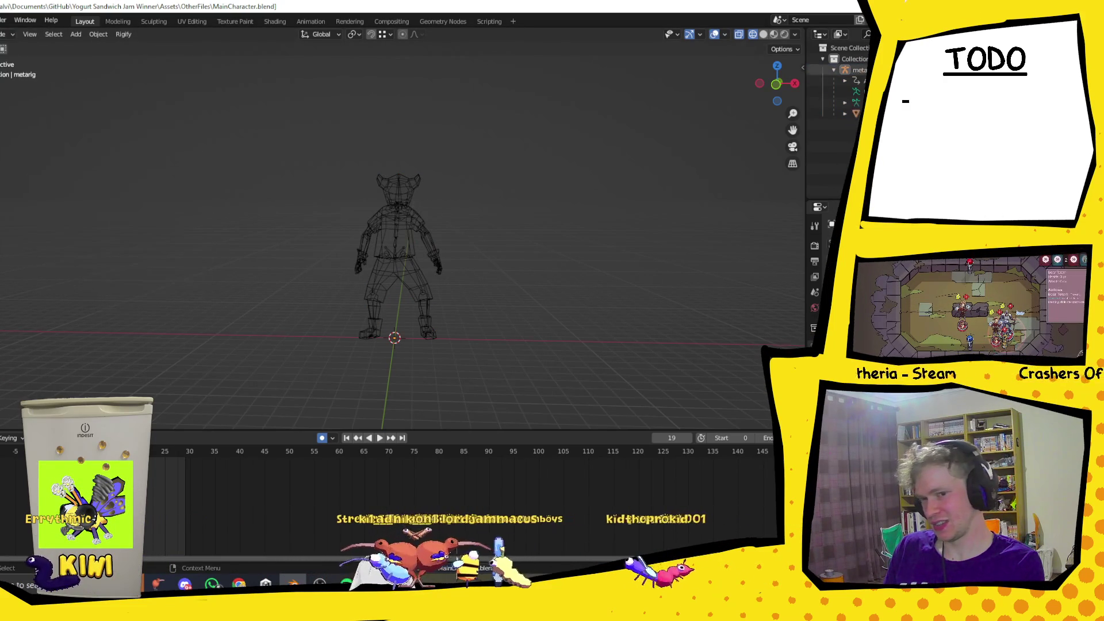
key(a)
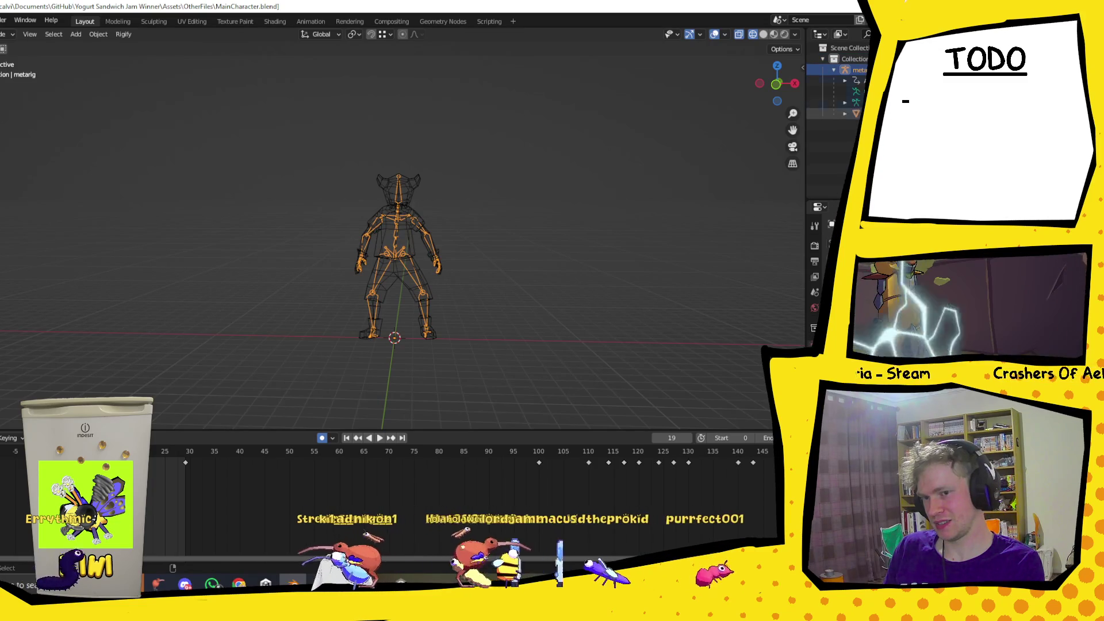
click(2, 19)
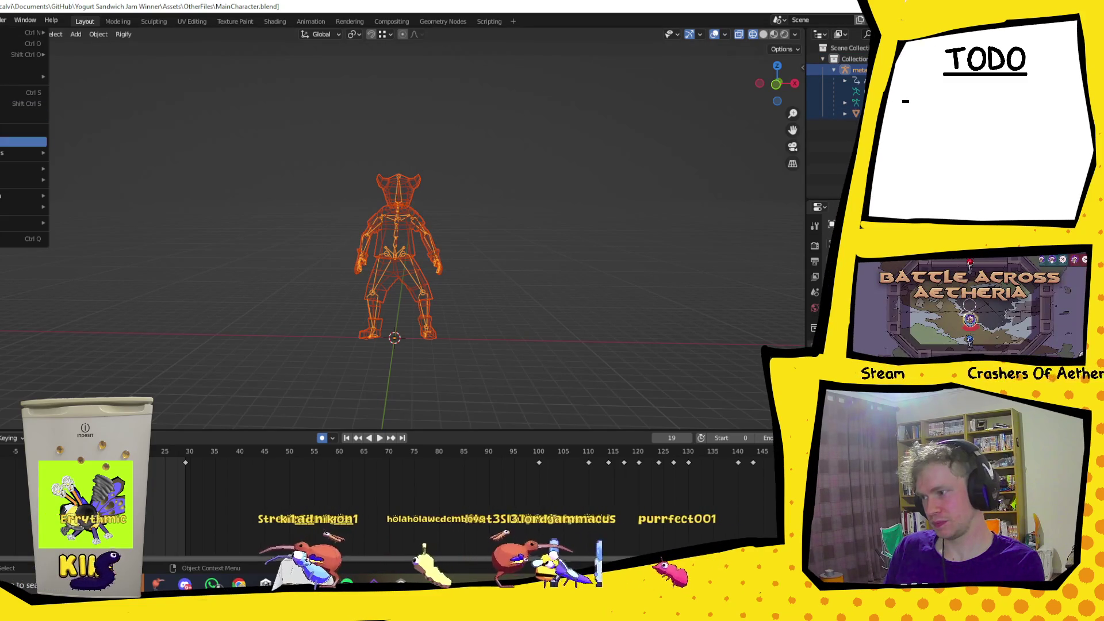
mouse_move(2, 183)
click(92, 267)
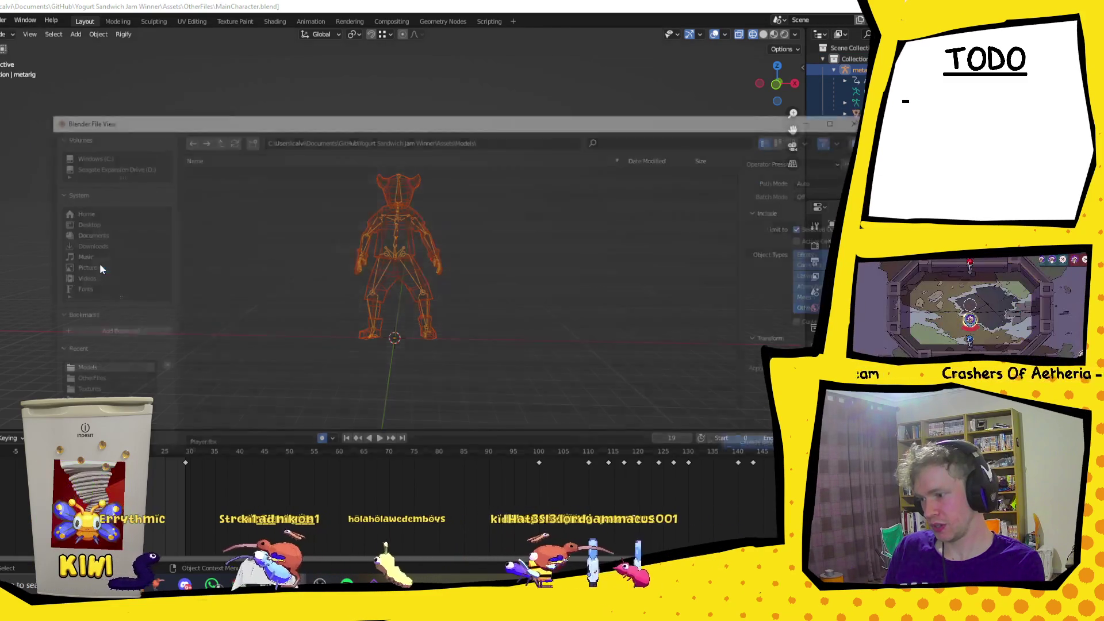
click(763, 447)
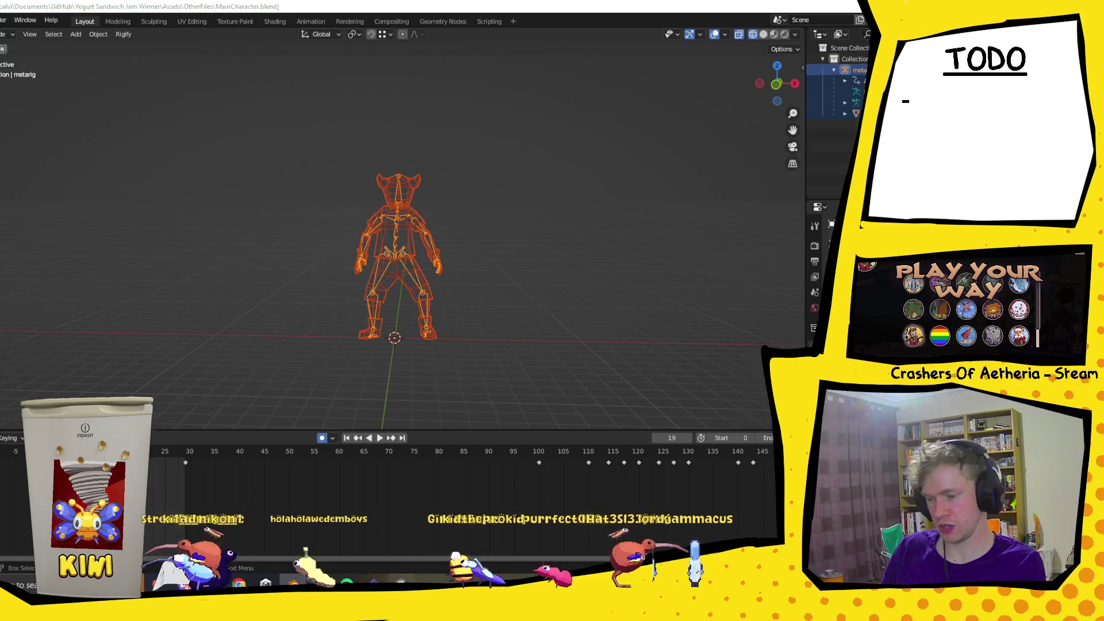
click(401, 583)
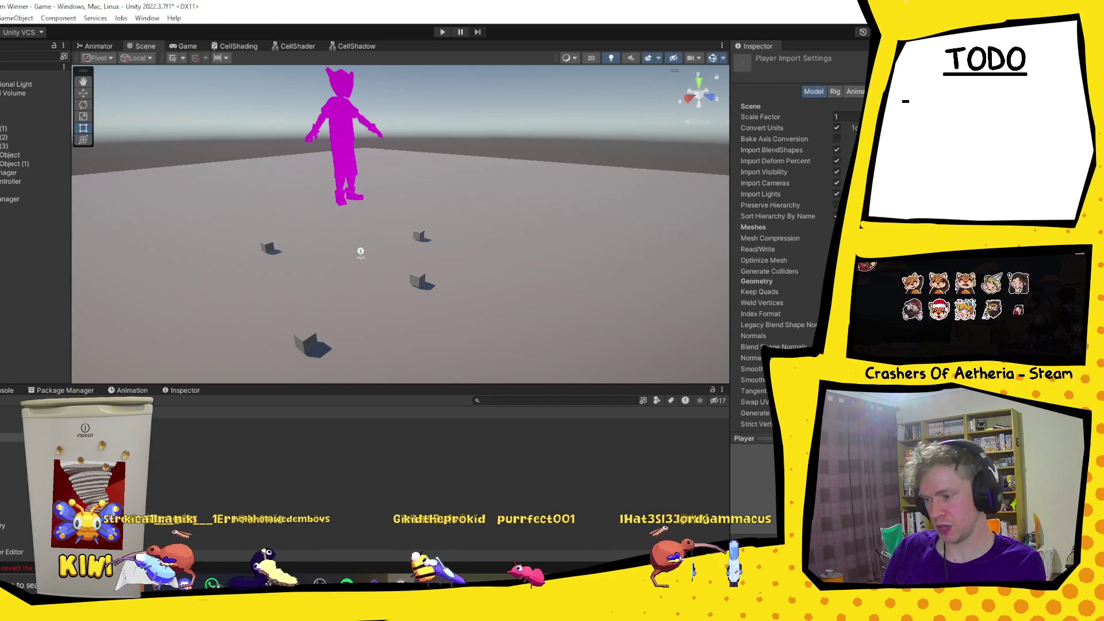
Drag the Player model from the Project panel into the Scene view.
click(34, 208)
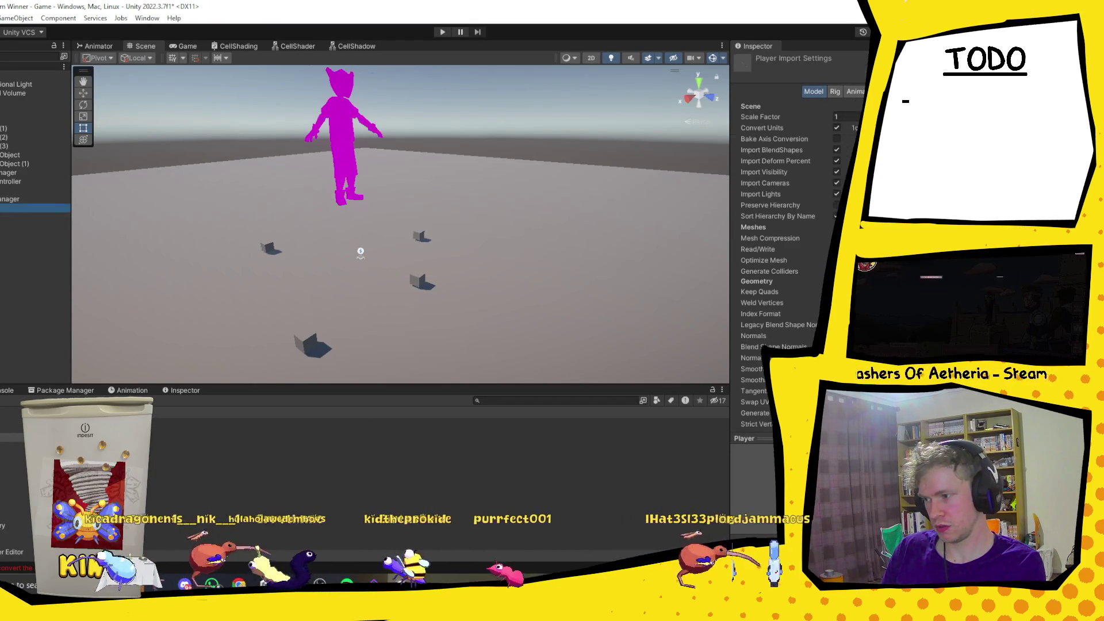
click(35, 199)
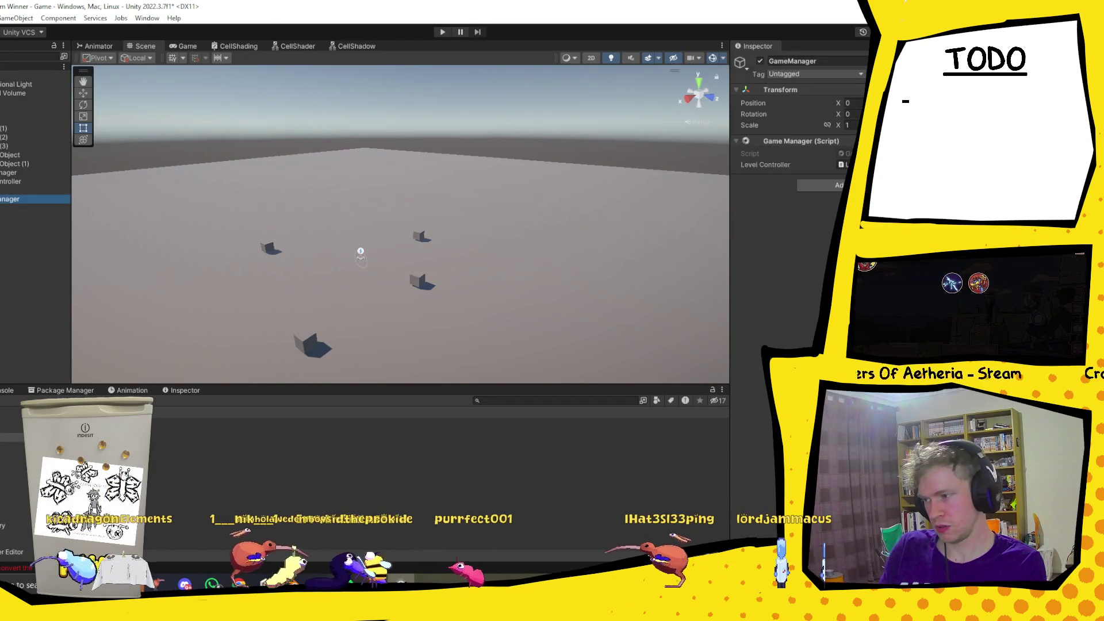
mouse_move(58, 442)
mouse_down()
mouse_move(246, 333)
mouse_move(332, 336)
mouse_move(506, 263)
mouse_move(253, 284)
mouse_move(419, 274)
mouse_move(353, 251)
mouse_move(383, 253)
mouse_move(456, 211)
mouse_move(438, 199)
mouse_move(401, 226)
mouse_move(308, 191)
mouse_up()
Select the metarig and orbit around it to inspect the flat-lying character.
scroll(308, 191, down, 3)
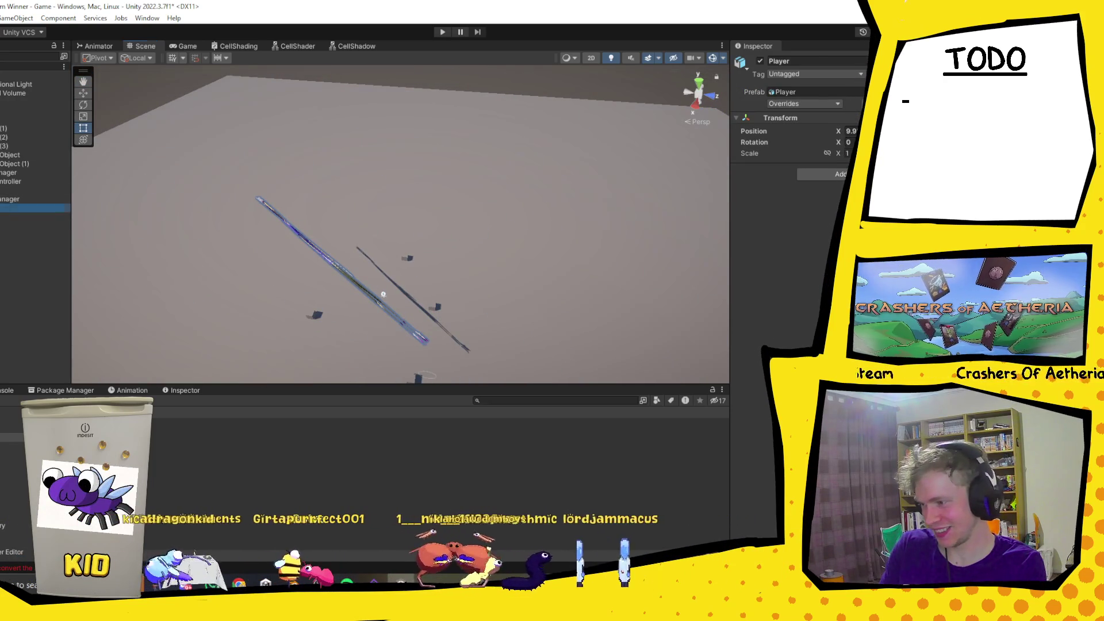
click(383, 294)
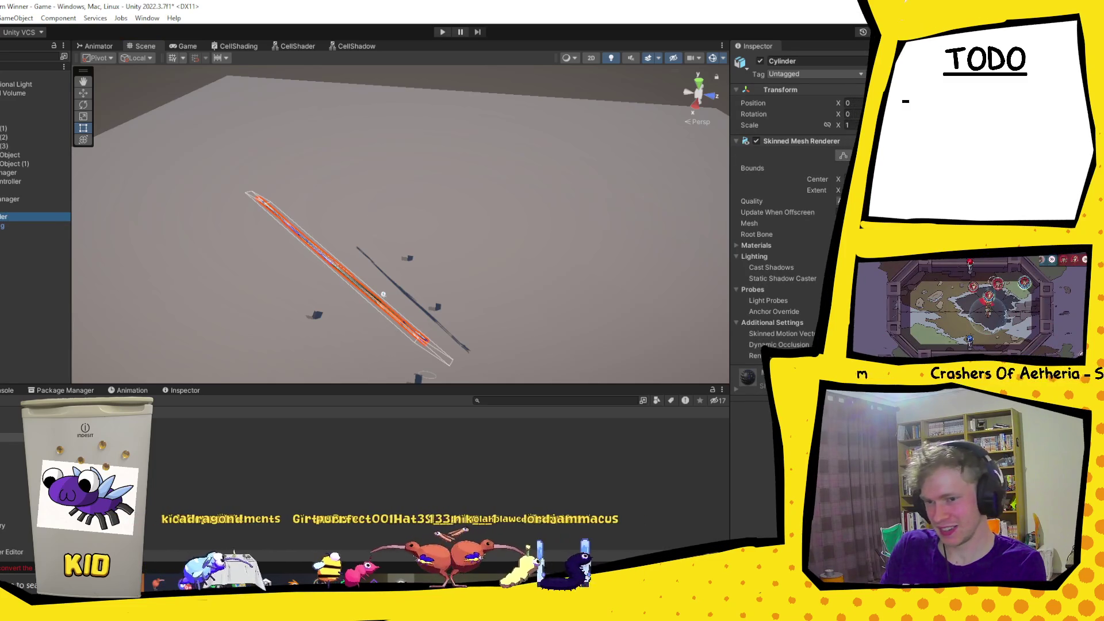
click(383, 295)
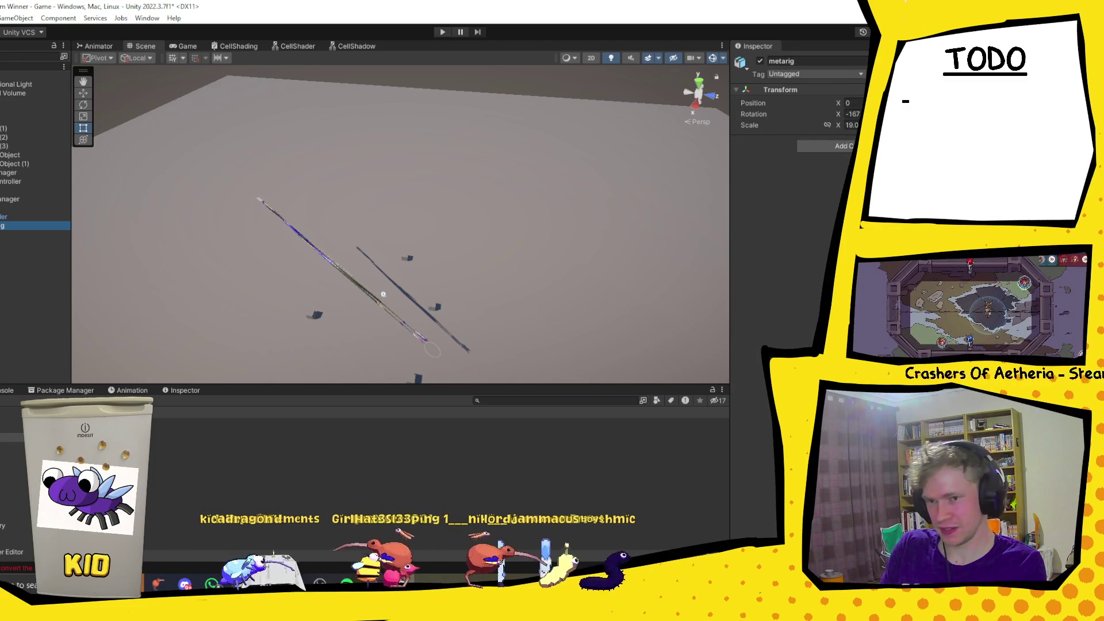
key(Tab)
key(Tab)
key(Tab)
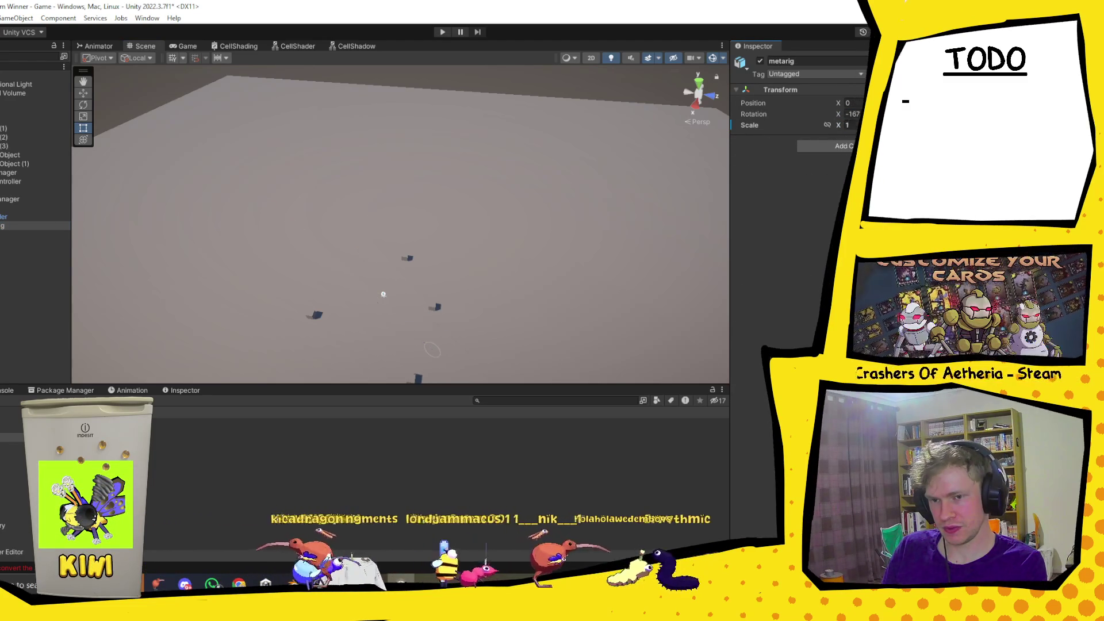
scroll(447, 291, down, 5)
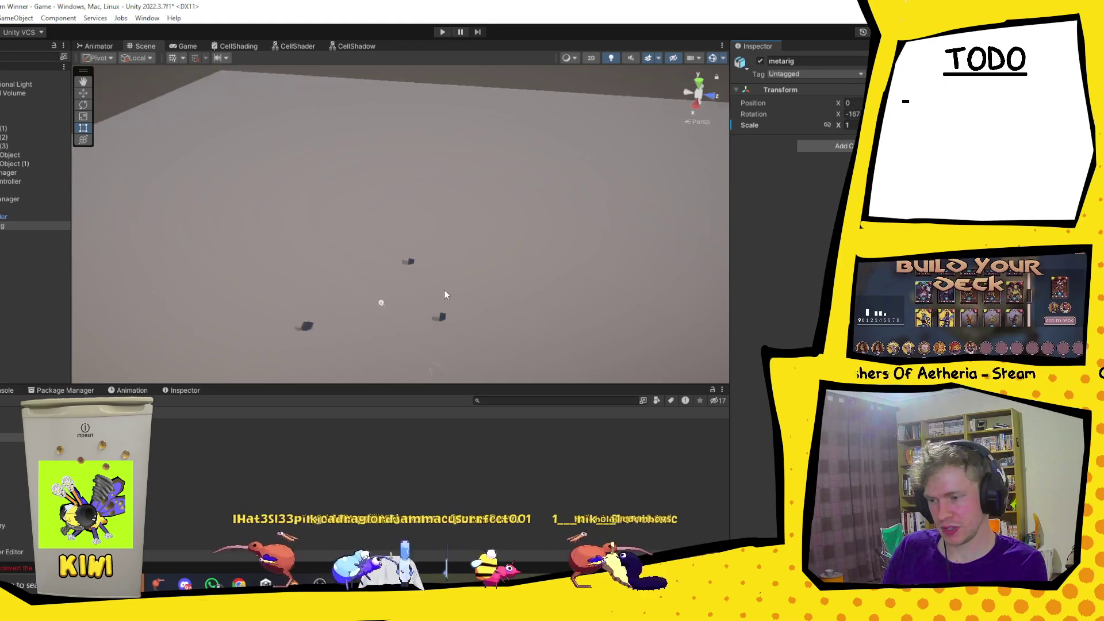
scroll(441, 292, up, 8)
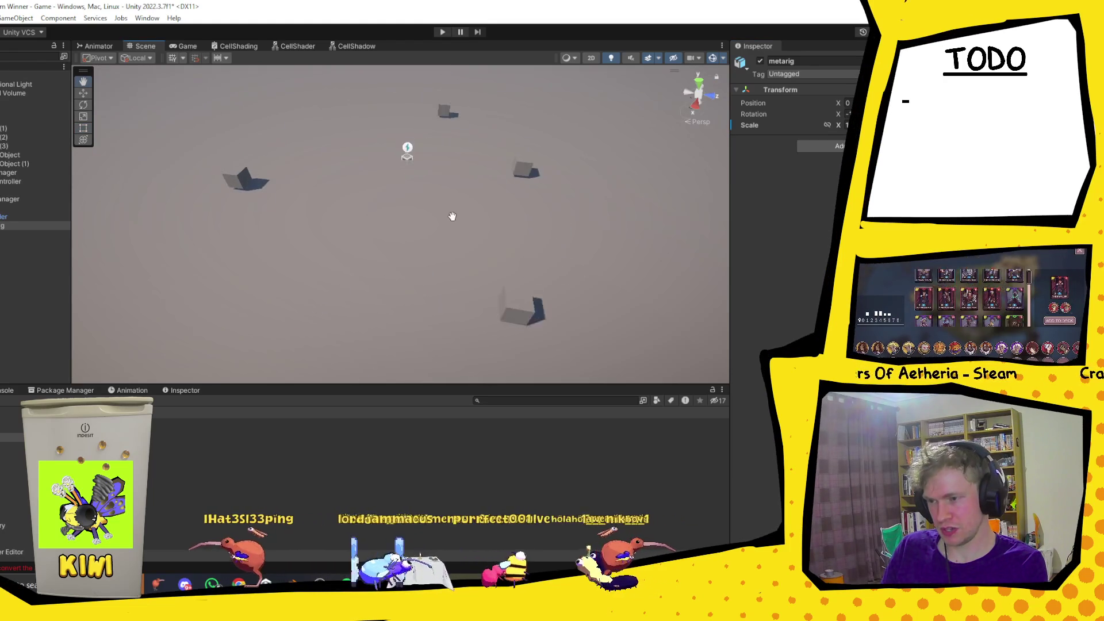
scroll(452, 216, down, 3)
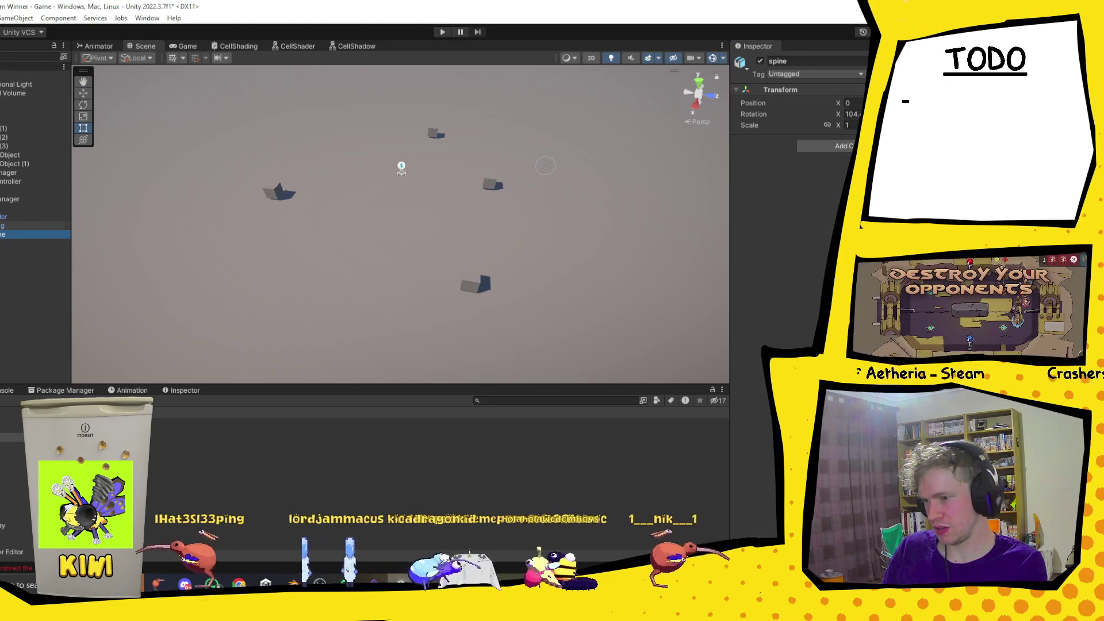
key(Up)
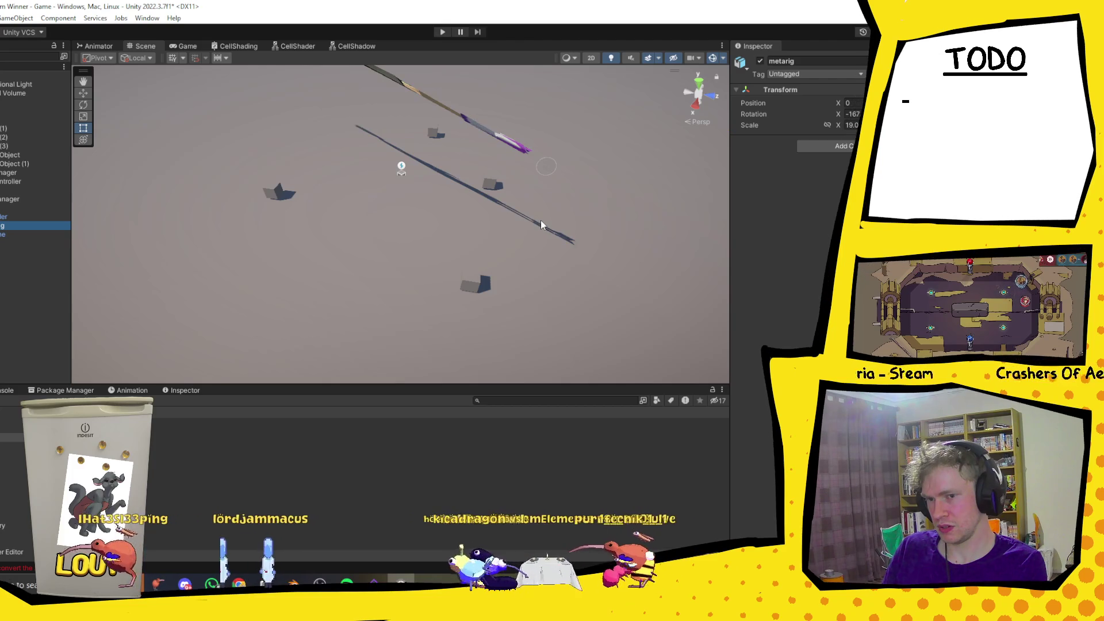
scroll(545, 207, down, 2)
scroll(547, 206, down, 2)
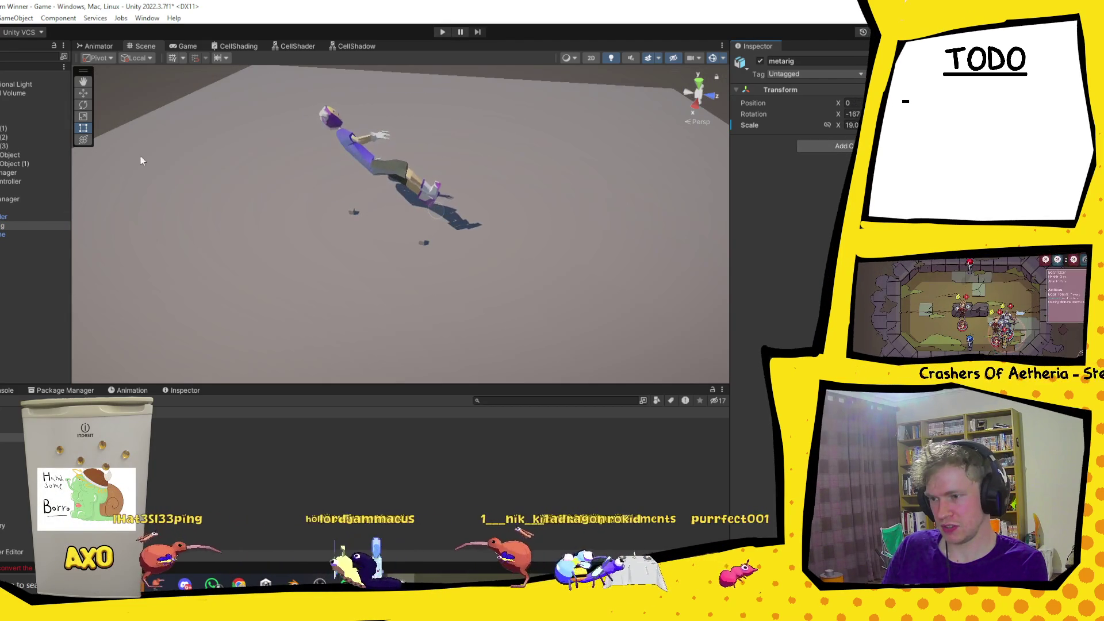
mouse_move(363, 194)
mouse_down()
mouse_move(577, 187)
mouse_move(409, 227)
mouse_move(261, 180)
mouse_move(372, 182)
mouse_move(364, 174)
mouse_move(316, 185)
mouse_move(447, 204)
mouse_move(556, 186)
mouse_move(529, 180)
mouse_move(597, 179)
mouse_up()
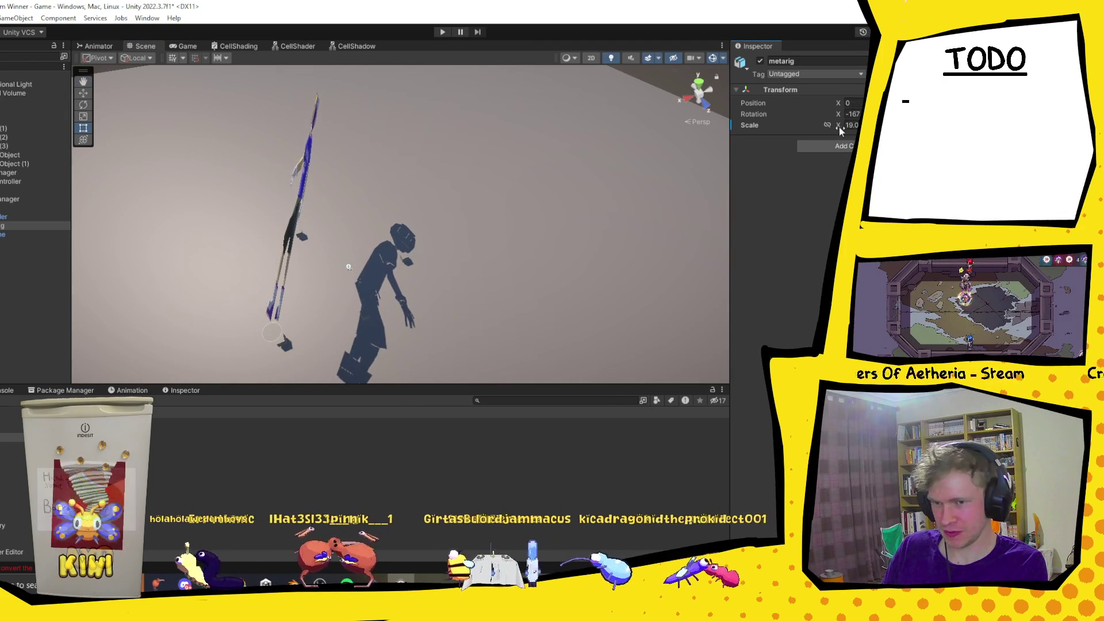
Try the metarig's X scale at -1 and -3, then go back to Blender and deselect everything.
drag(840, 126, 826, 126)
mouse_move(592, 148)
mouse_down()
mouse_move(433, 180)
mouse_move(438, 229)
mouse_move(522, 214)
mouse_move(437, 241)
mouse_up()
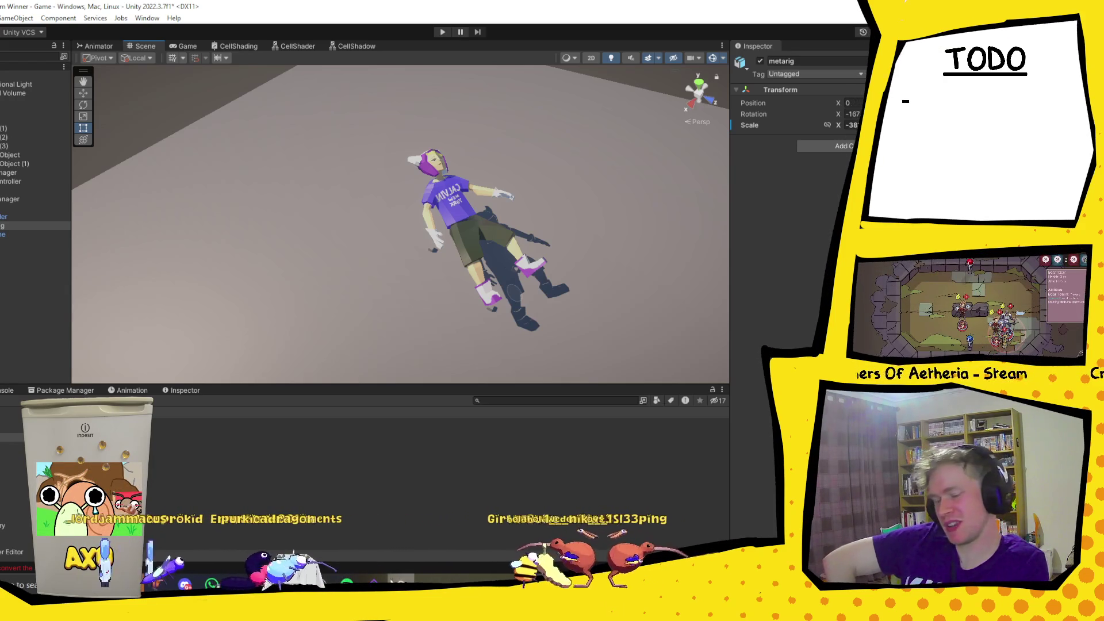
key(alt+Tab)
key(alt+Tab)
key(alt+Tab)
key(alt+a)
Select the metarig and apply all its transforms, then go back to Unity.
click(404, 266)
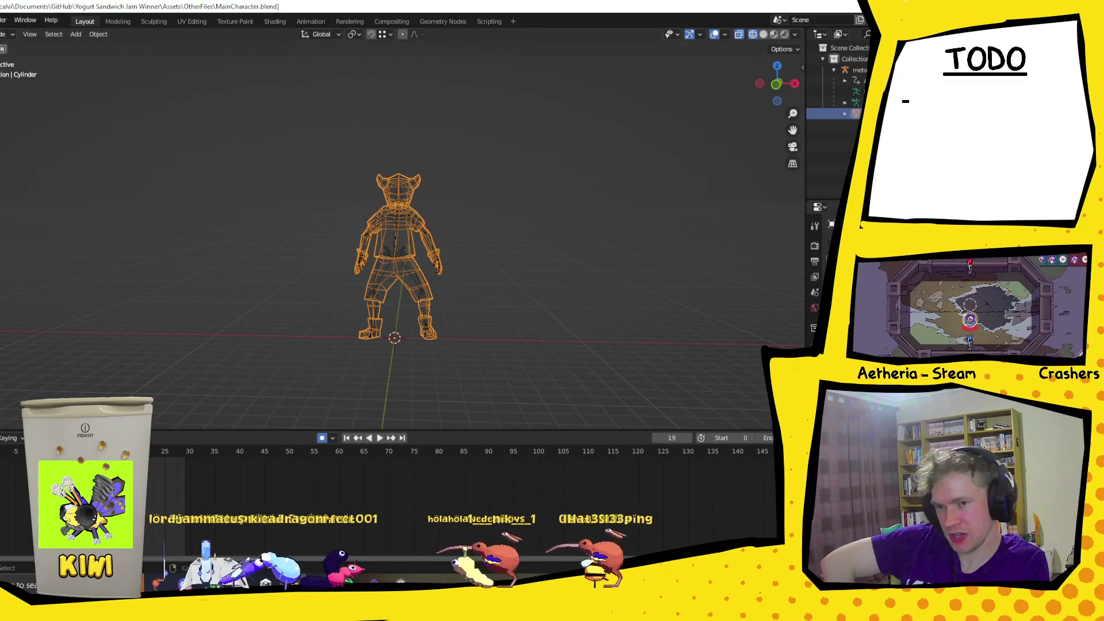
click(403, 261)
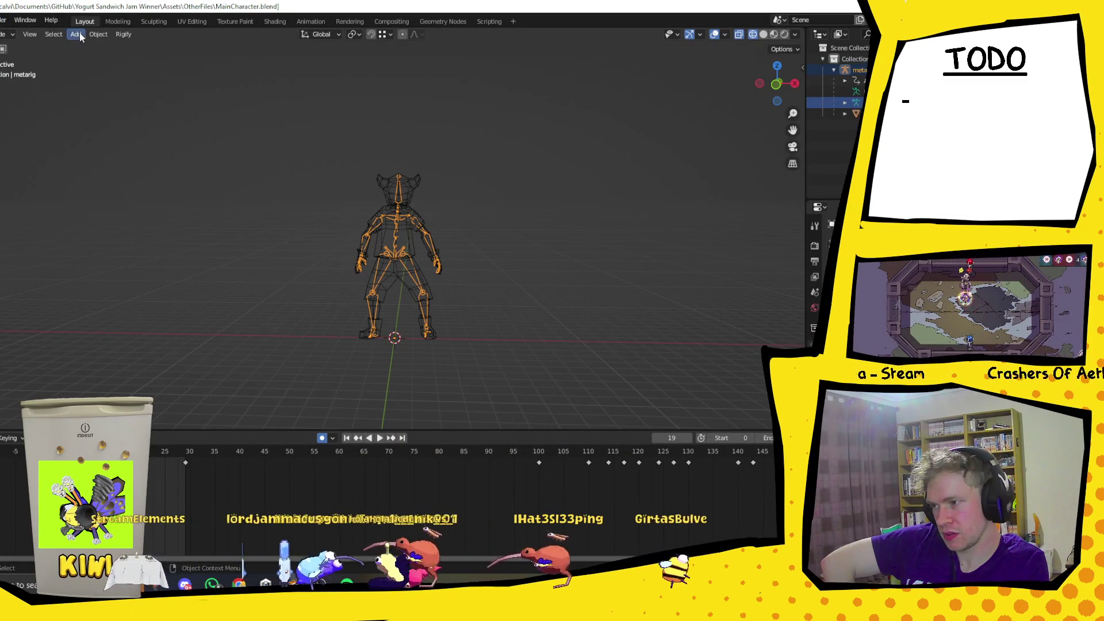
click(99, 36)
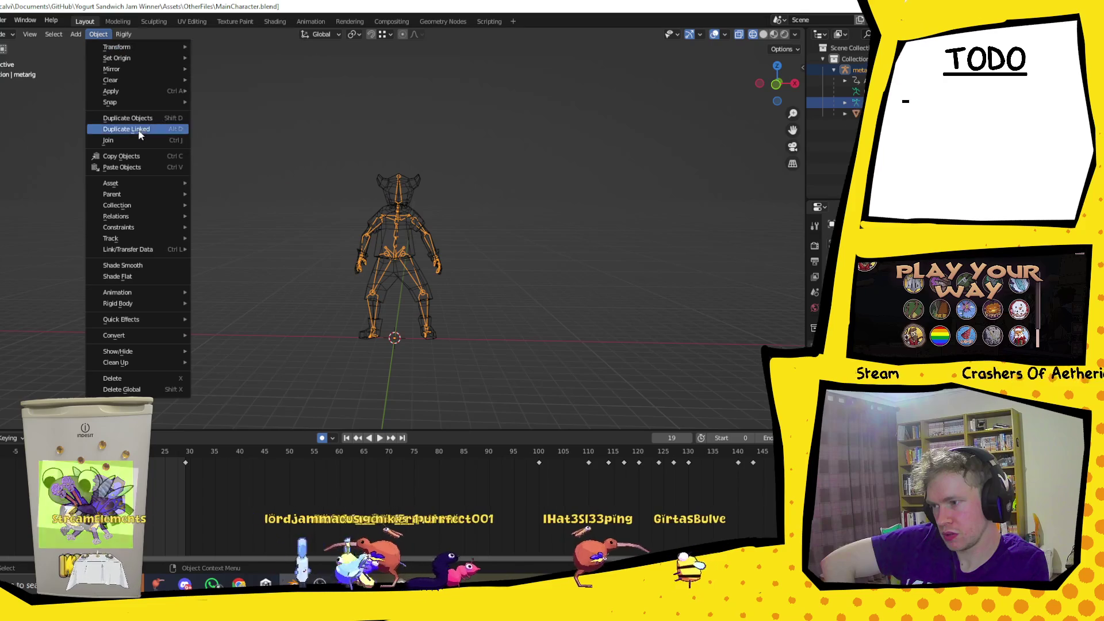
mouse_move(141, 91)
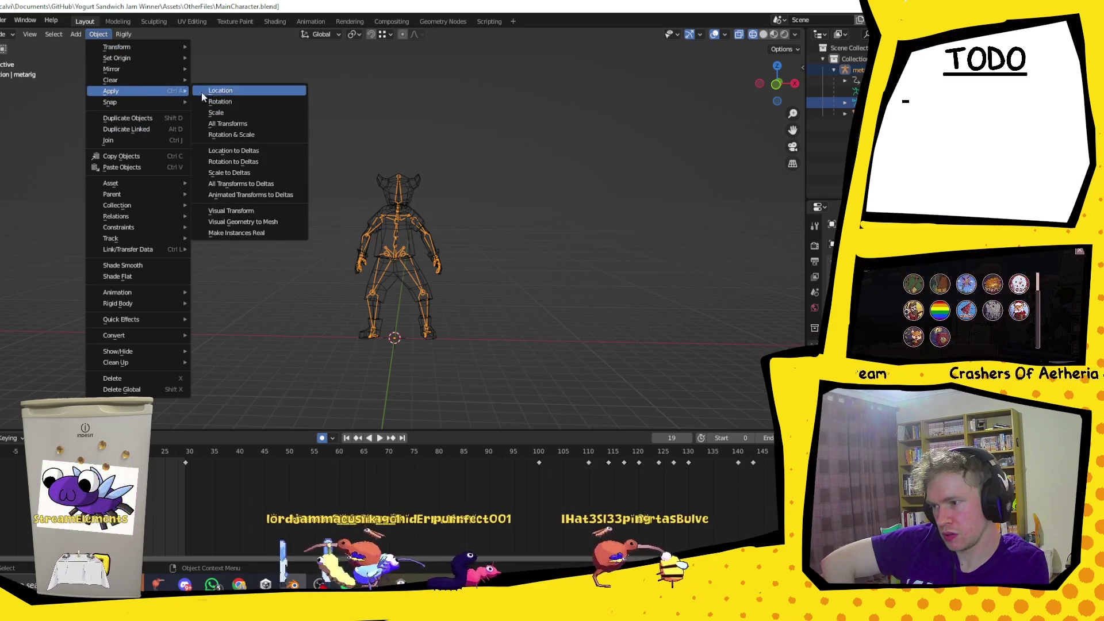
click(251, 124)
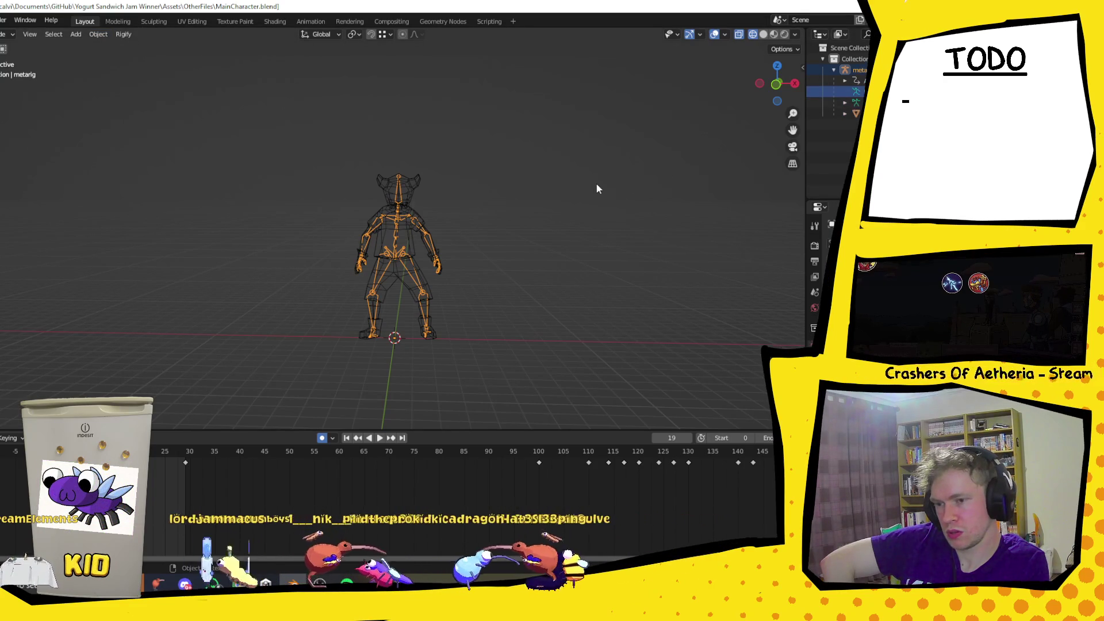
click(516, 280)
click(855, 91)
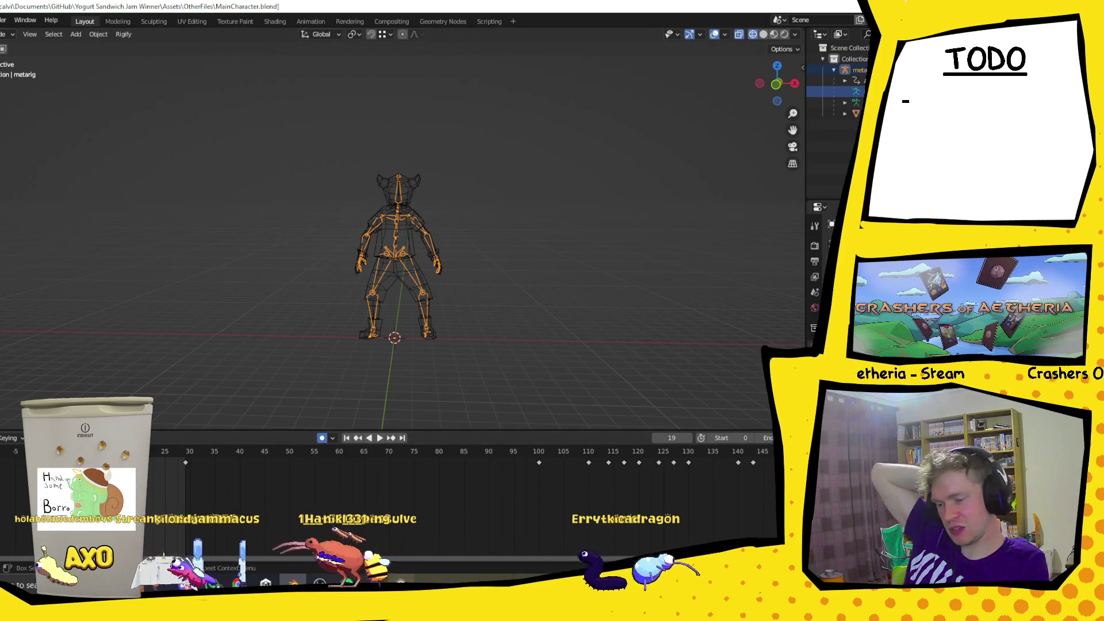
key(alt+Tab)
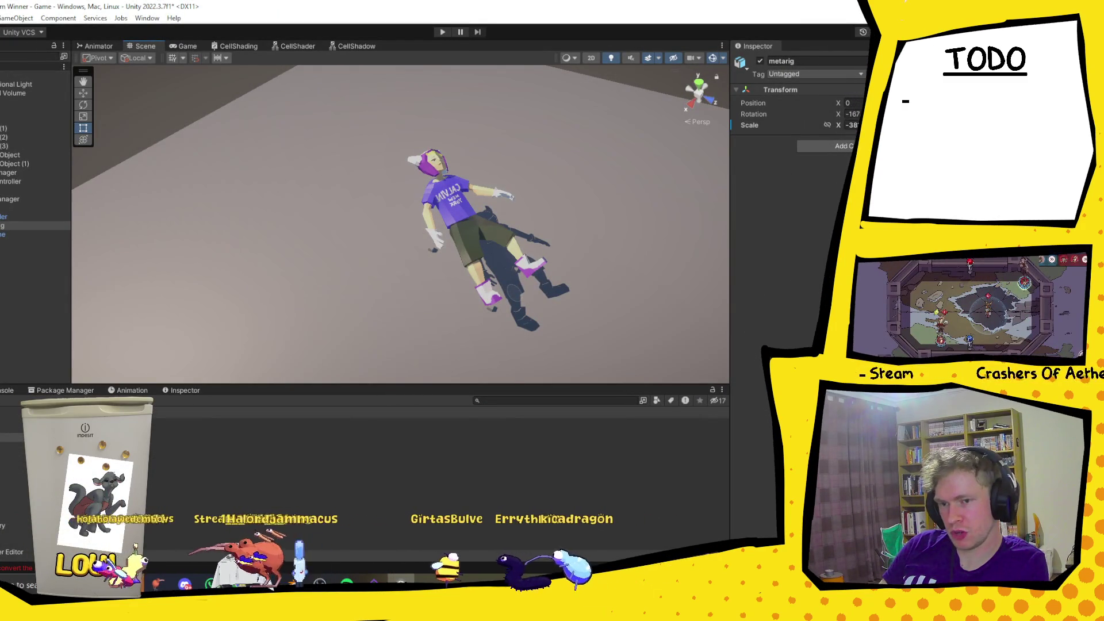
Set the metarig's X rotation to about -85 and X scale to -55 so it stands upright.
click(851, 113)
text(0)
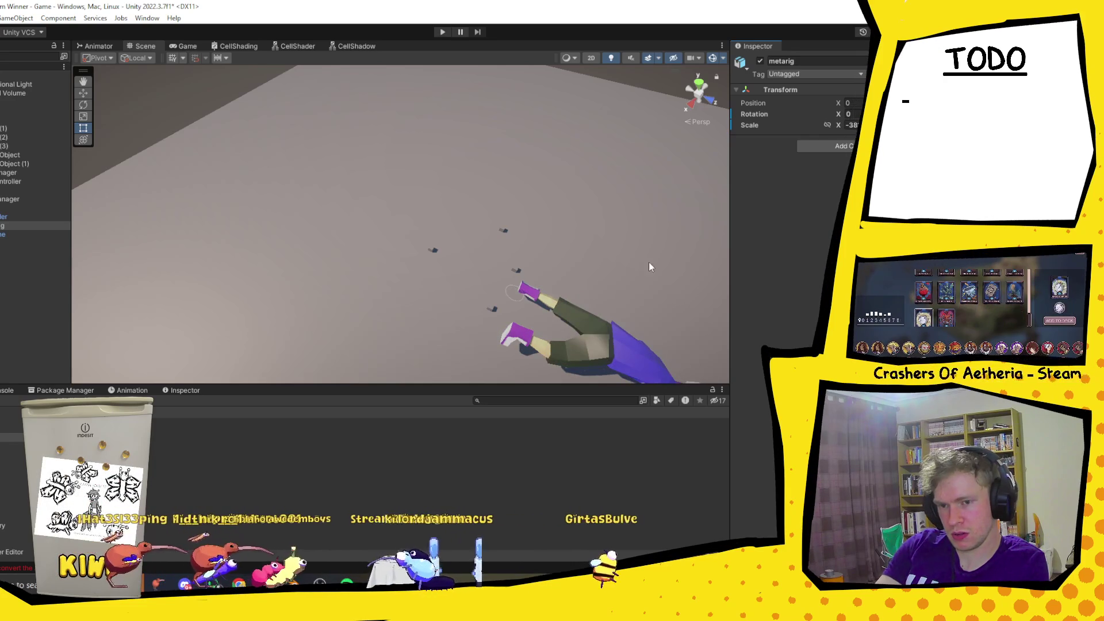
scroll(585, 294, down, 2)
scroll(584, 293, down, 2)
mouse_move(584, 294)
mouse_down()
mouse_move(515, 350)
mouse_move(547, 254)
mouse_move(475, 170)
mouse_up()
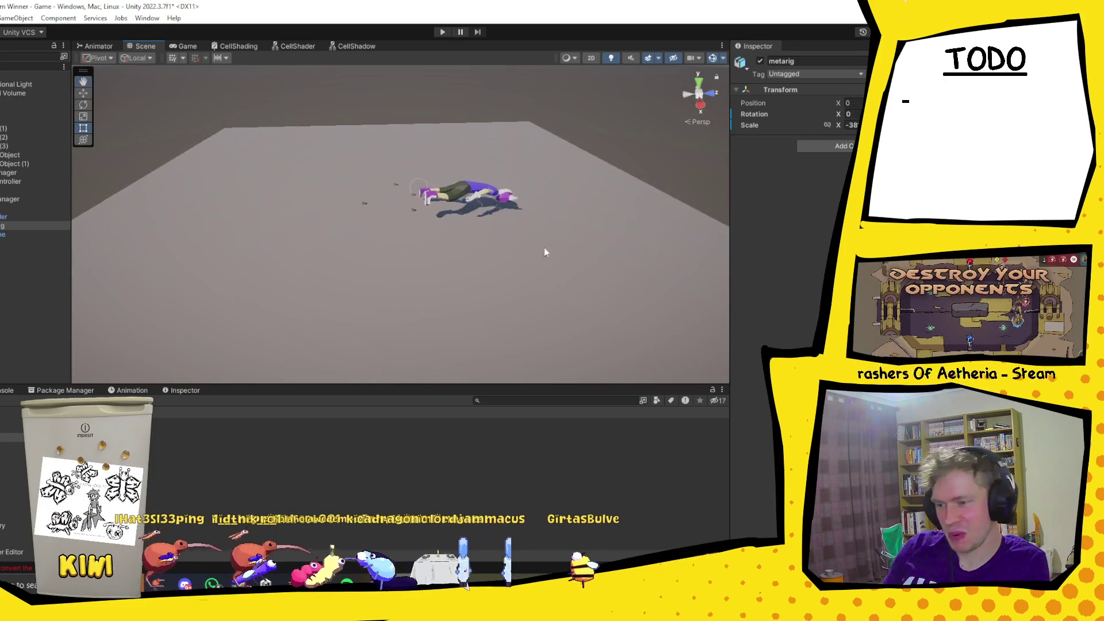
scroll(475, 170, up, 3)
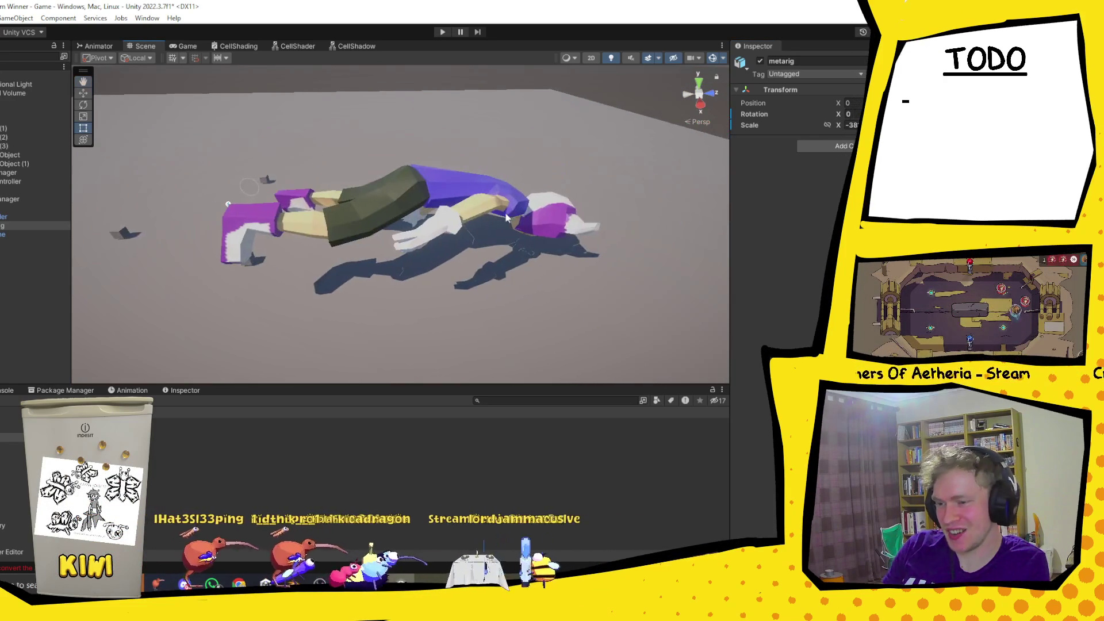
scroll(561, 246, down, 2)
scroll(368, 190, up, 2)
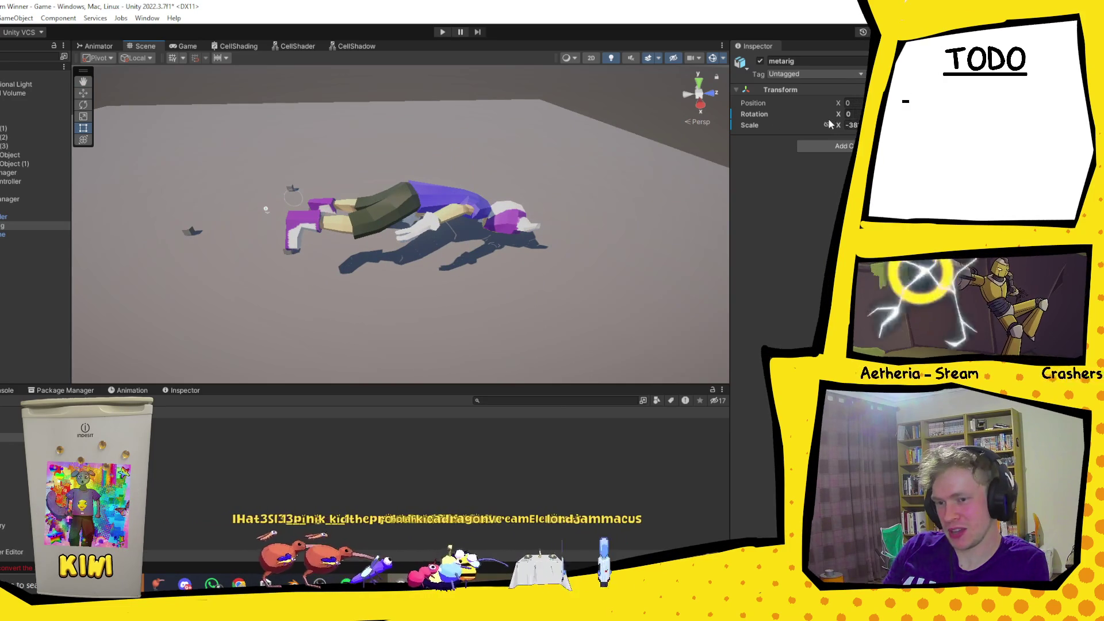
drag(823, 127, 7, 53)
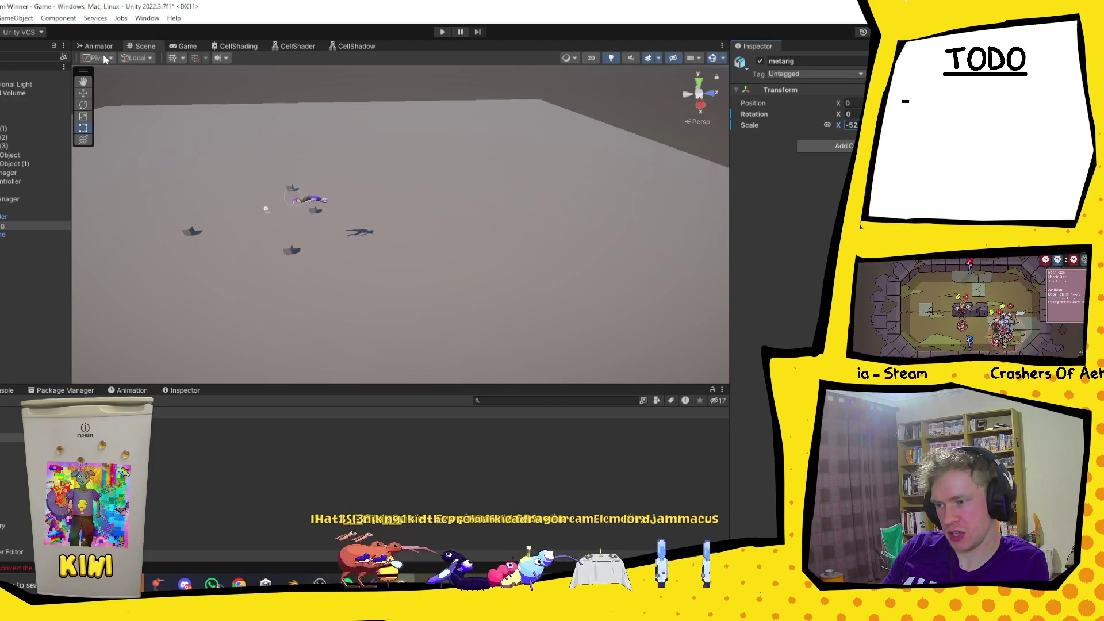
scroll(253, 265, up, 5)
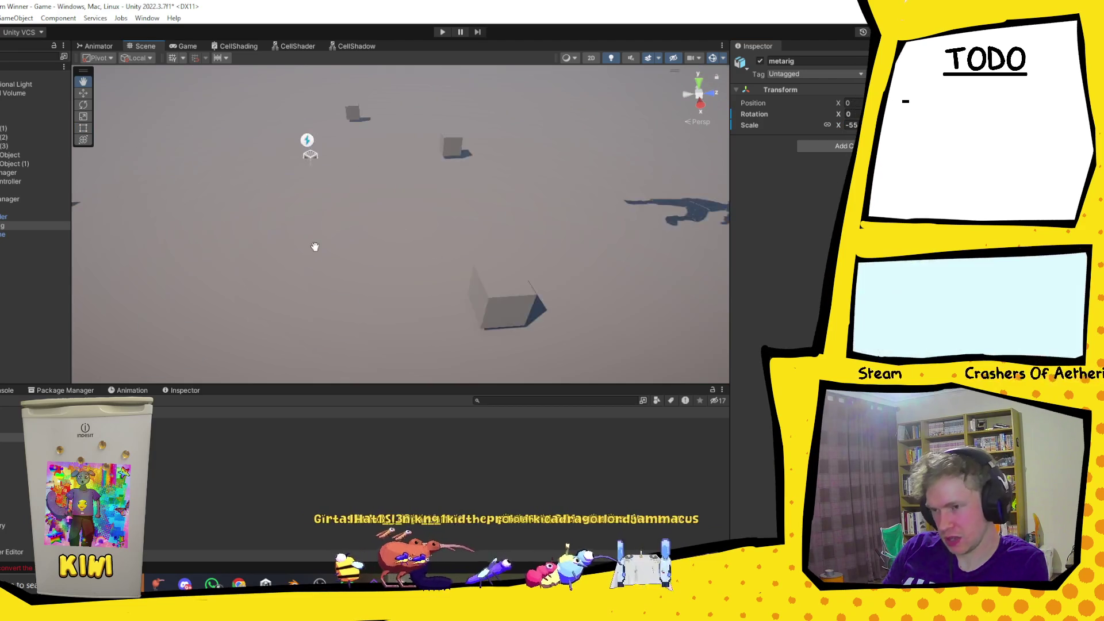
scroll(278, 246, down, 4)
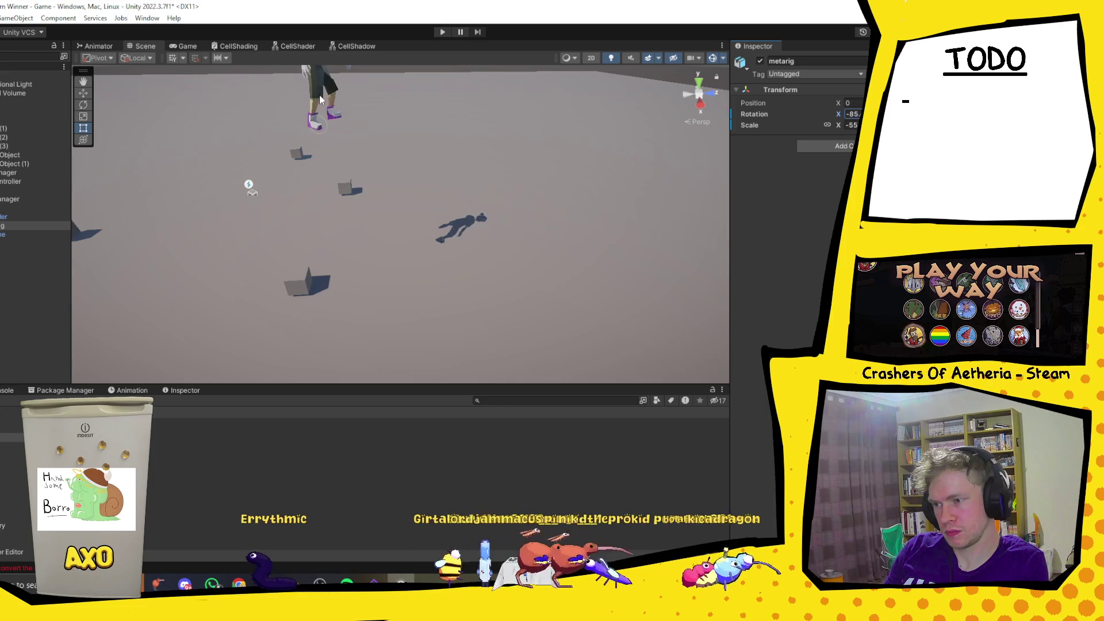
Frame the character and move the metarig left onto open floor at Position X -4.87.
key(f)
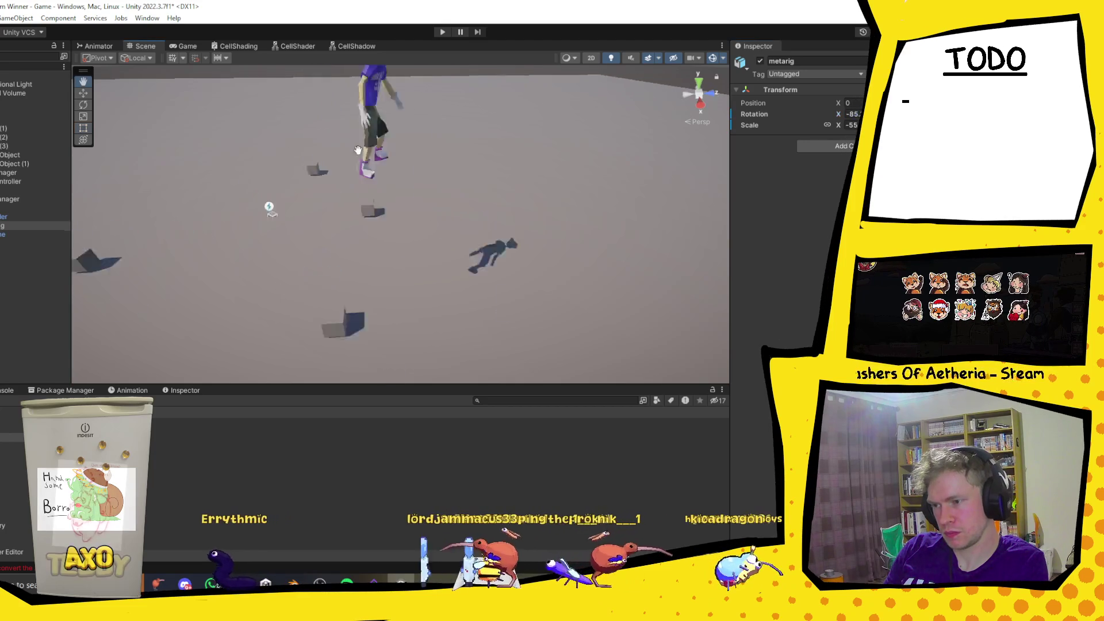
key(w)
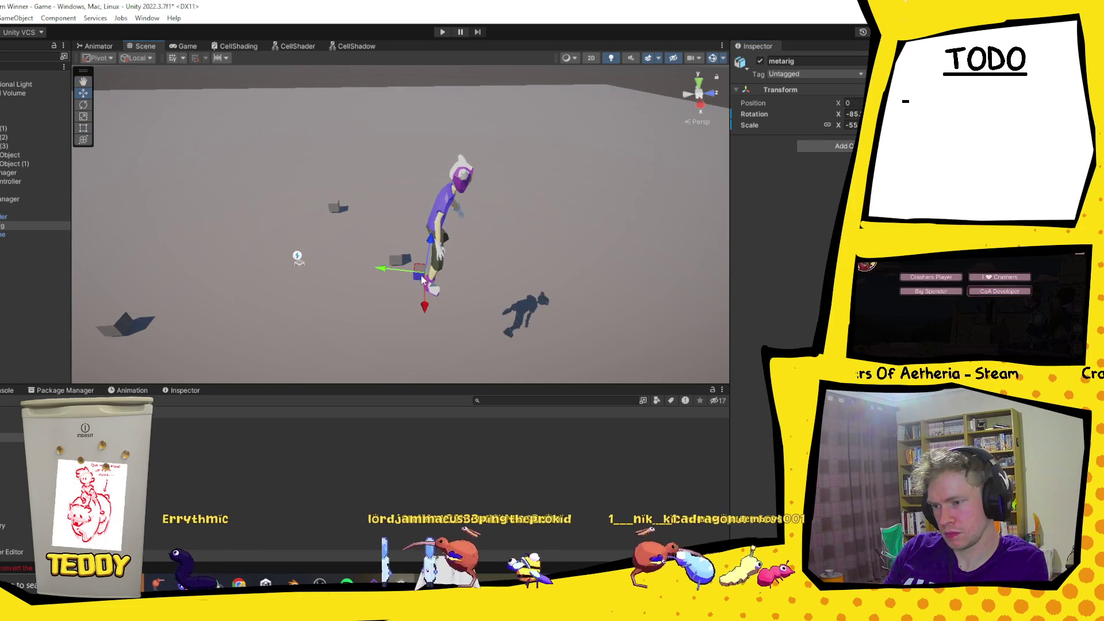
drag(432, 279, 315, 264)
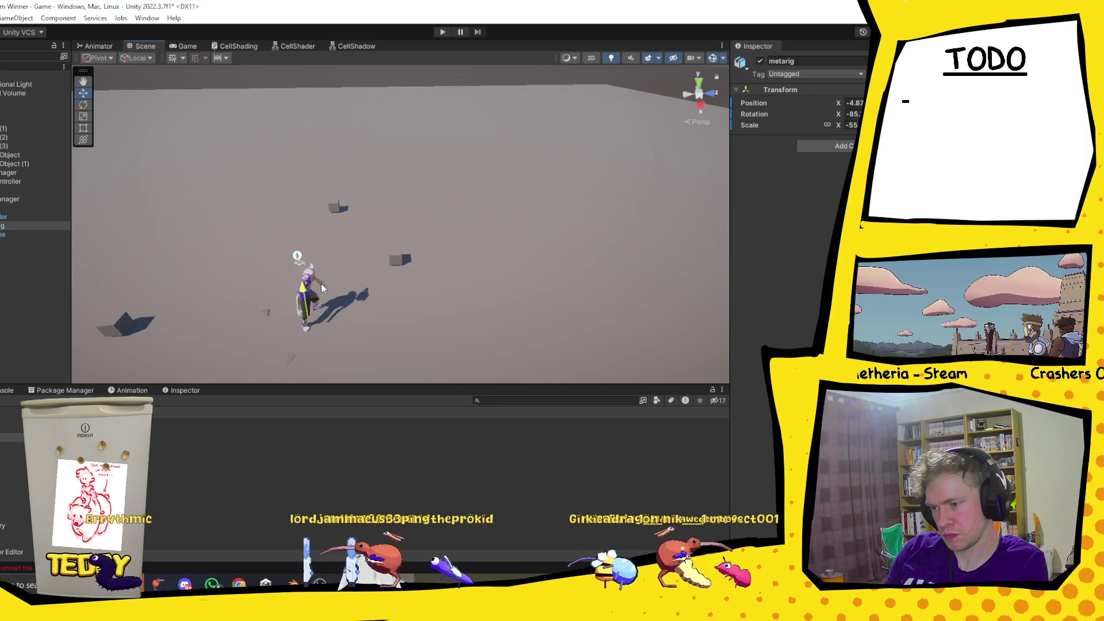
mouse_move(315, 316)
mouse_down()
mouse_move(414, 292)
mouse_move(402, 235)
mouse_move(405, 251)
mouse_up()
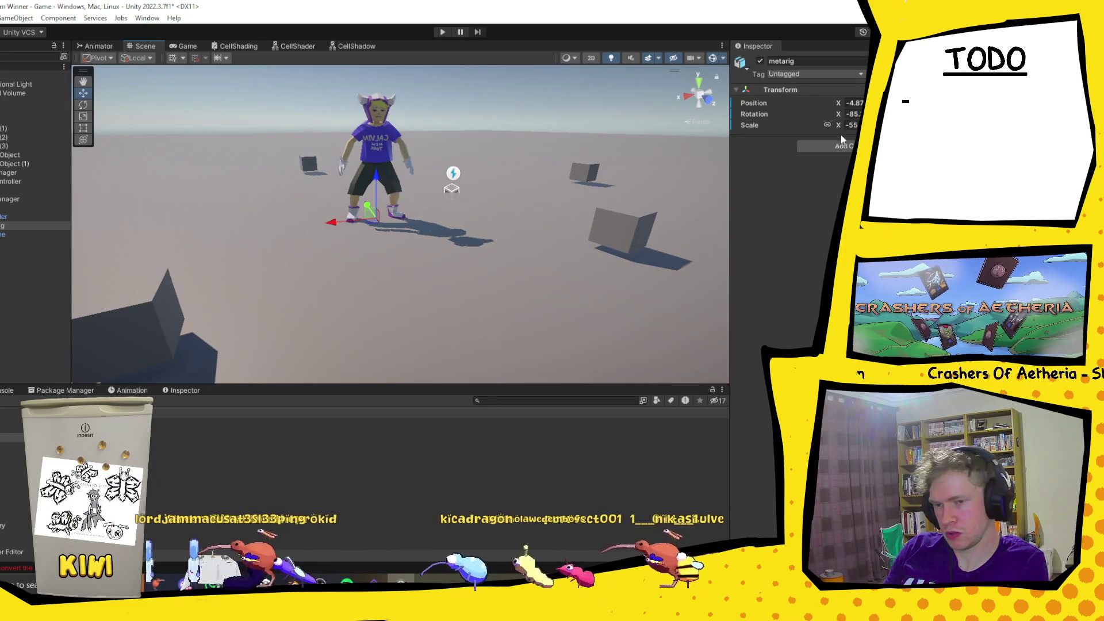
Enable Constrain Proportions and scale the metarig down to Scale X -33.
click(827, 125)
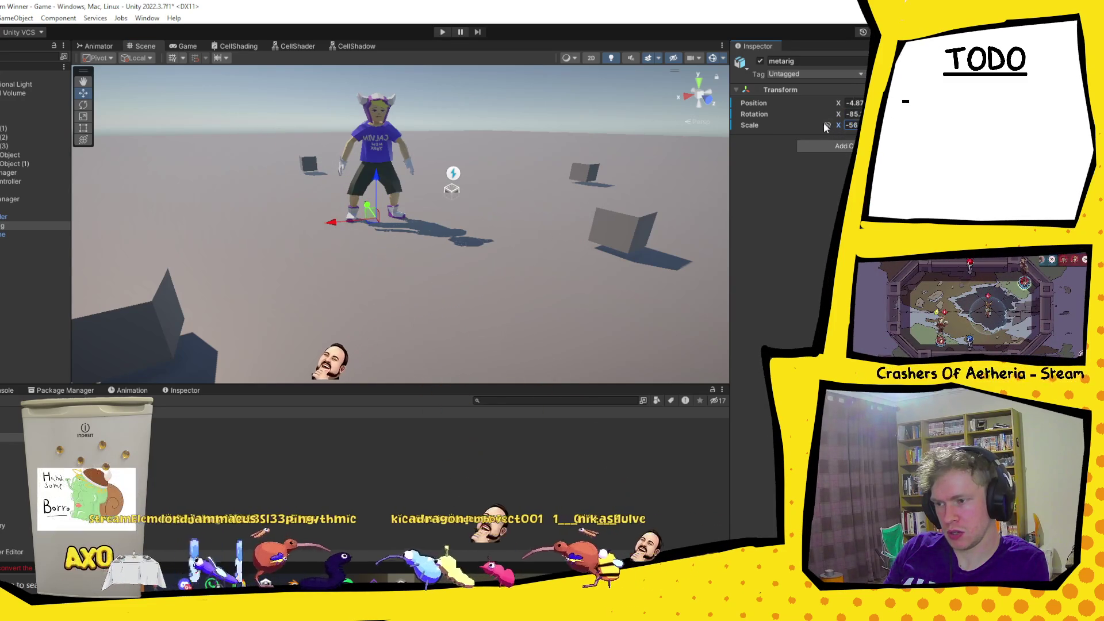
drag(834, 126, 863, 127)
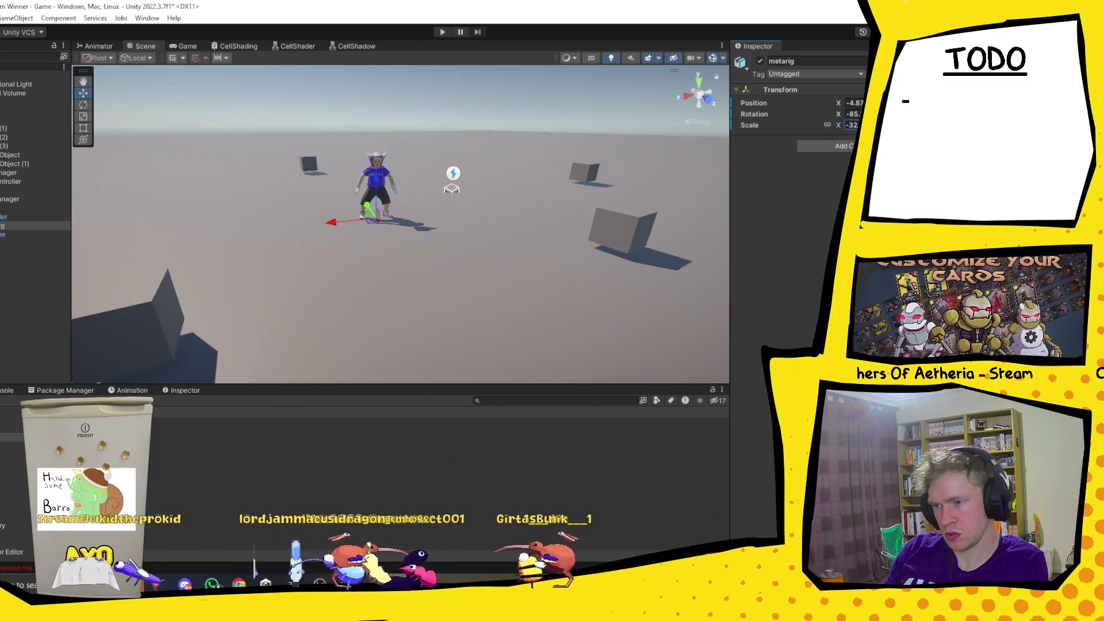
scroll(412, 194, up, 5)
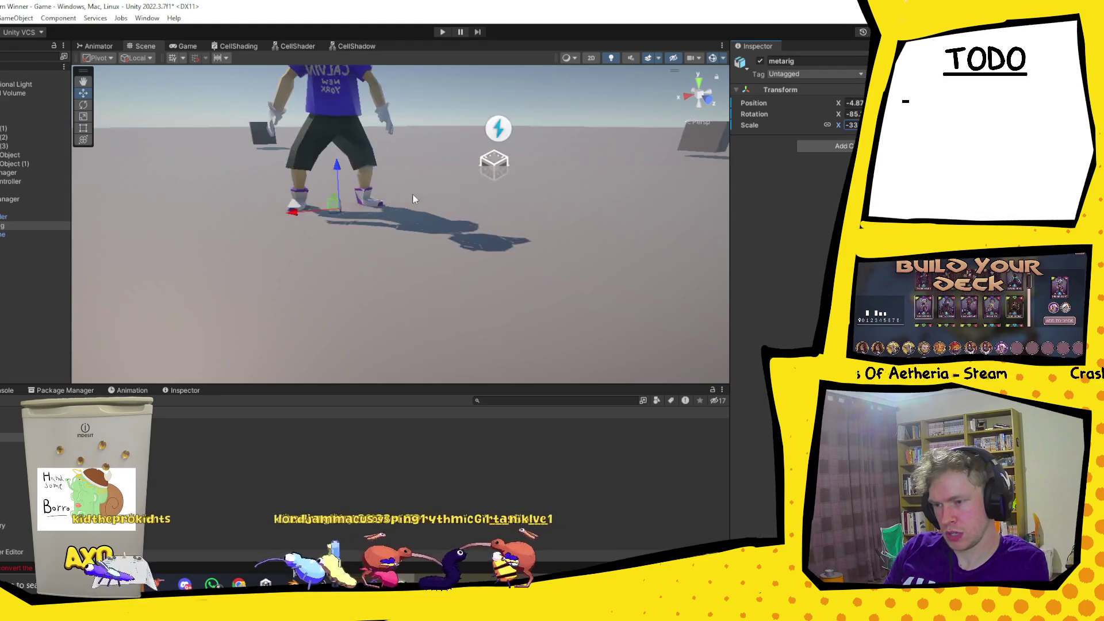
scroll(356, 196, down, 3)
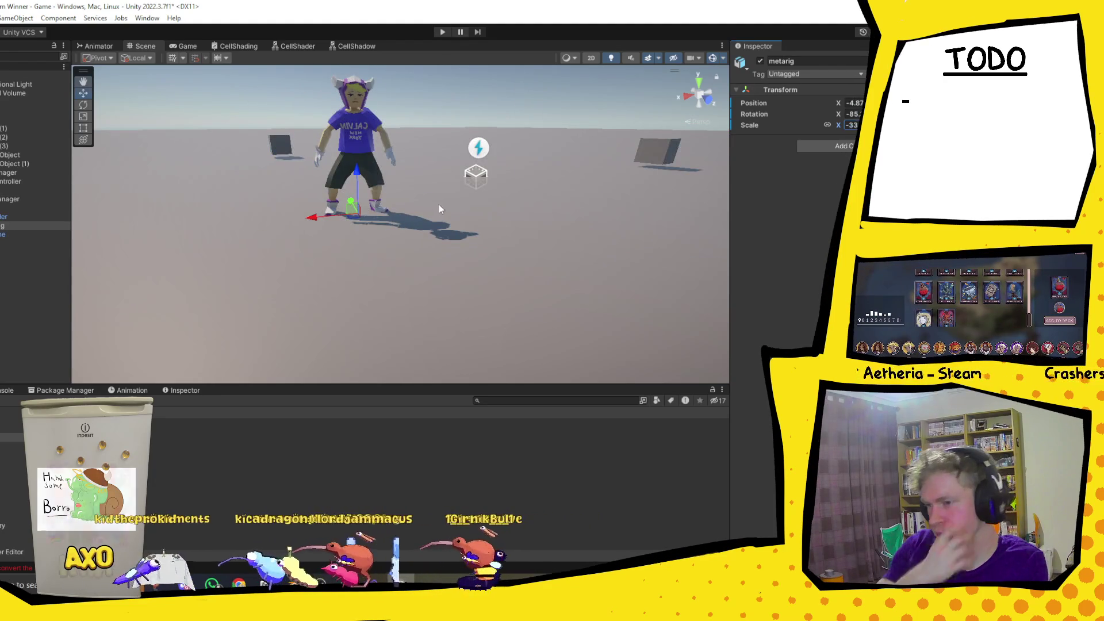
drag(437, 205, 445, 207)
scroll(444, 207, up, 3)
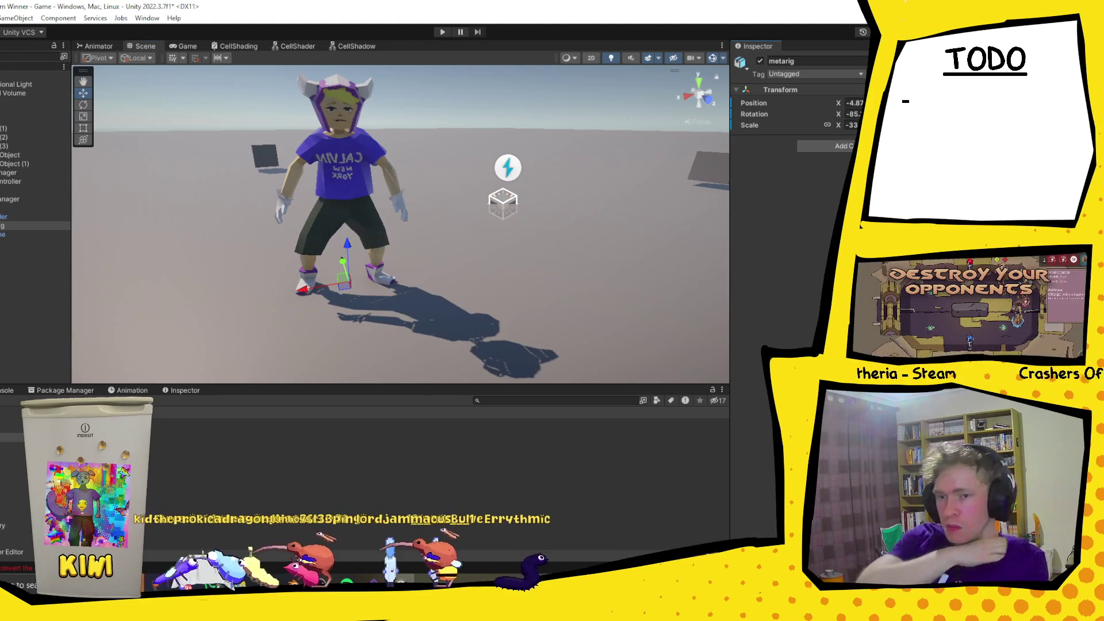
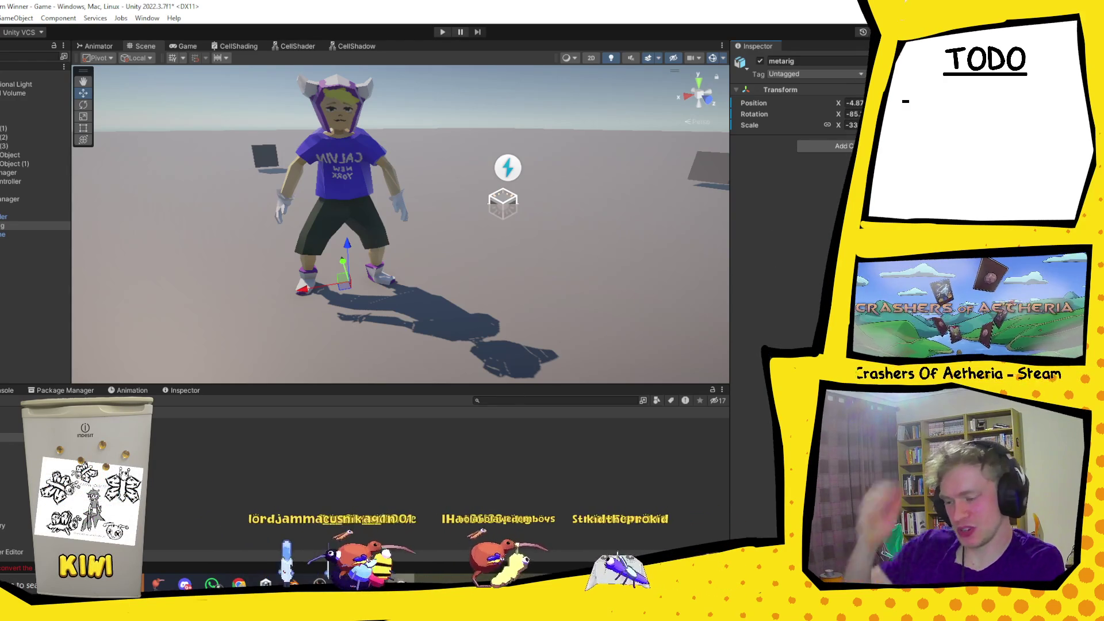
Compare the Hierarchy objects listed just above and below metarig.
click(13, 216)
click(21, 224)
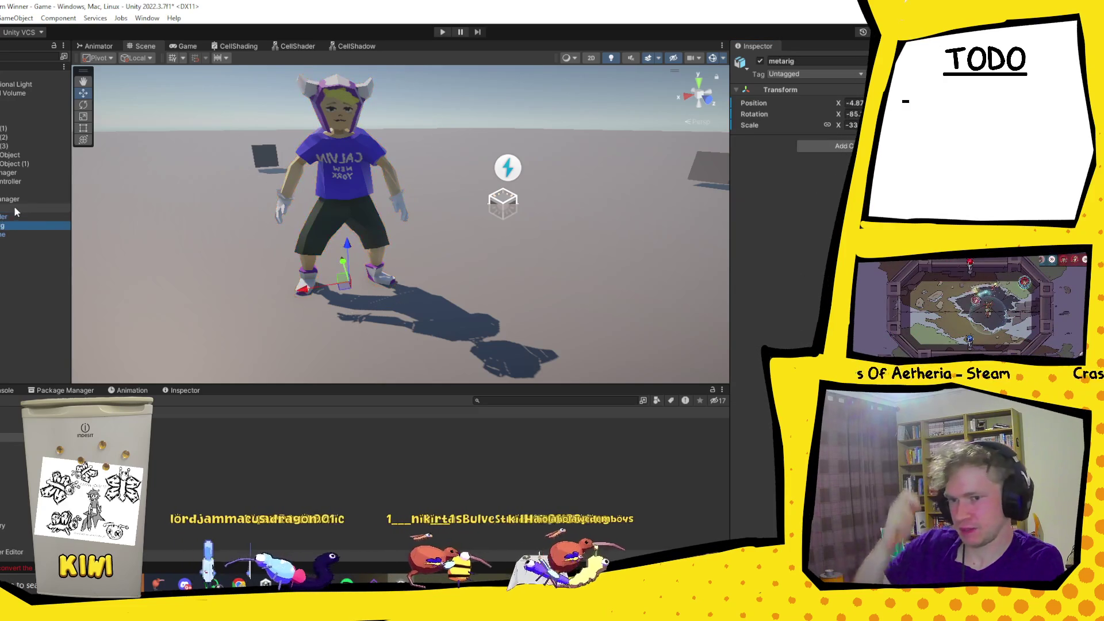
click(16, 214)
click(26, 224)
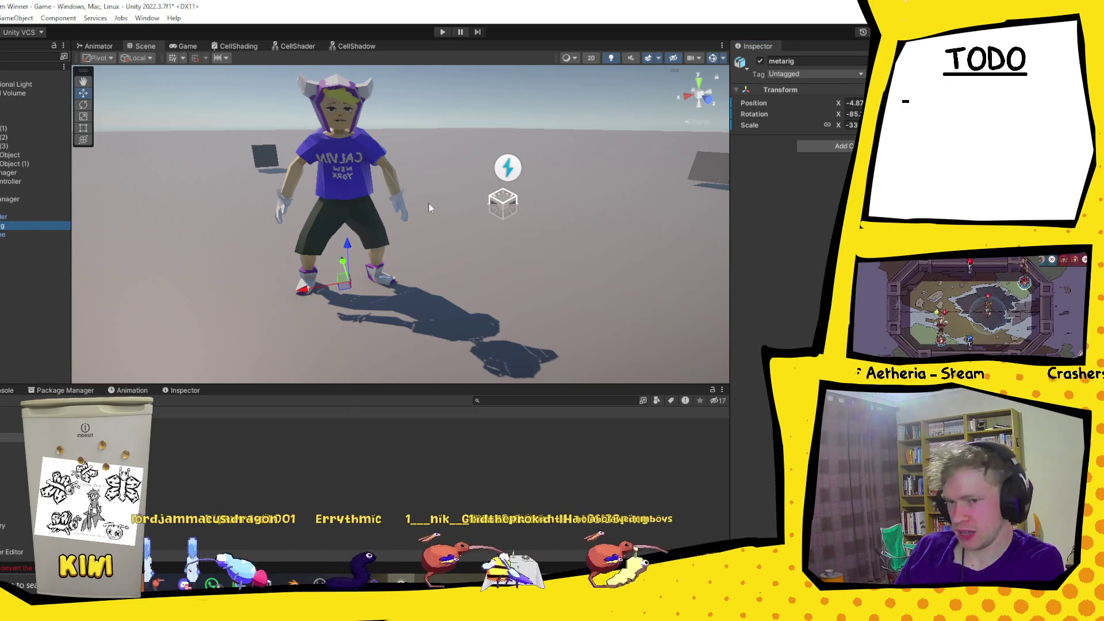
Bring the Blender window with MainCharacter.blend to the front from the taskbar.
click(401, 584)
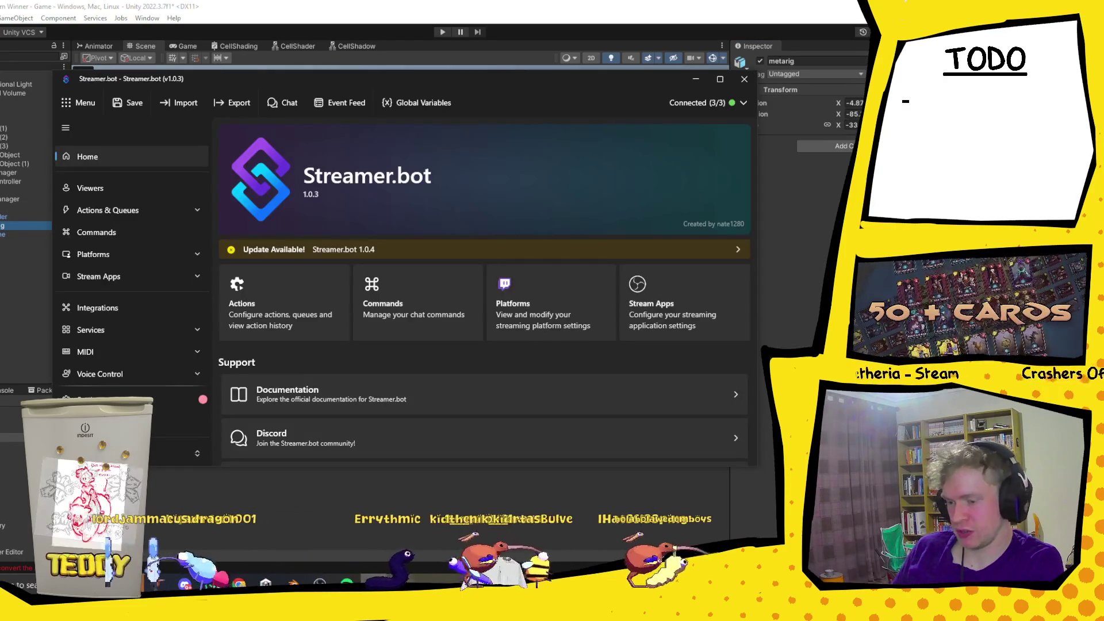
click(401, 584)
click(292, 584)
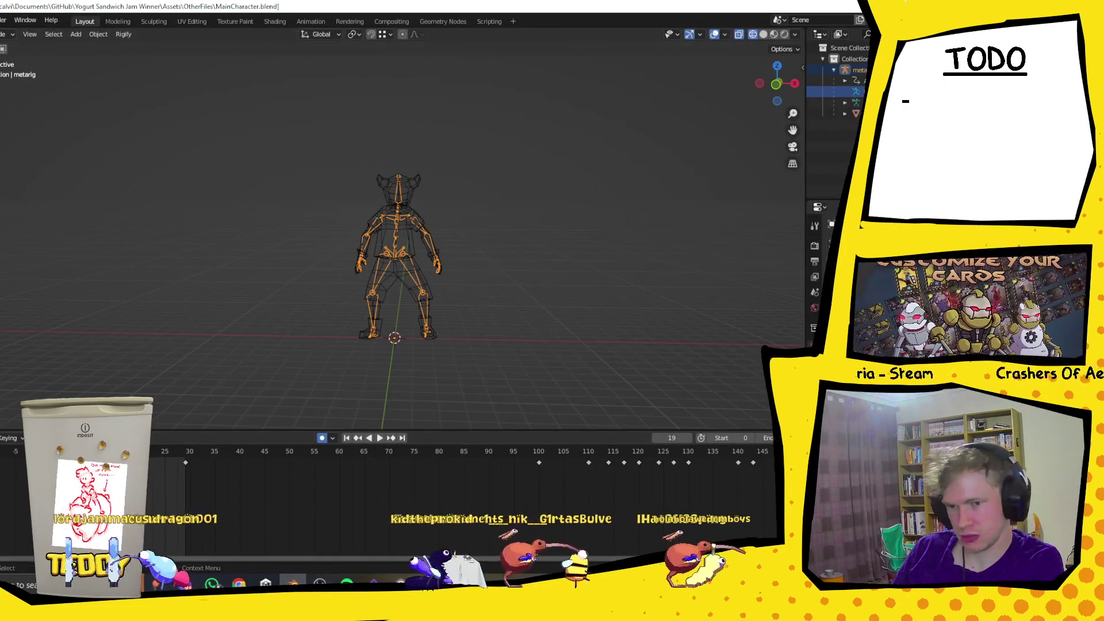
Expand the rig in the Outliner and make its linked data local.
click(845, 102)
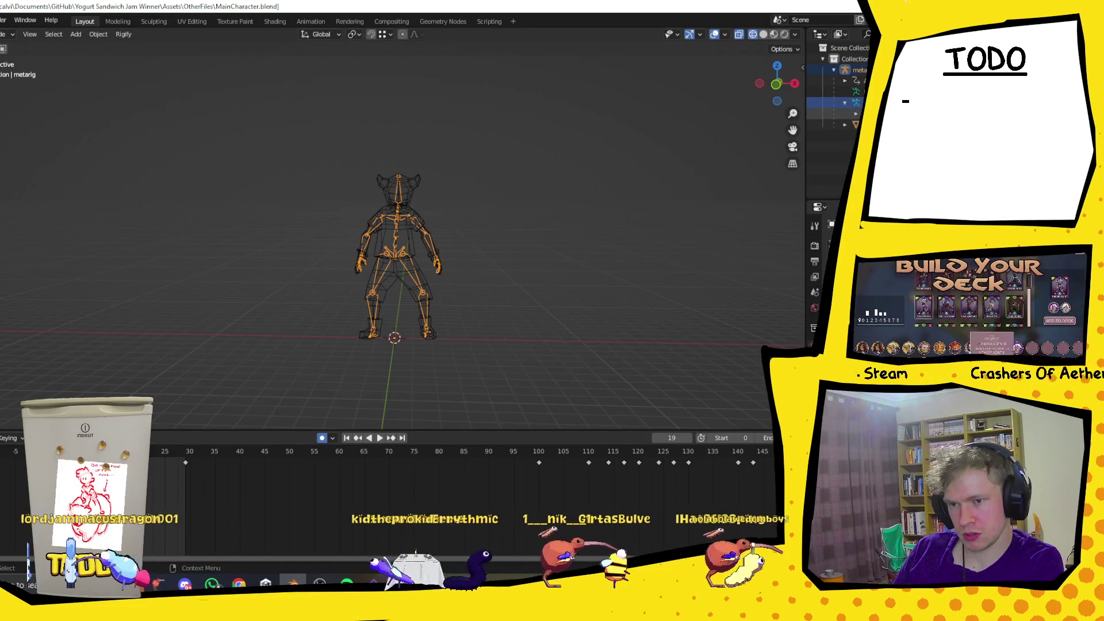
click(855, 113)
scroll(837, 115, down, 1)
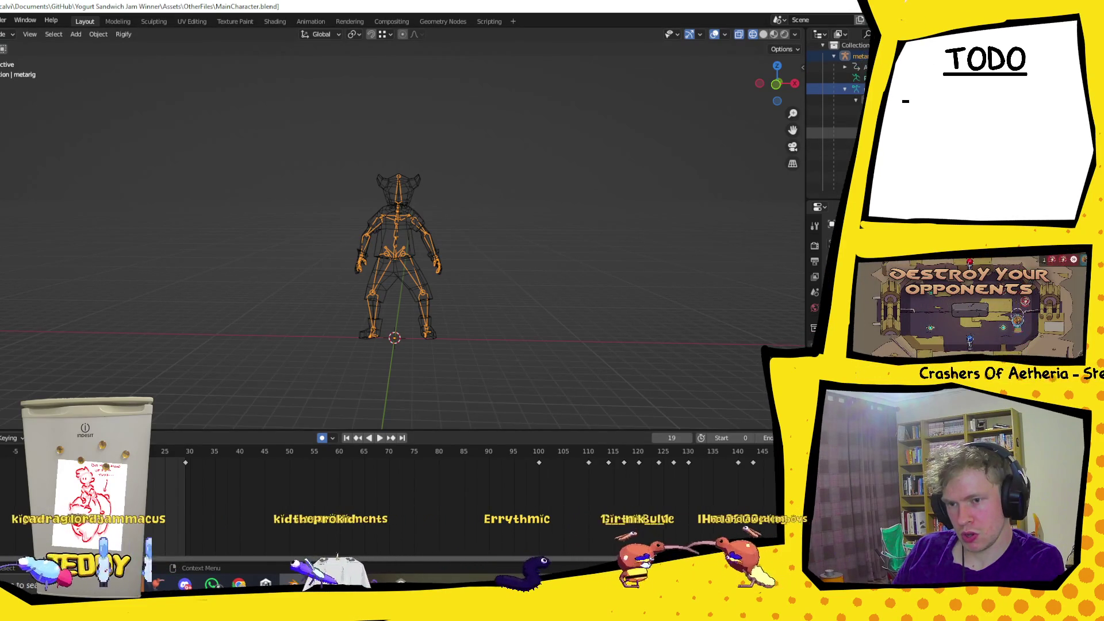
scroll(837, 115, up, 1)
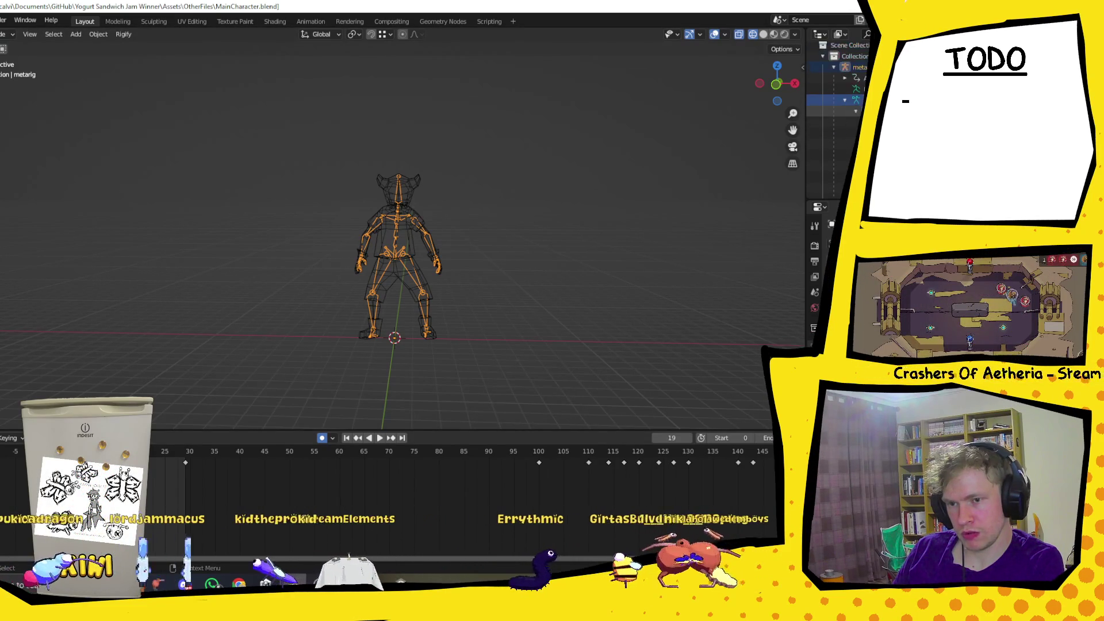
right_click(840, 111)
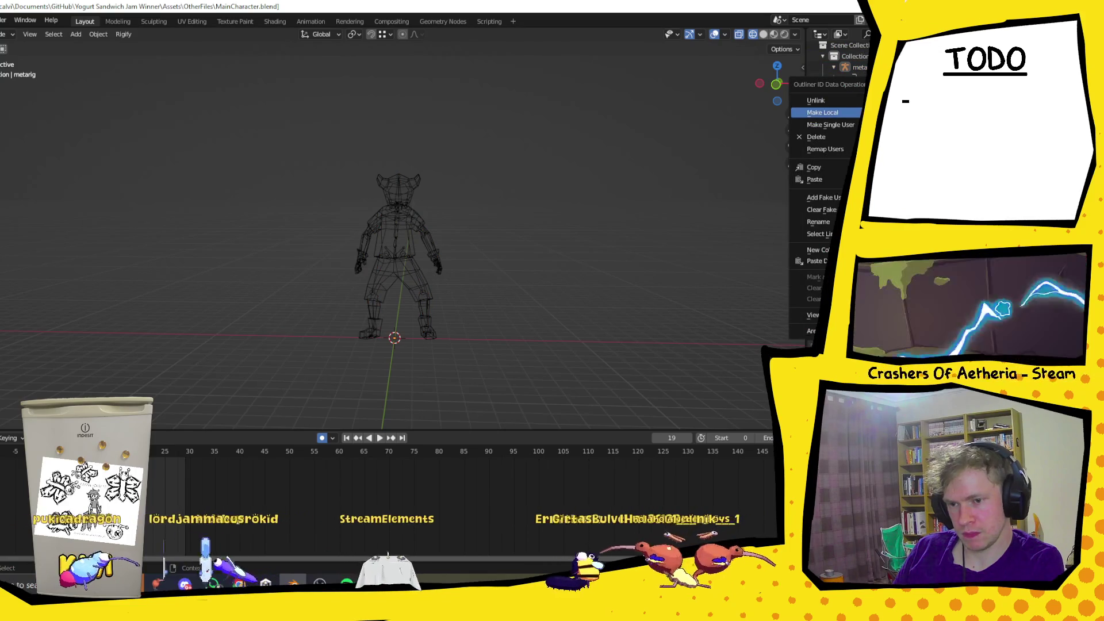
click(839, 113)
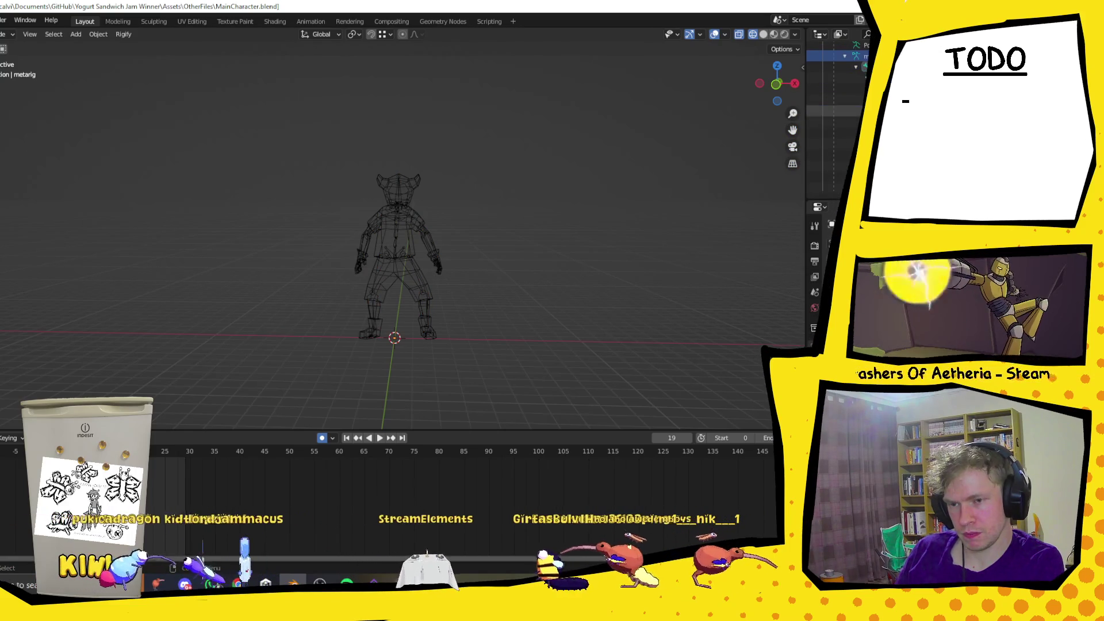
Select the rig with its children and apply its location and rotation.
right_click(833, 172)
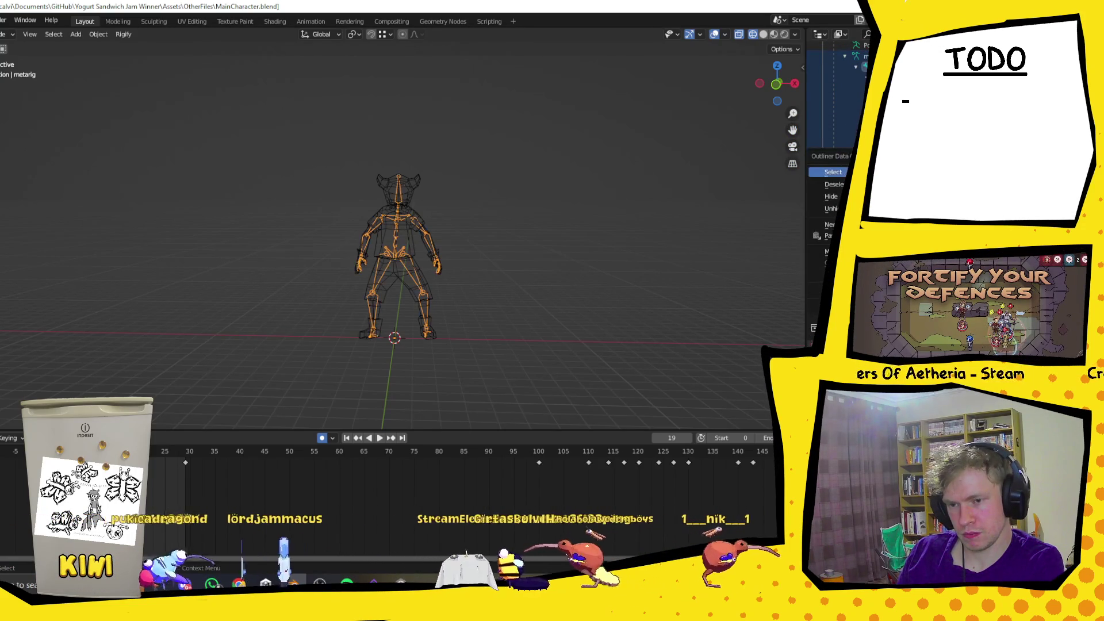
click(833, 172)
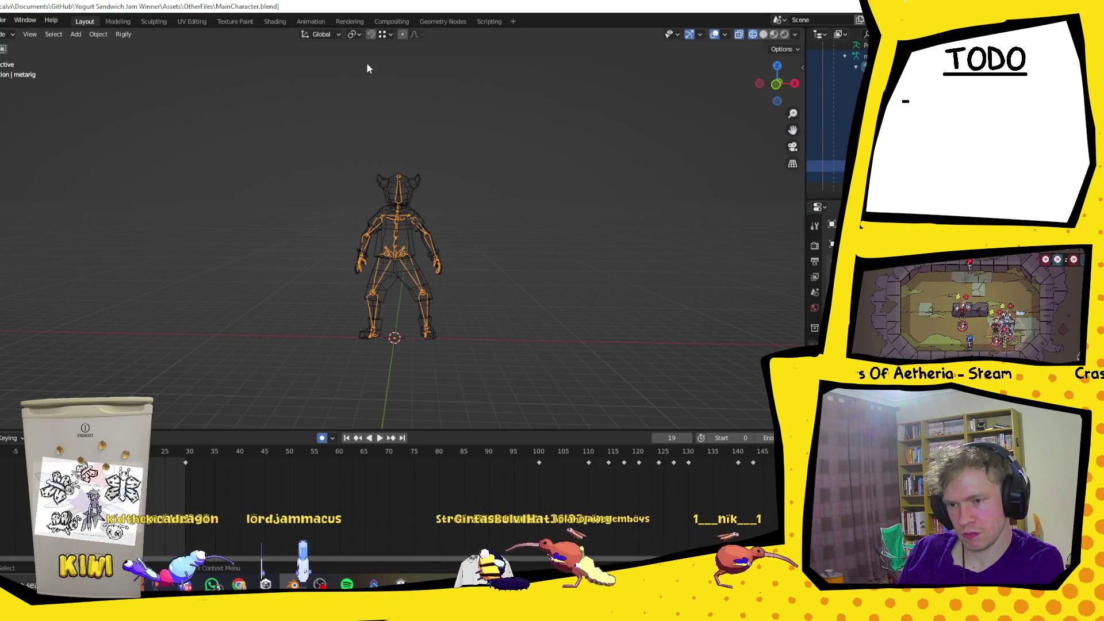
click(97, 36)
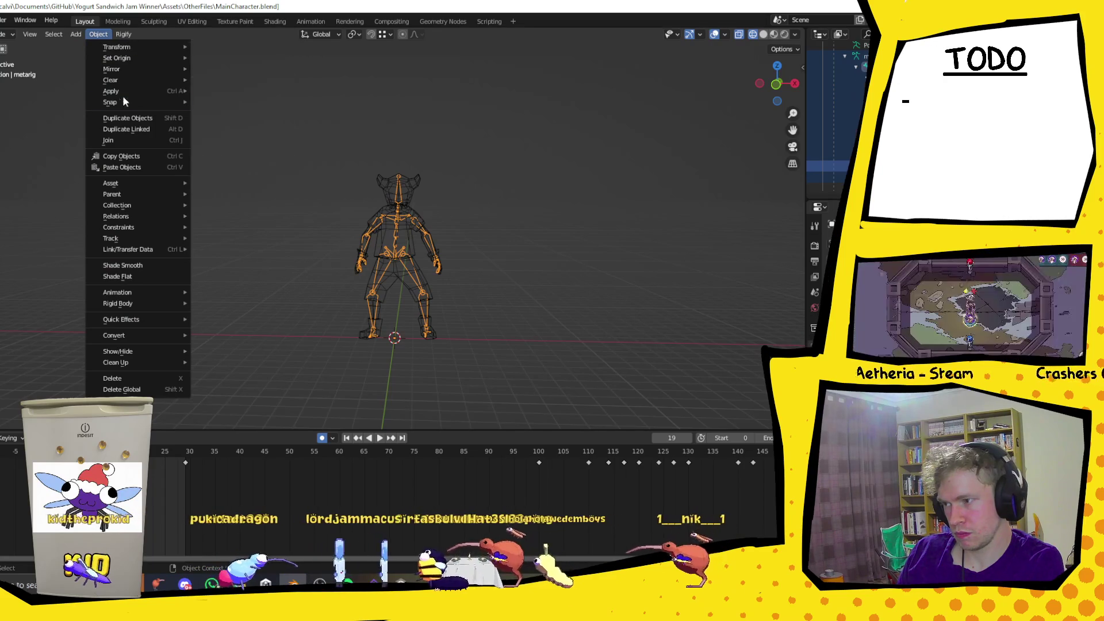
mouse_move(144, 91)
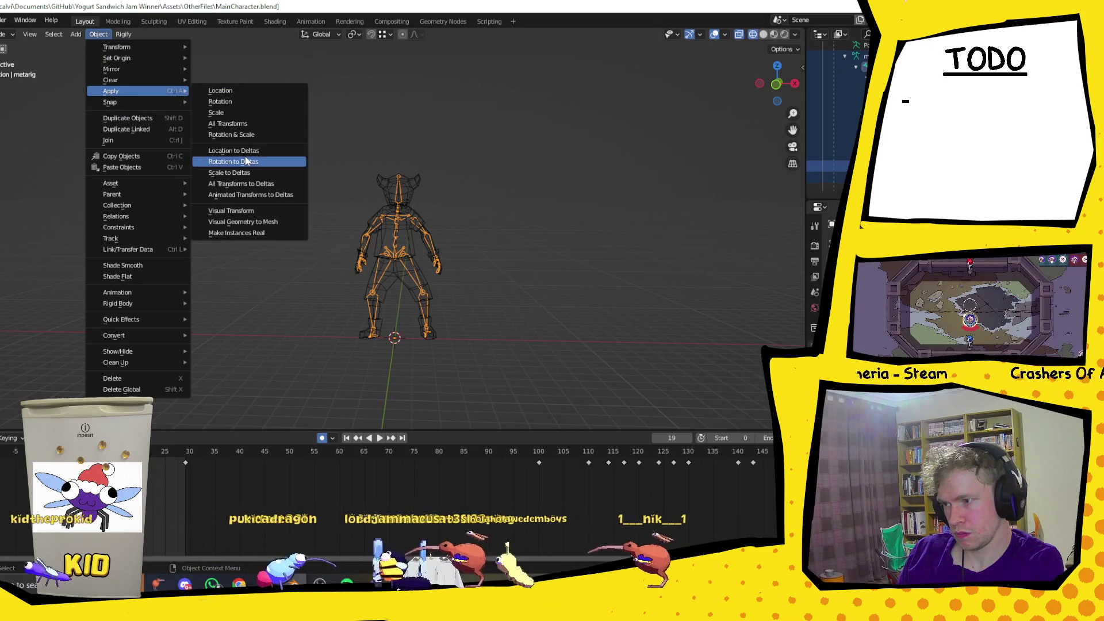
click(236, 123)
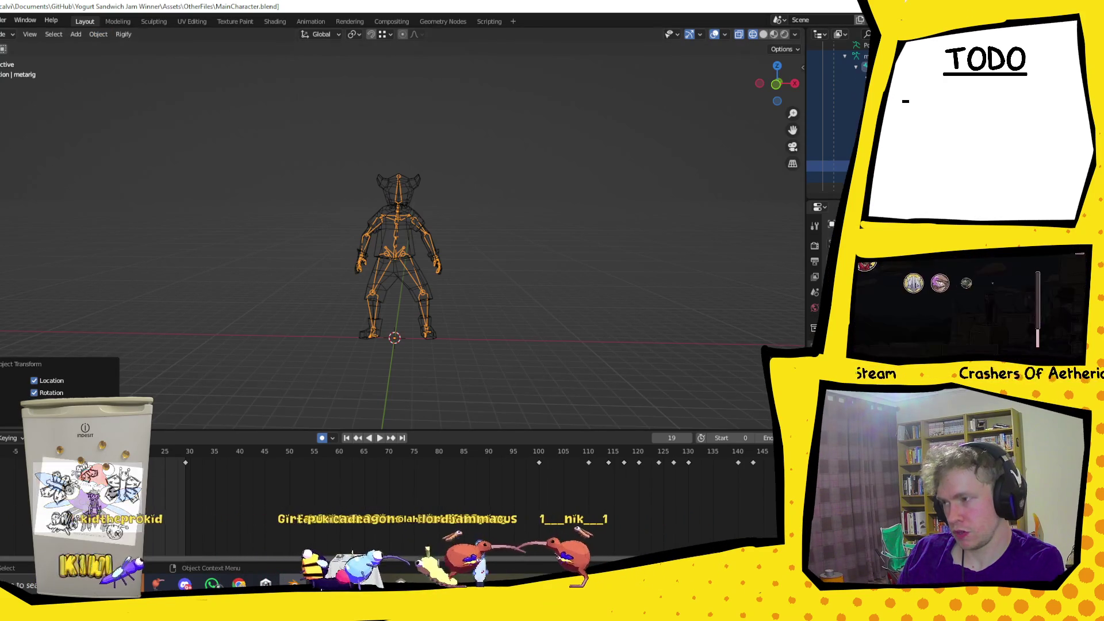
Export the character as FBX, then return to Unity.
click(0, 20)
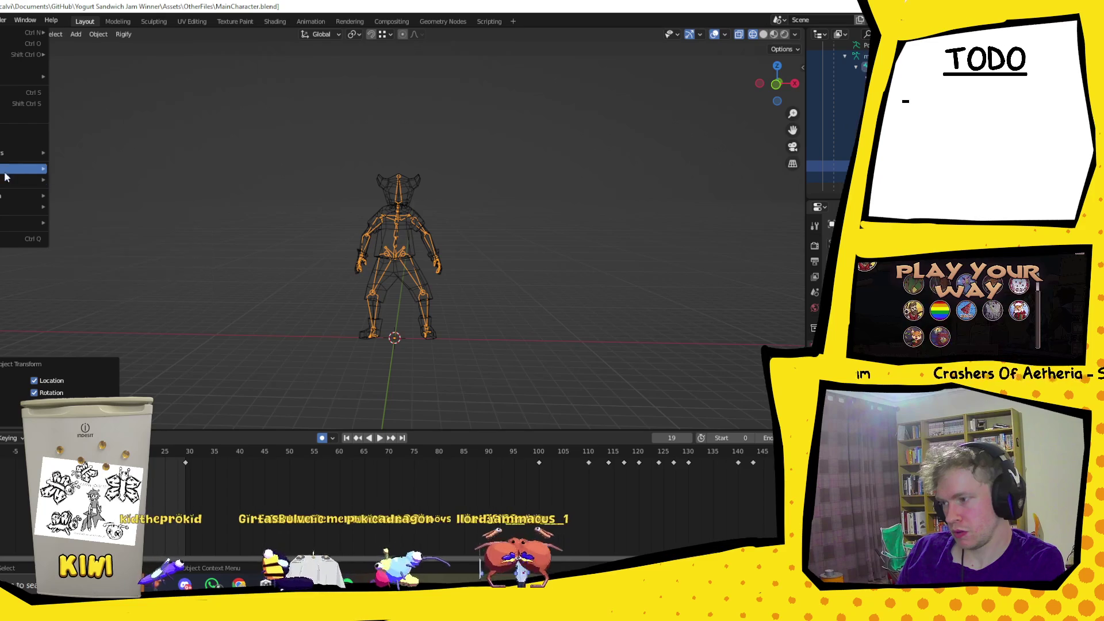
mouse_move(12, 181)
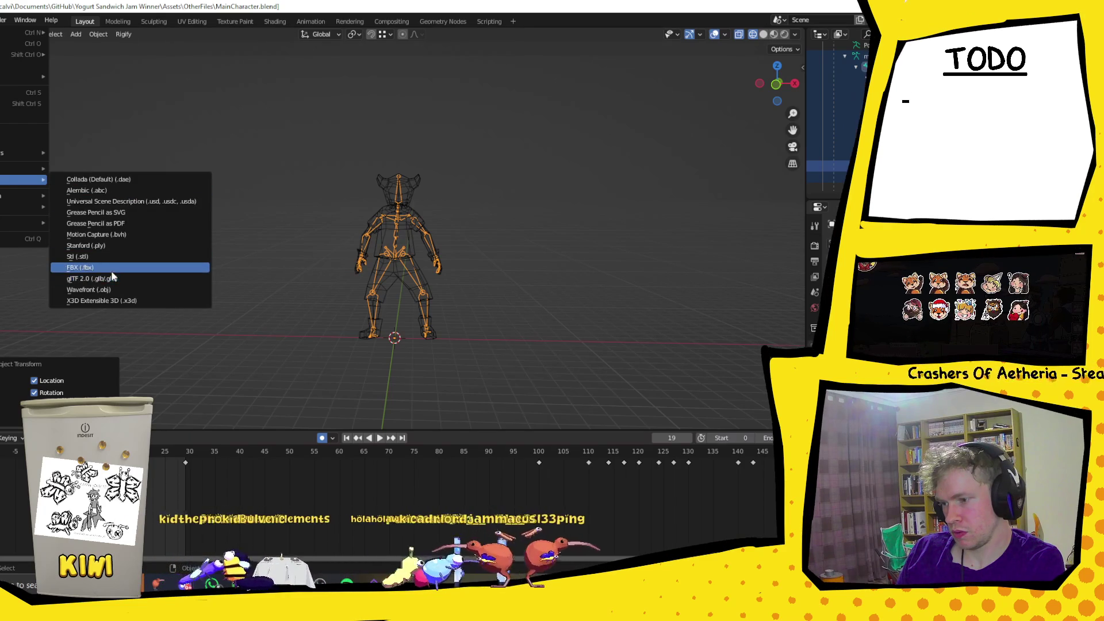
click(87, 268)
click(764, 447)
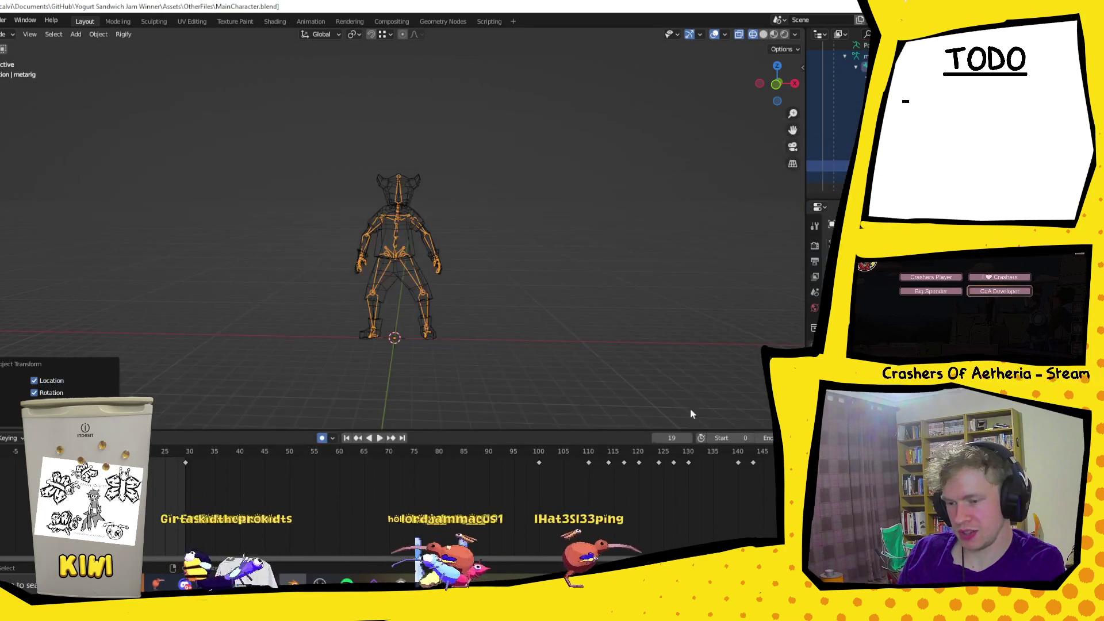
key(alt+Tab)
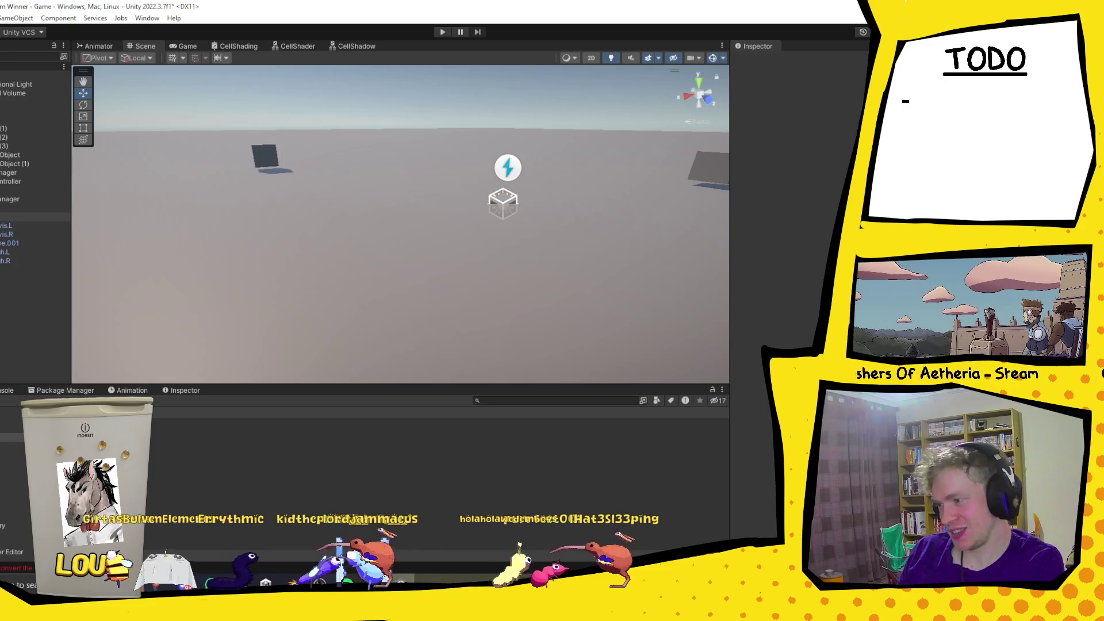
Select Player, lock its scale proportions, and frame it in the Scene view.
scroll(616, 230, down, 6)
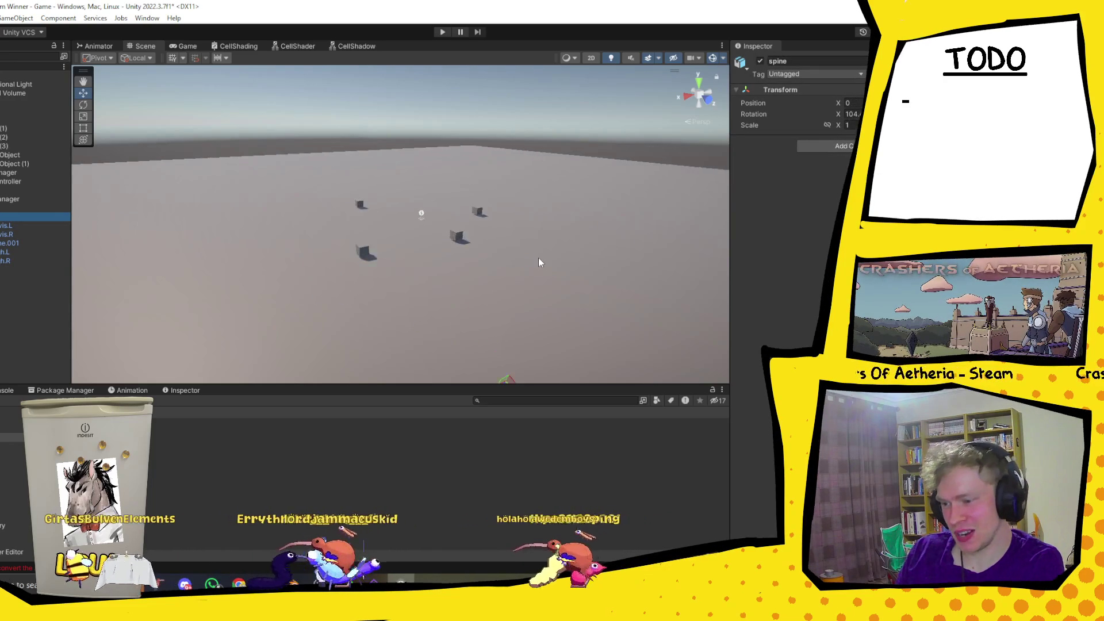
mouse_move(460, 301)
mouse_down()
mouse_move(525, 226)
mouse_move(514, 256)
mouse_up()
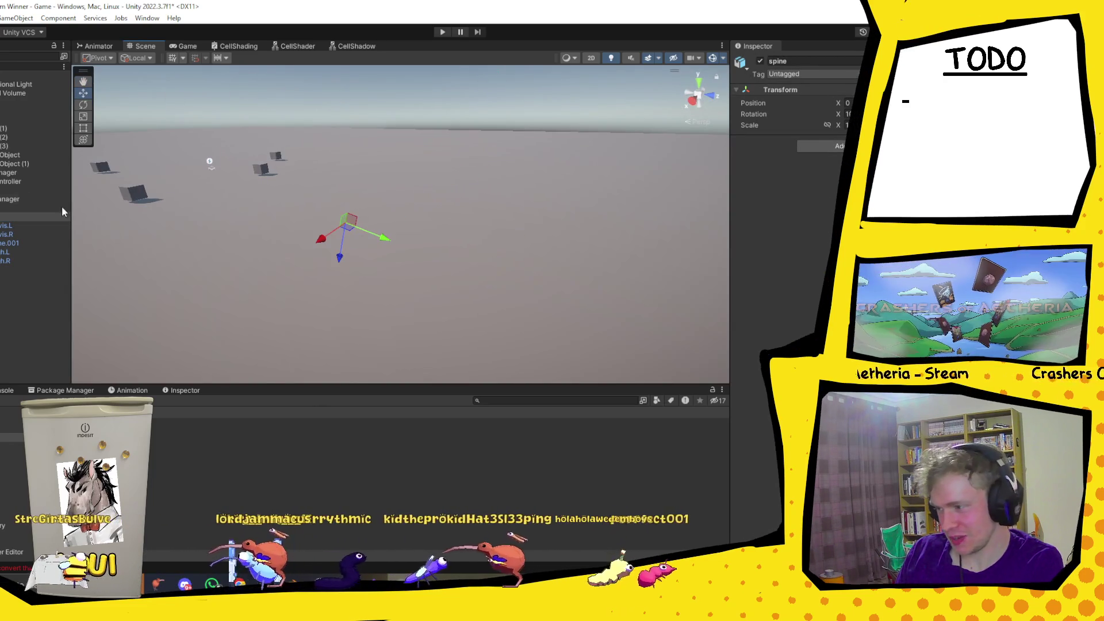
click(11, 205)
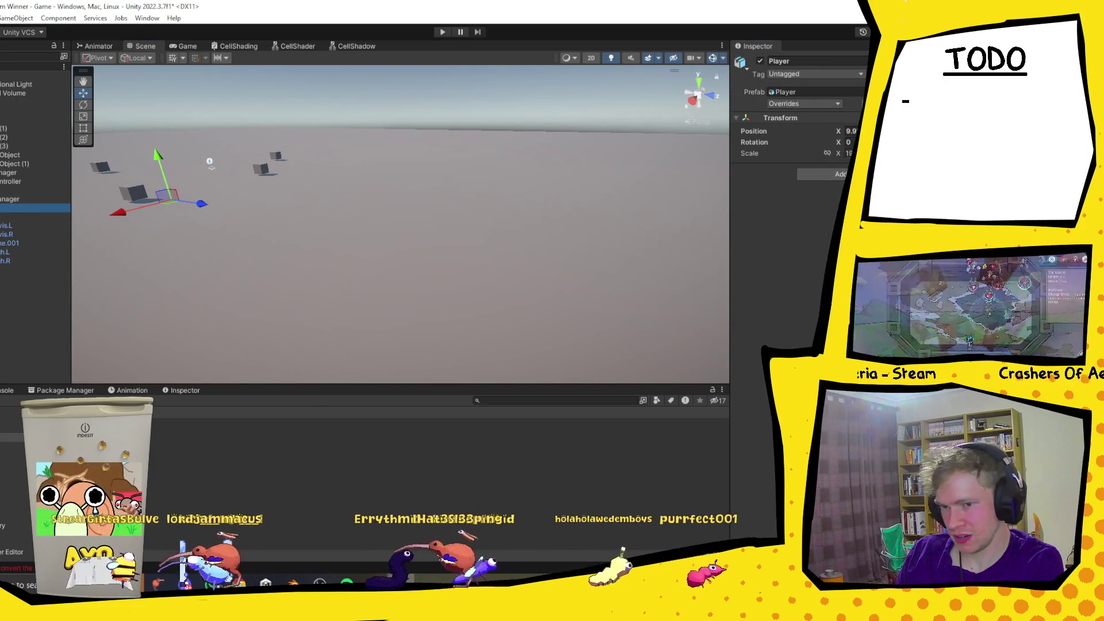
click(826, 153)
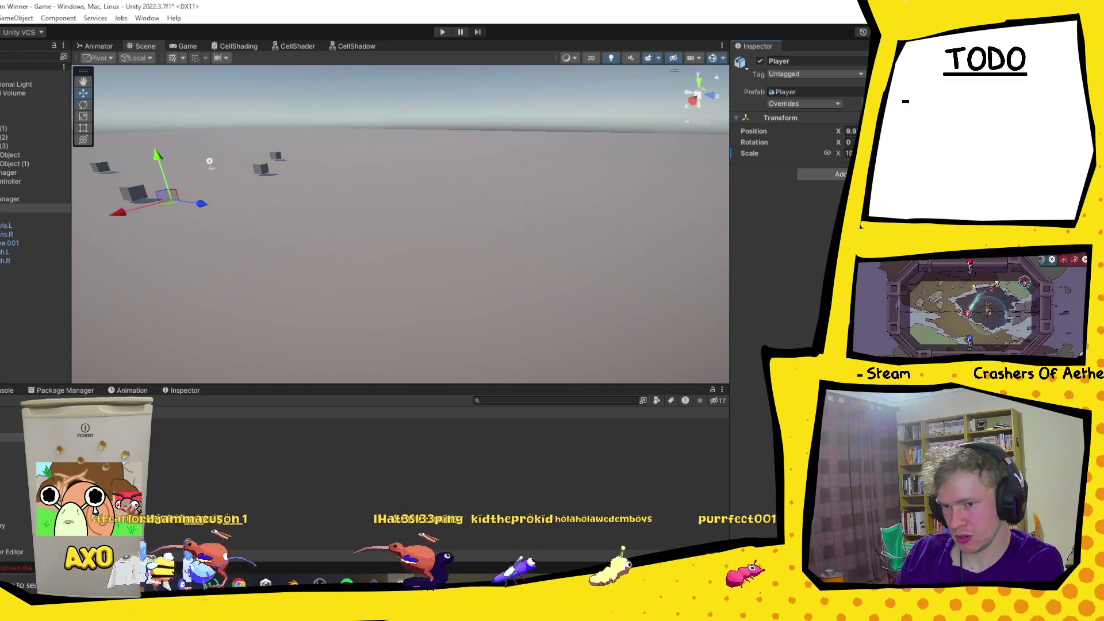
click(848, 153)
text(0.)
key(Escape)
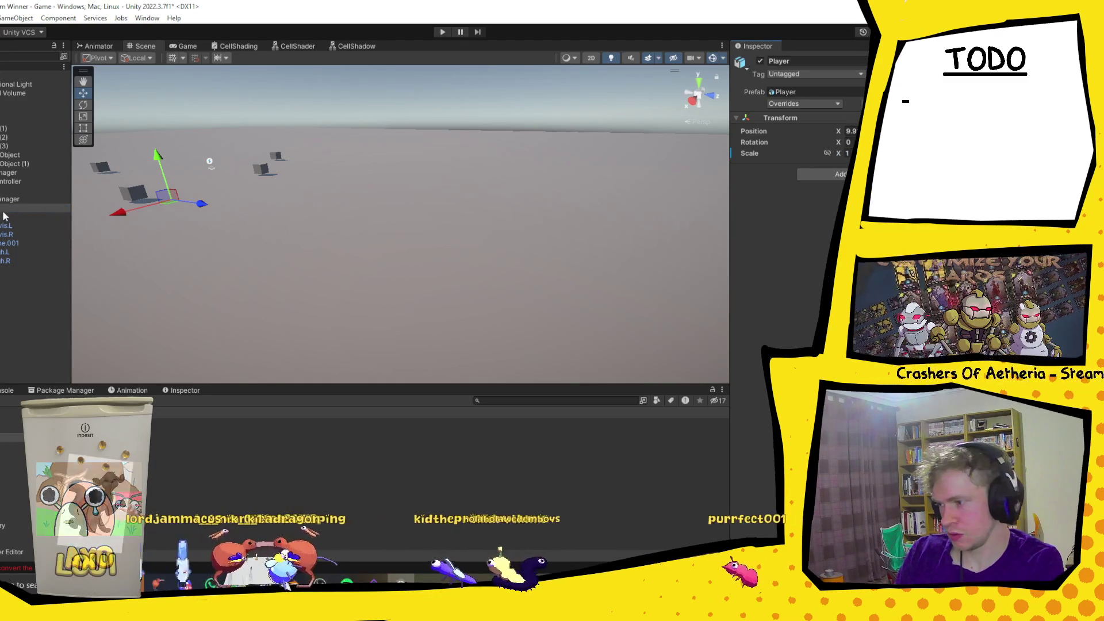
double_click(5, 210)
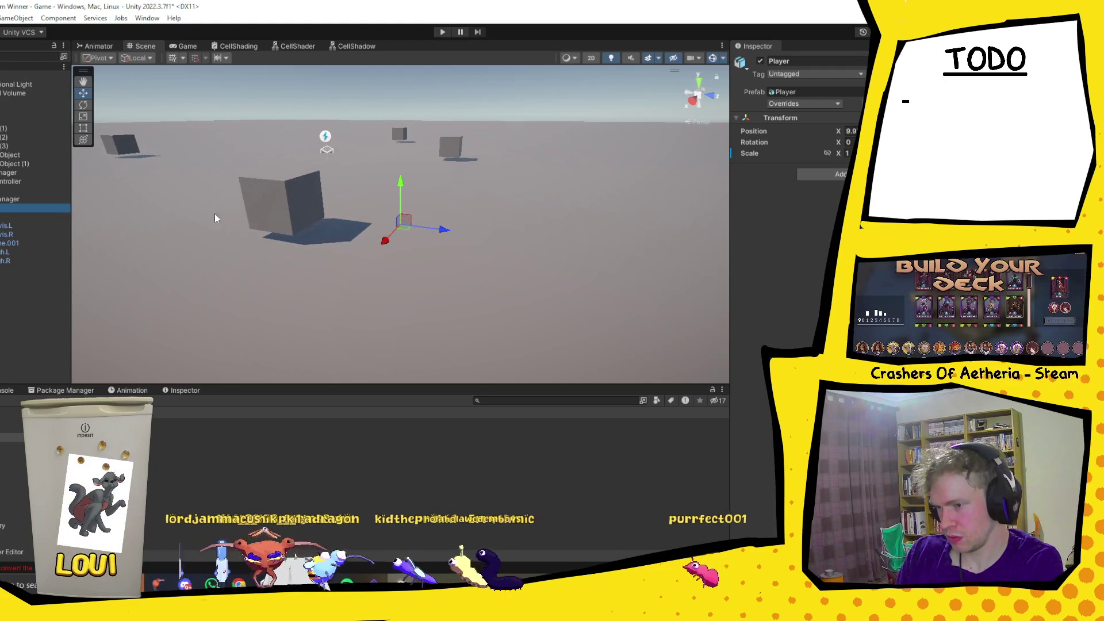
Select and frame the spine object, setting its X scale to 118.
click(53, 217)
key(f)
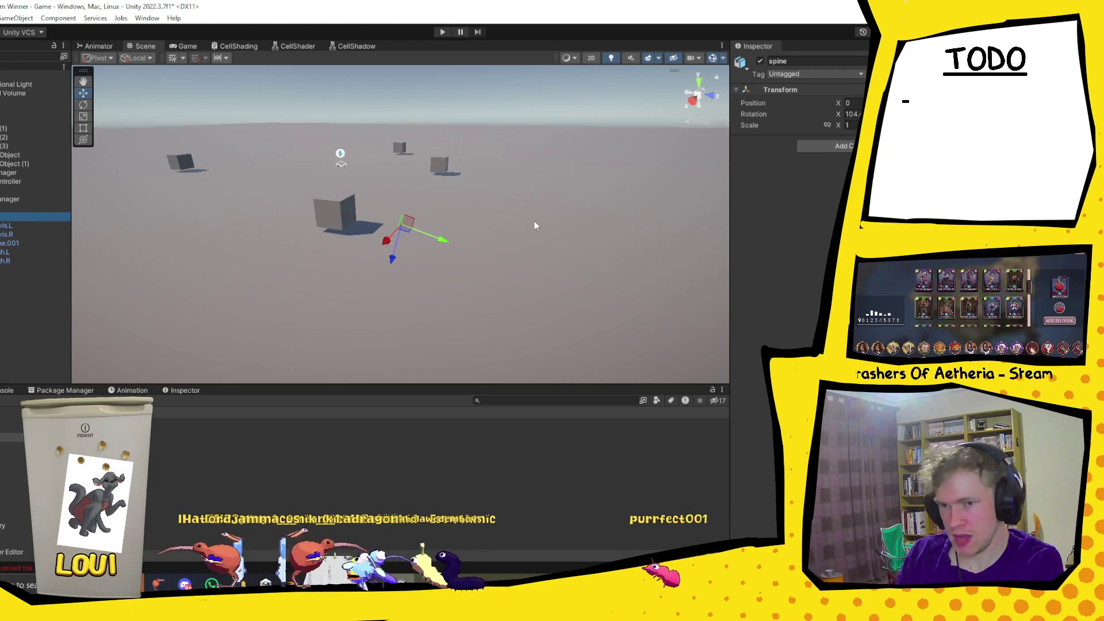
click(838, 126)
text(116)
key(BackSpace)
key(BackSpace)
key(BackSpace)
text(8)
Reselect Player and check its X scale, then switch to Blender.
click(35, 208)
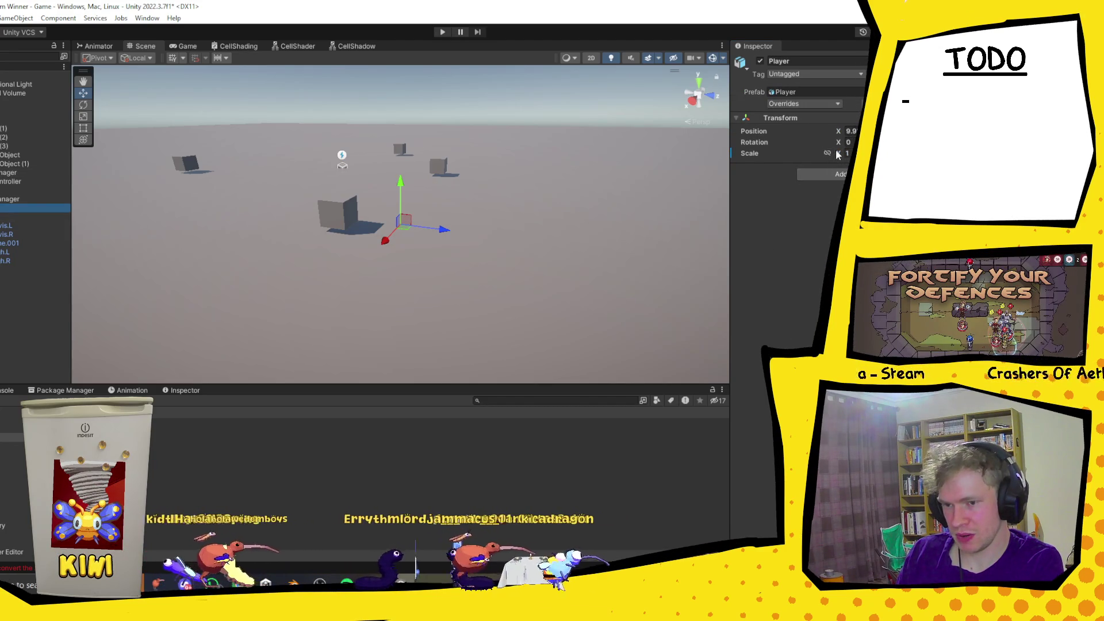
click(838, 153)
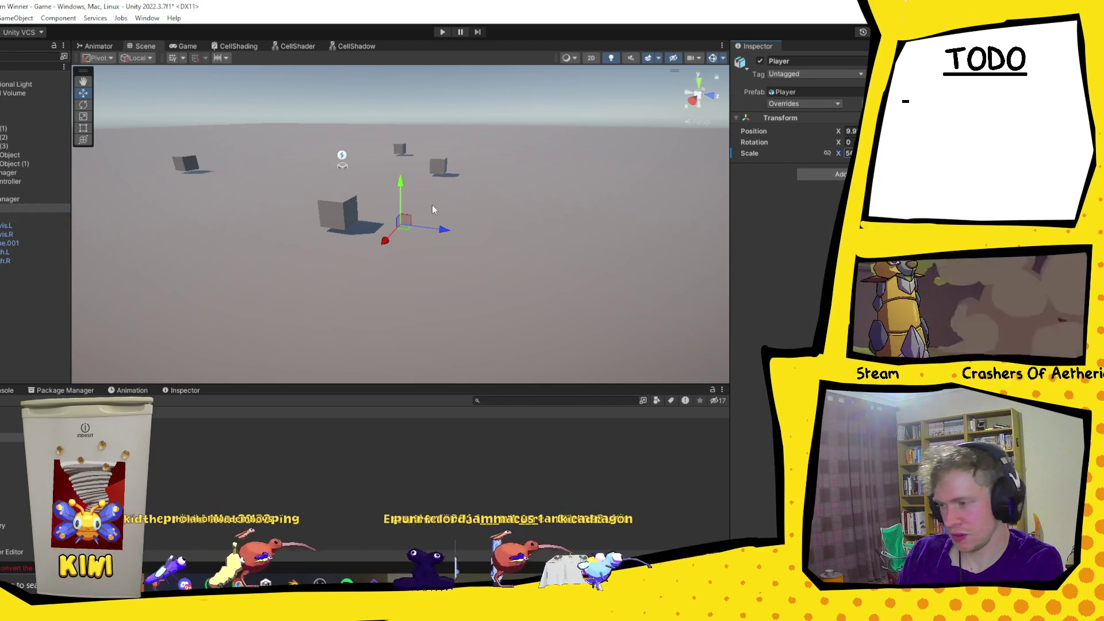
mouse_move(458, 263)
mouse_down()
mouse_move(484, 141)
mouse_move(458, 197)
mouse_up()
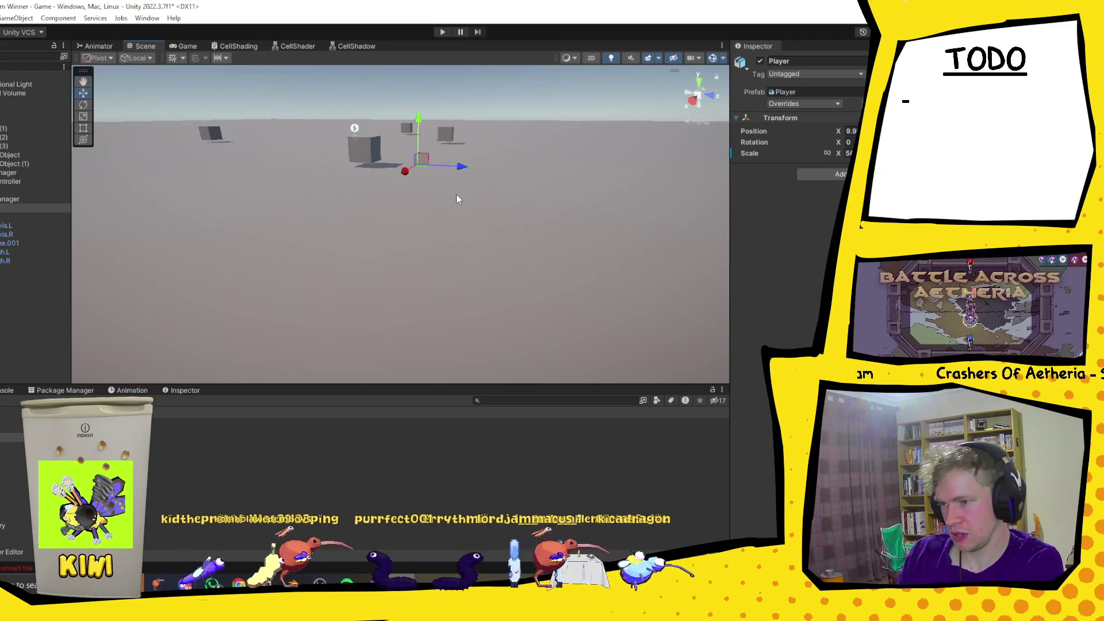
scroll(458, 192, up, 5)
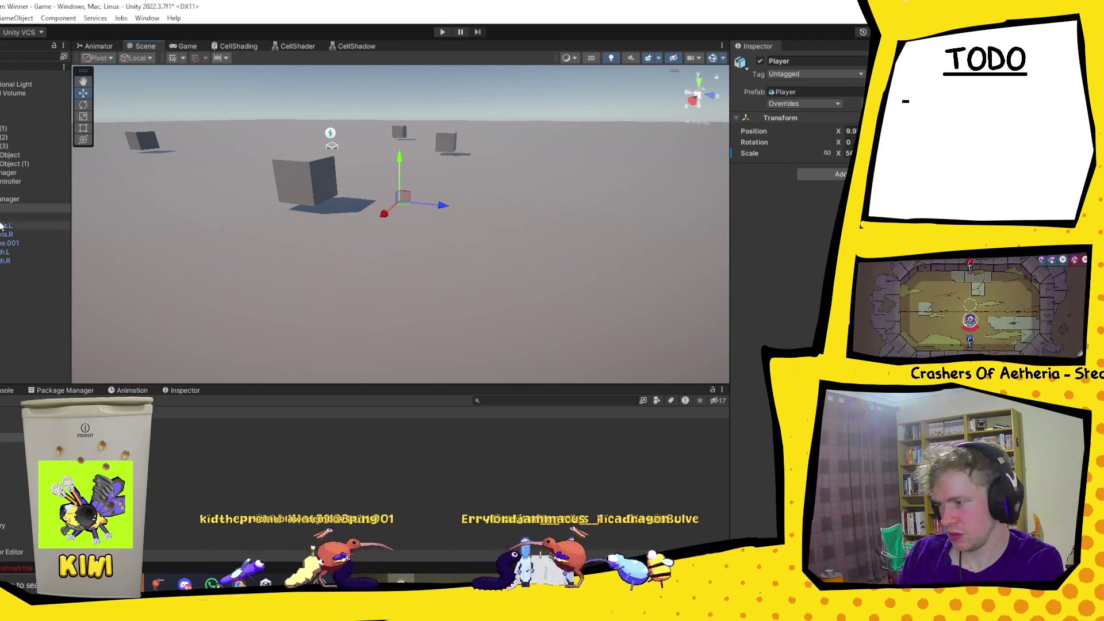
click(34, 217)
click(34, 208)
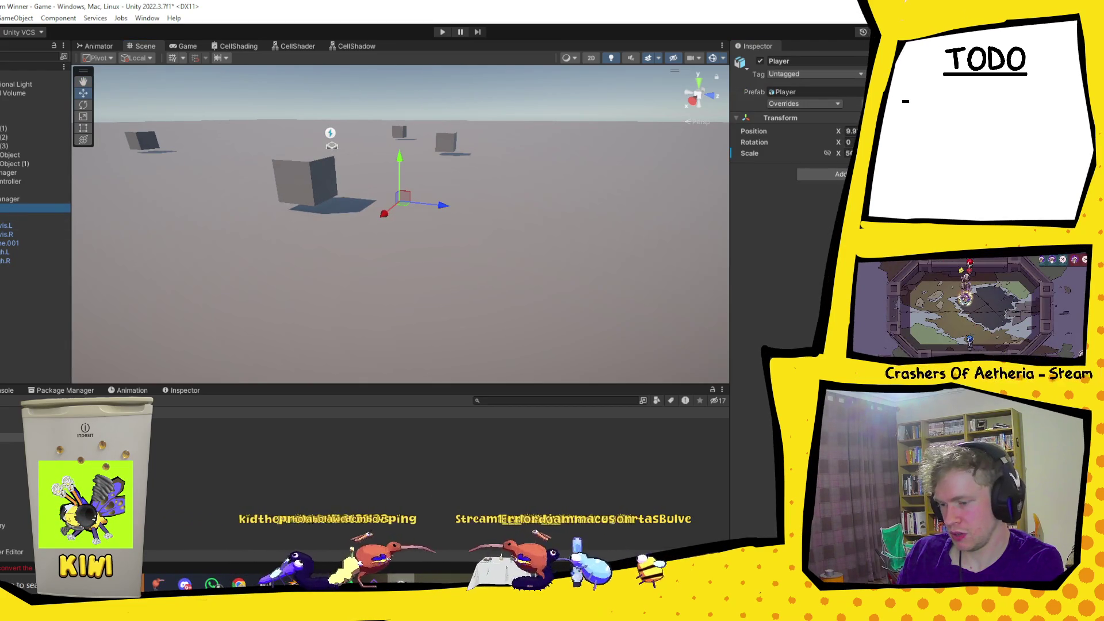
key(alt+Tab)
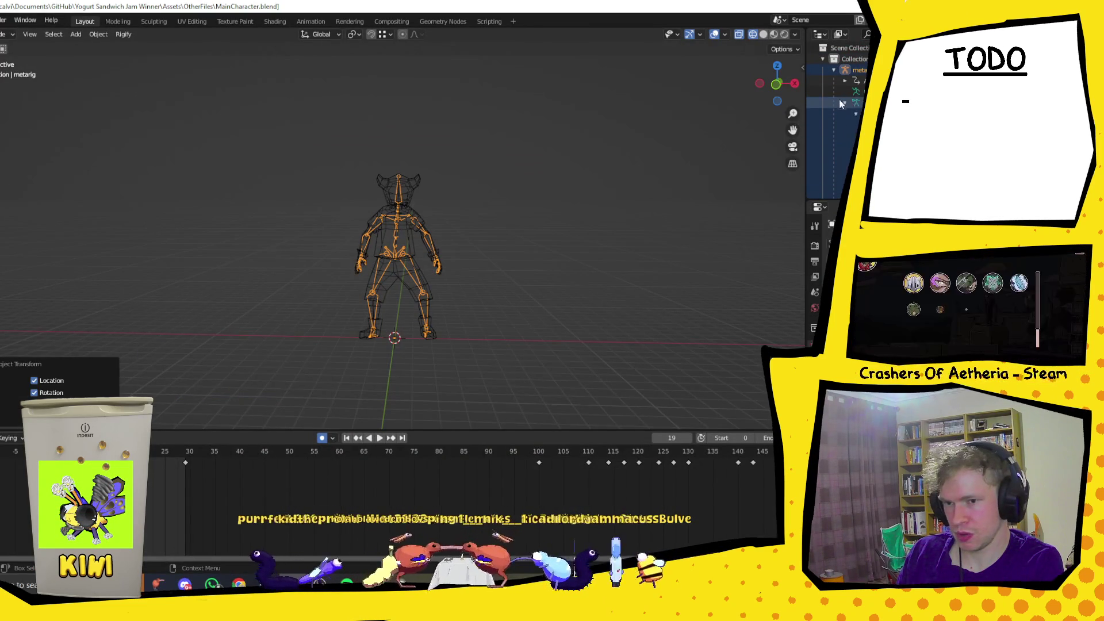
Browse the Outliner and locate the Cylinder character mesh in the rig's hierarchy.
scroll(834, 115, down, 5)
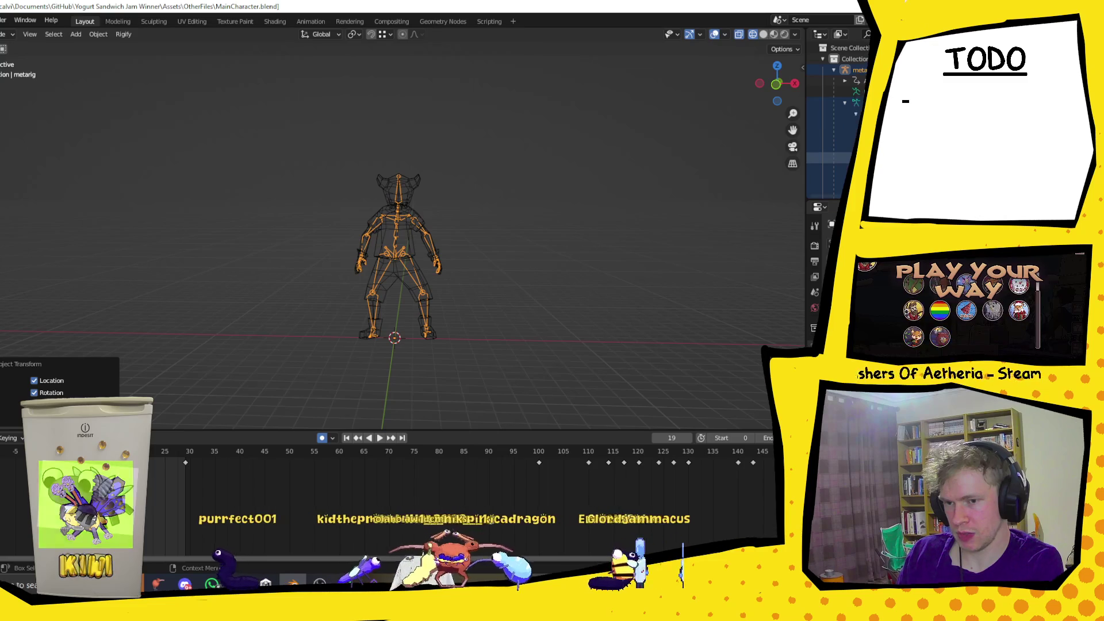
scroll(834, 115, down, 4)
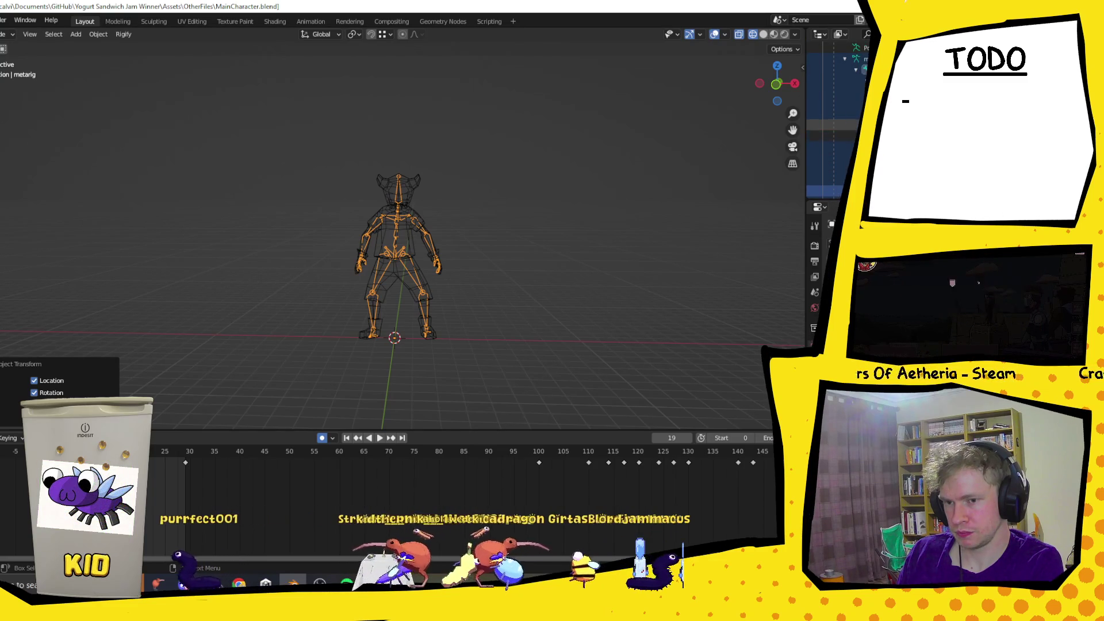
scroll(834, 115, down, 5)
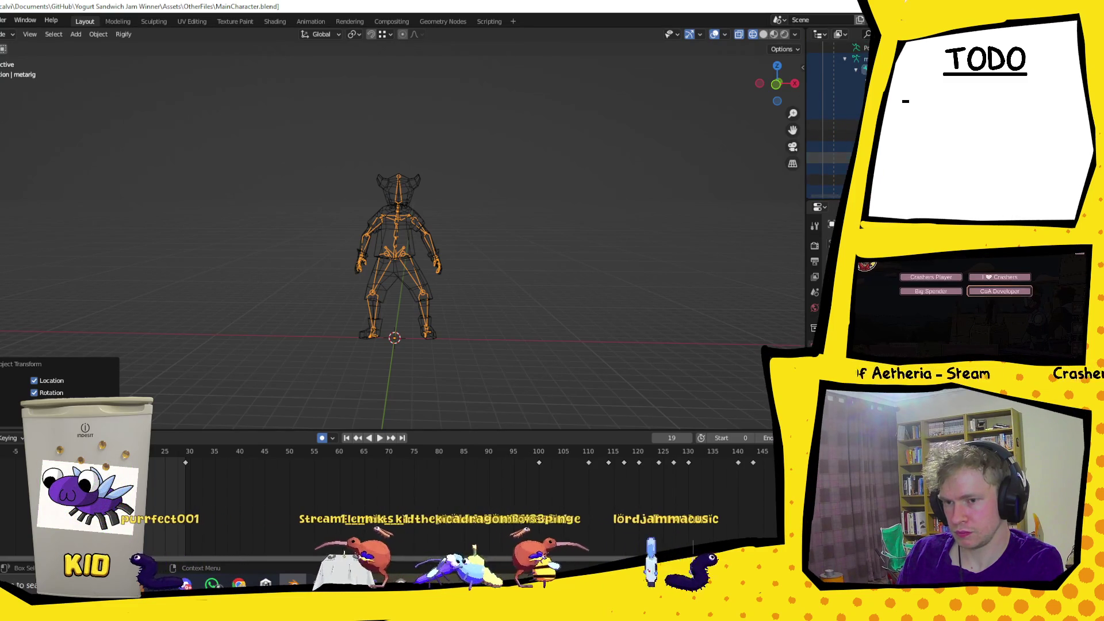
scroll(833, 115, down, 4)
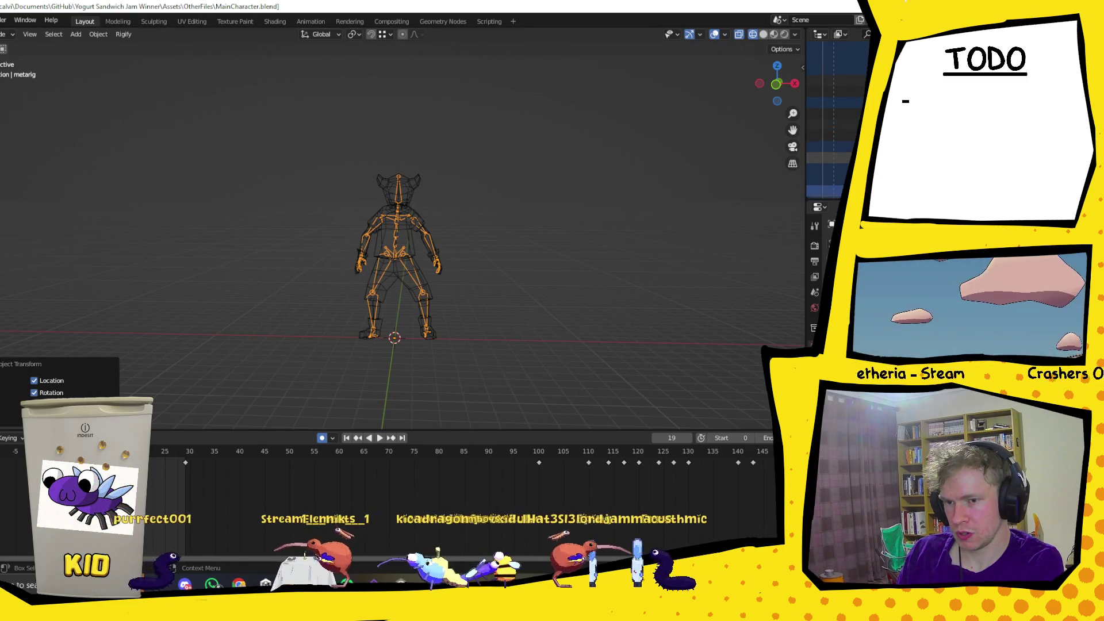
scroll(834, 115, down, 4)
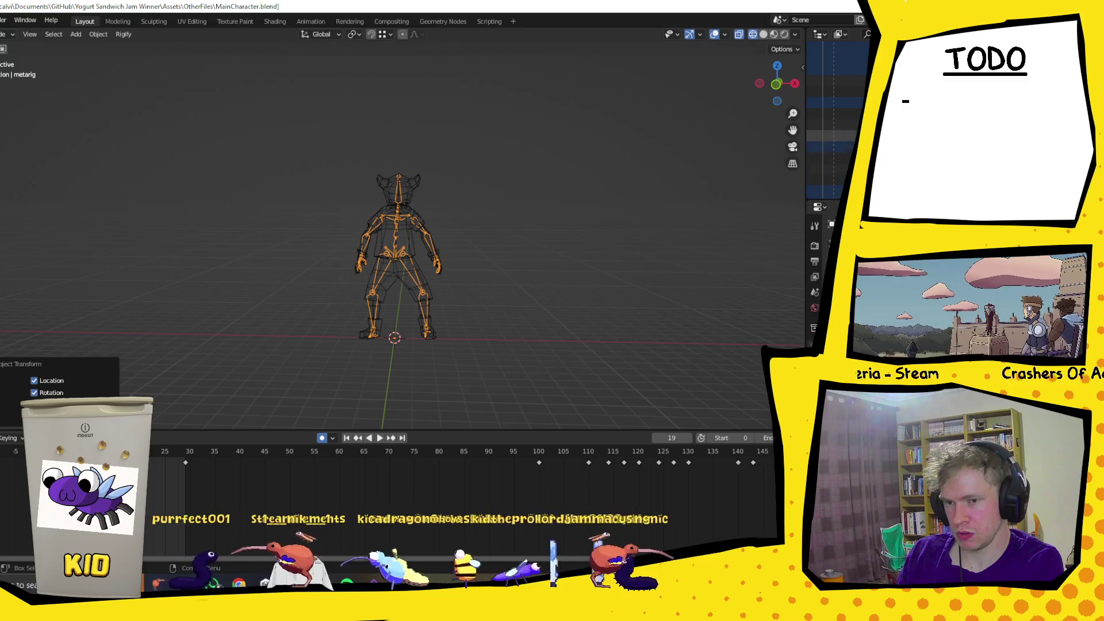
scroll(834, 115, down, 4)
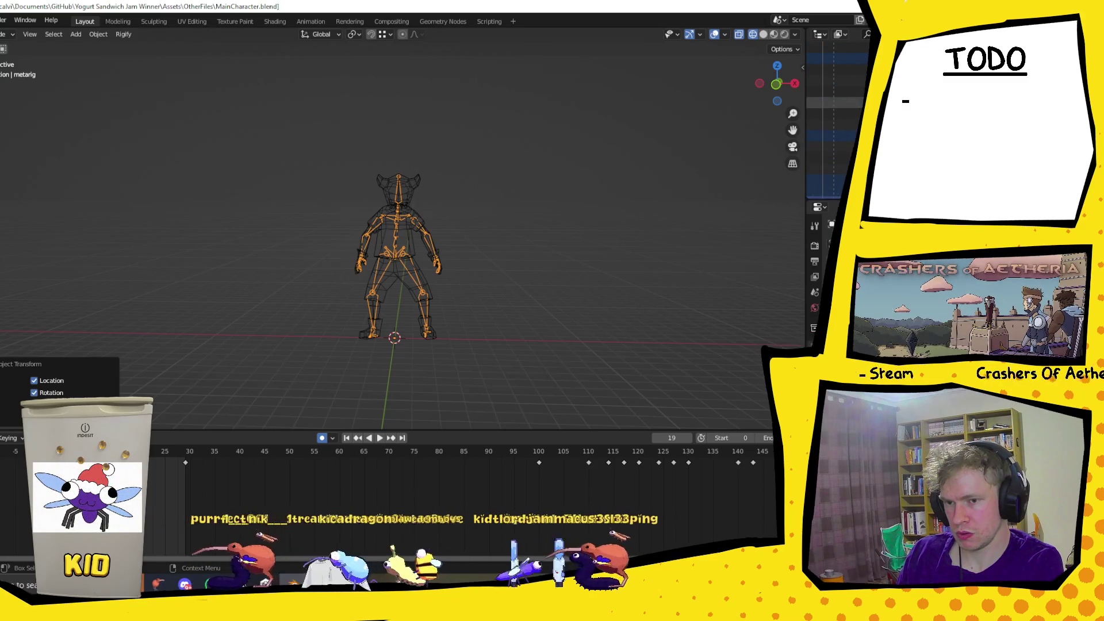
scroll(834, 115, down, 4)
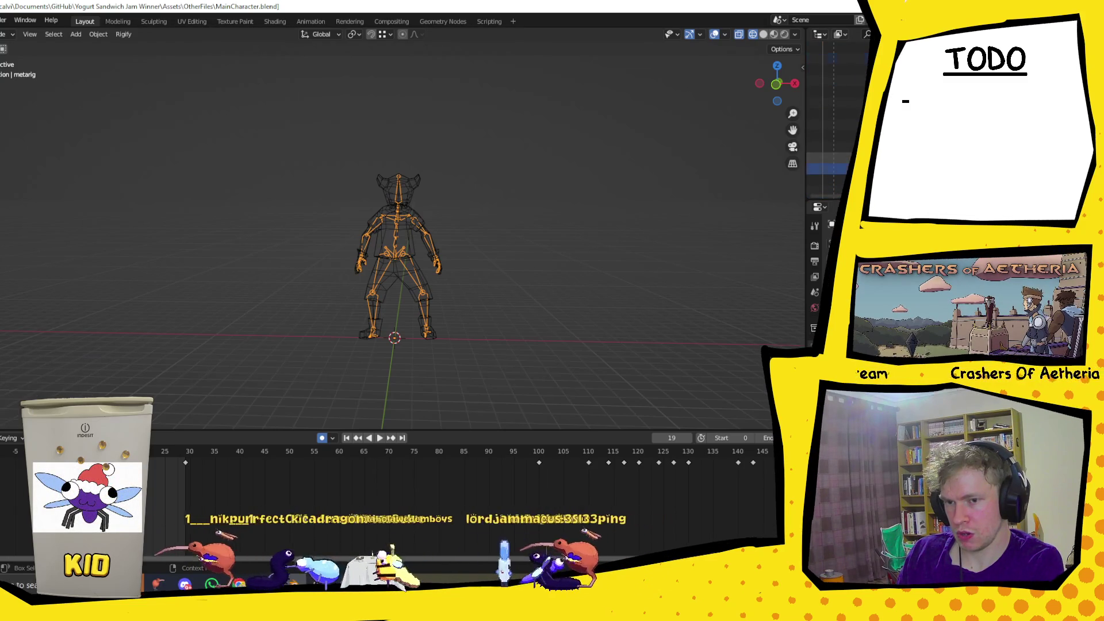
scroll(834, 115, down, 4)
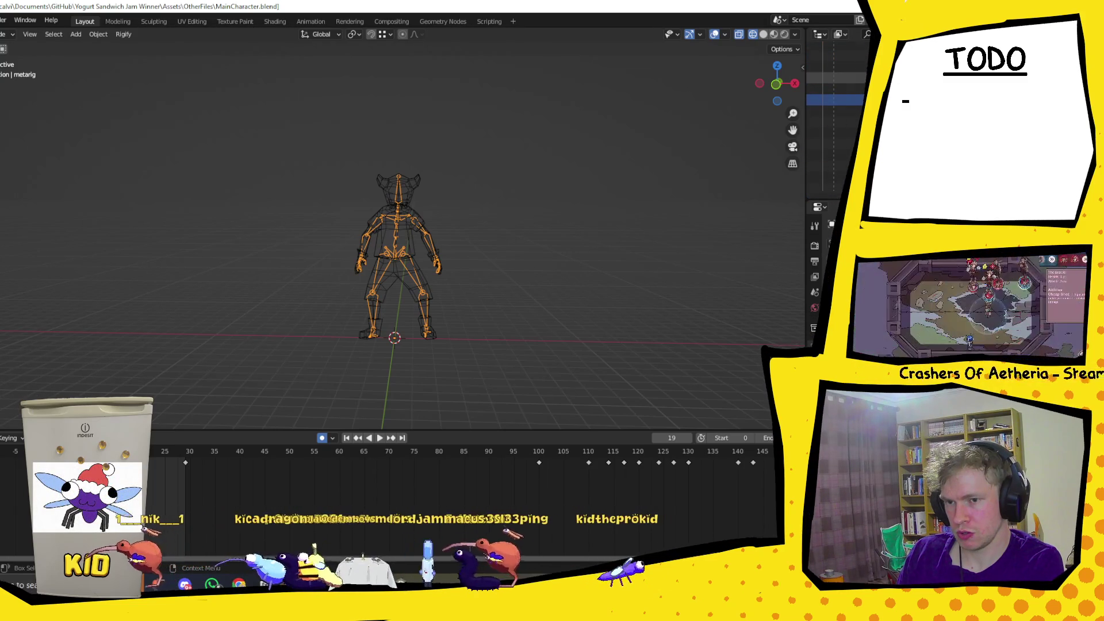
scroll(834, 115, up, 5)
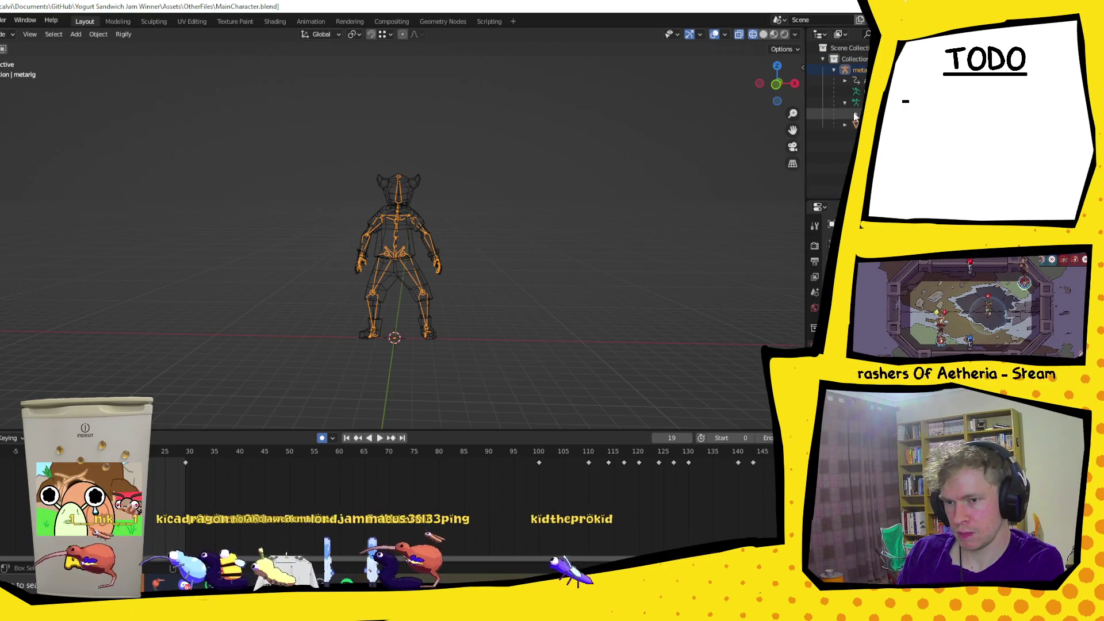
click(854, 102)
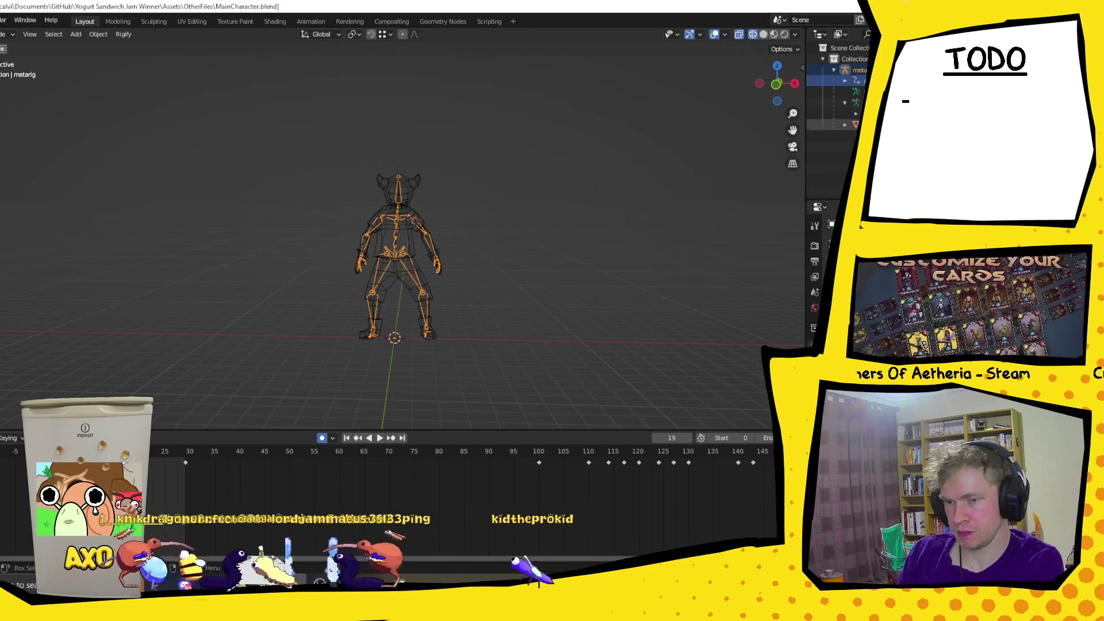
ctrl+click(856, 113)
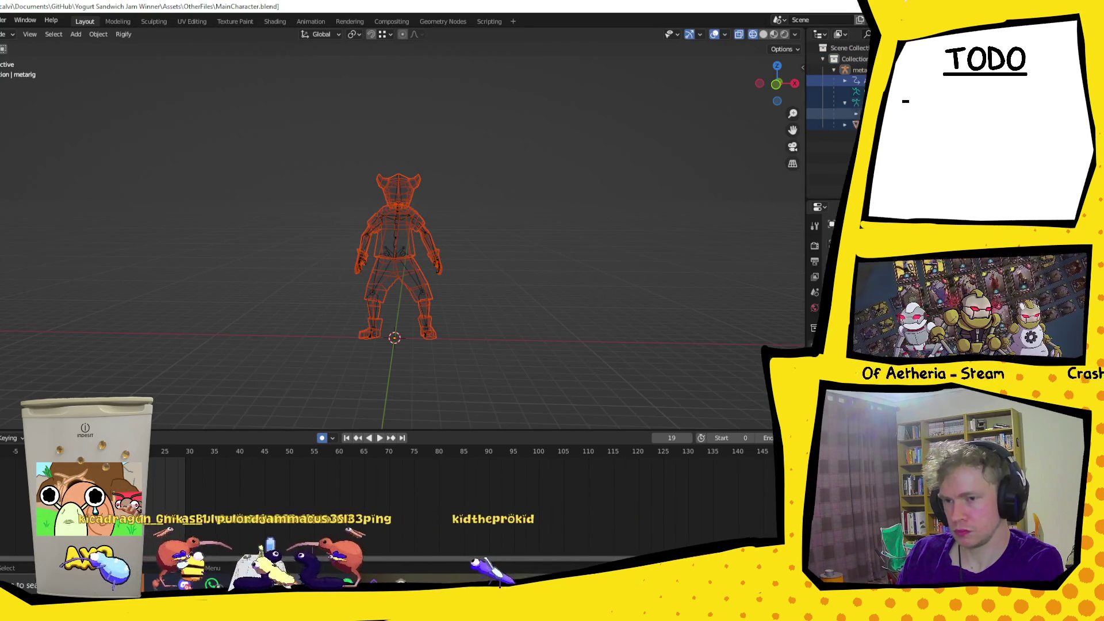
key(ctrl+z)
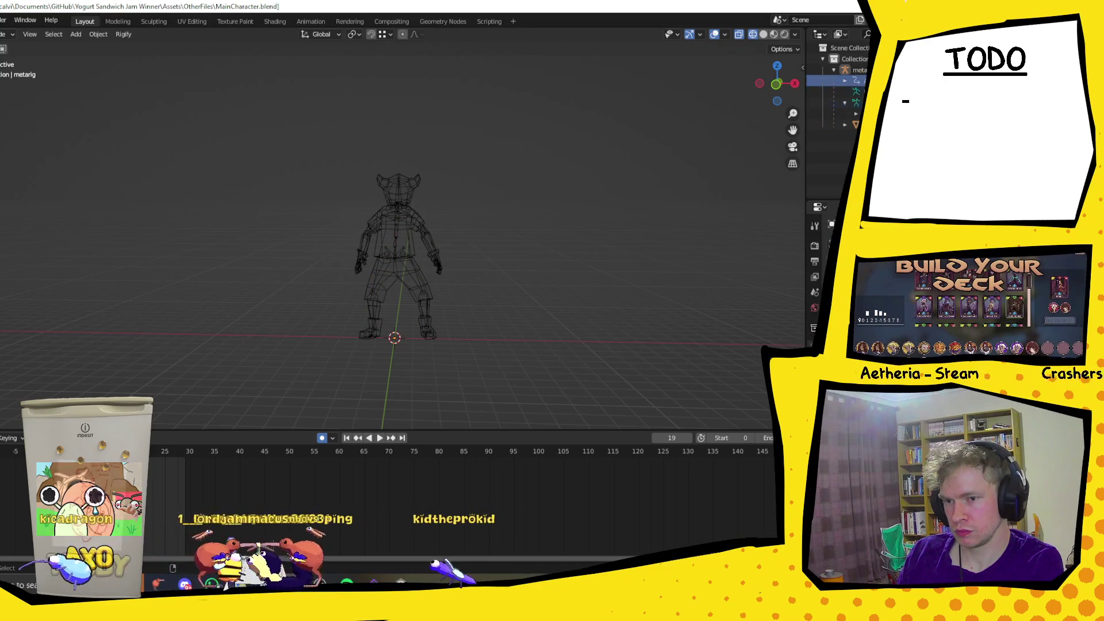
click(855, 124)
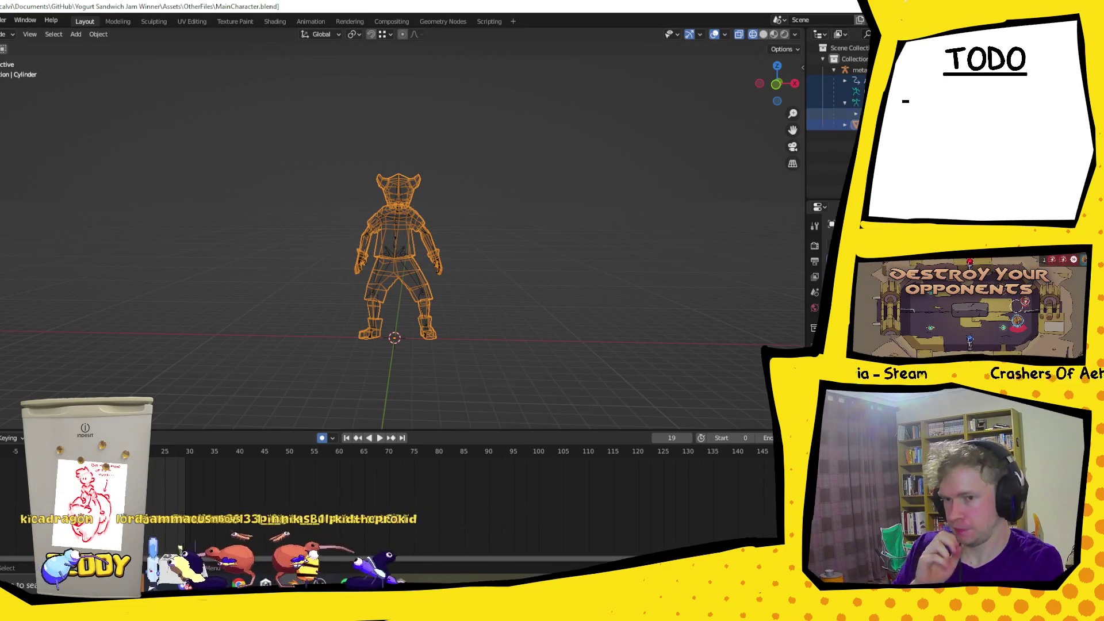
Select the metarig armature together with the Cylinder mesh, then open the File menu.
click(859, 69)
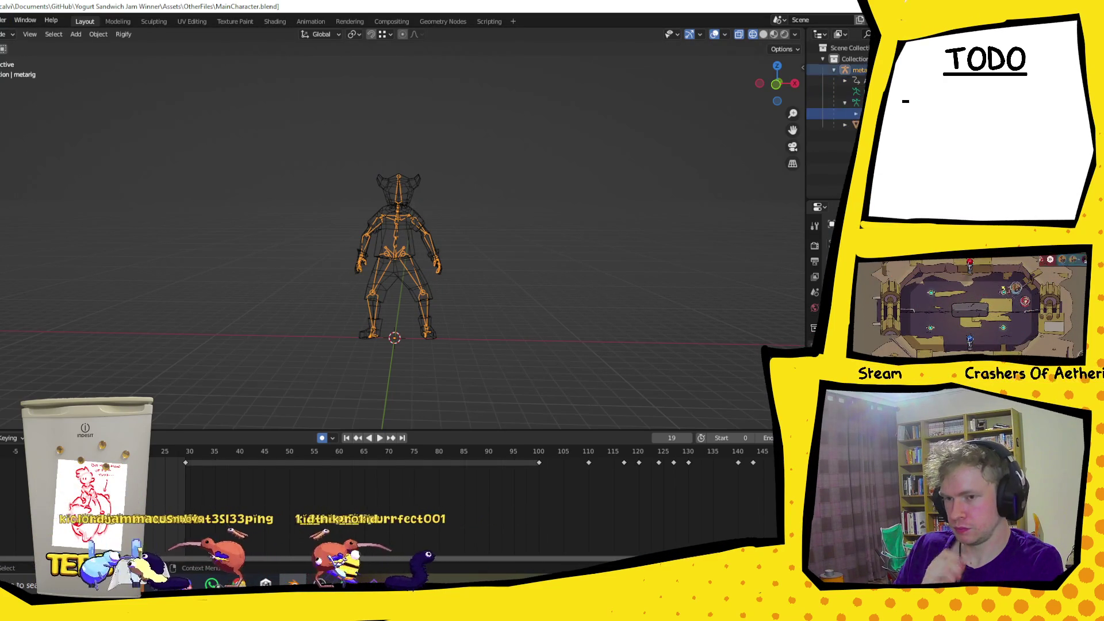
shift+click(855, 124)
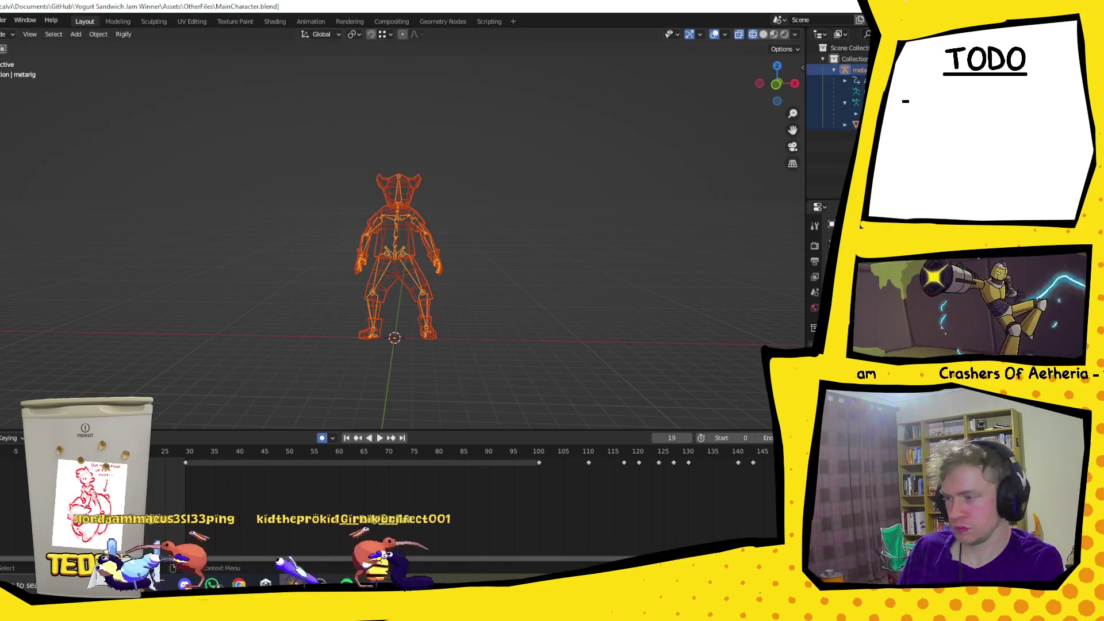
click(0, 19)
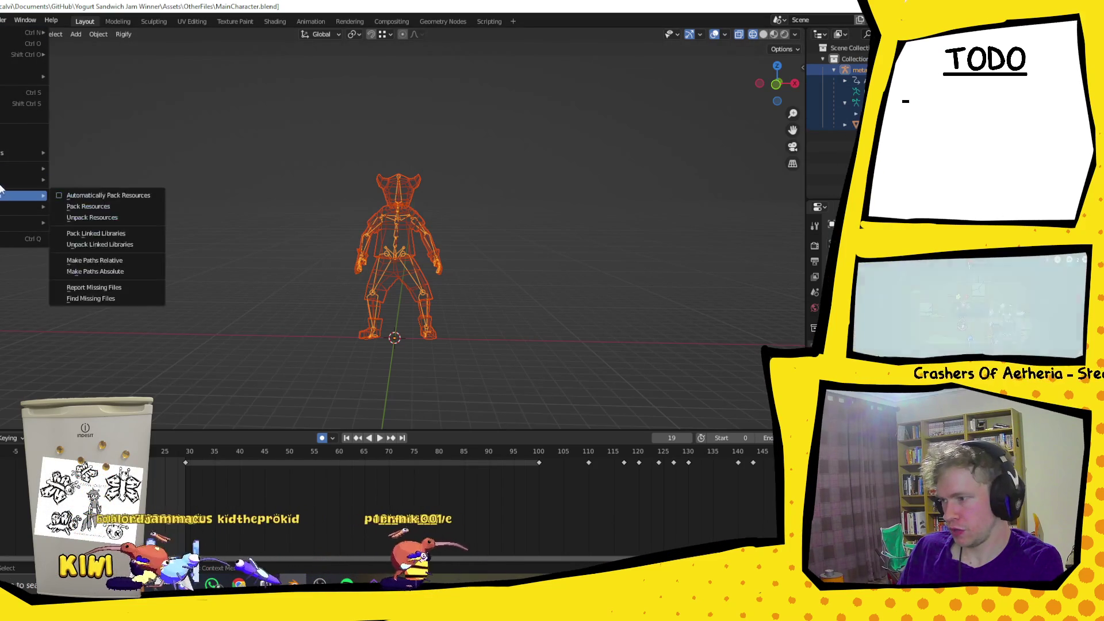
Export the selected rig and mesh as Player.fbx into Assets/Models, then return to Unity.
mouse_move(1, 182)
click(80, 268)
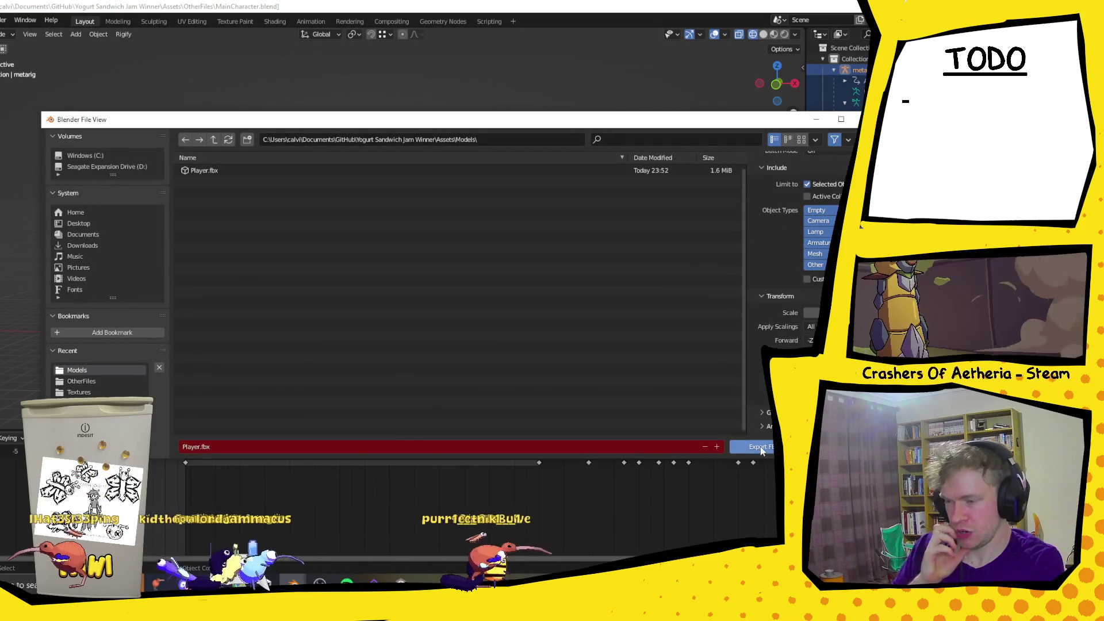
click(741, 447)
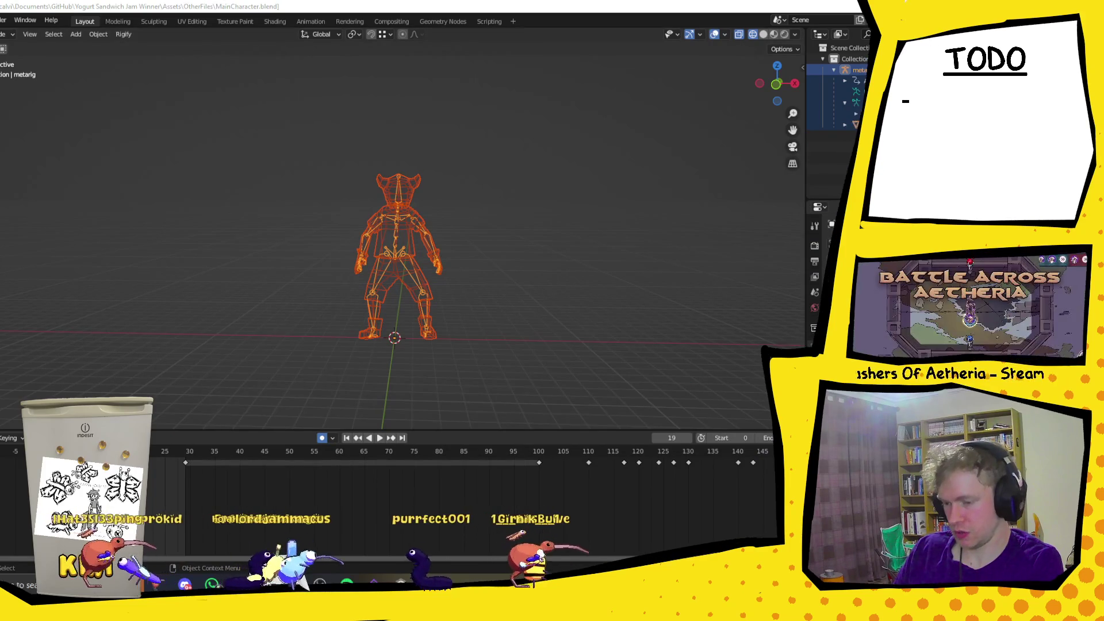
key(alt+Tab)
key(alt+Tab)
key(alt+Tab)
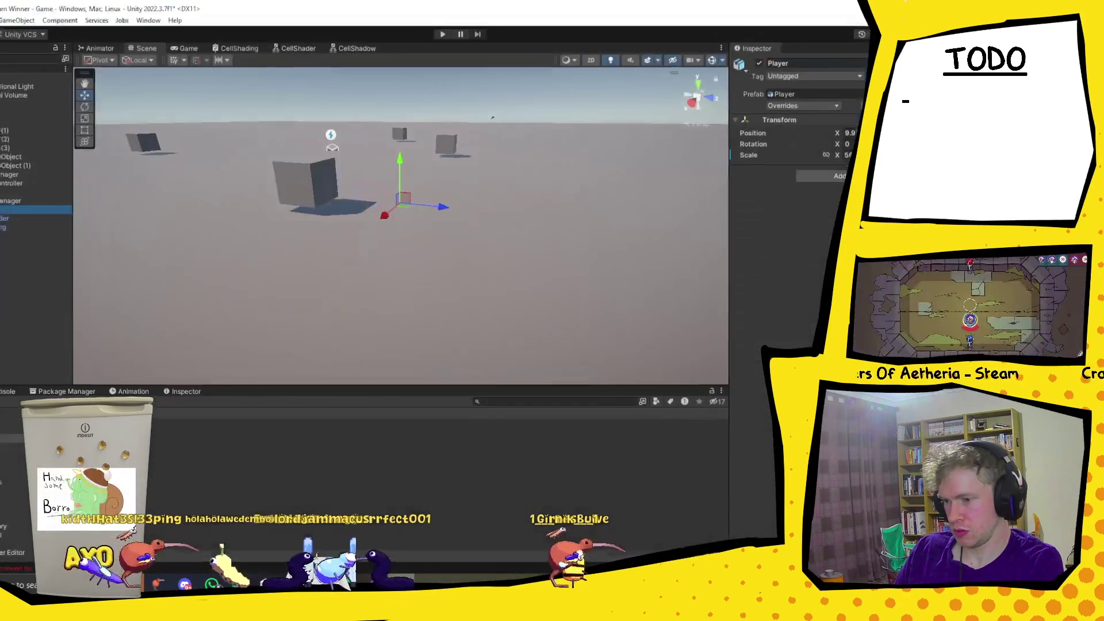
Drag Player along X and tilt the view down onto the stretched model.
click(17, 199)
click(18, 226)
click(18, 207)
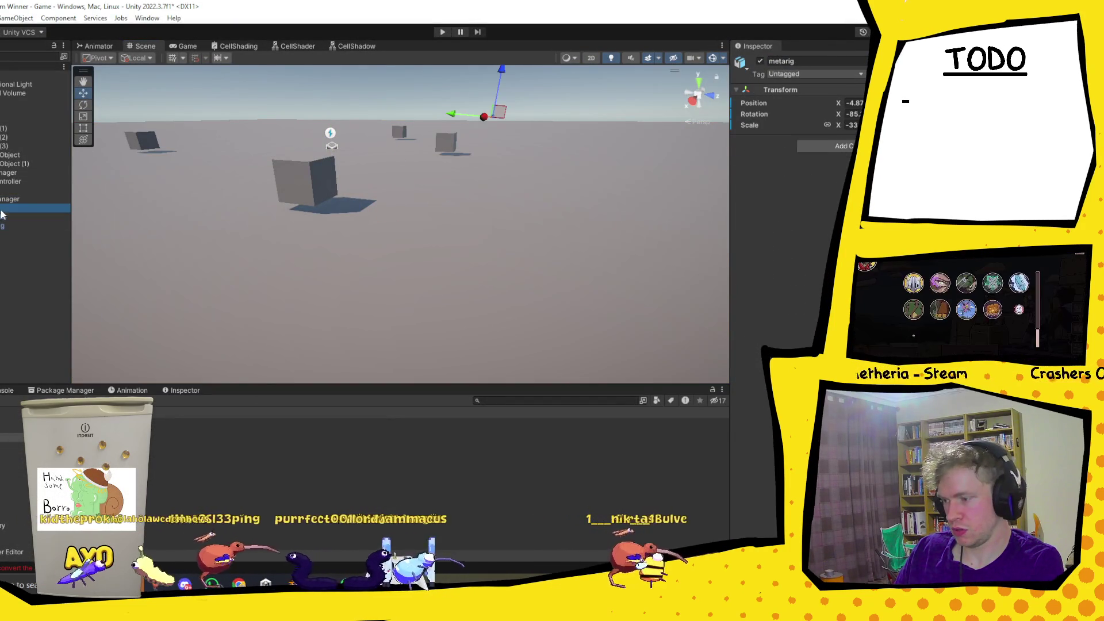
mouse_move(403, 198)
mouse_down()
mouse_move(279, 305)
mouse_move(308, 328)
mouse_up()
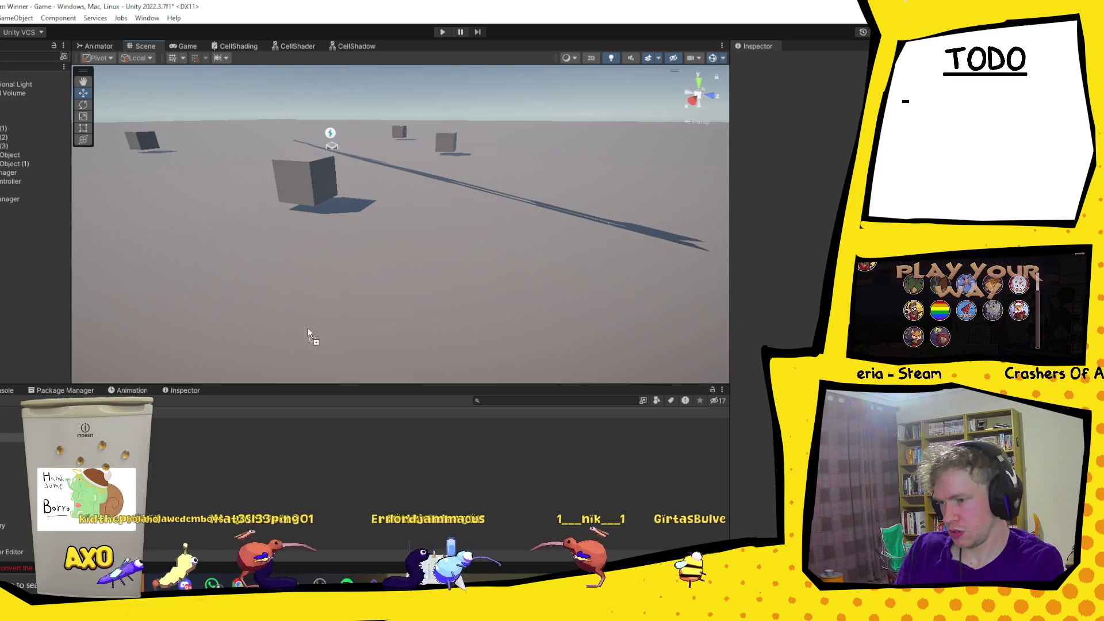
mouse_move(561, 197)
mouse_down()
mouse_move(550, 163)
mouse_move(304, 269)
mouse_move(382, 211)
mouse_move(391, 236)
mouse_move(285, 156)
mouse_move(361, 177)
mouse_move(365, 210)
mouse_move(490, 195)
mouse_move(431, 198)
mouse_move(433, 174)
mouse_up()
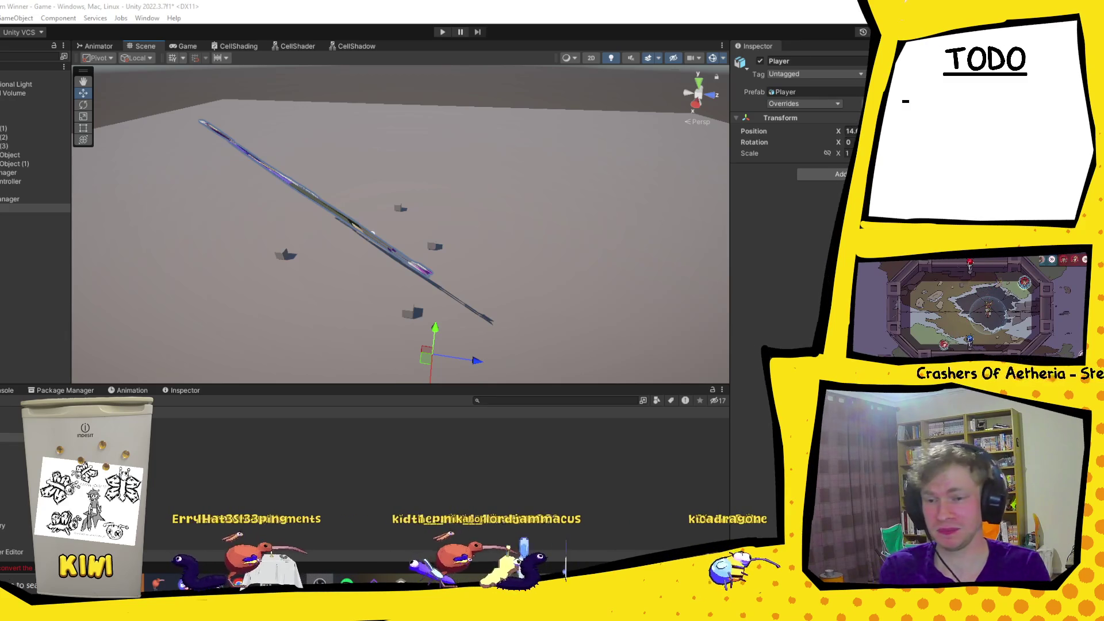
Orbit beneath the stretched Player model, then switch back to Blender.
mouse_move(374, 288)
mouse_down()
mouse_move(412, 135)
mouse_move(254, 181)
mouse_up()
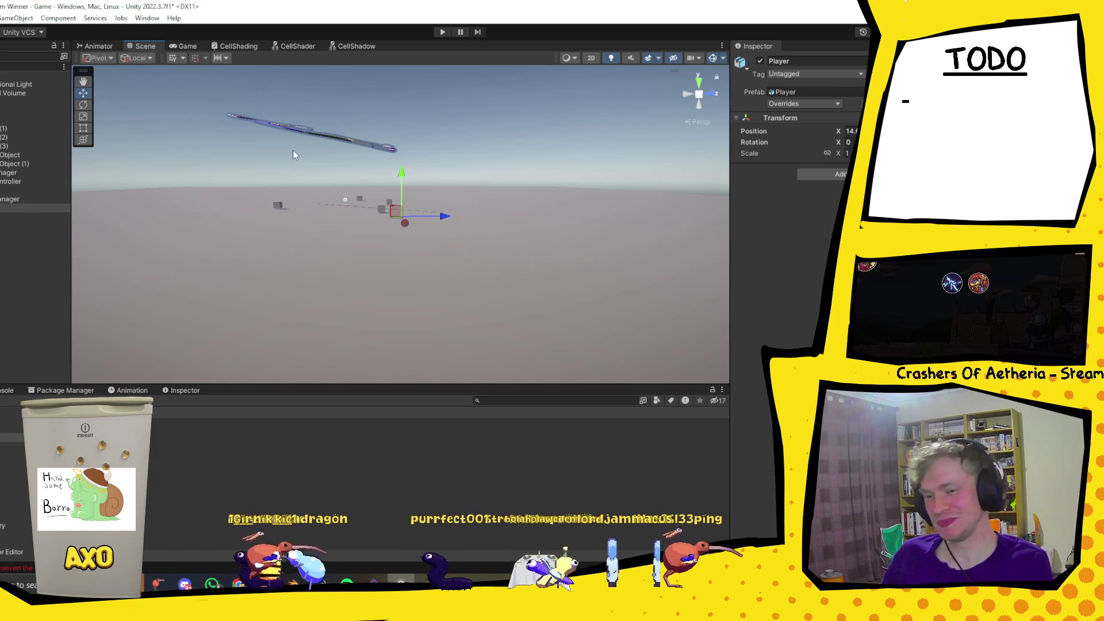
click(294, 583)
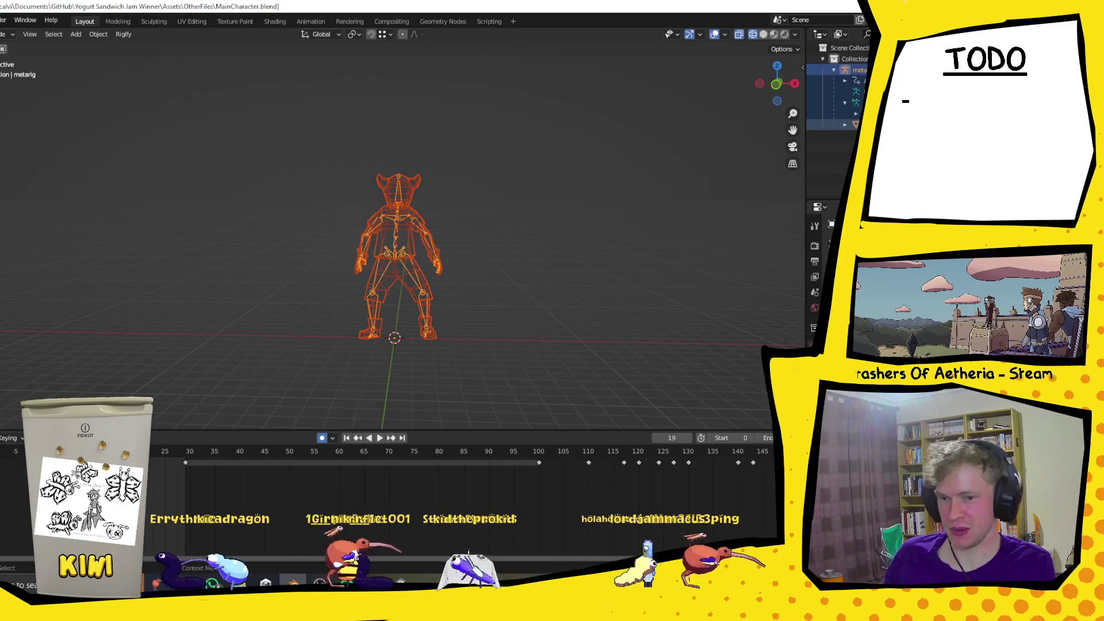
Select only the rig, apply its location, rotation and scale, and save MainCharacter.blend.
click(840, 114)
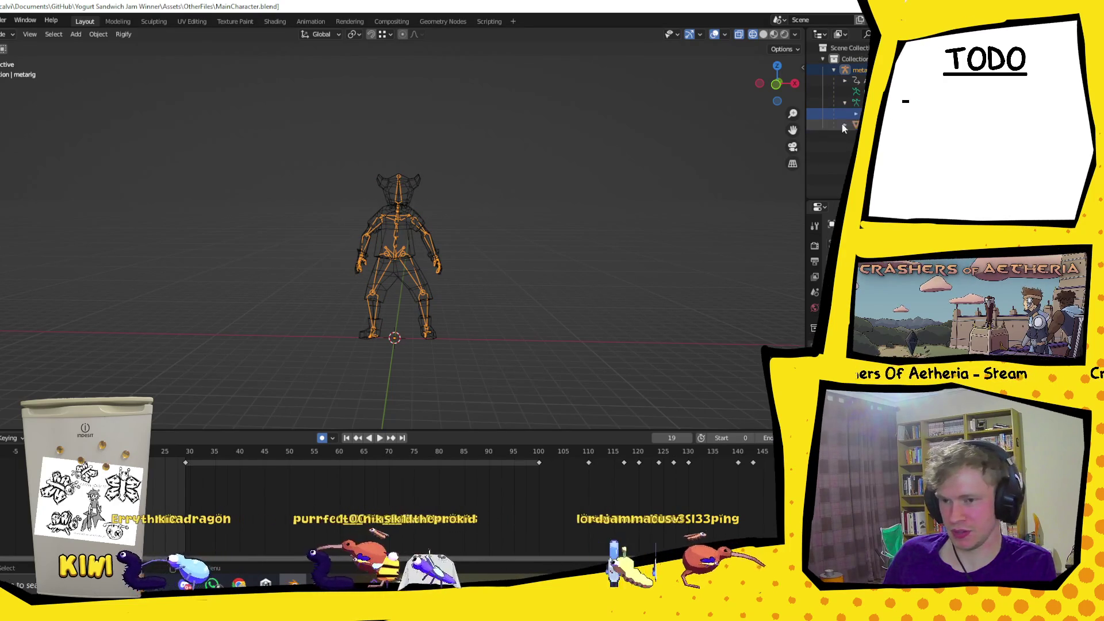
click(850, 102)
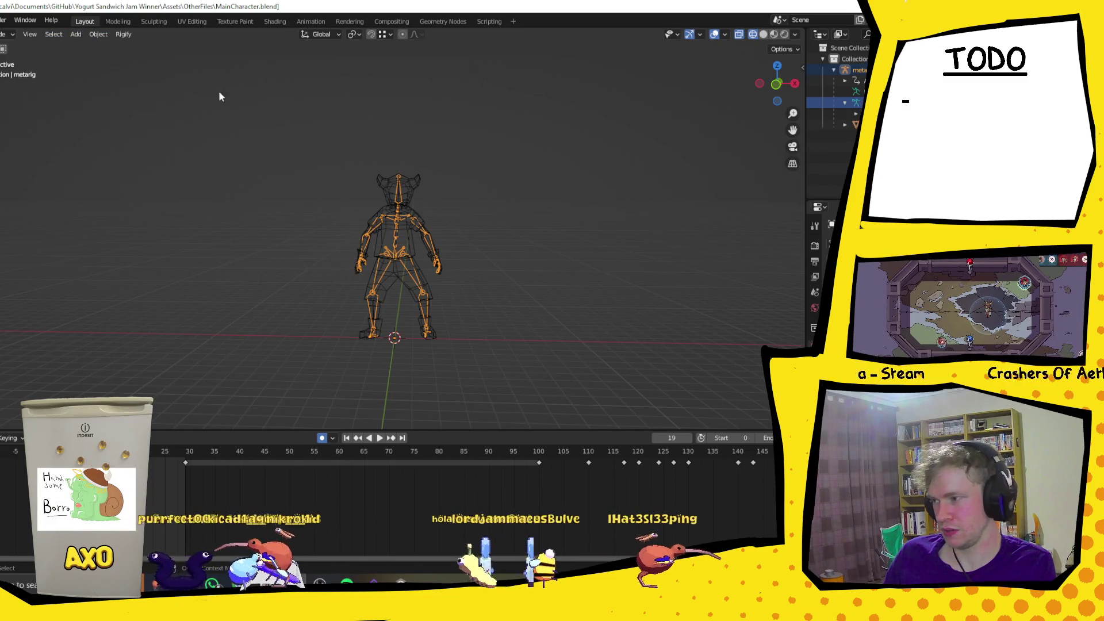
click(98, 36)
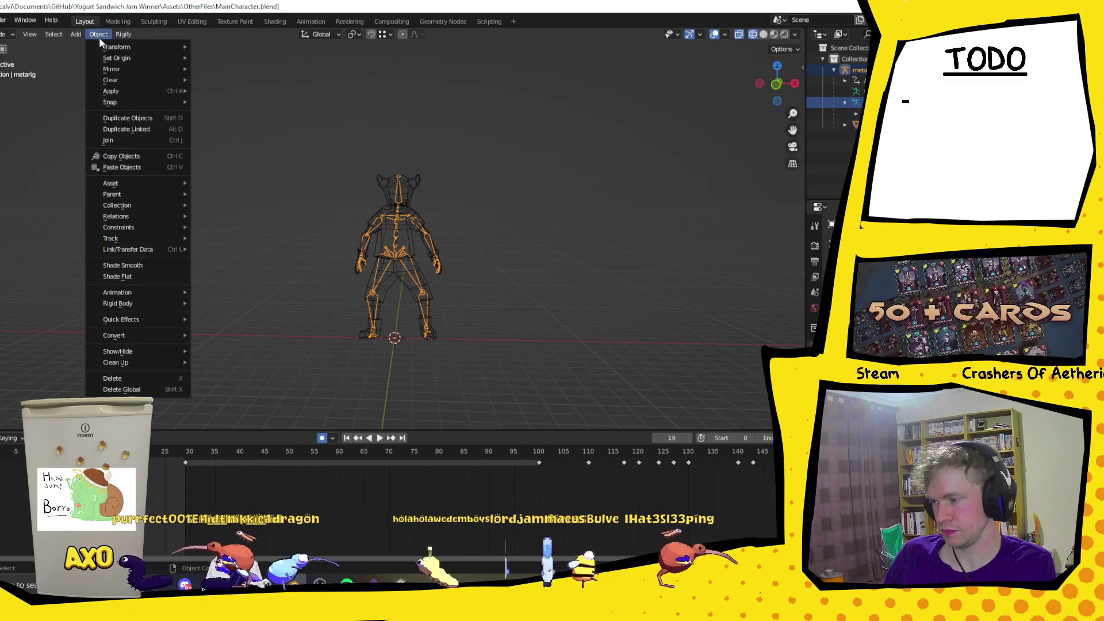
mouse_move(153, 47)
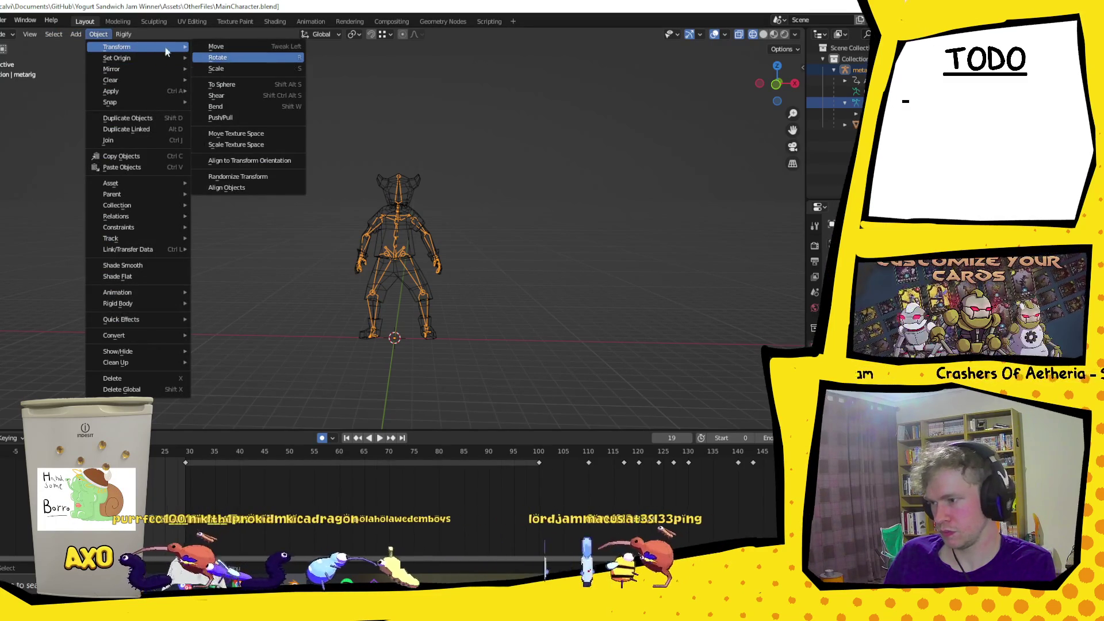
mouse_move(158, 184)
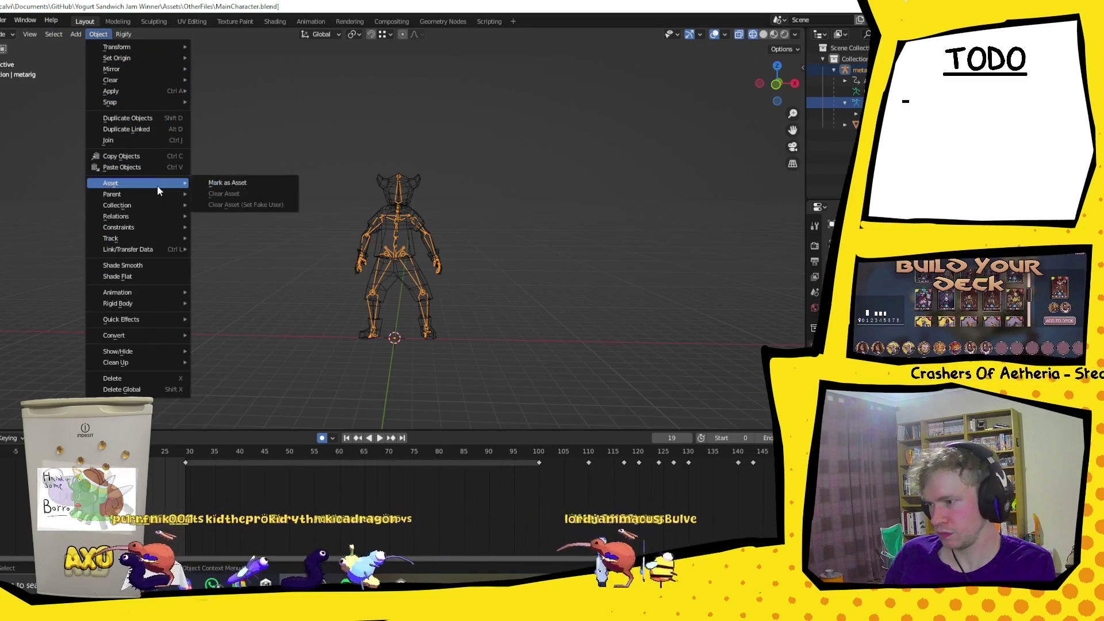
mouse_move(170, 92)
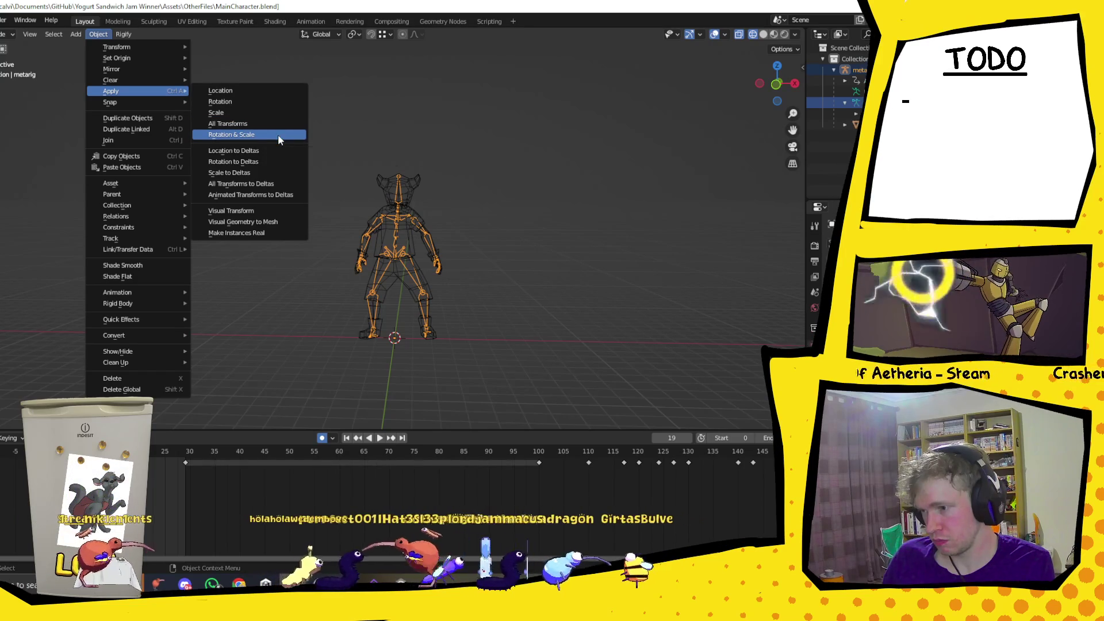
click(278, 134)
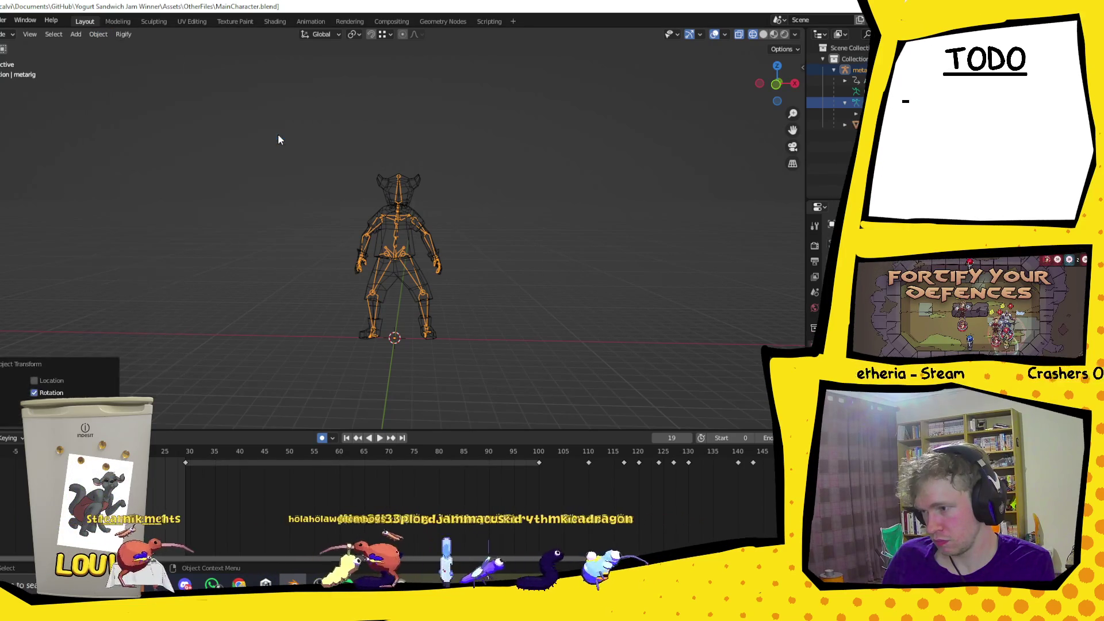
click(44, 381)
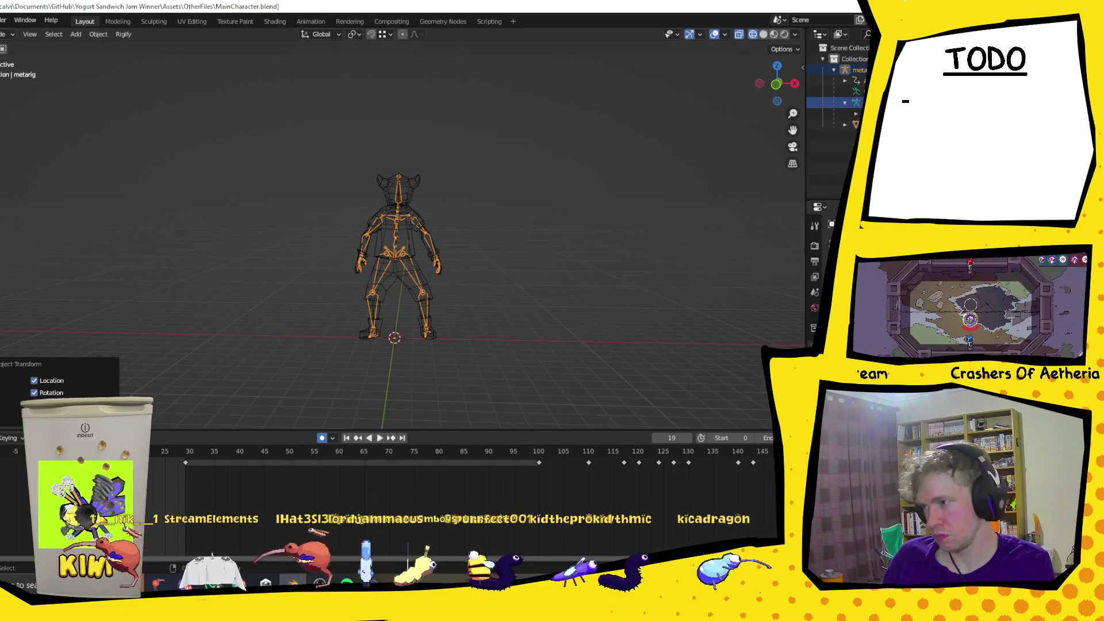
key(ctrl+s)
Re-export the rig over Player.fbx in the Models folder and return to Unity.
click(0, 21)
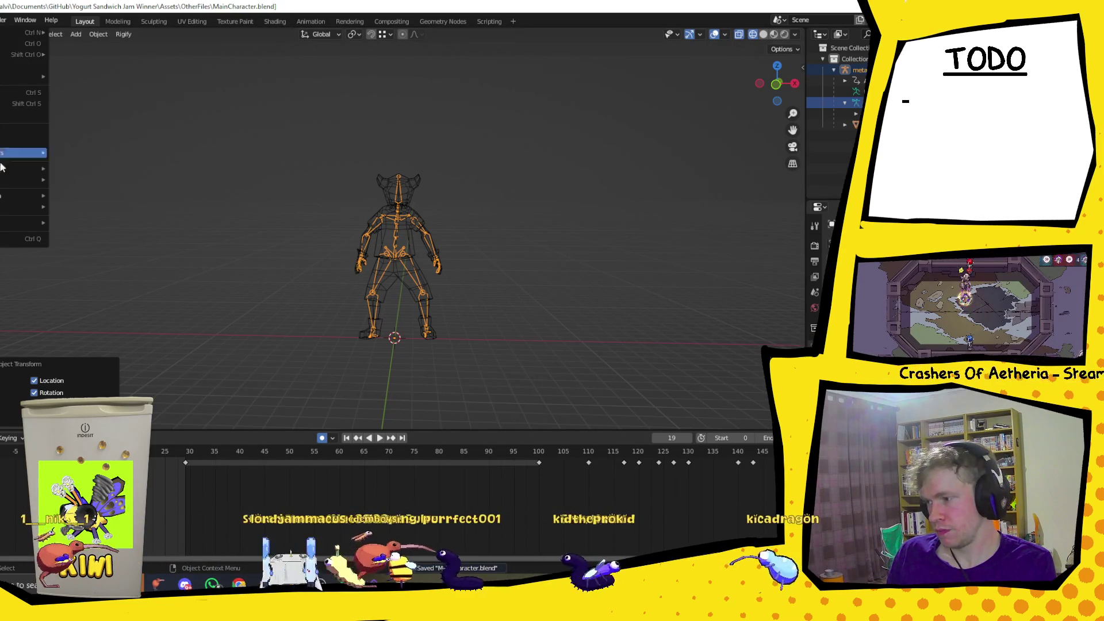
mouse_move(3, 183)
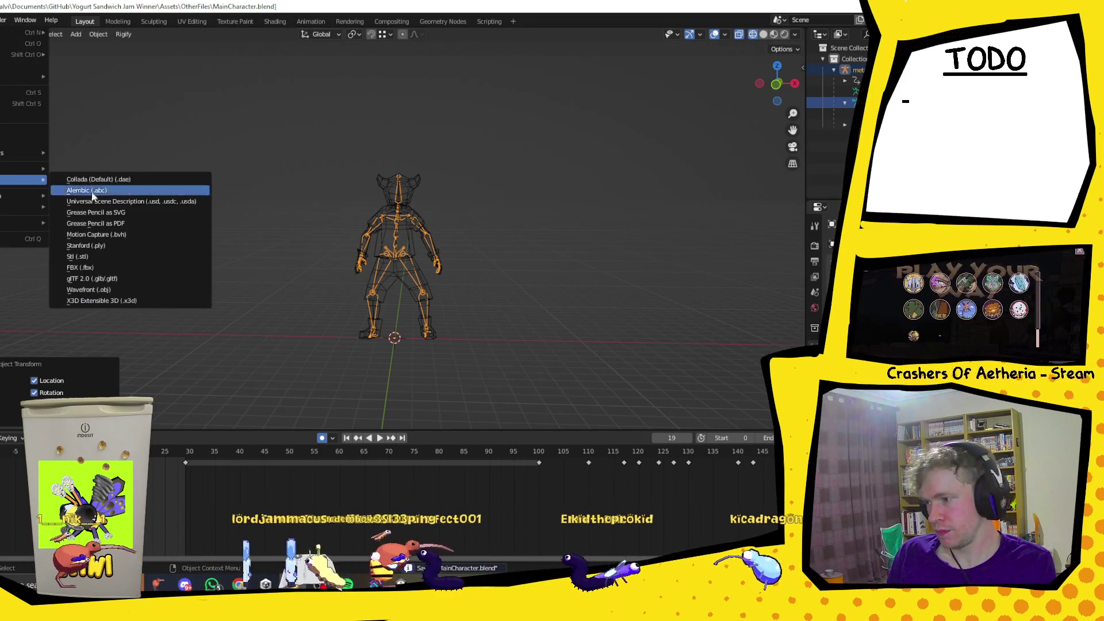
click(114, 266)
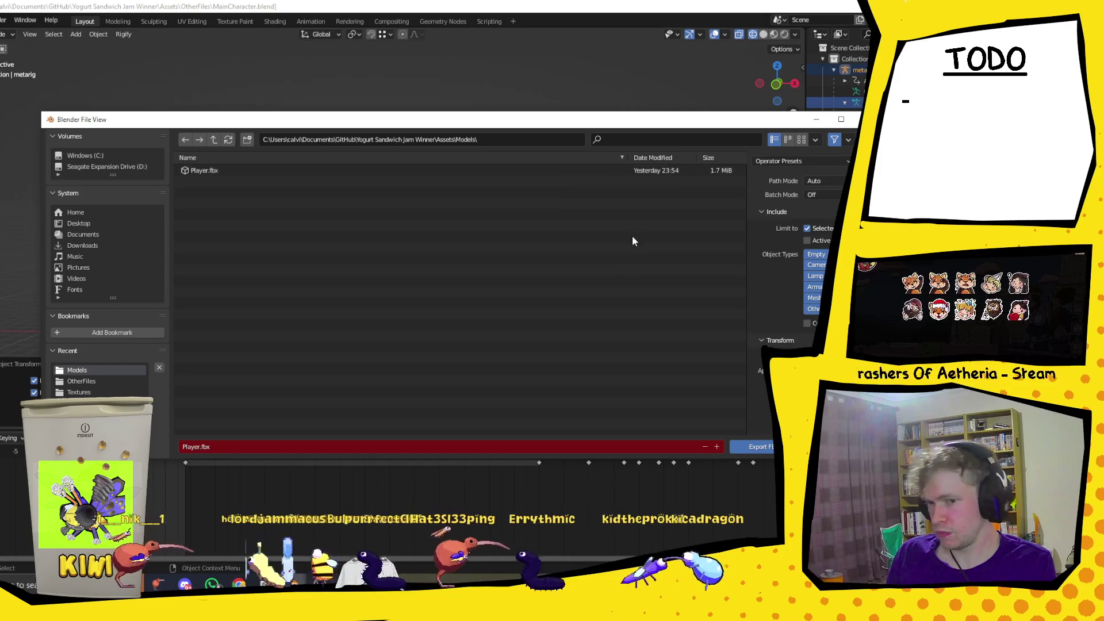
scroll(790, 294, down, 2)
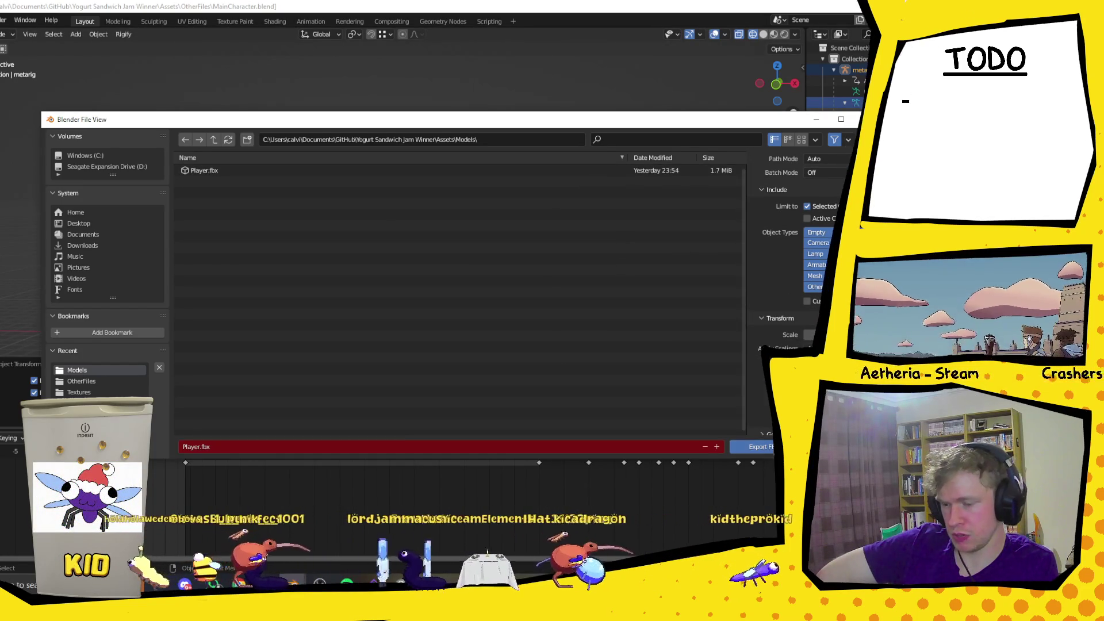
key(Return)
key(alt+Tab)
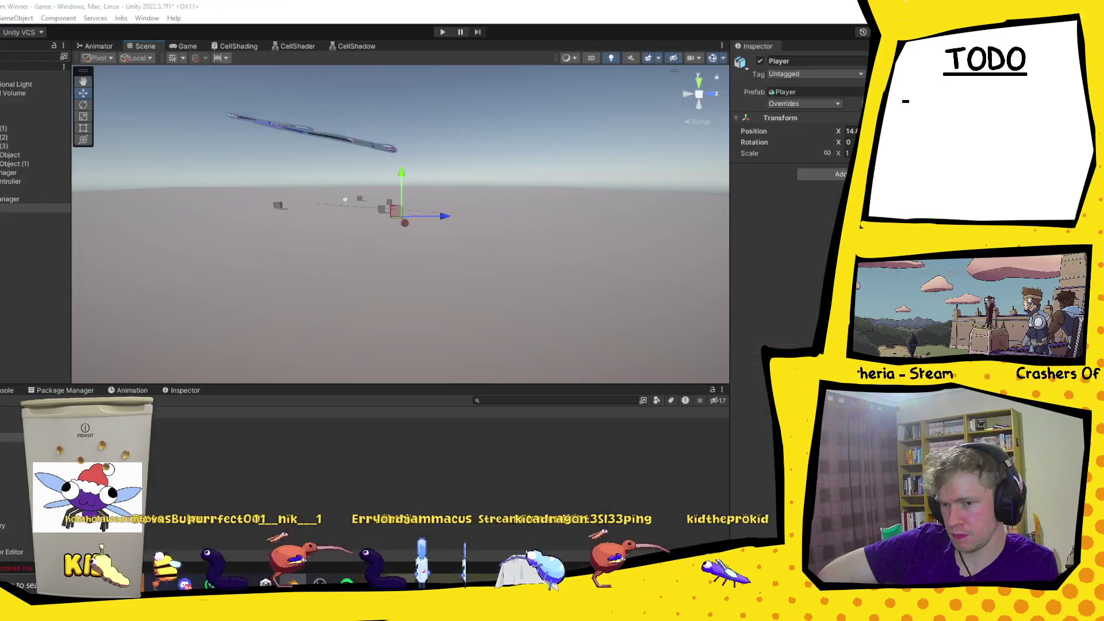
Frame Player and inspect its spine and spine.001 bones, then switch back to Blender.
double_click(14, 206)
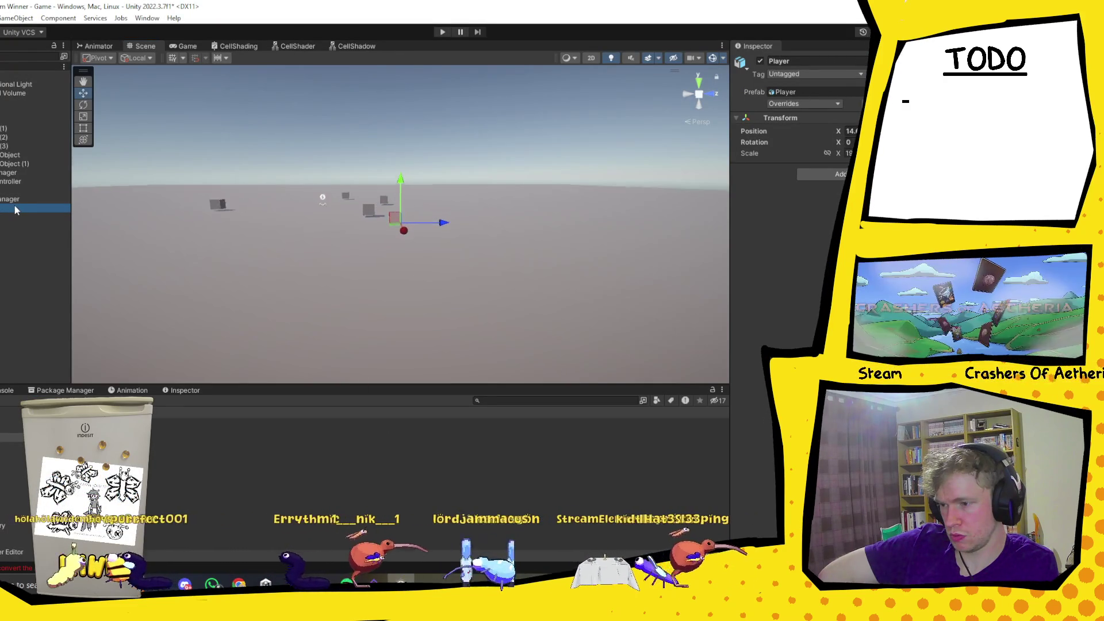
scroll(371, 216, up, 2)
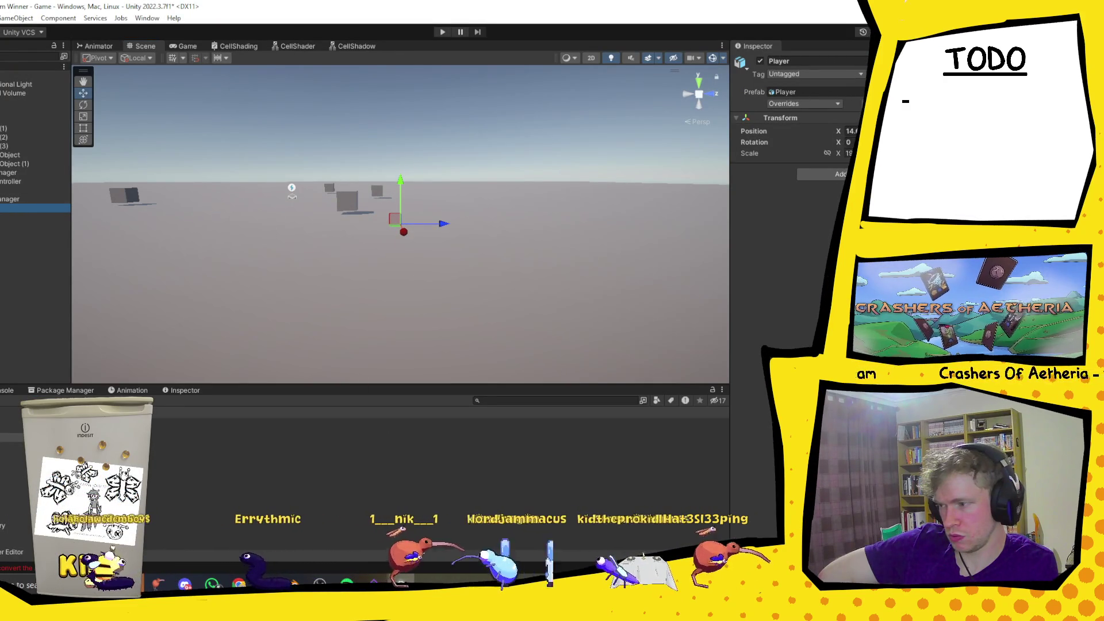
click(34, 217)
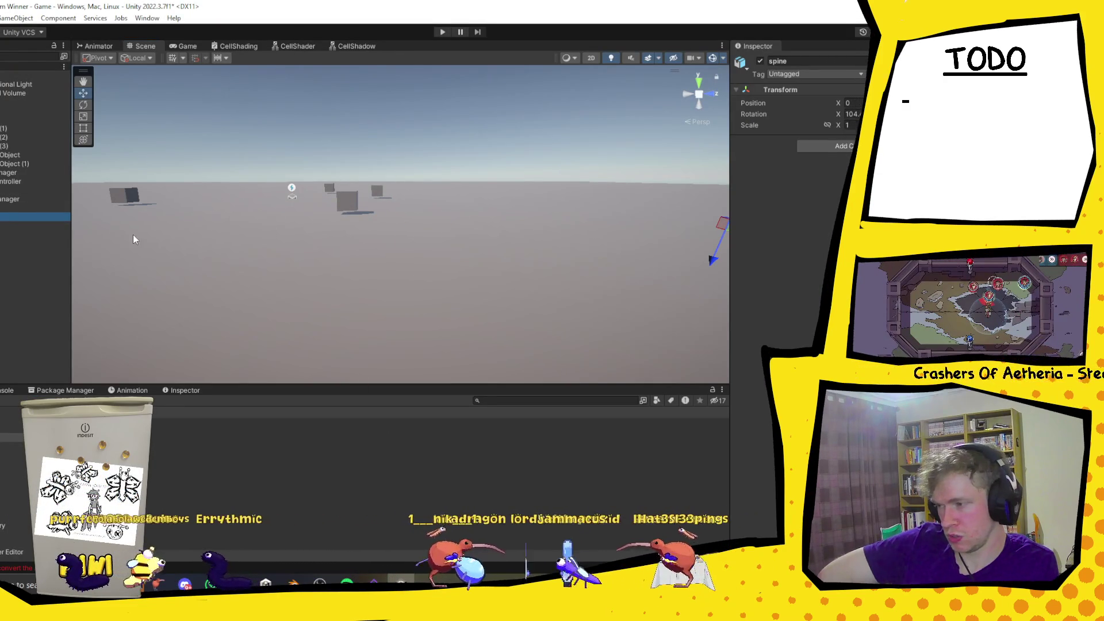
key(f)
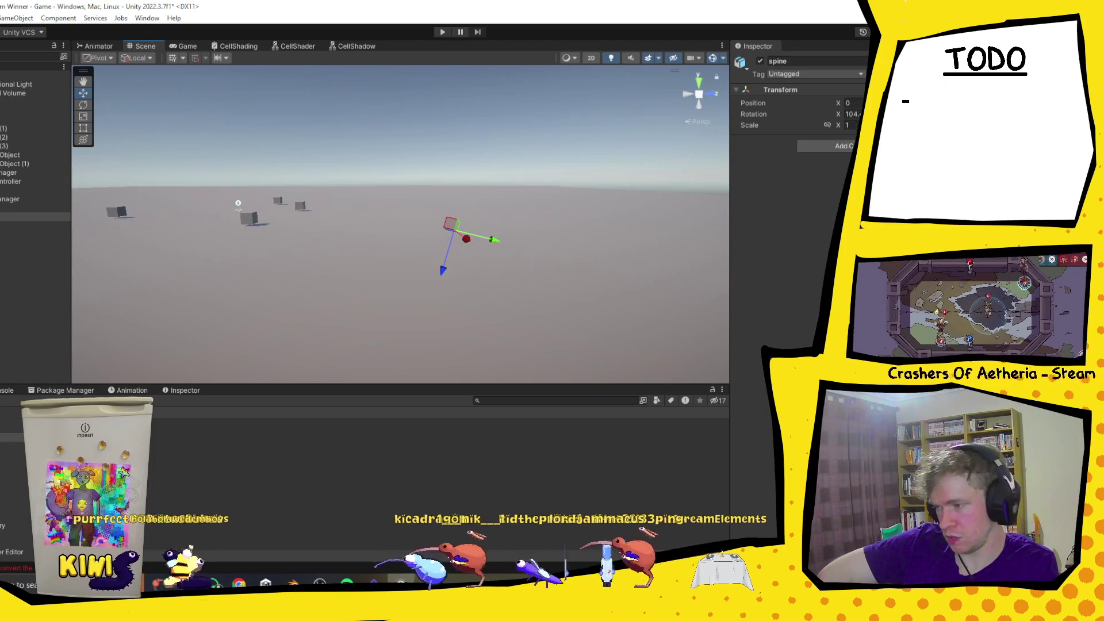
click(35, 208)
key(Down)
key(Down)
key(Down)
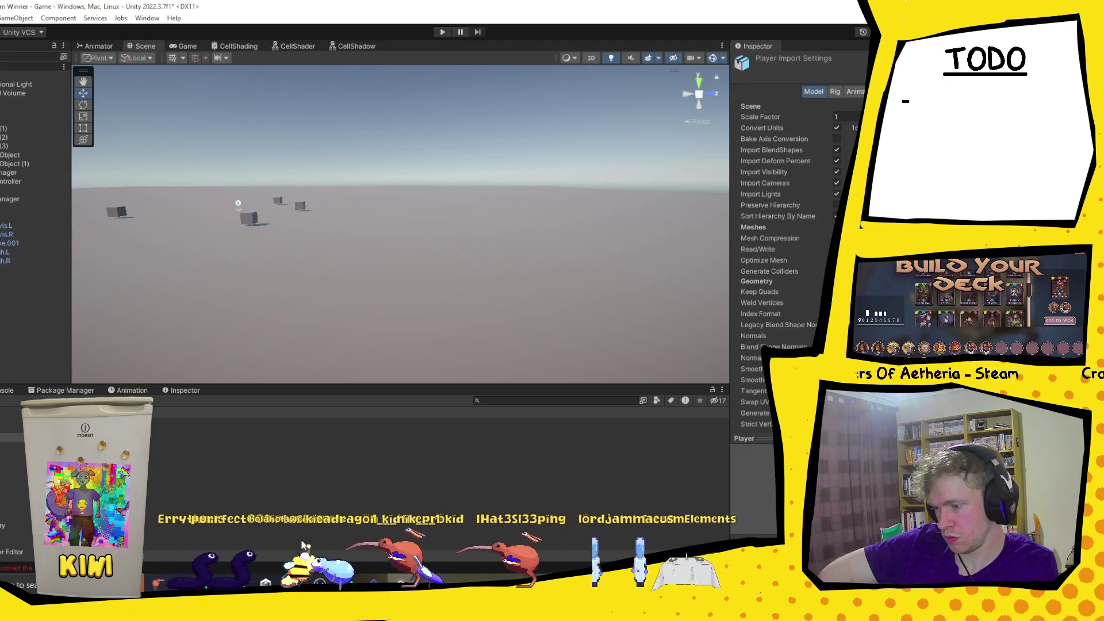
key(alt+Tab)
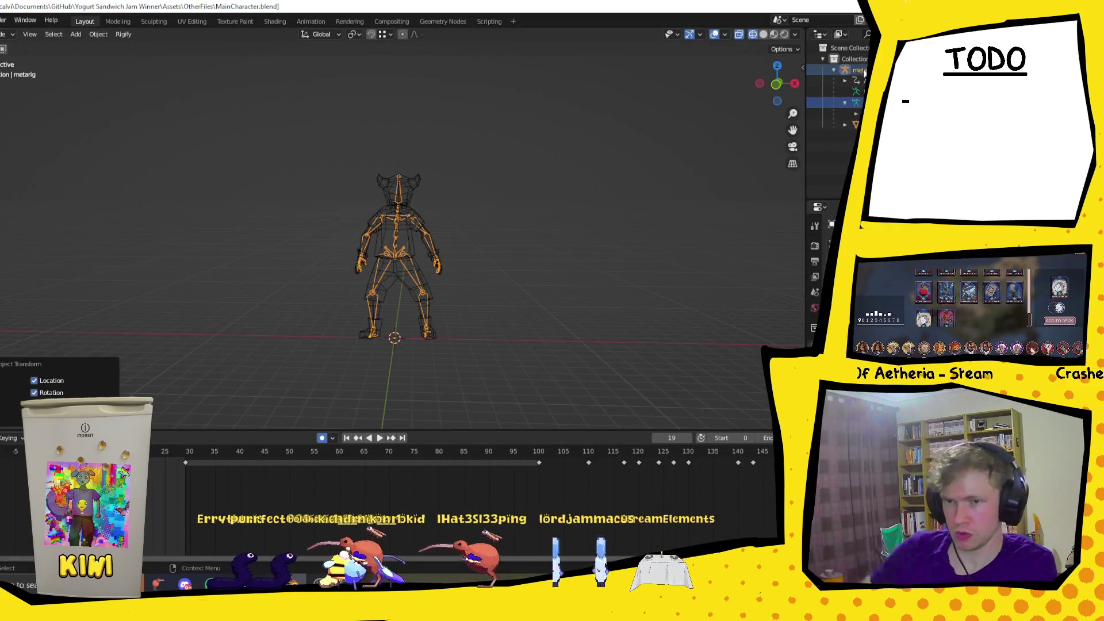
Select the whole armature and re-export it as FBX over Player.fbx.
click(851, 70)
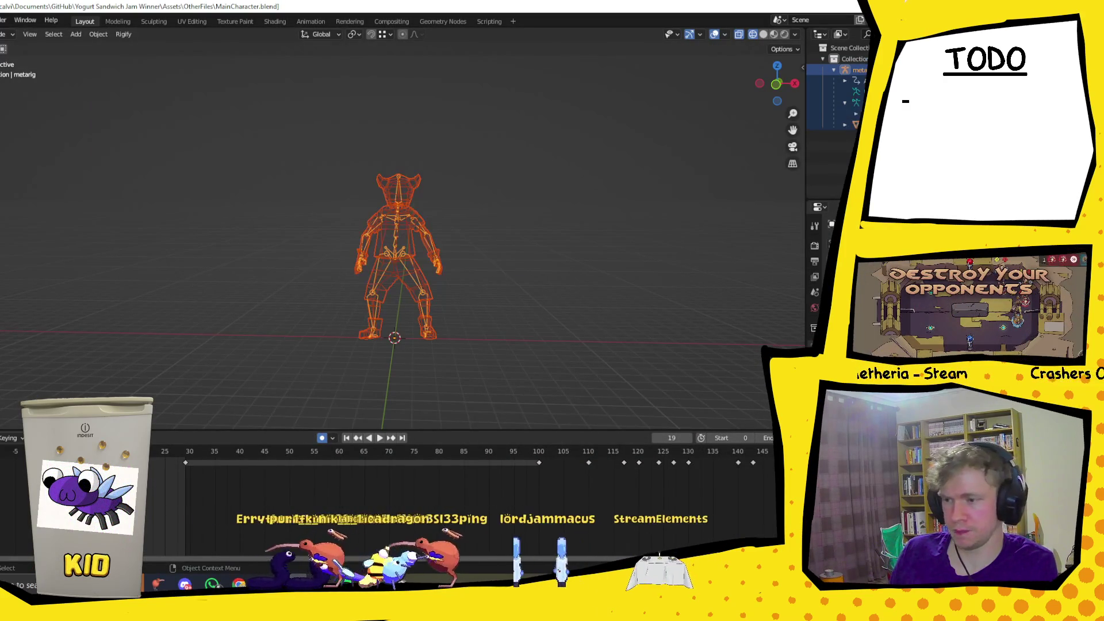
click(1, 19)
mouse_move(6, 201)
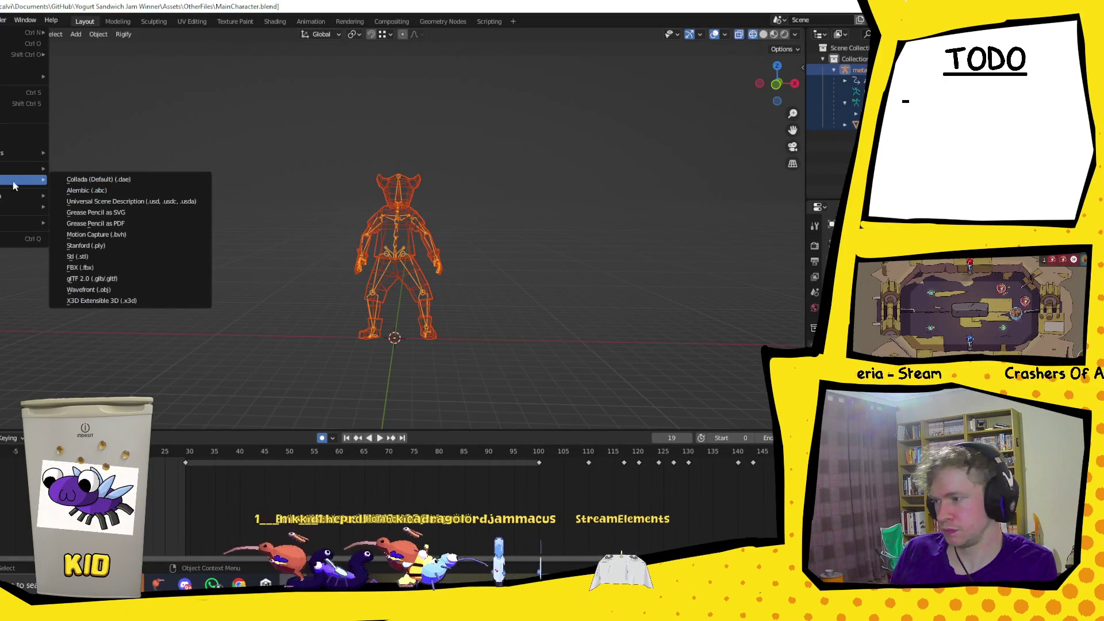
click(112, 269)
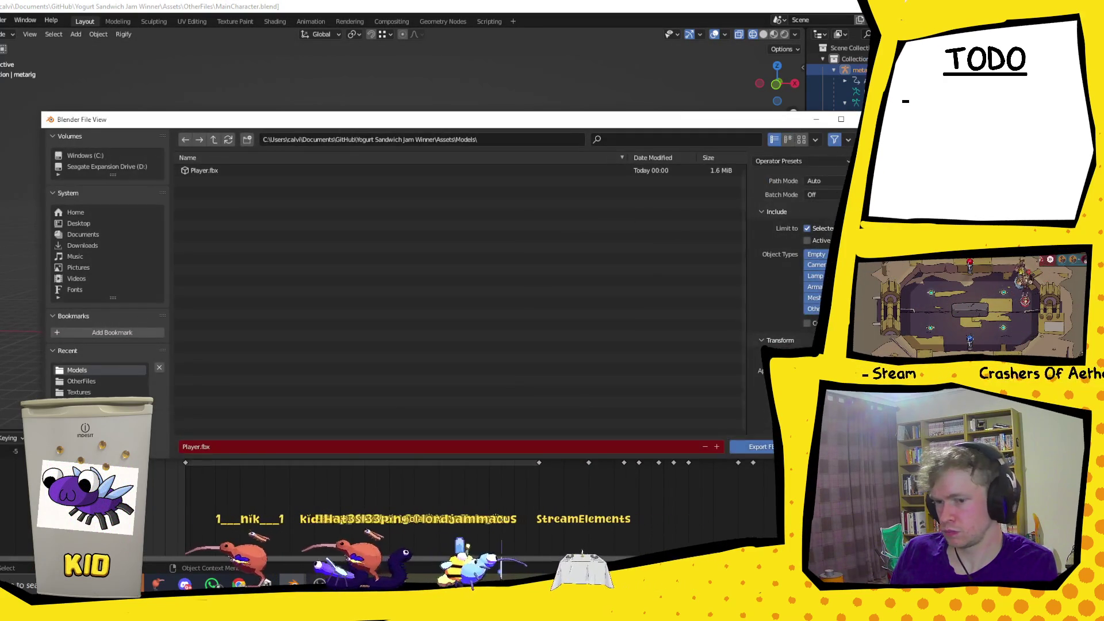
click(766, 446)
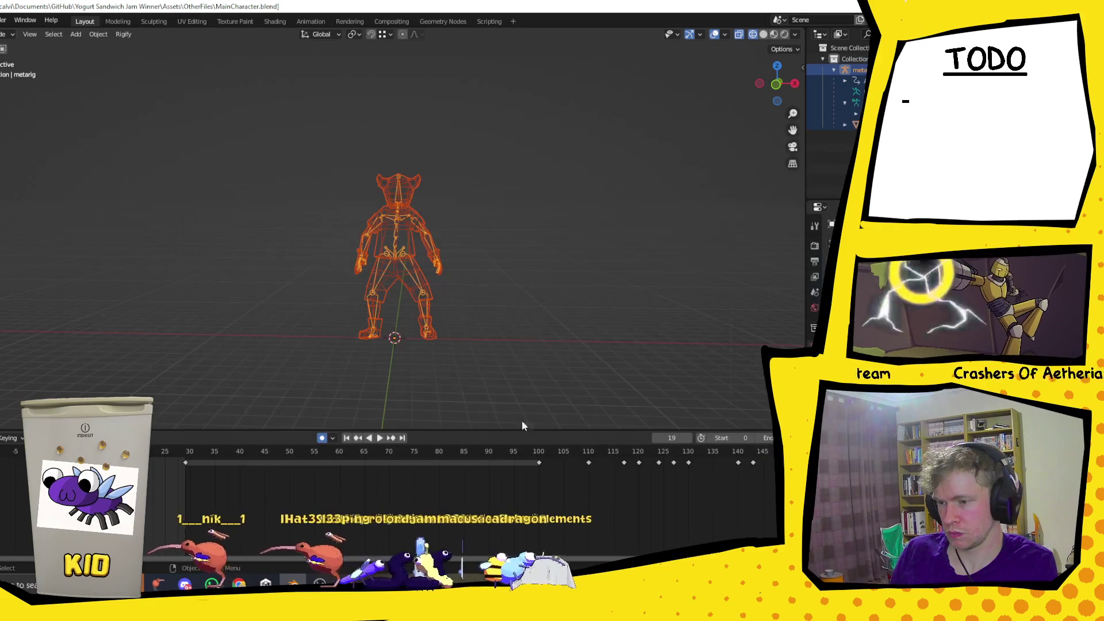
Check the imported model in Unity's Scene view, then return to Blender.
key(alt+Tab)
mouse_move(271, 253)
mouse_down()
mouse_move(287, 241)
mouse_move(287, 220)
mouse_move(305, 267)
mouse_up()
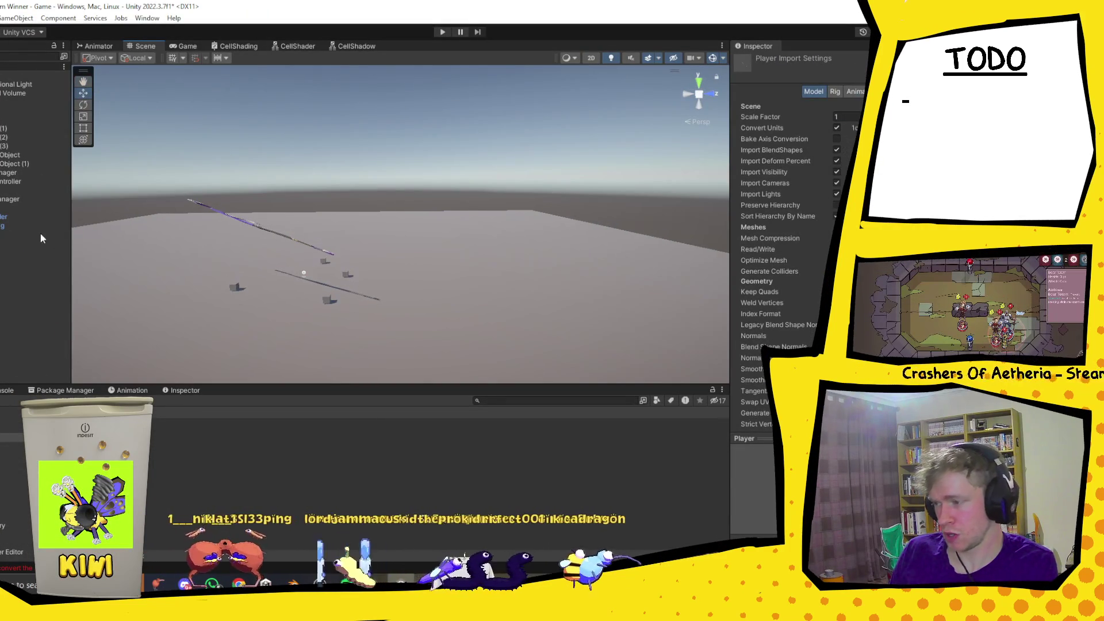
key(alt+Tab)
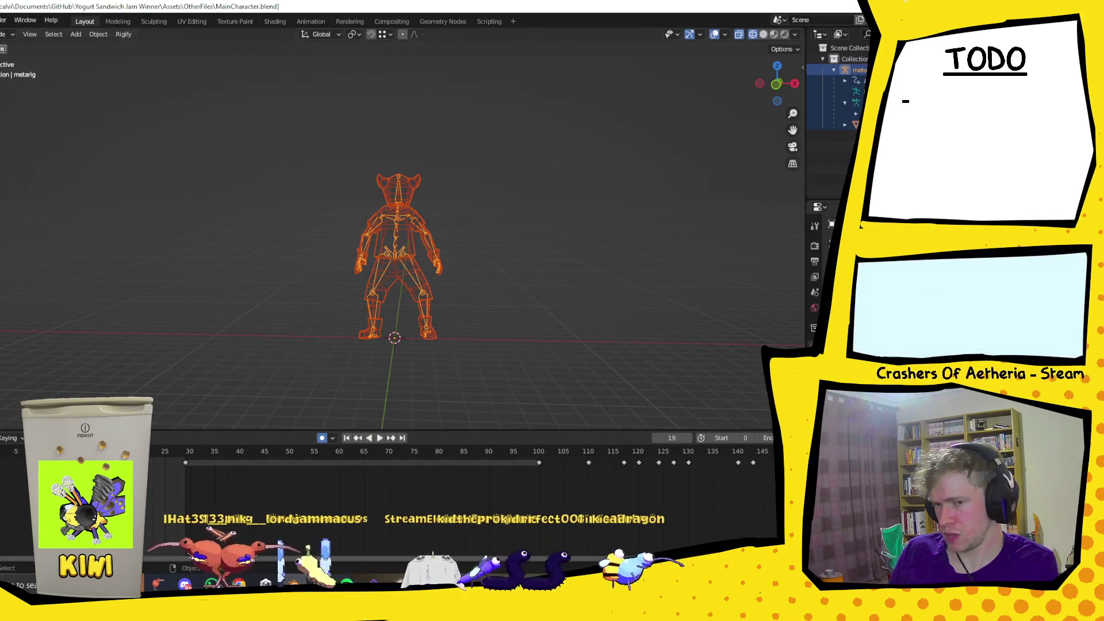
Start another FBX export and reposition the export window.
click(0, 20)
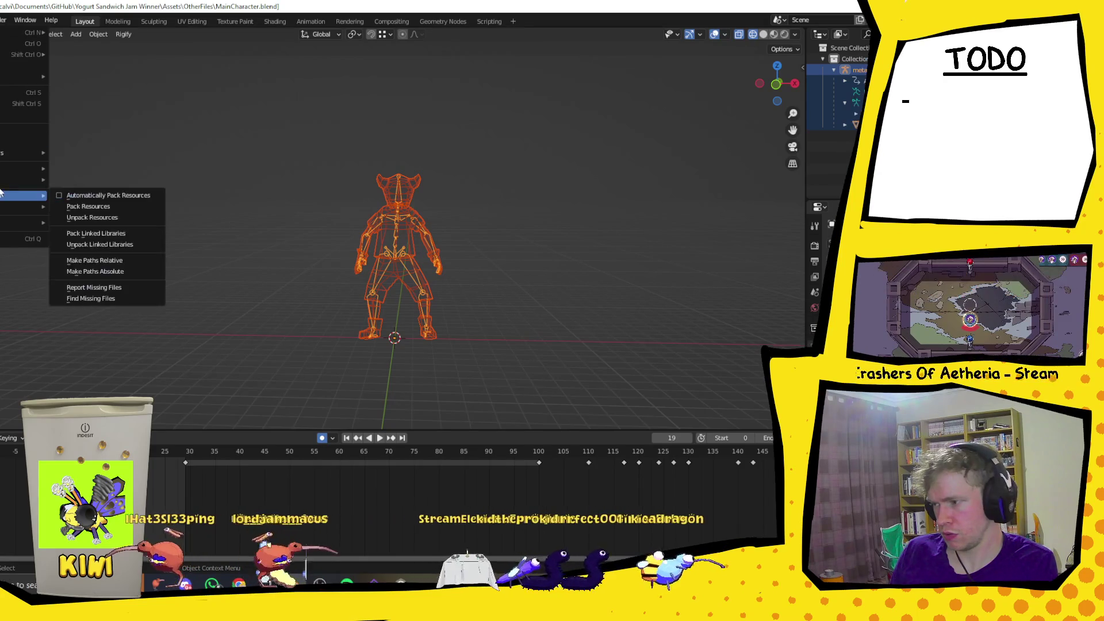
mouse_move(25, 179)
click(106, 268)
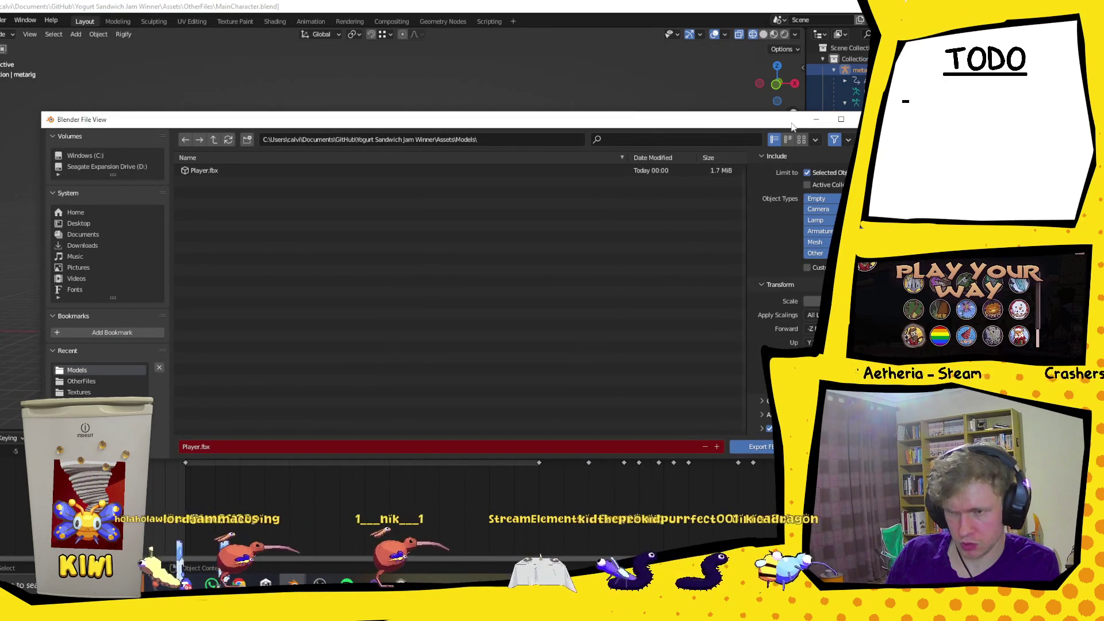
drag(793, 126, 650, 106)
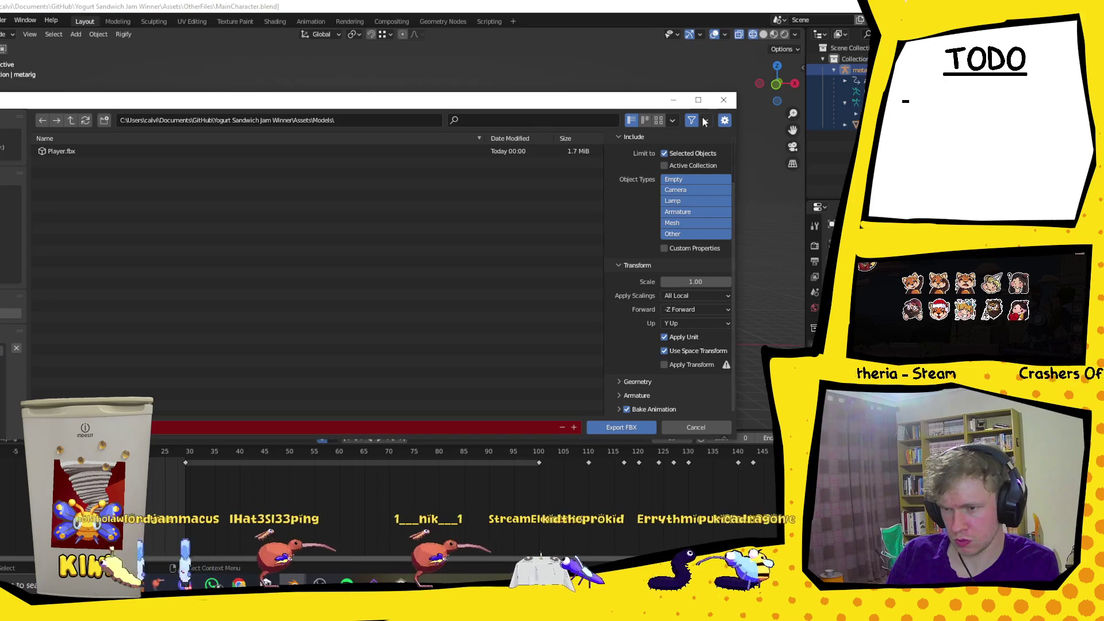
click(698, 99)
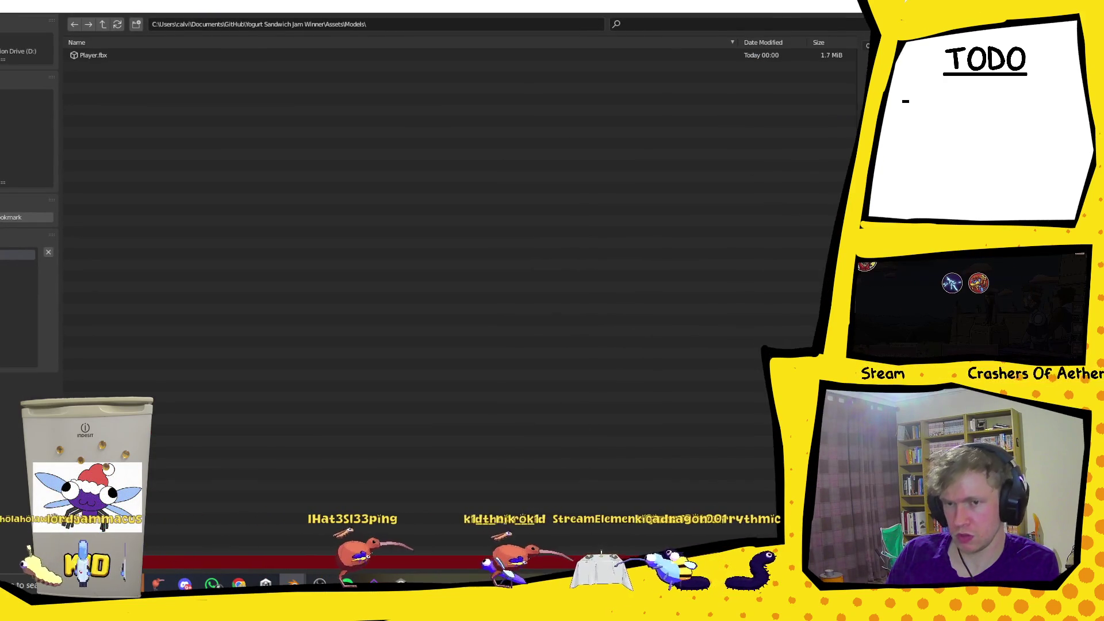
key(super+Down)
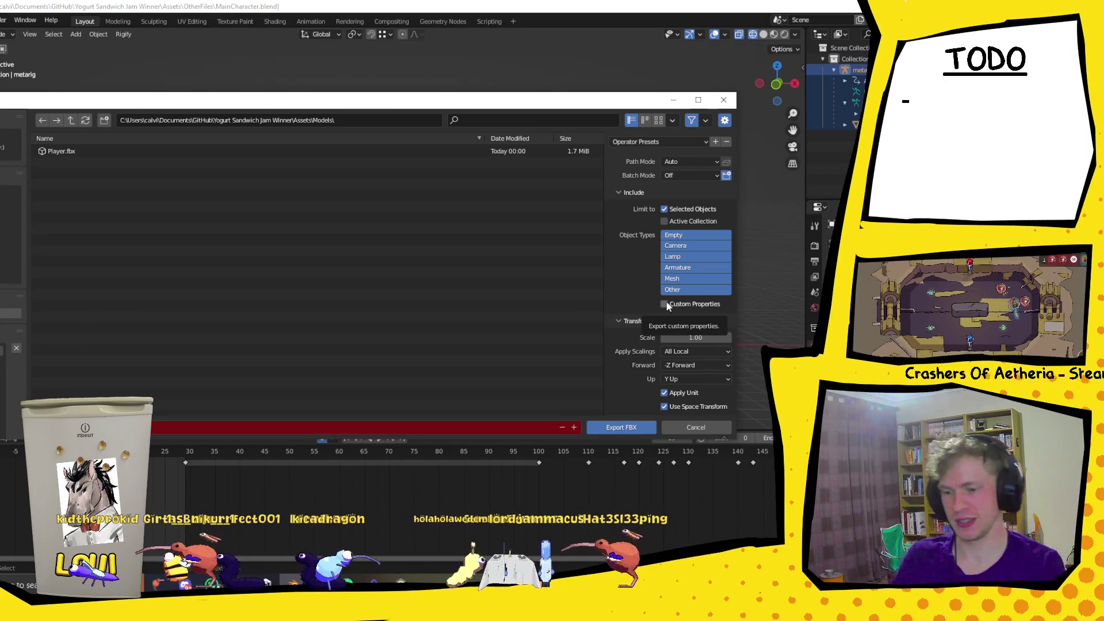
Enable Apply Transform, keep Apply Scalings on All Local, and bring the tutorial video back.
scroll(673, 229, down, 2)
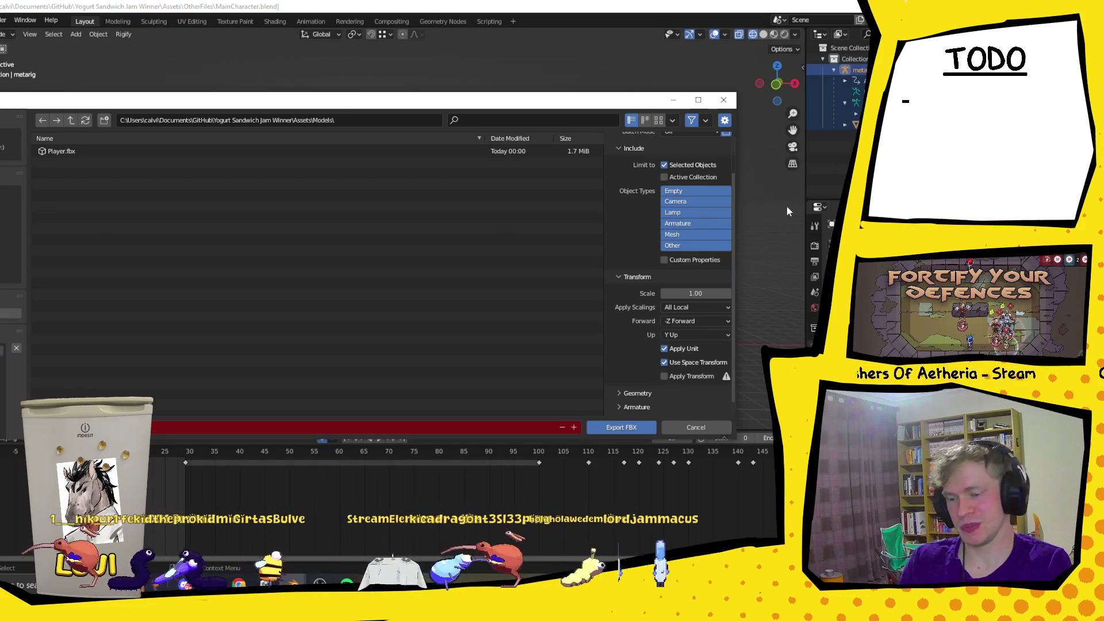
scroll(710, 282, down, 1)
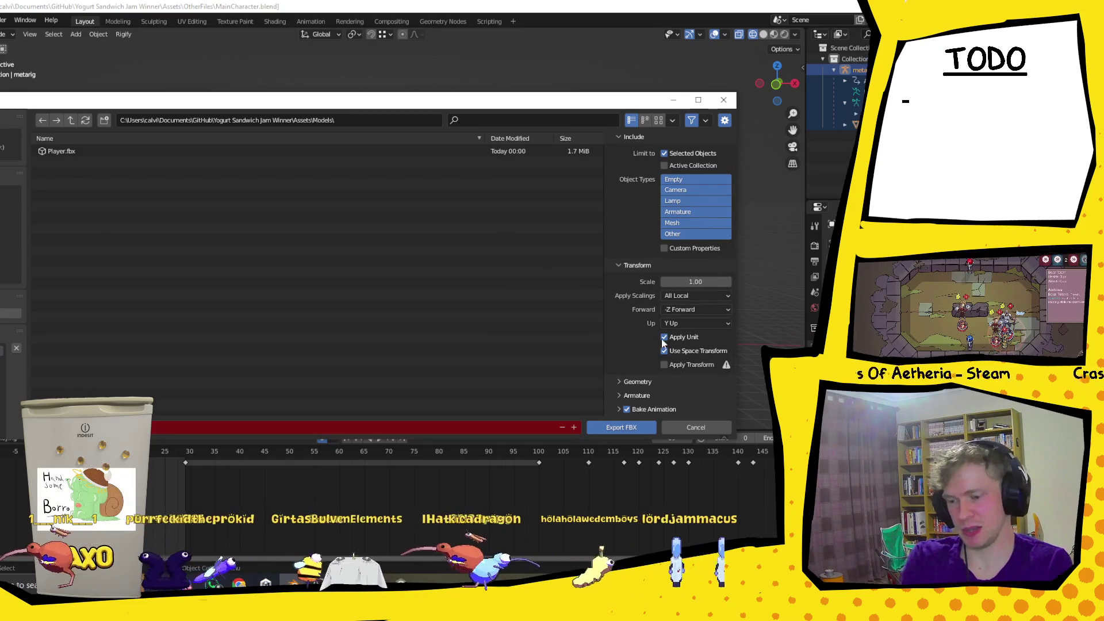
click(665, 365)
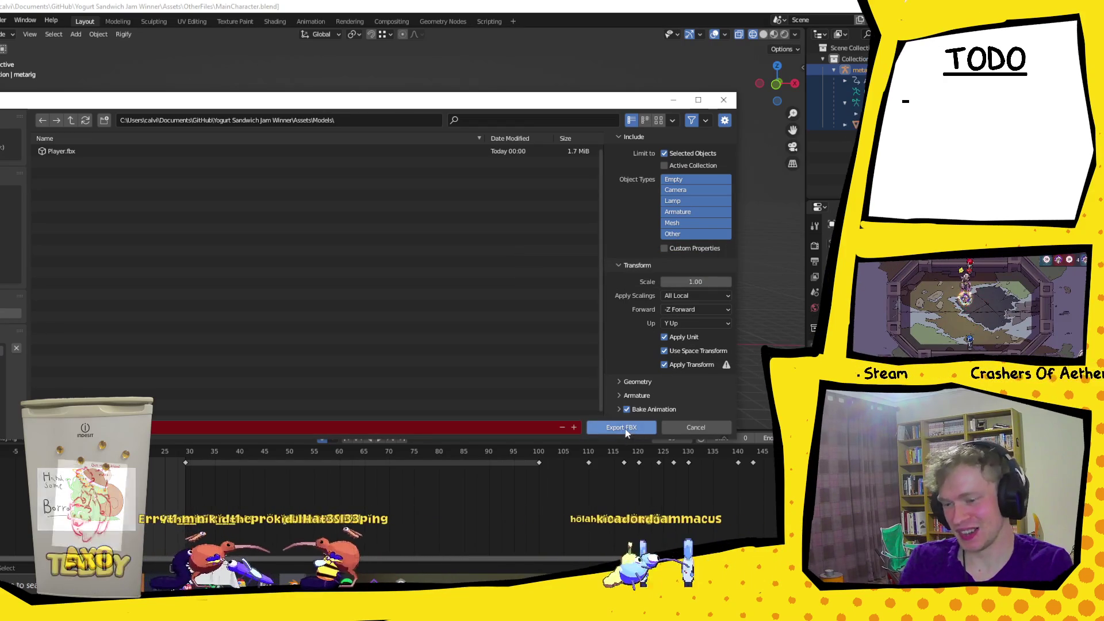
click(716, 295)
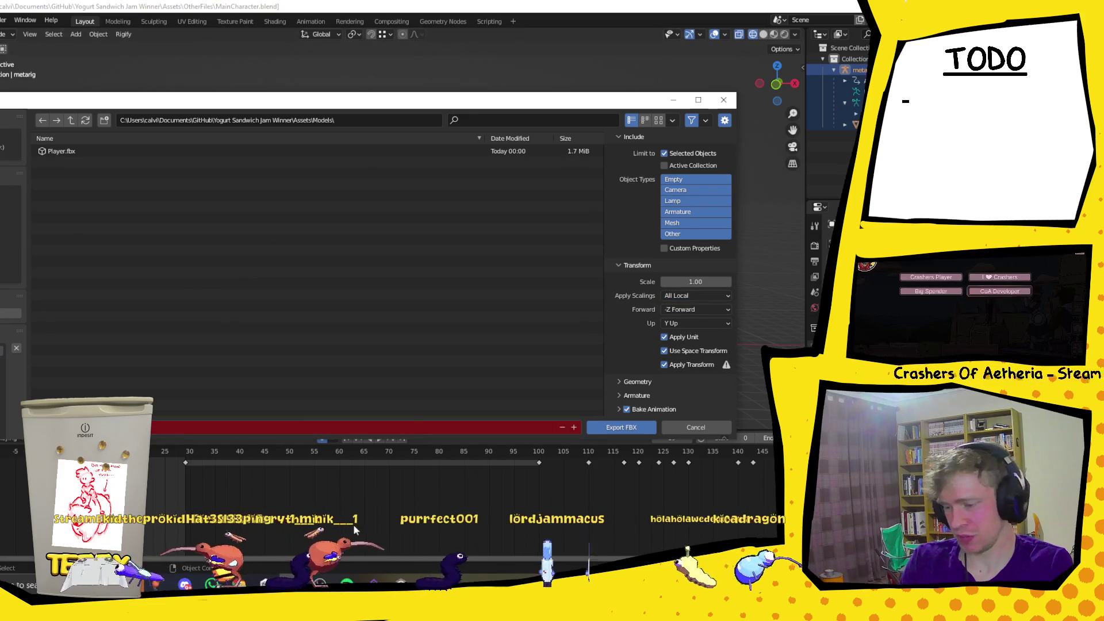
mouse_move(239, 585)
click(277, 552)
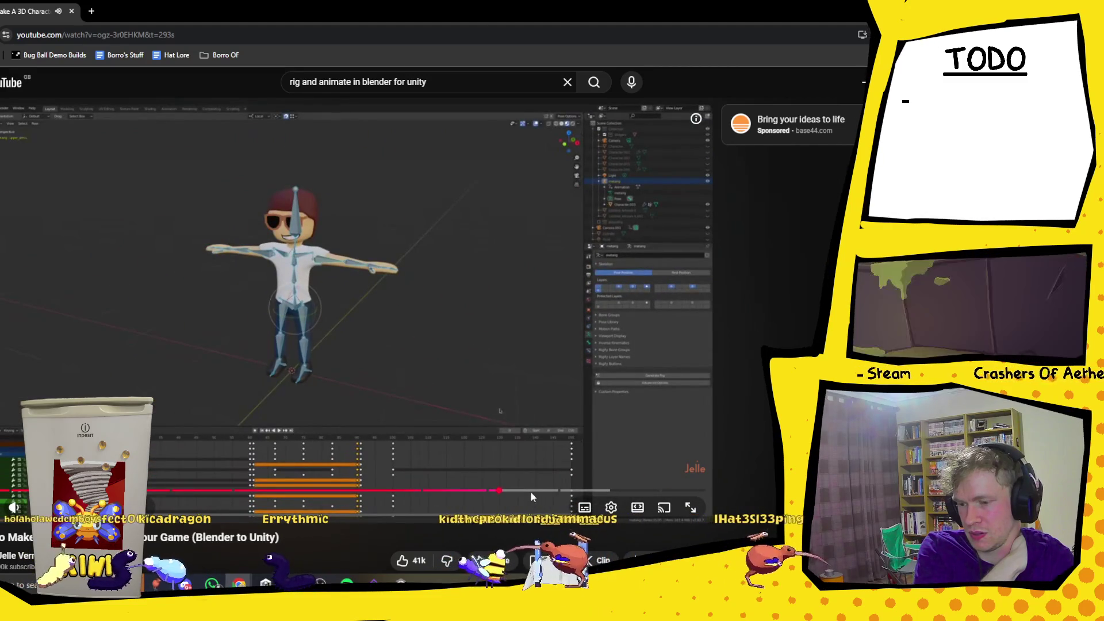
Skip the YouTube tutorial ahead to about 10:55, pause it, and return to Unity.
click(534, 491)
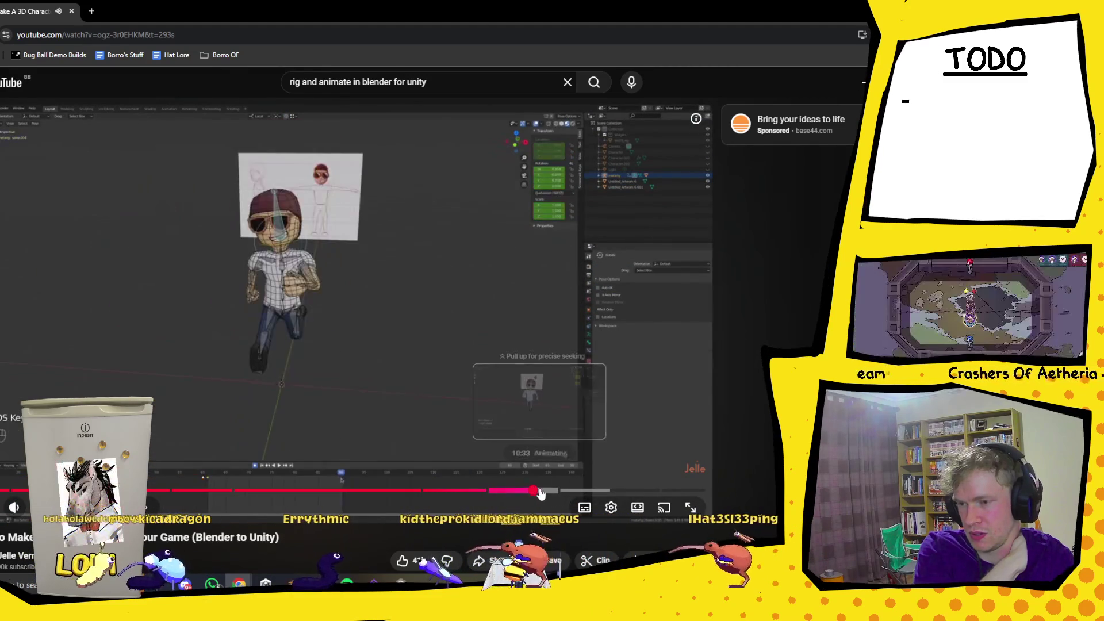
click(549, 492)
drag(553, 496, 562, 494)
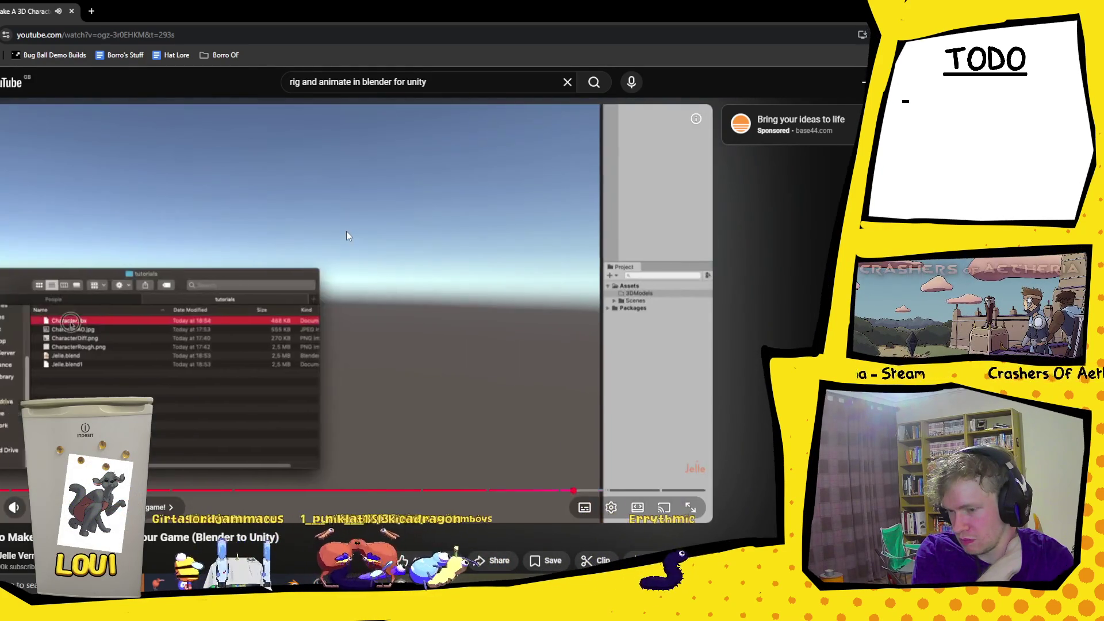
click(382, 305)
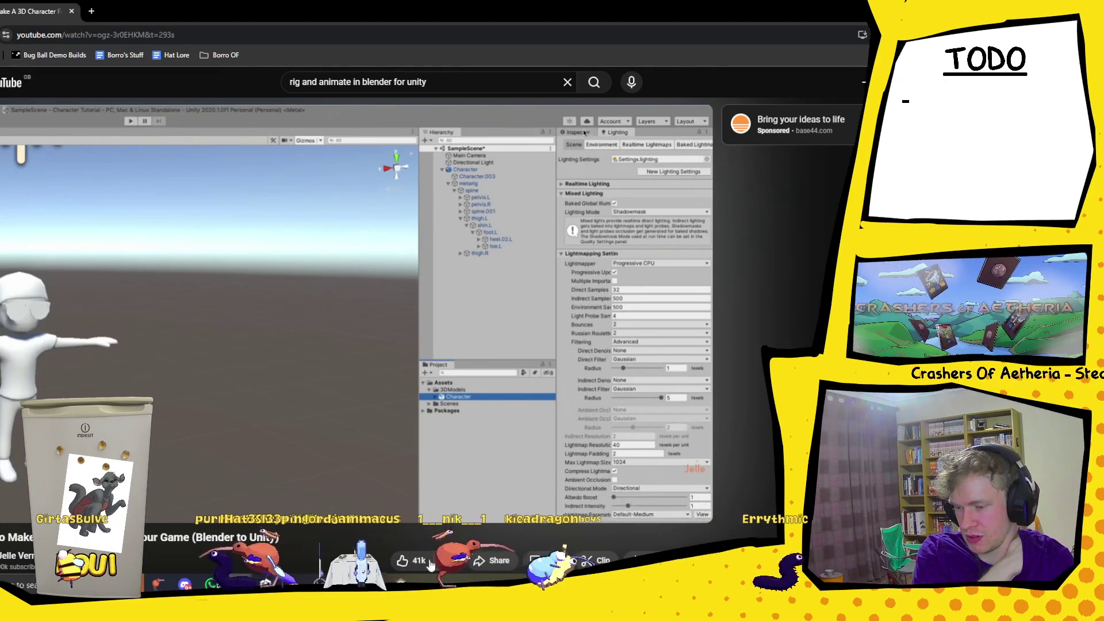
key(alt+Tab)
scroll(225, 230, up, 2)
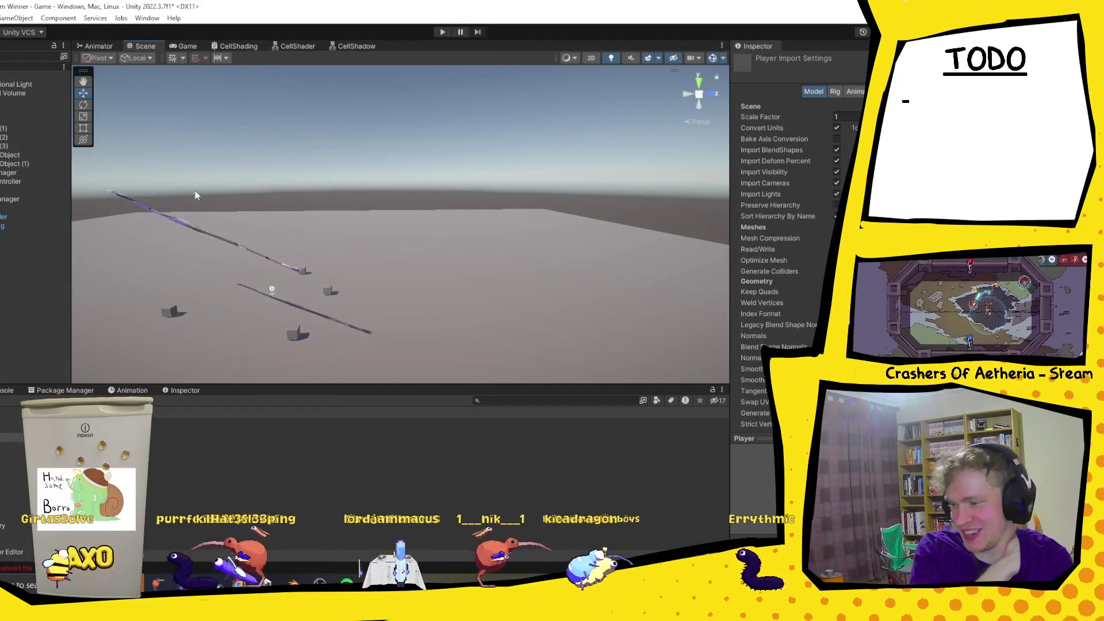
Set the Player model's Scale Factor to 1, review the Rig and Animation tabs, and select Cylinder.
drag(300, 253, 531, 257)
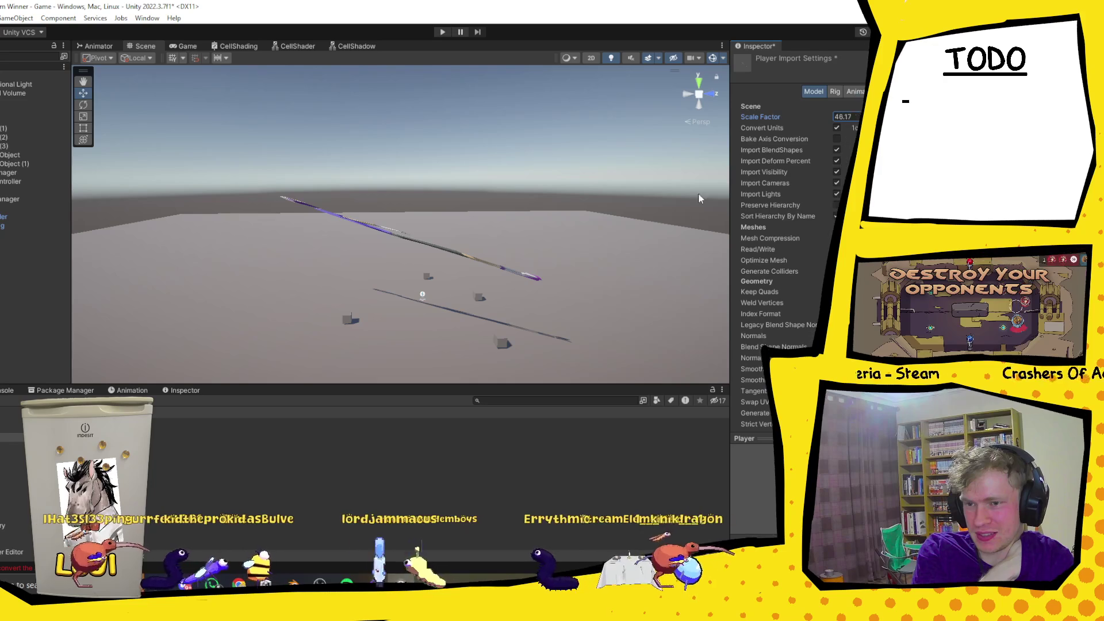
text(1)
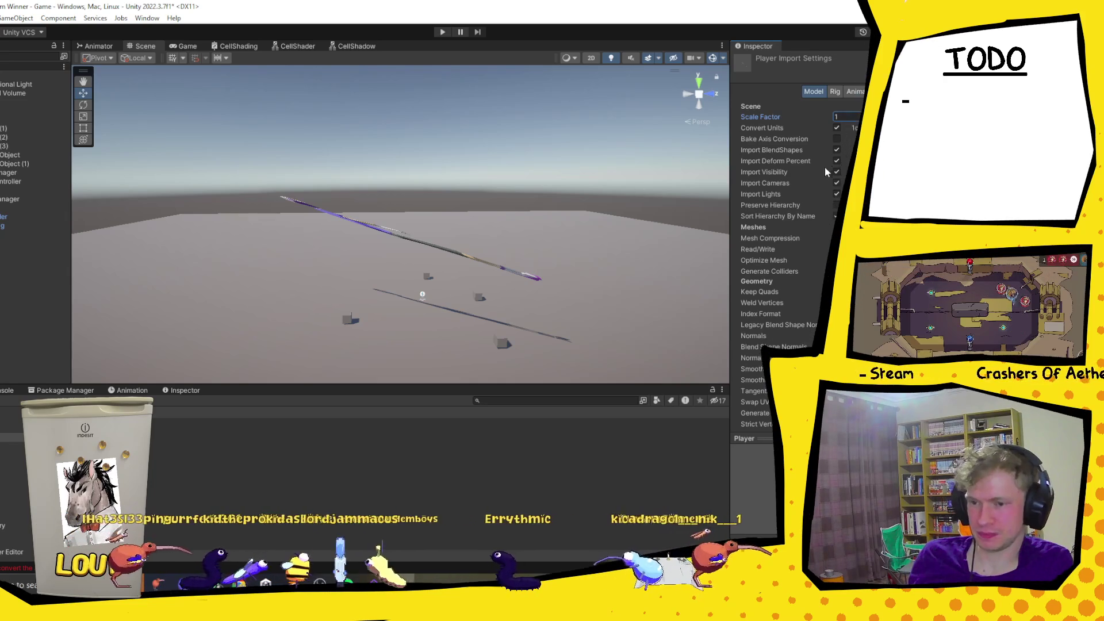
click(838, 94)
click(855, 91)
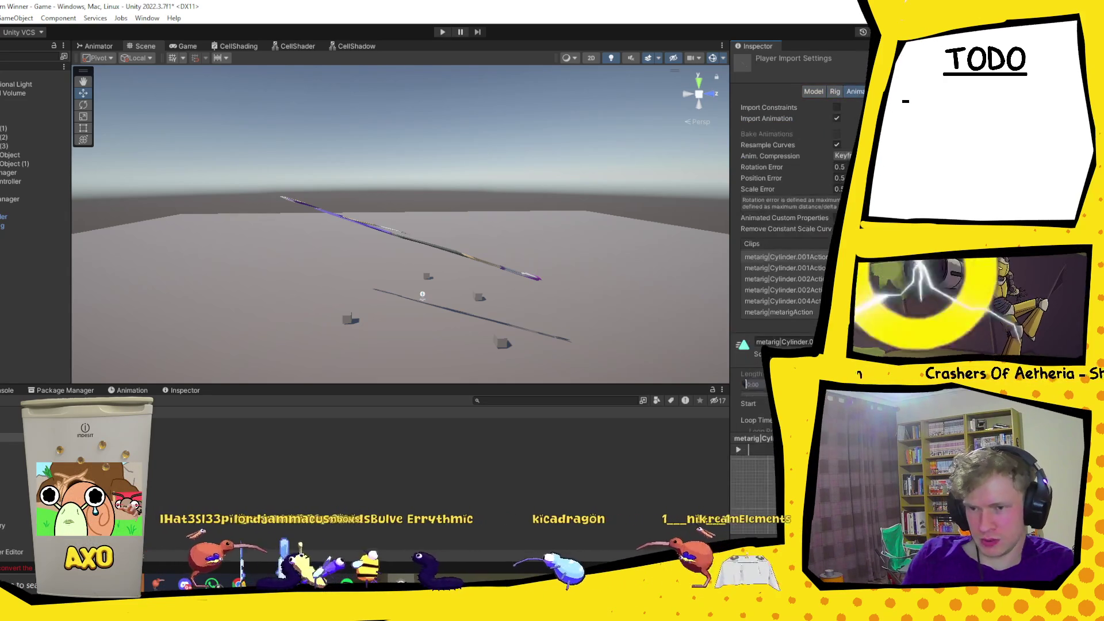
click(814, 92)
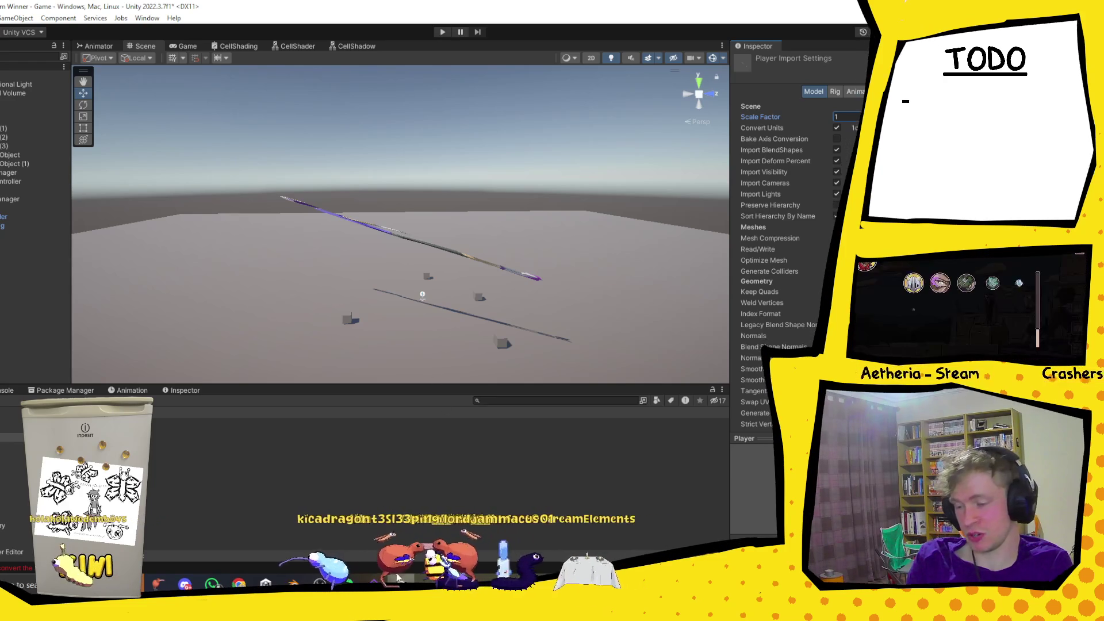
click(20, 217)
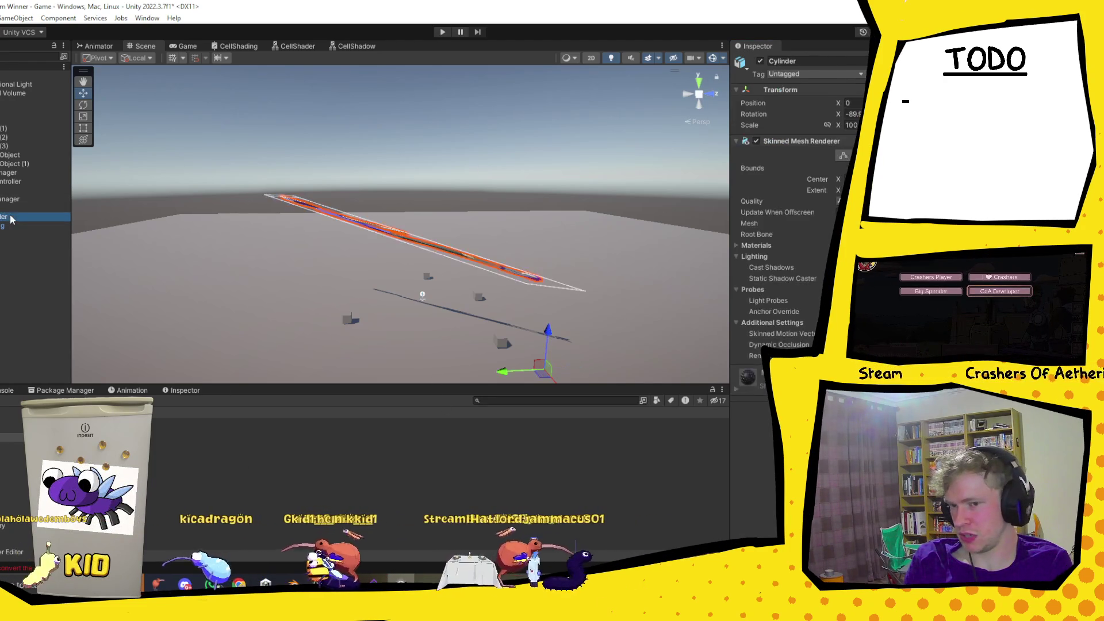
Negate the Cylinder's X scale while orbiting around it in the Scene view.
mouse_move(501, 192)
mouse_down()
mouse_move(382, 219)
mouse_move(325, 267)
mouse_move(264, 292)
mouse_up()
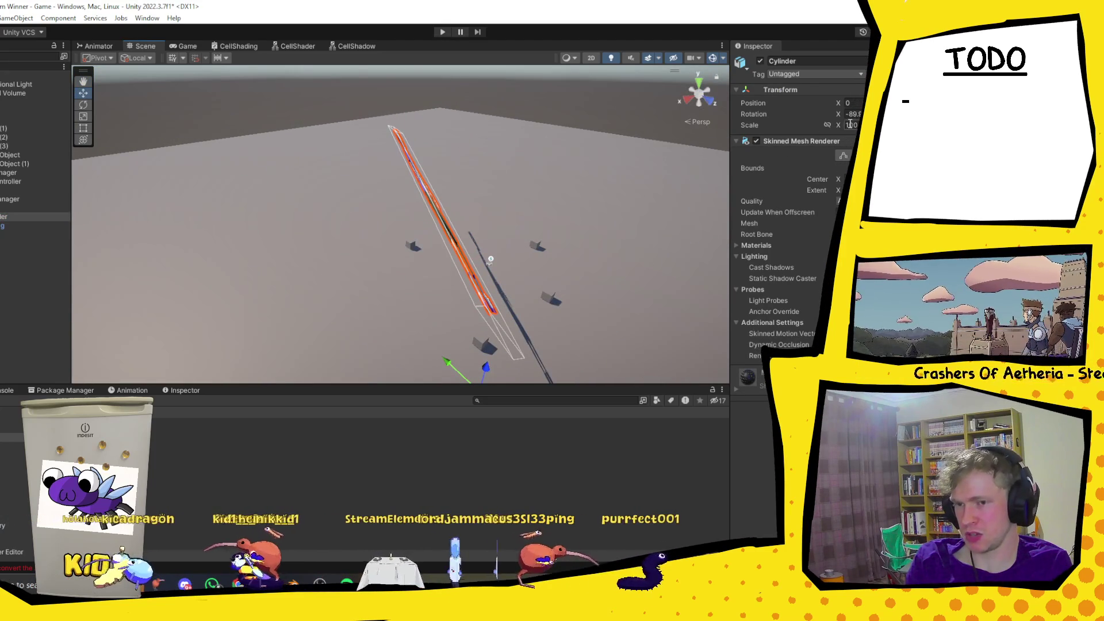
drag(433, 252, 477, 255)
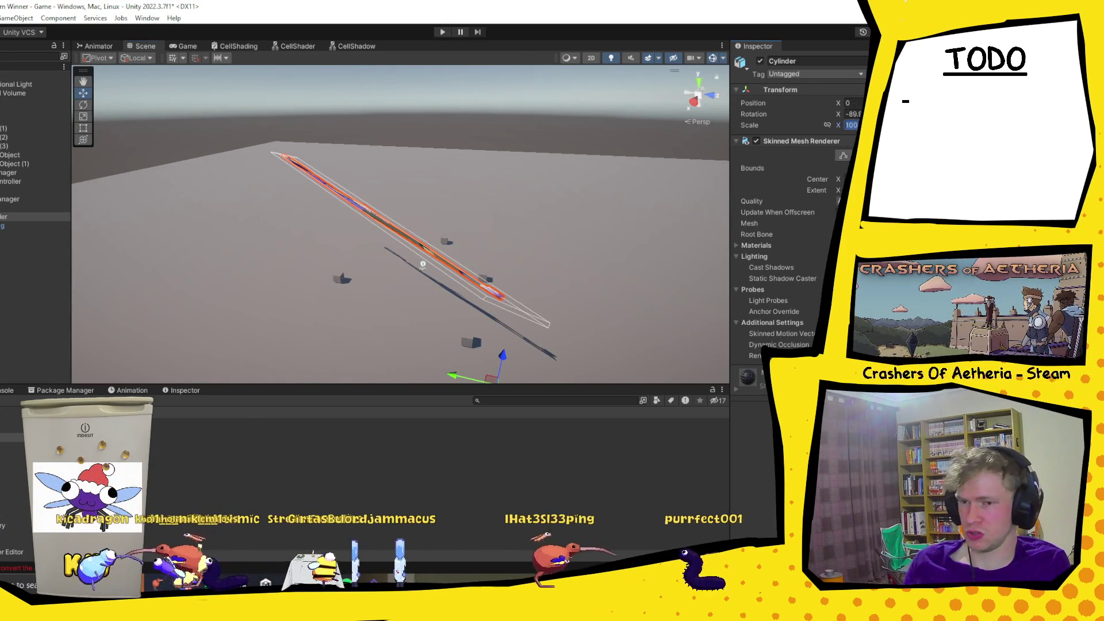
text(-20)
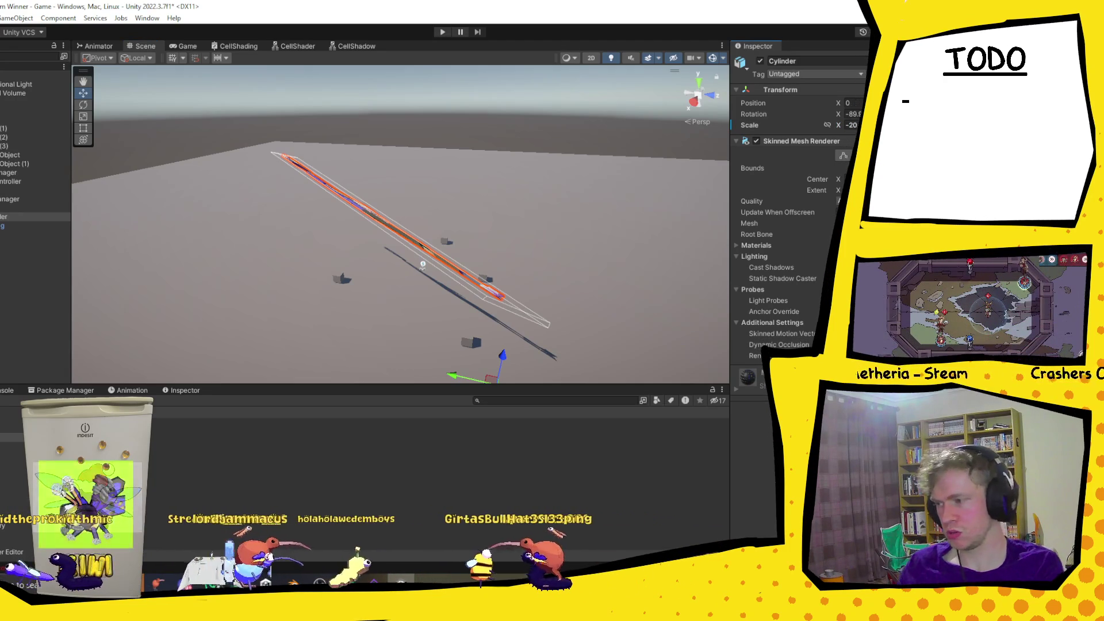
mouse_move(581, 270)
mouse_down()
mouse_move(562, 266)
mouse_move(563, 235)
mouse_move(581, 270)
mouse_up()
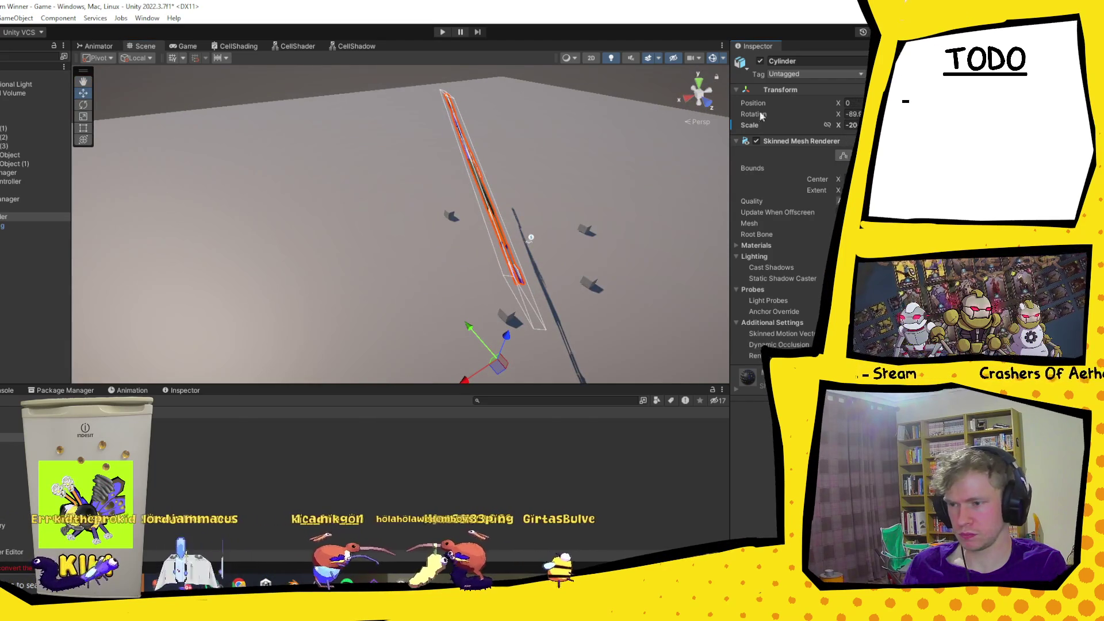
Select metarig and drag its Scale X up until the full character appears.
click(3, 209)
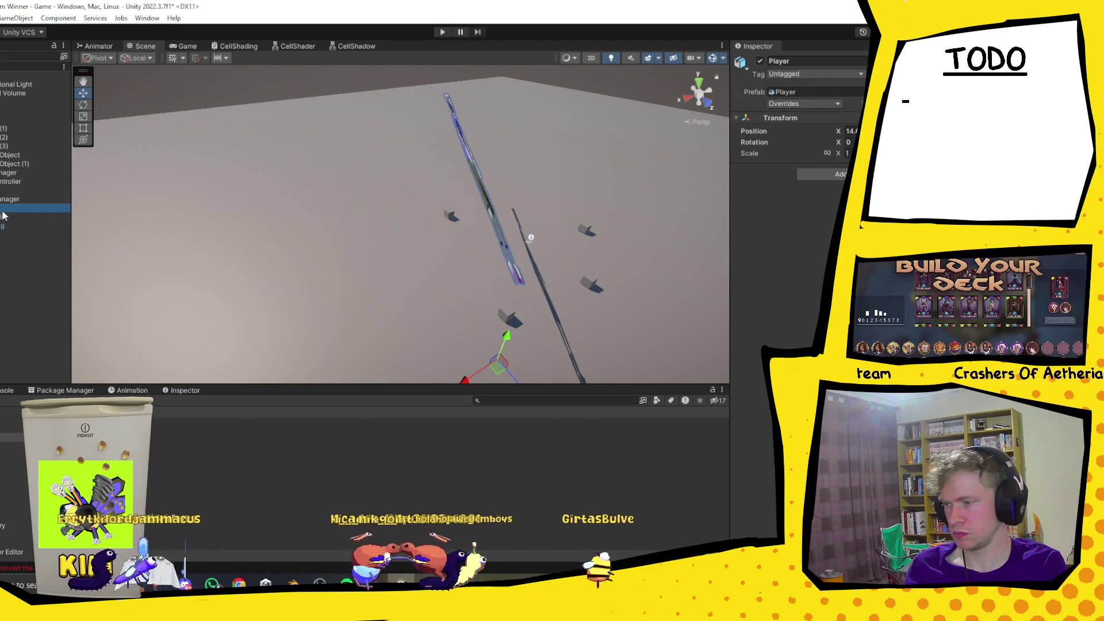
click(843, 156)
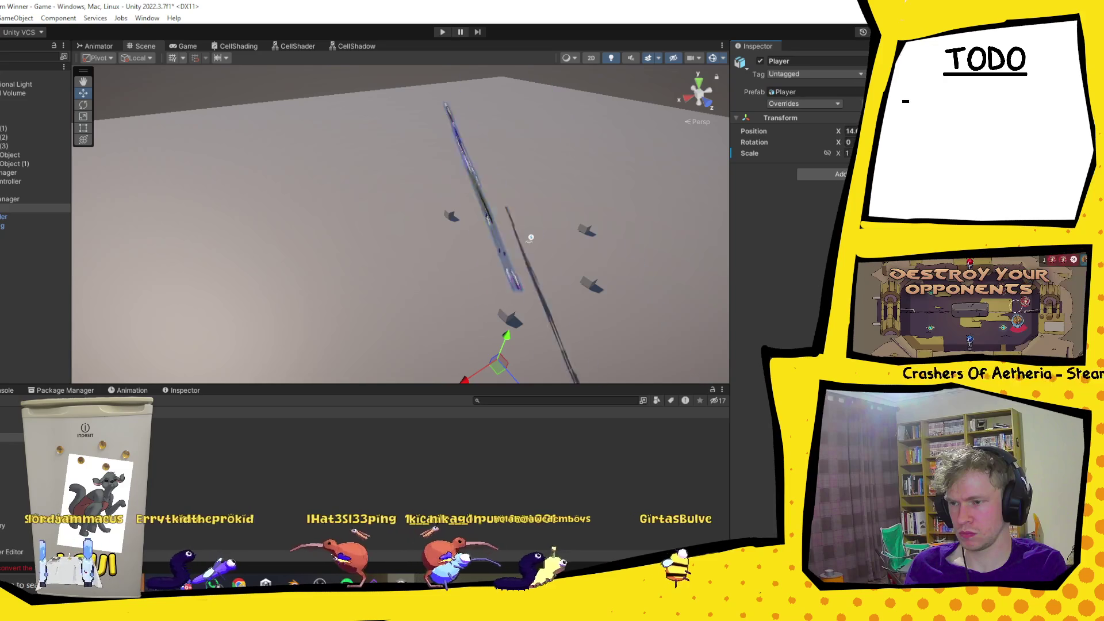
click(17, 225)
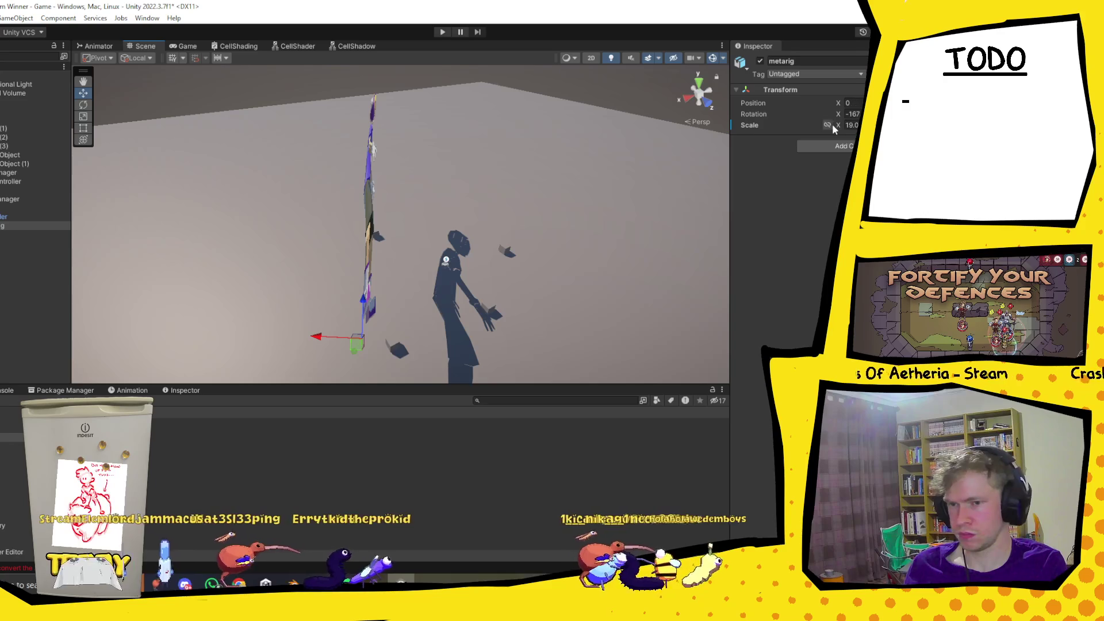
mouse_move(841, 128)
mouse_down()
mouse_move(1093, 132)
mouse_move(133, 148)
mouse_move(470, 201)
mouse_up()
mouse_move(468, 164)
mouse_down()
mouse_move(407, 278)
mouse_move(411, 267)
mouse_up()
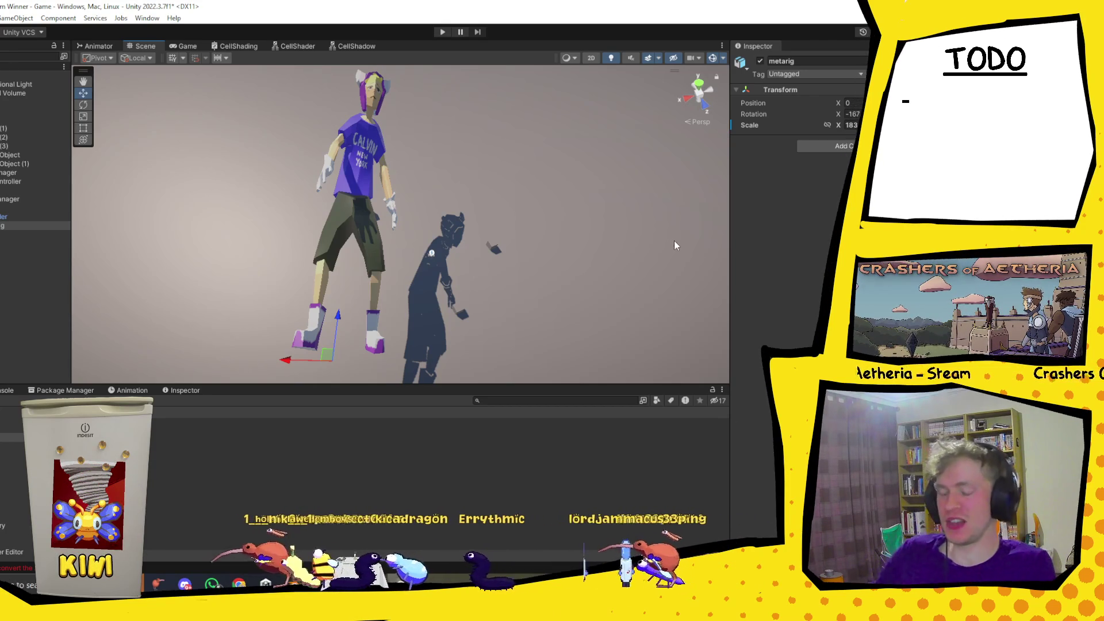
scroll(599, 159, down, 3)
Zoom out and inspect the Player and character mesh objects in the scene.
mouse_move(599, 160)
mouse_down()
mouse_move(351, 278)
mouse_move(384, 295)
mouse_move(476, 172)
mouse_up()
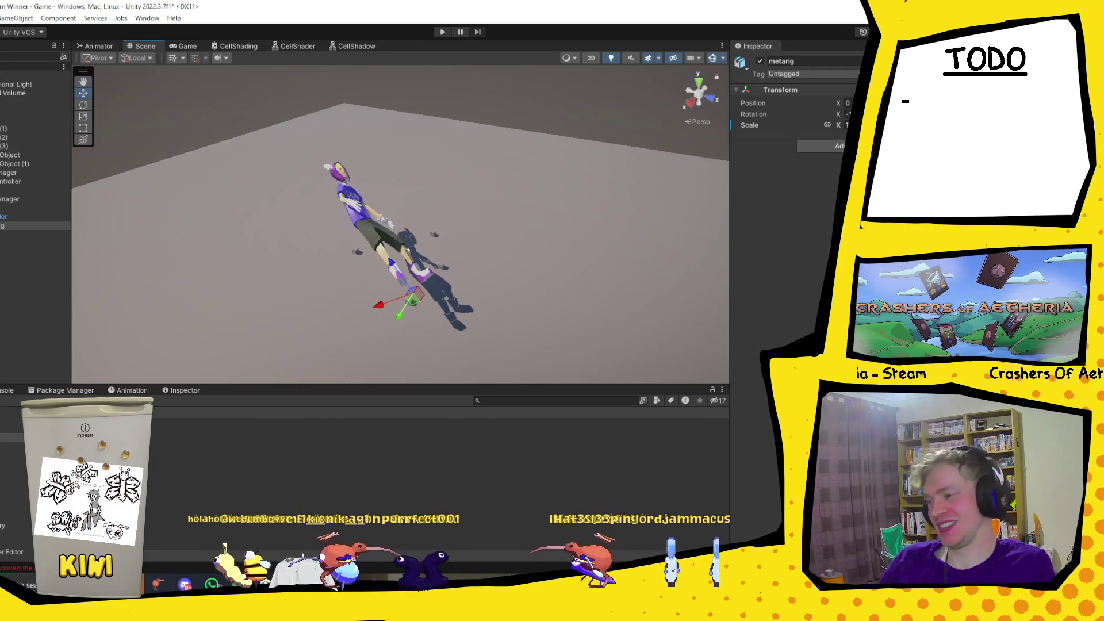
click(14, 210)
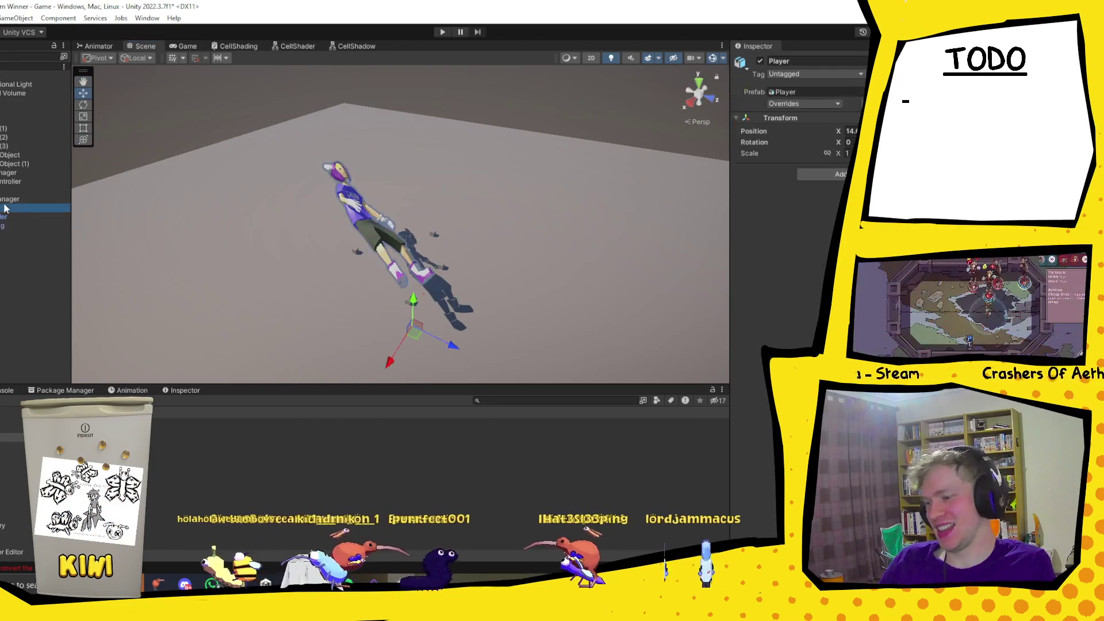
click(2, 217)
click(374, 224)
mouse_move(687, 188)
mouse_down()
mouse_move(608, 231)
mouse_move(496, 186)
mouse_move(500, 175)
mouse_move(466, 224)
mouse_move(536, 177)
mouse_up()
click(2, 210)
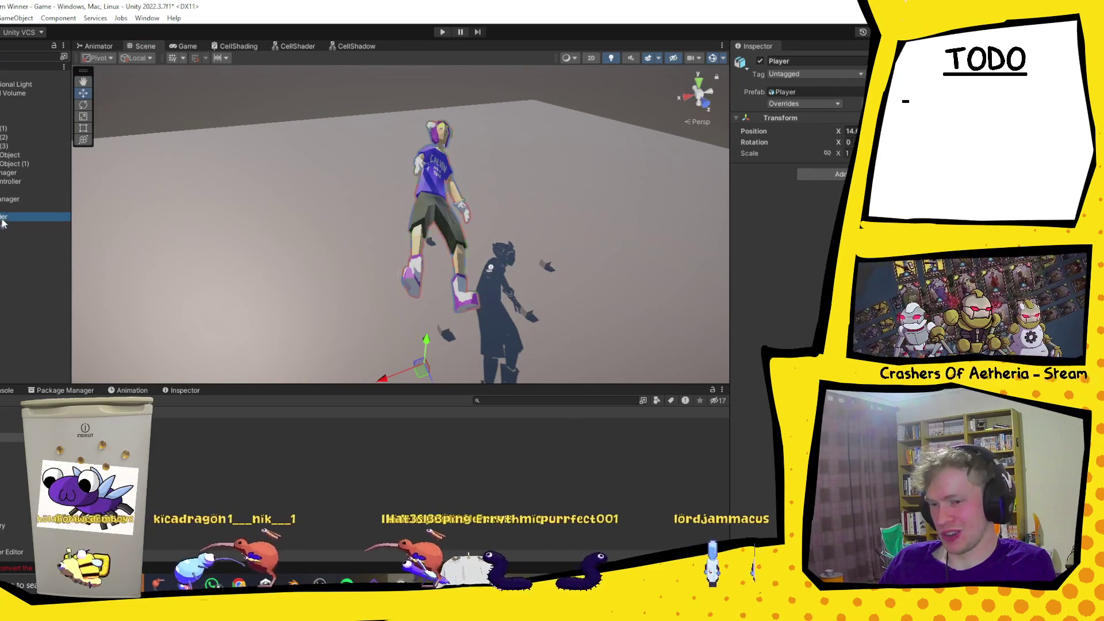
click(2, 216)
Select GameManager, Cylinder, then metarig, and shrink the Unity window beside the tutorial.
click(6, 198)
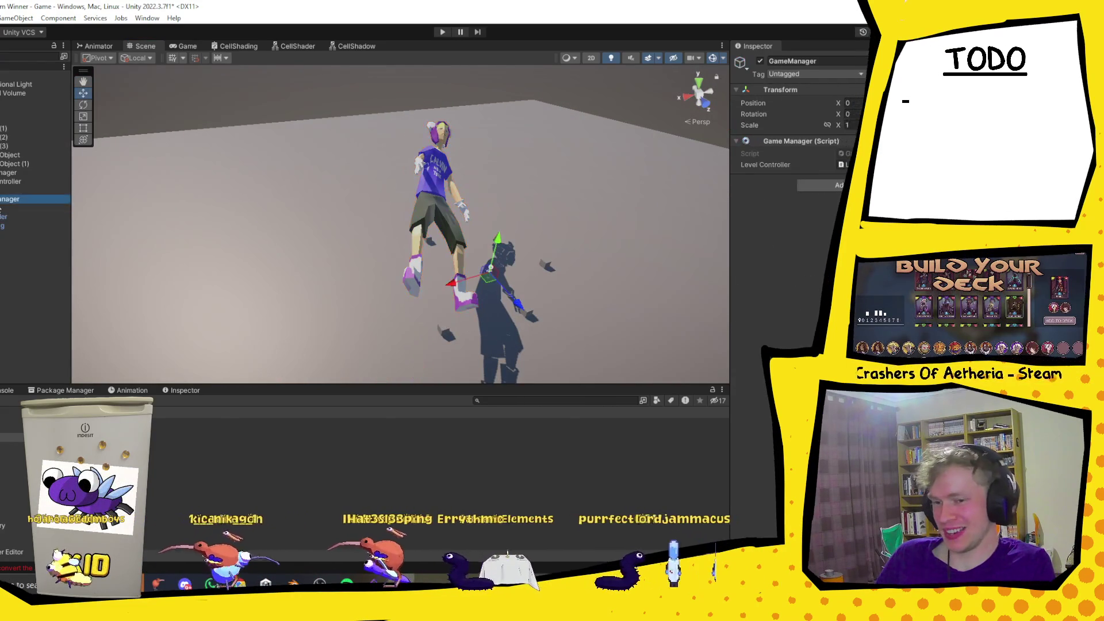
click(7, 216)
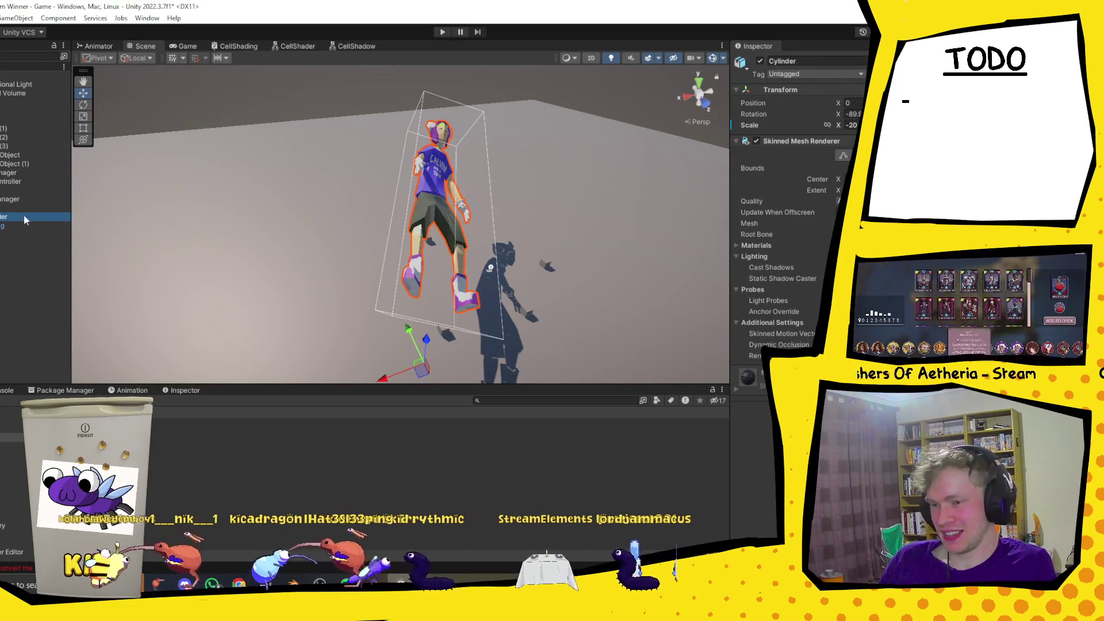
click(22, 225)
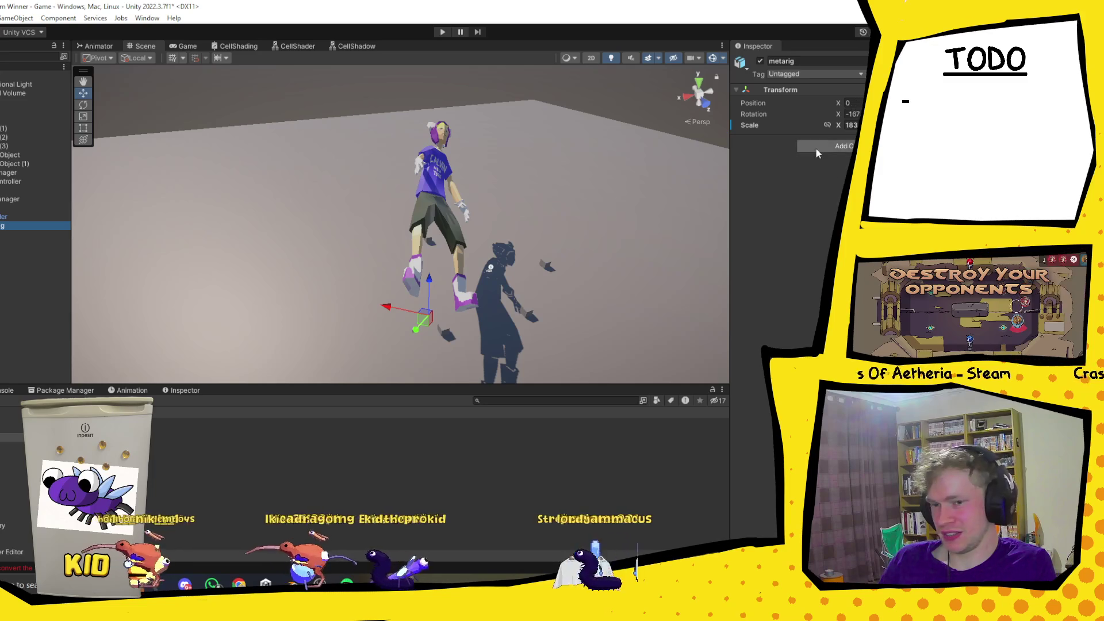
mouse_move(831, 7)
mouse_down()
mouse_move(396, 106)
mouse_move(395, 77)
mouse_up()
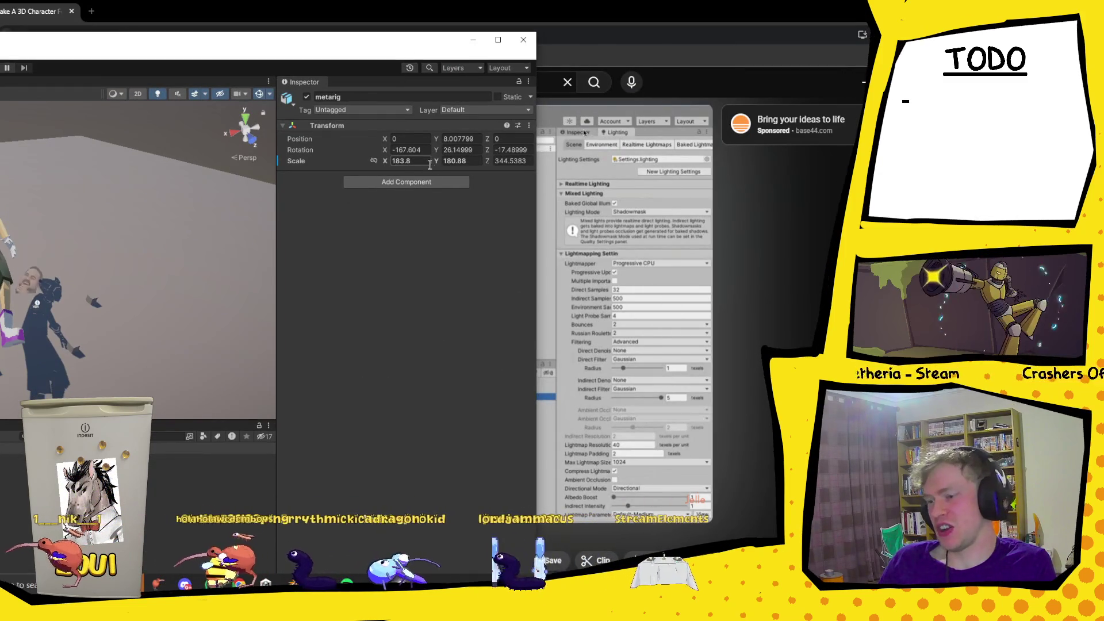
Try a metarig Z scale of 247 but cancel it, maximize Unity, and open the Reddit thread.
click(499, 162)
text(247)
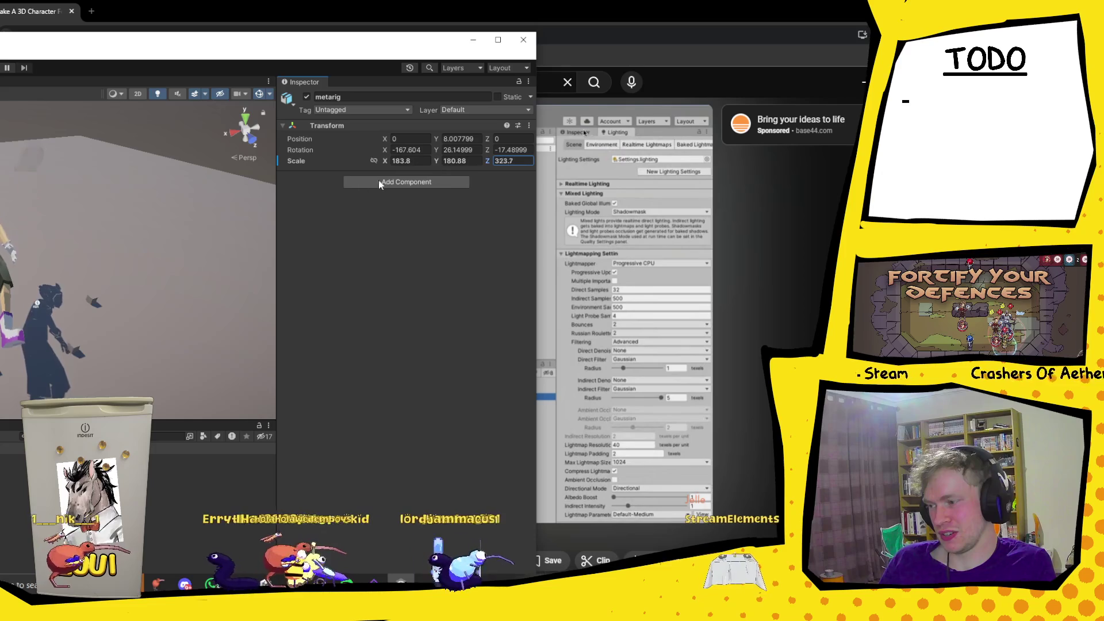
key(Escape)
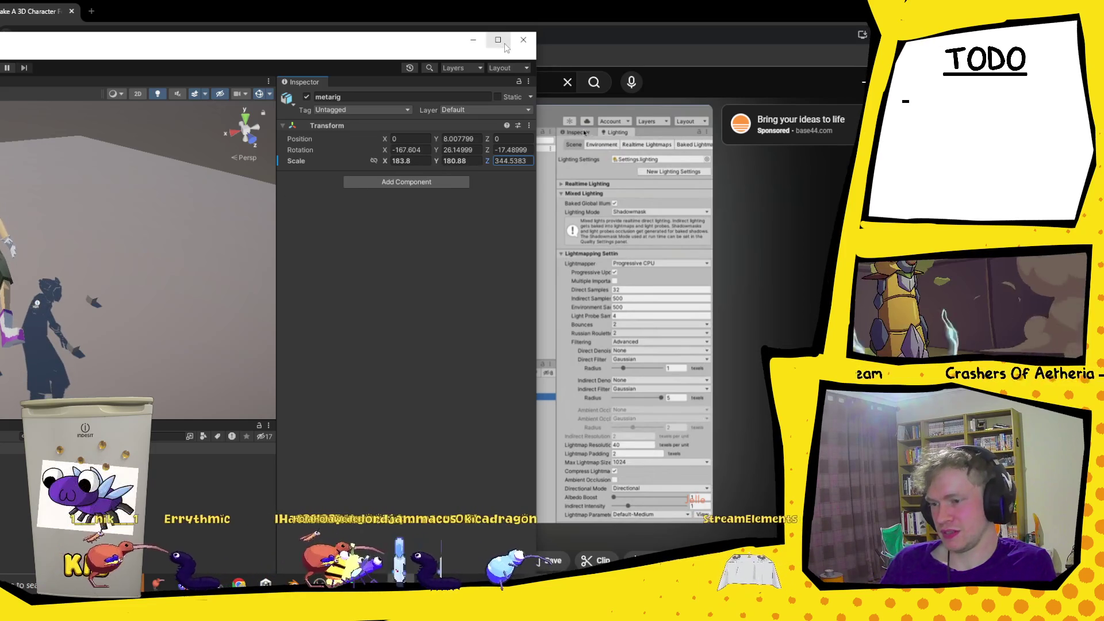
click(498, 41)
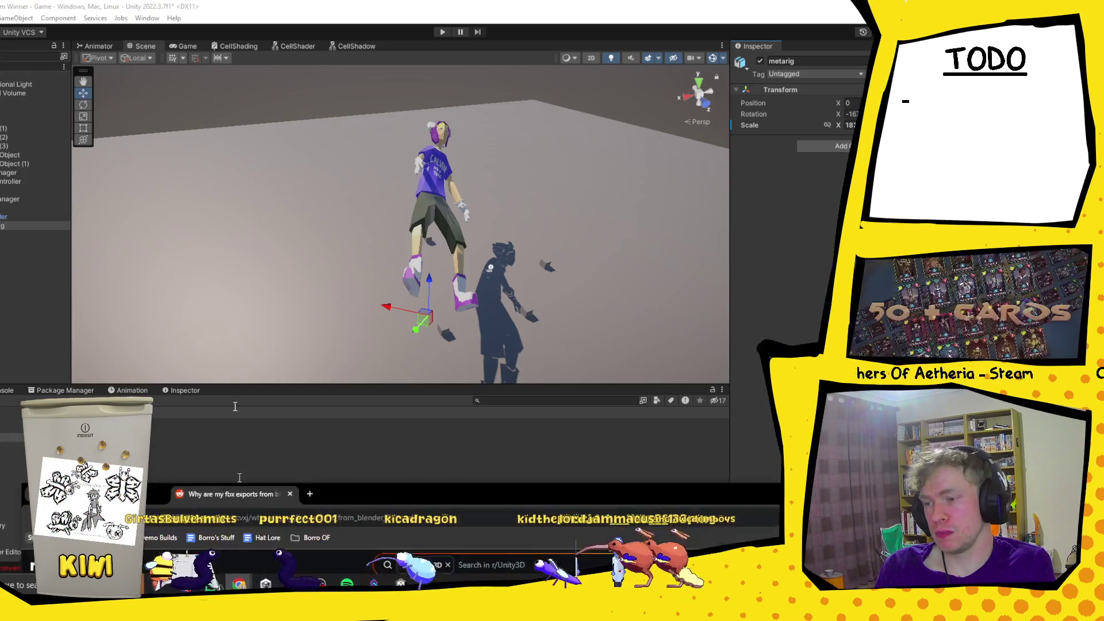
click(240, 582)
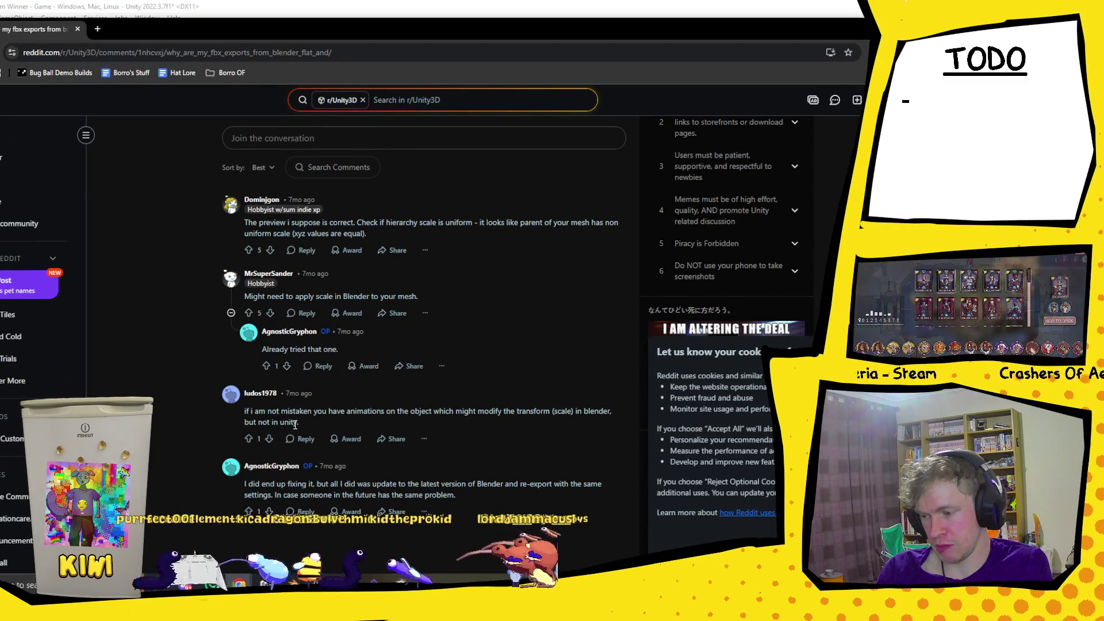
key(alt+Tab)
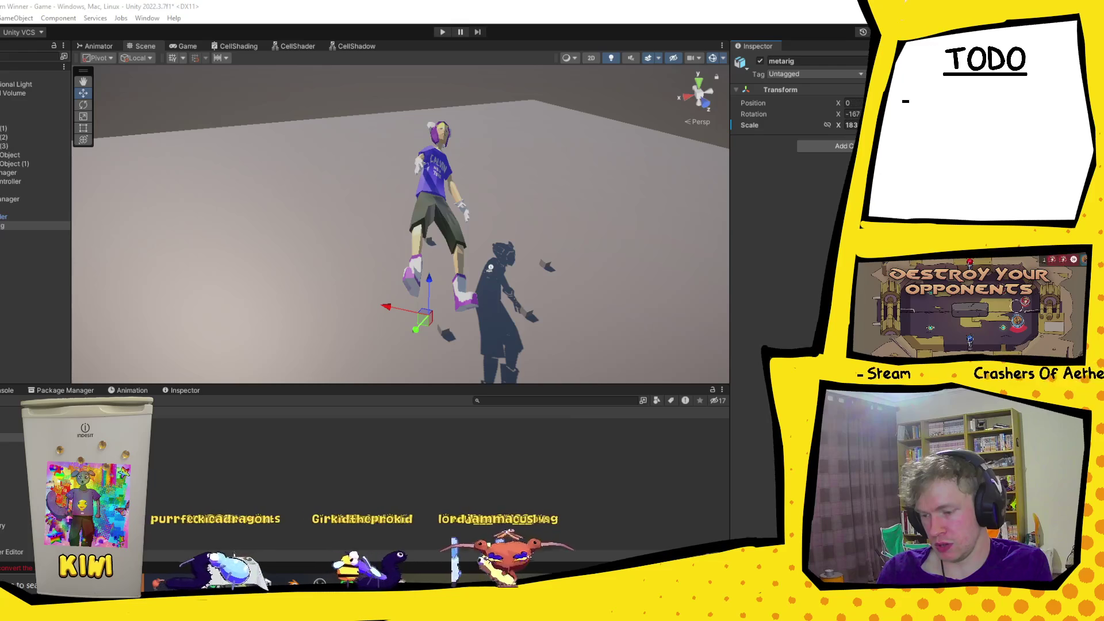
key(alt+Tab)
key(alt+Tab)
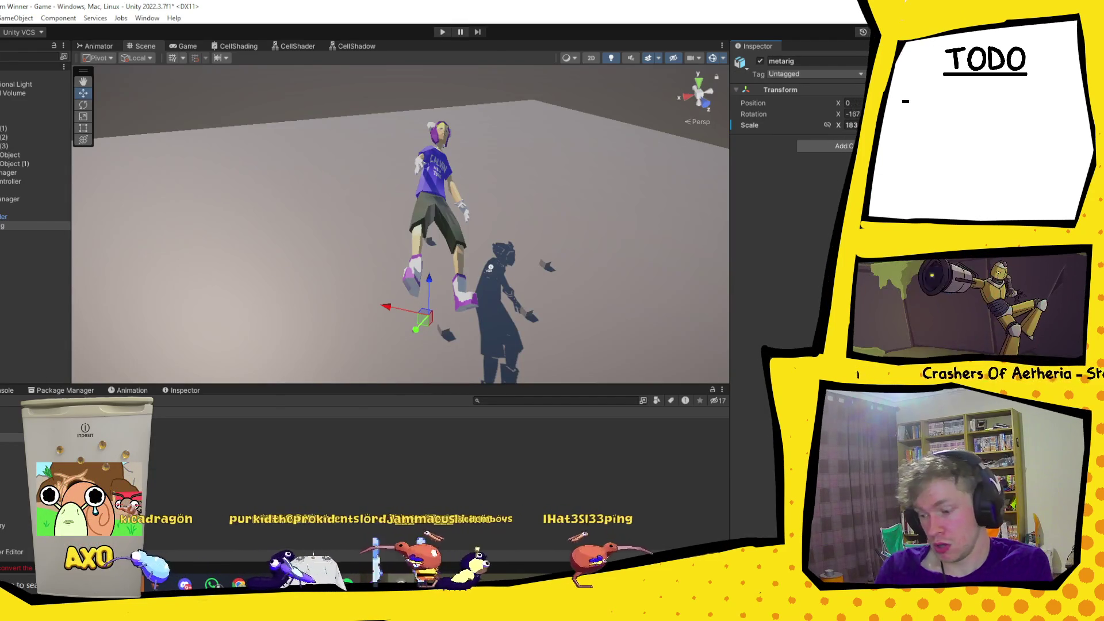
mouse_move(293, 584)
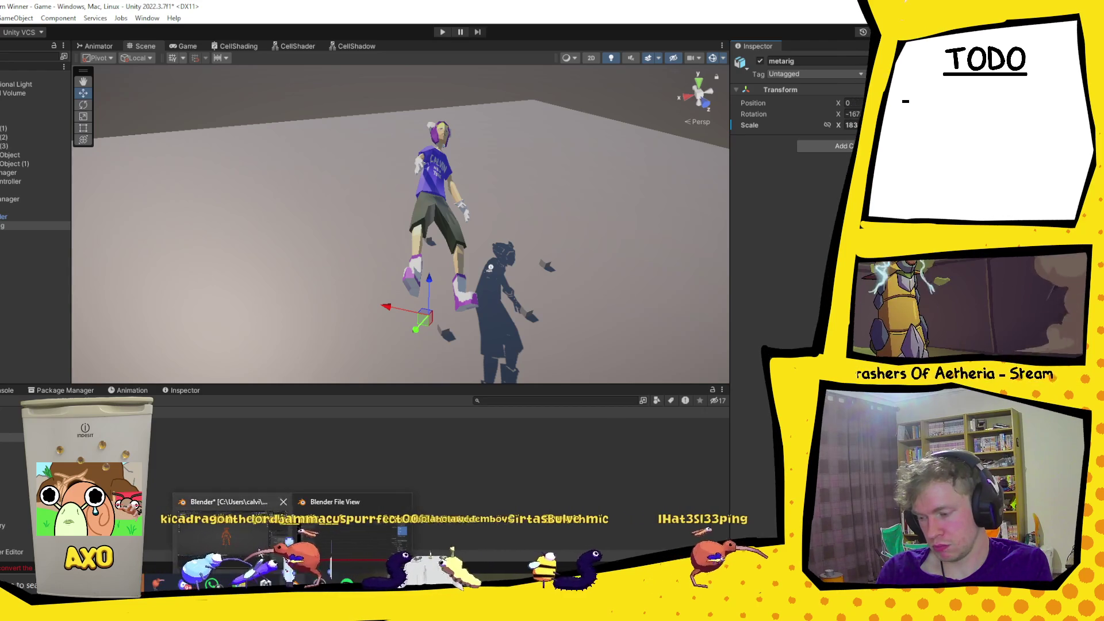
Close the FBX export window and switch the armature into Edit Mode.
click(354, 520)
click(724, 103)
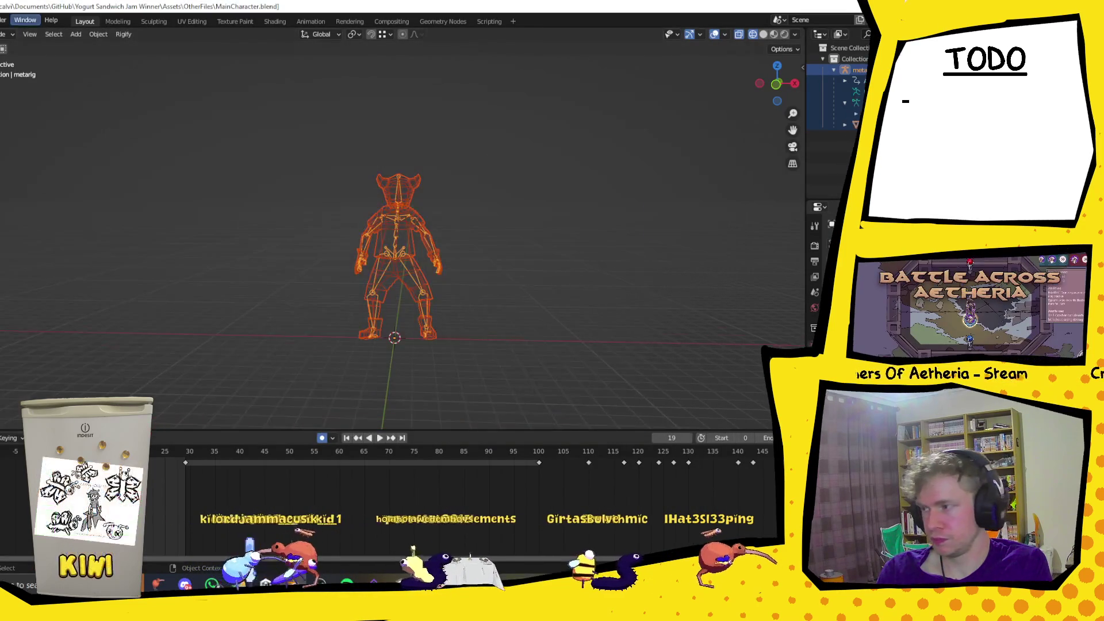
key(alt+a)
click(4, 34)
click(5, 59)
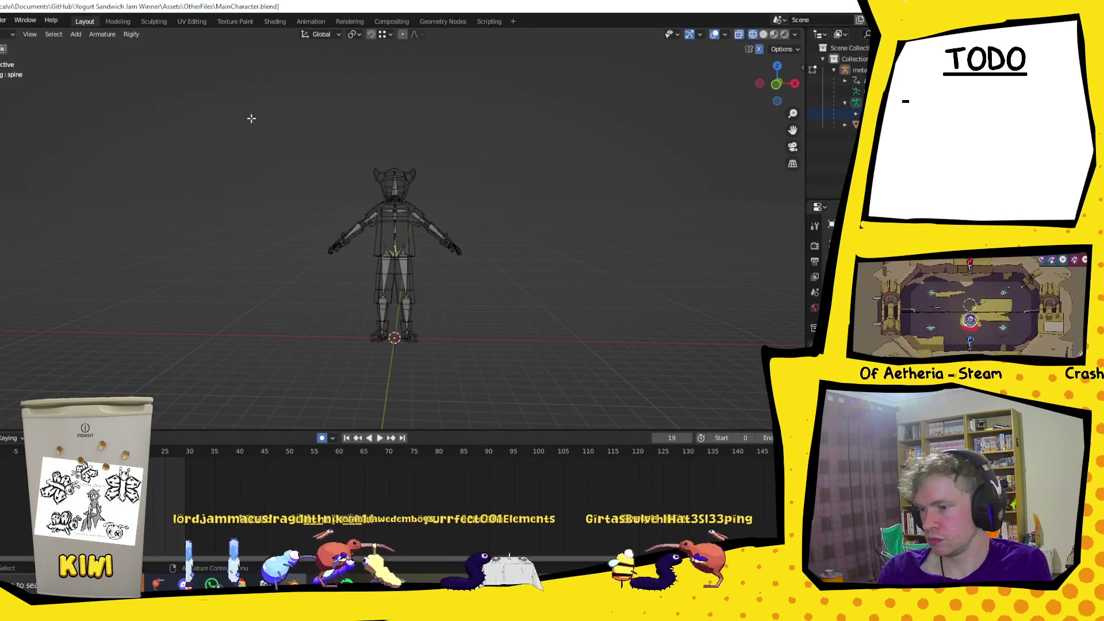
scroll(376, 196, up, 3)
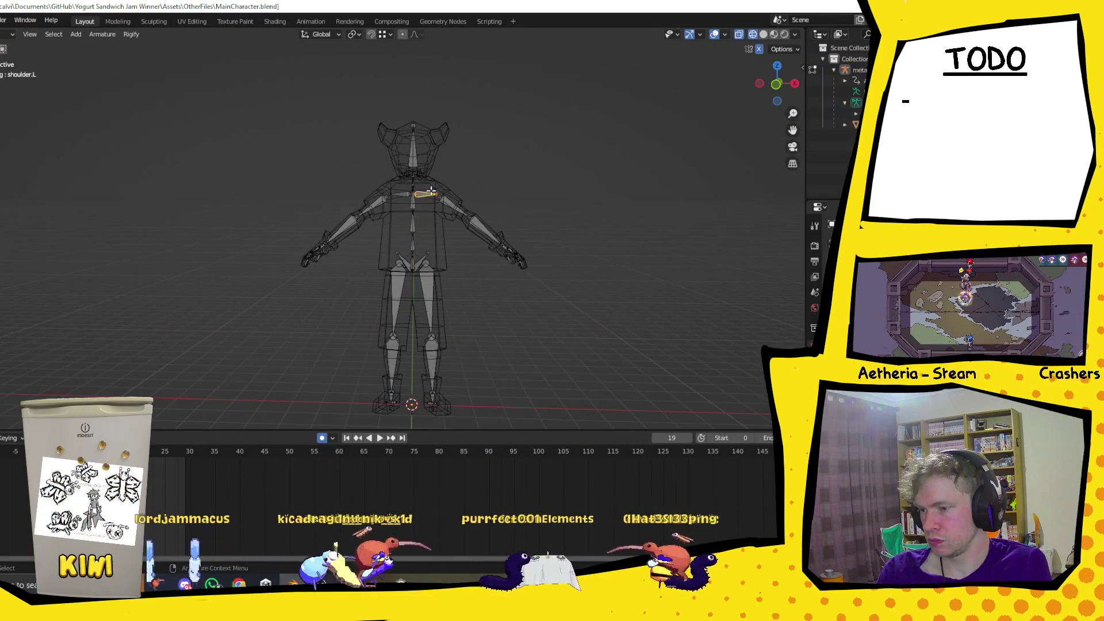
Box-select all the rig's bones, open the Armature menu, and make the spine bone active.
mouse_move(186, 90)
mouse_down()
mouse_move(535, 428)
mouse_move(578, 429)
mouse_up()
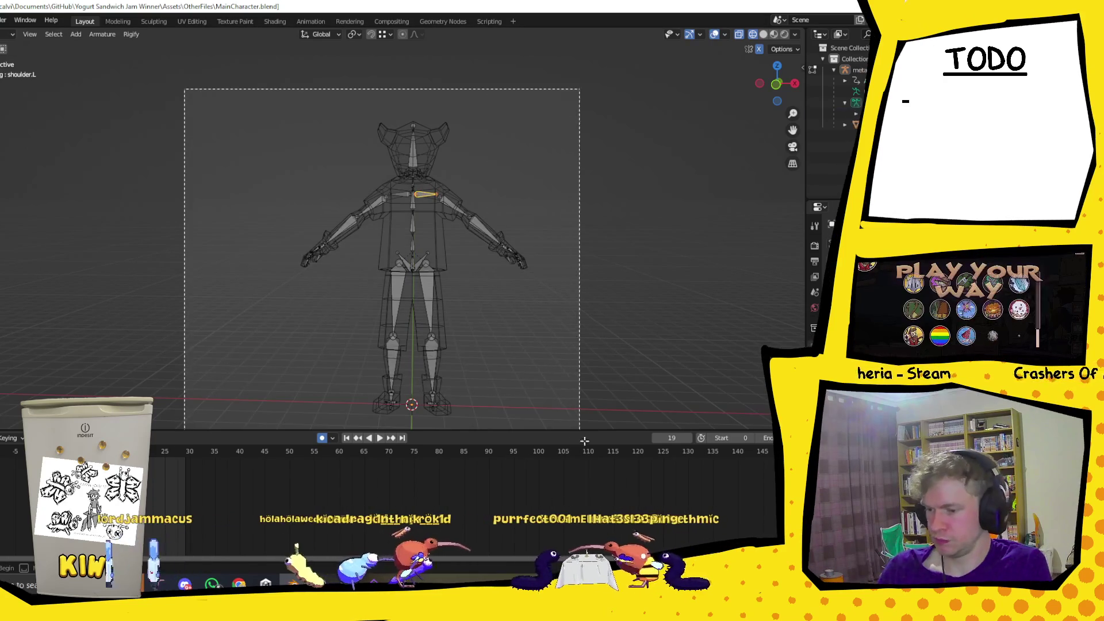
click(102, 35)
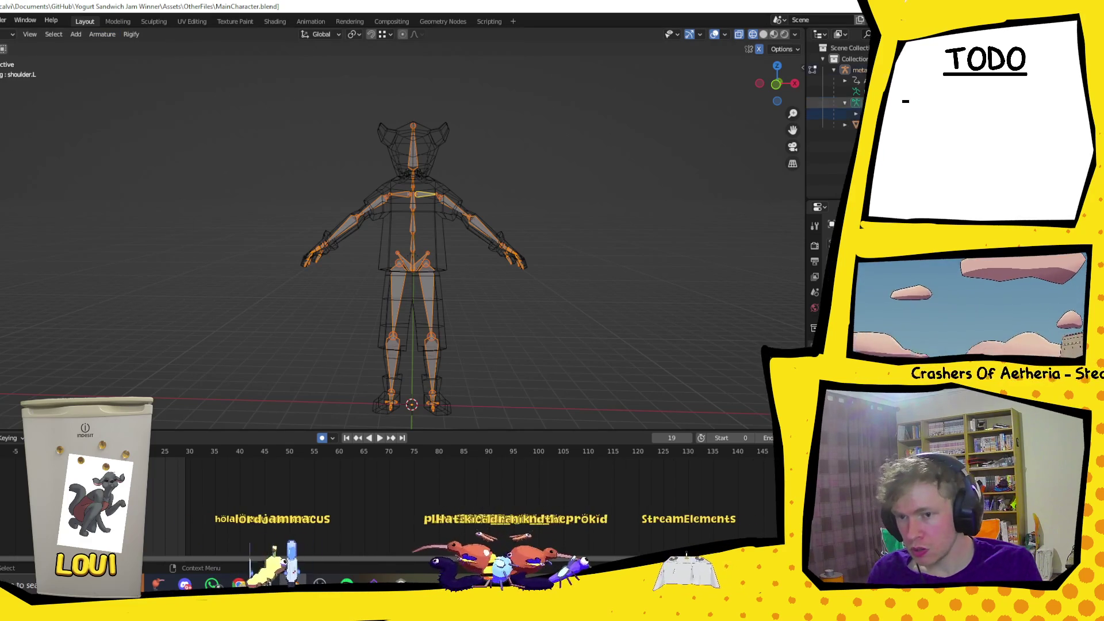
click(856, 103)
click(855, 113)
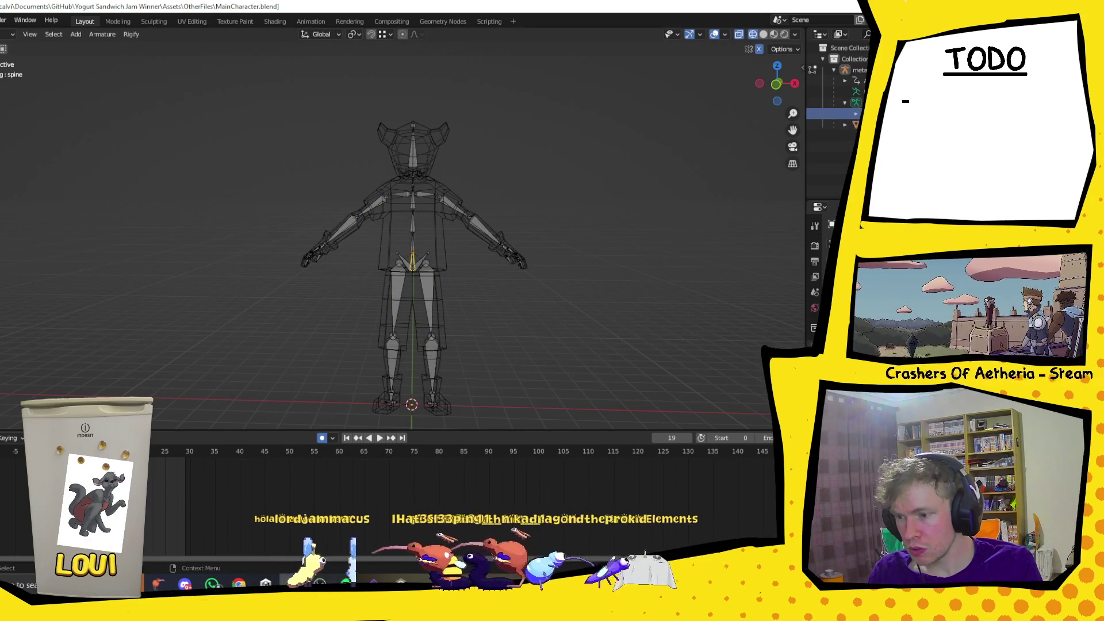
click(856, 102)
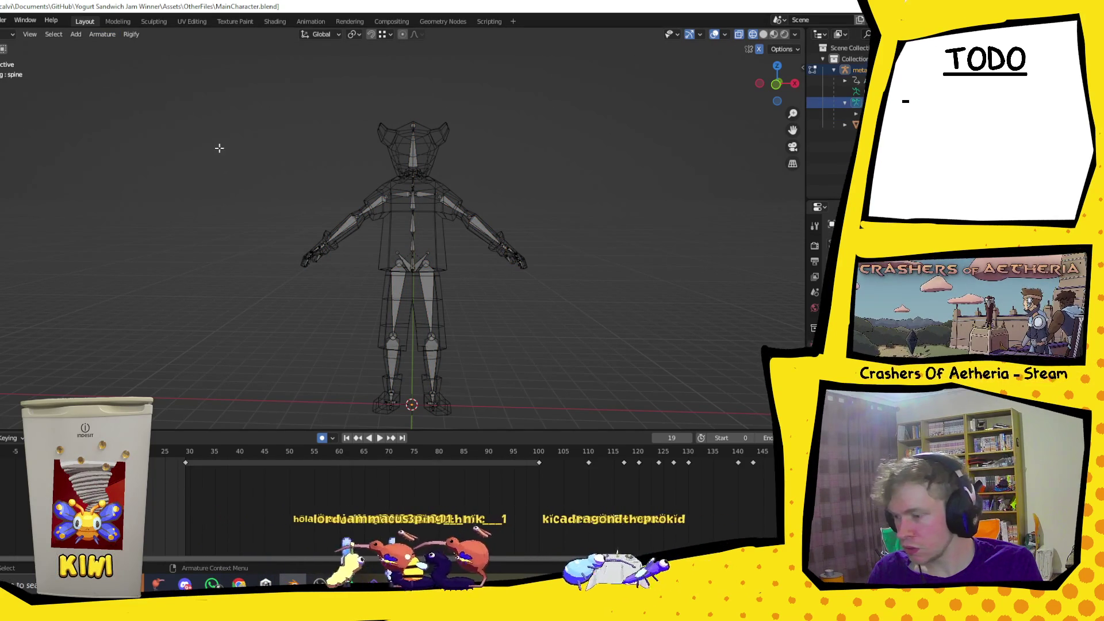
Reselect all bones and look through the Armature menu's options.
mouse_move(183, 66)
mouse_down()
mouse_move(414, 302)
mouse_move(634, 431)
mouse_up()
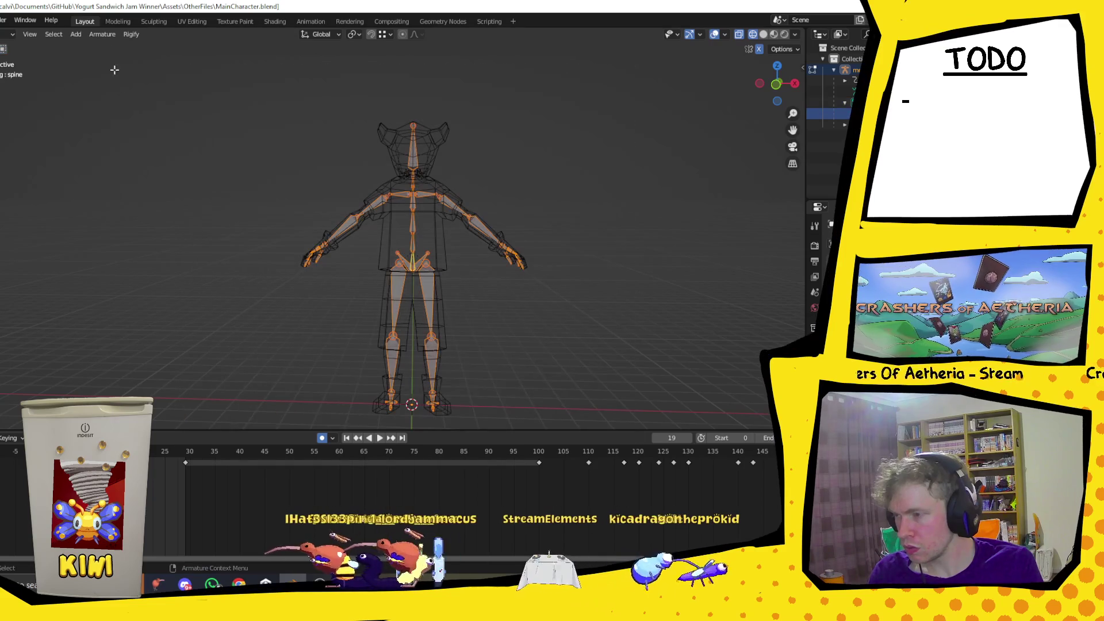
click(102, 35)
mouse_move(129, 51)
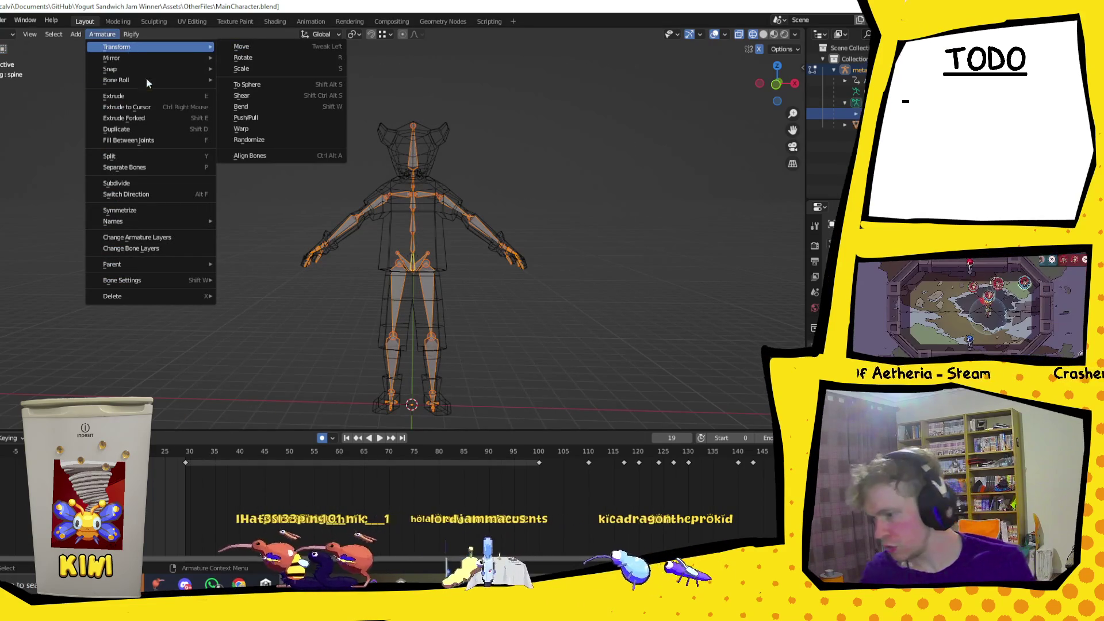
click(8, 34)
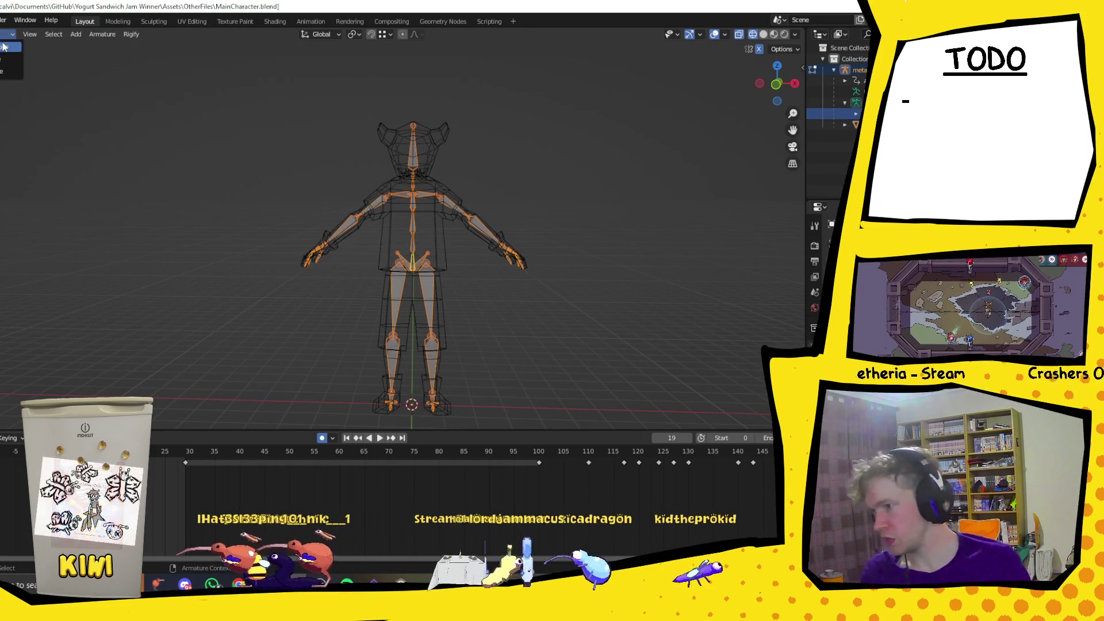
Switch the rig to Object then Pose Mode, browse the Pose menu, and return to Object Mode.
click(5, 47)
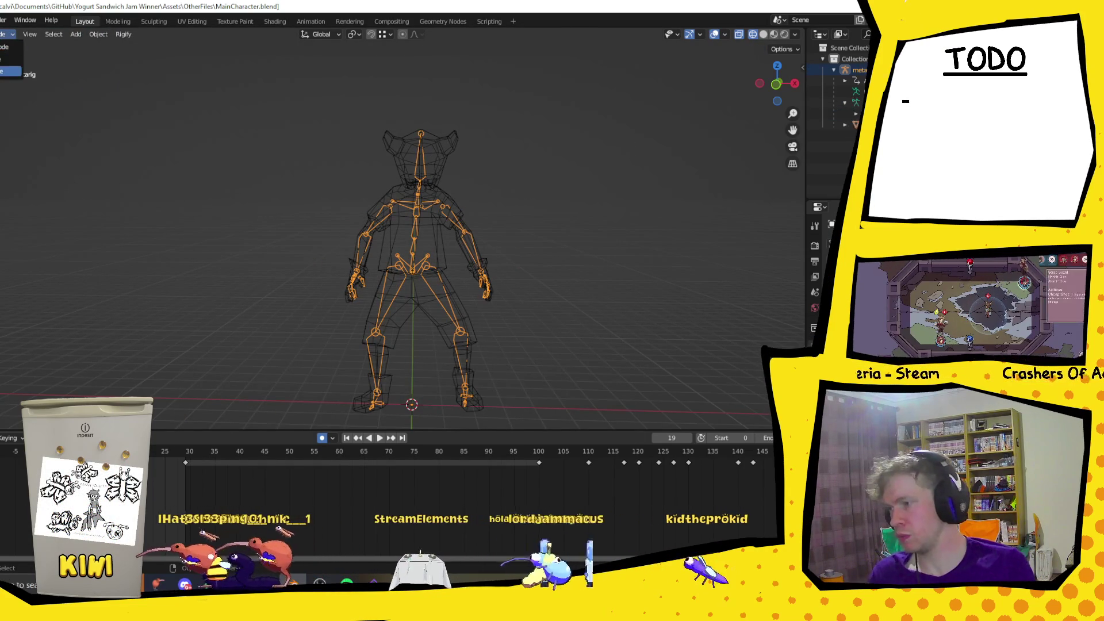
click(10, 72)
click(77, 34)
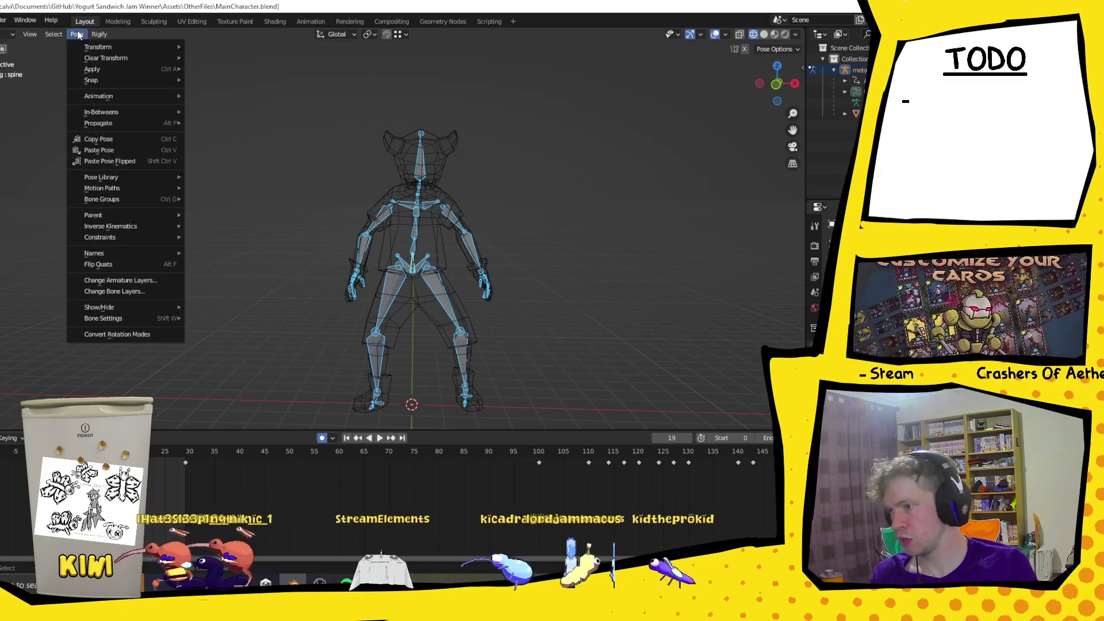
click(77, 35)
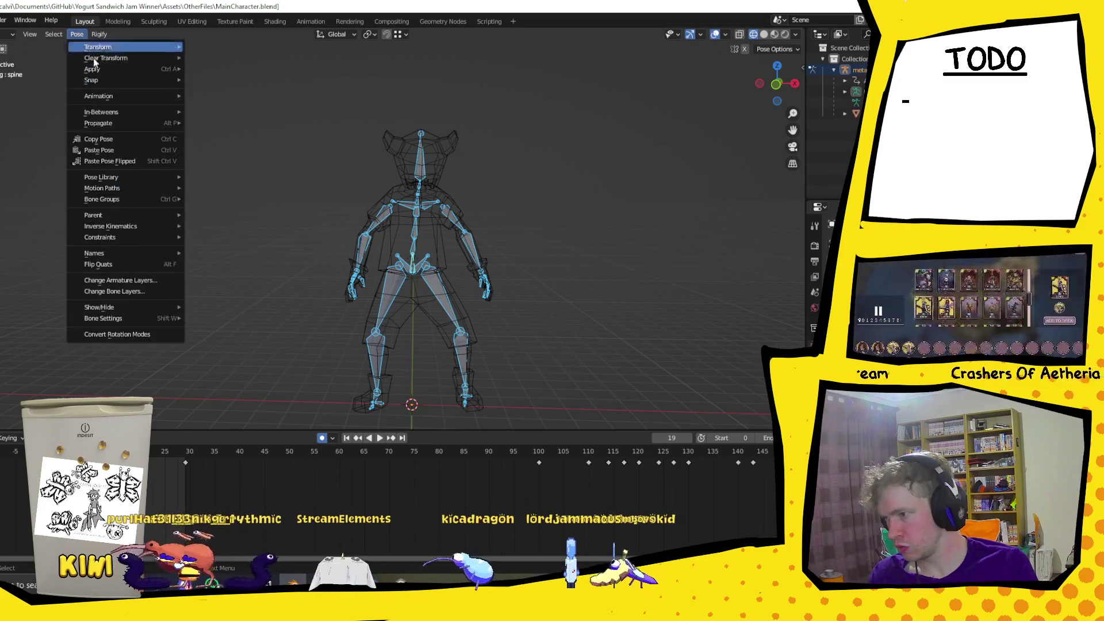
mouse_move(127, 100)
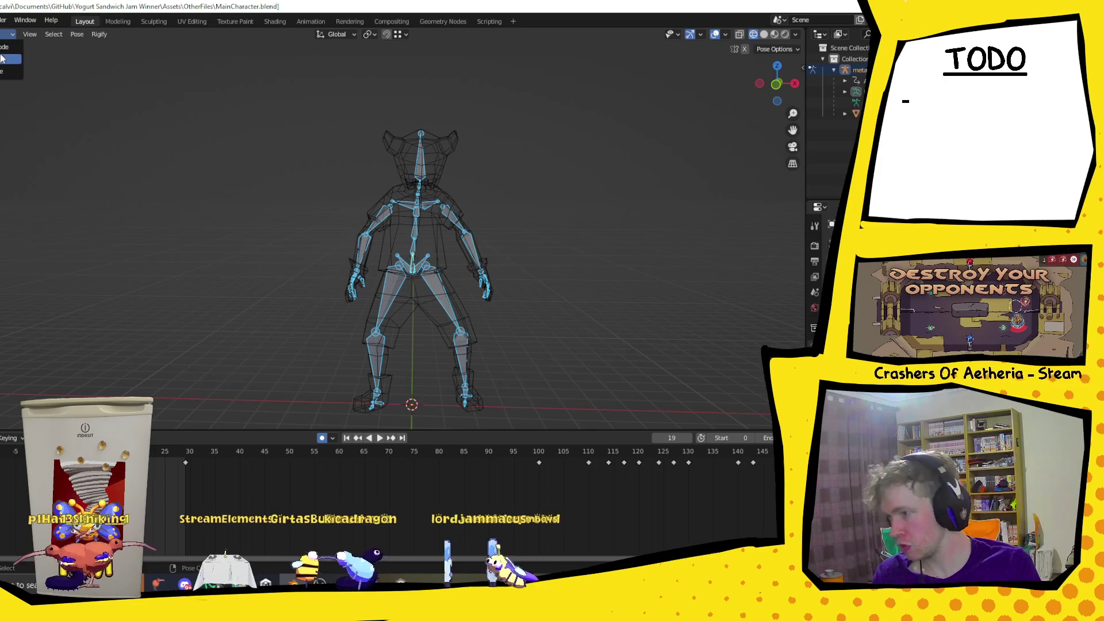
click(5, 46)
click(76, 34)
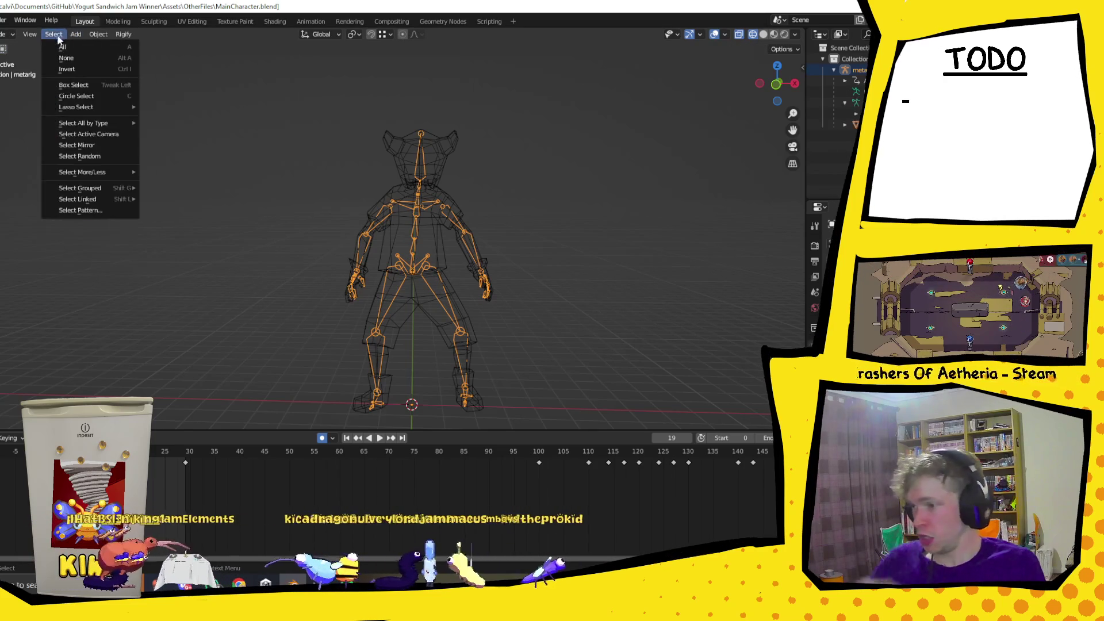
mouse_move(98, 36)
mouse_move(125, 49)
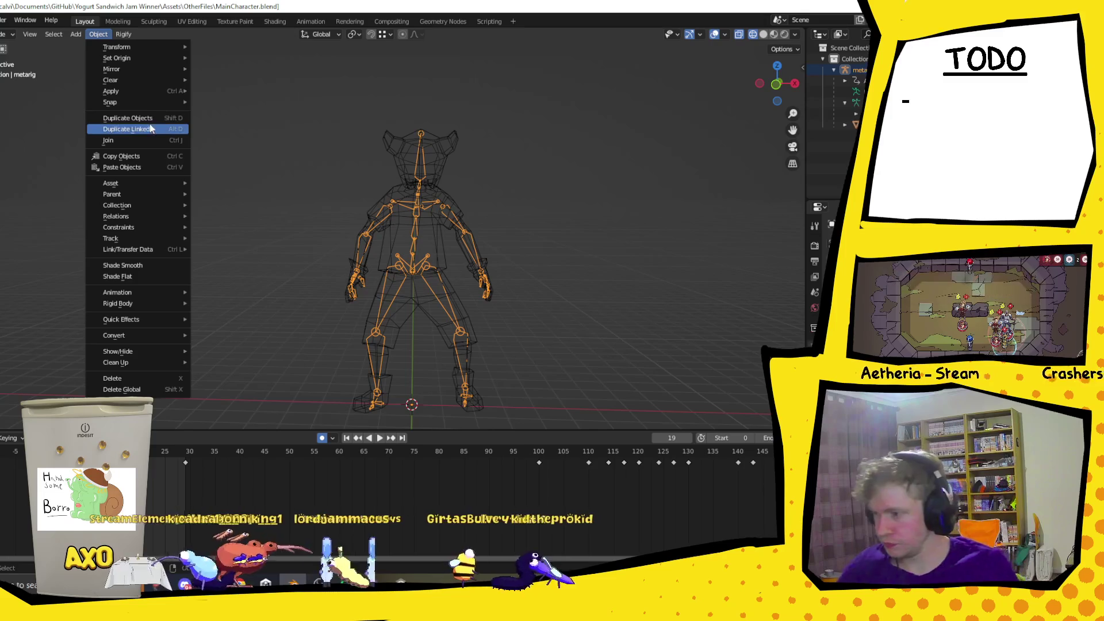
mouse_move(140, 195)
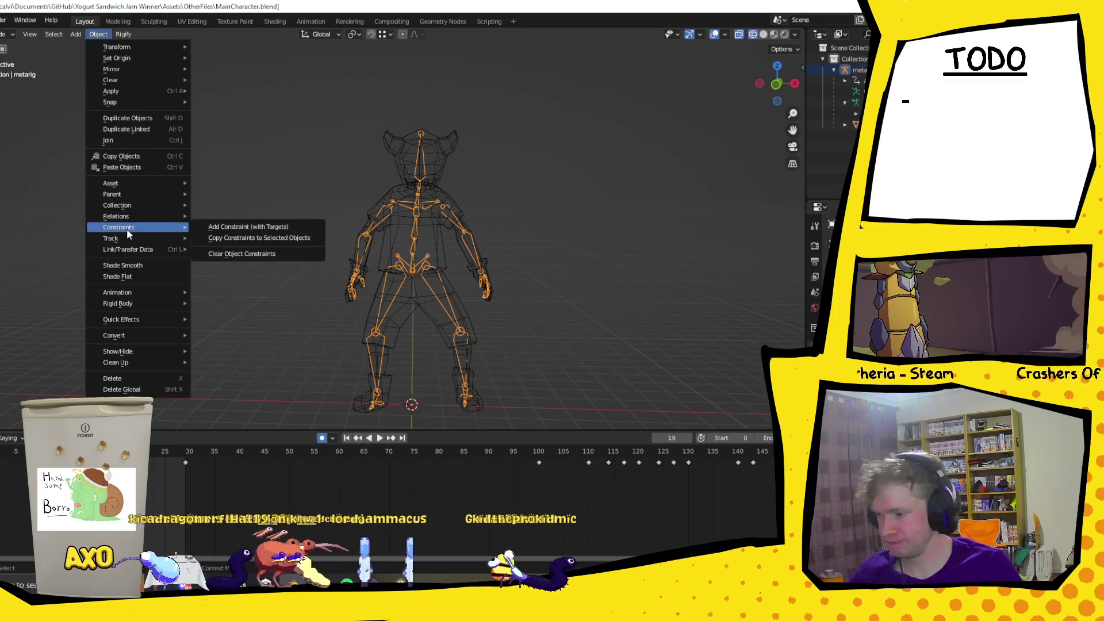
key(Escape)
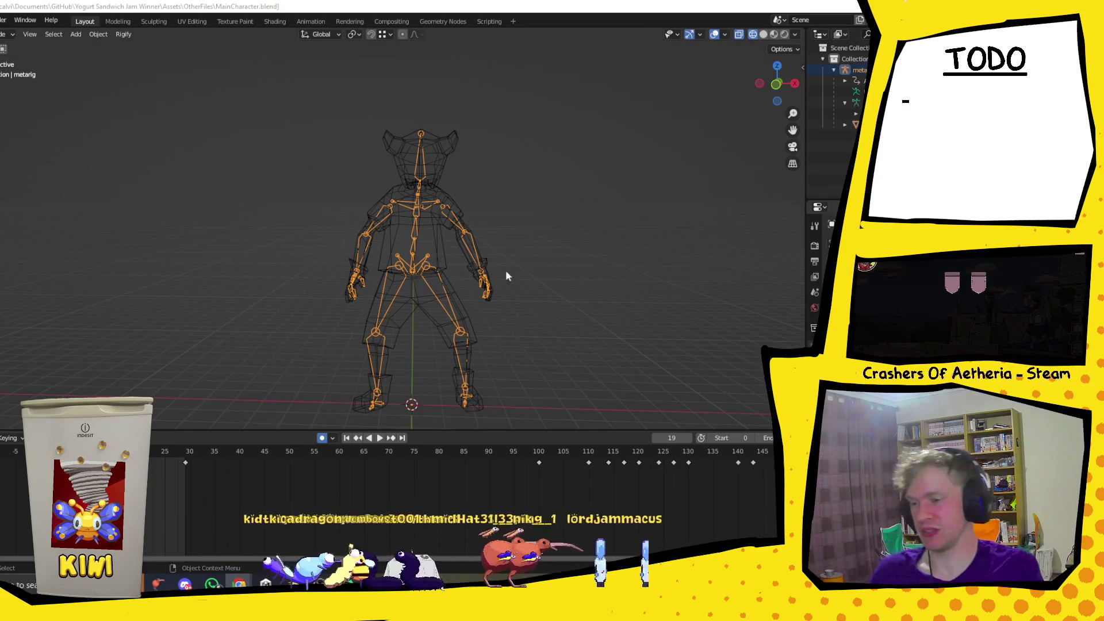
key(h)
mouse_move(305, 105)
mouse_down()
mouse_move(486, 424)
mouse_move(552, 432)
mouse_up()
key(alt+h)
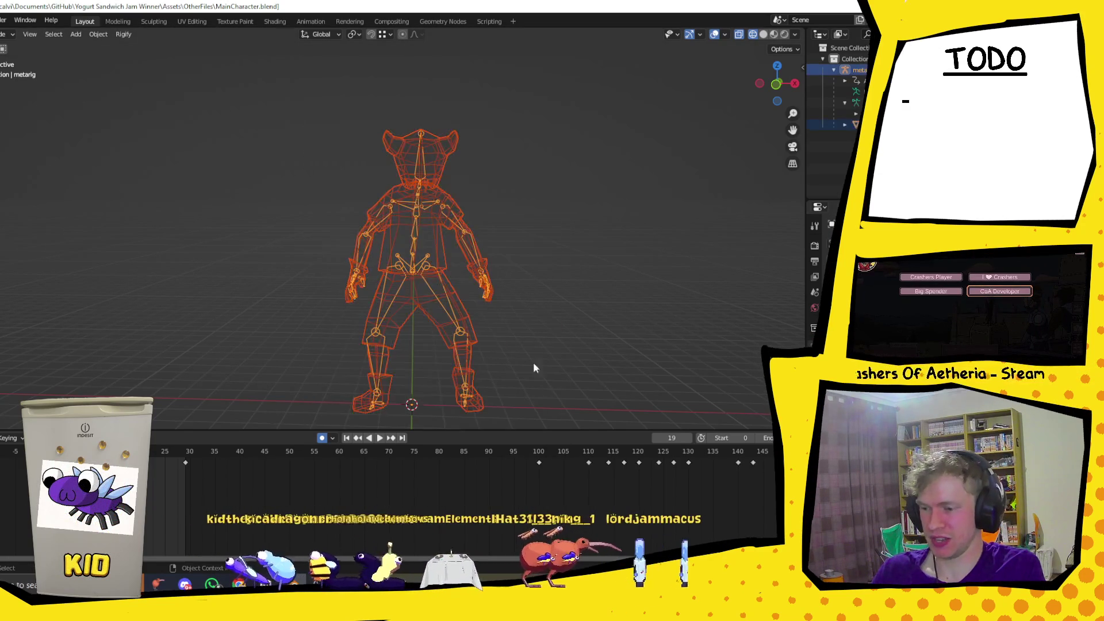
click(856, 91)
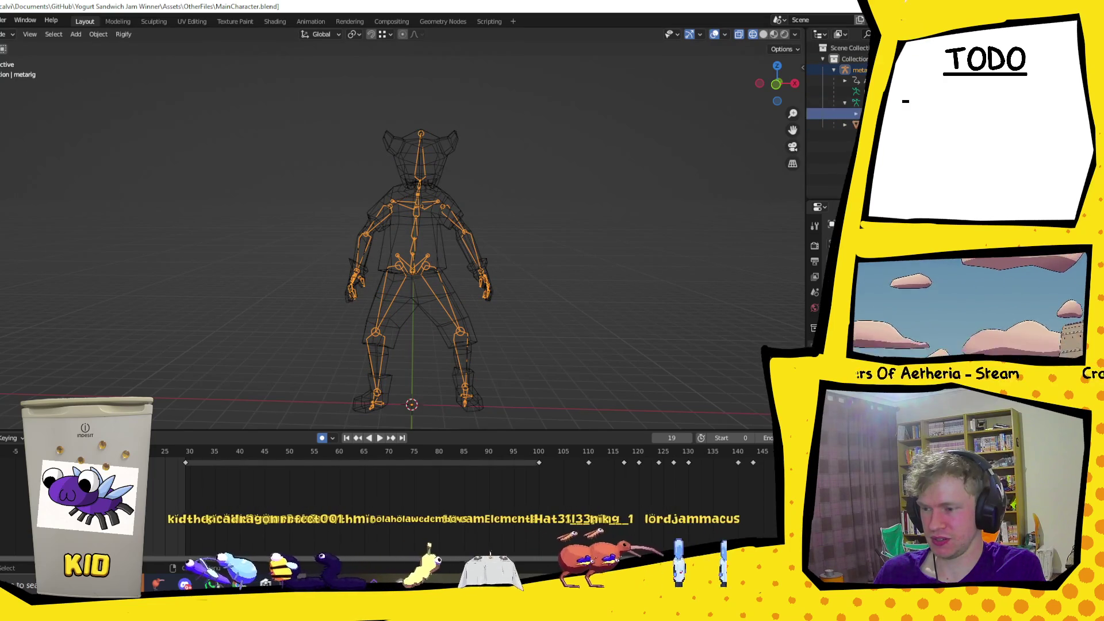
click(851, 102)
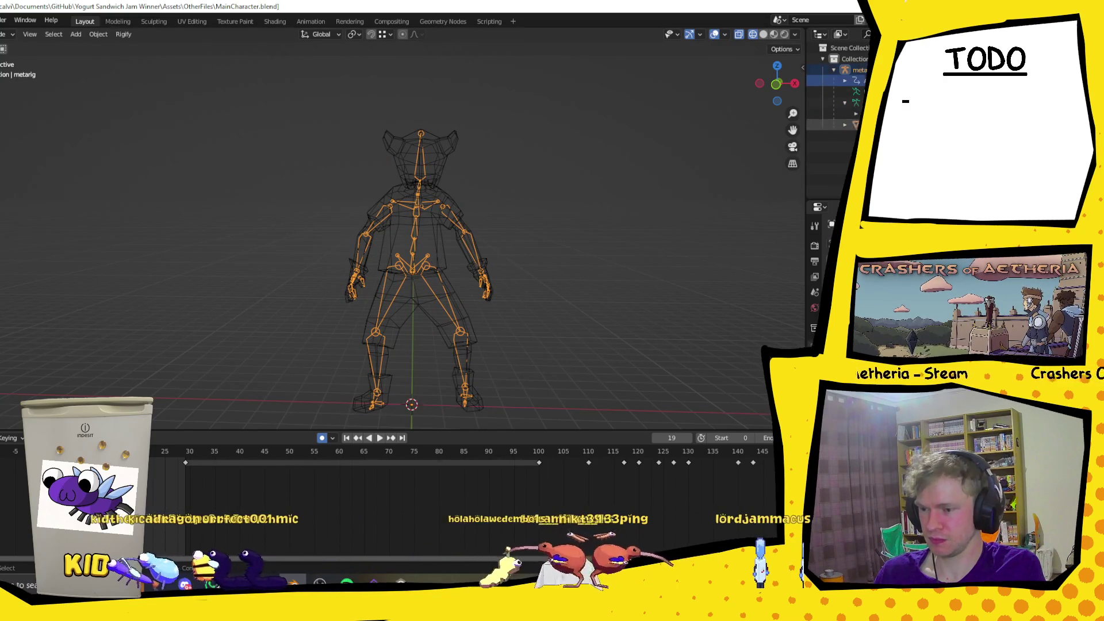
click(828, 102)
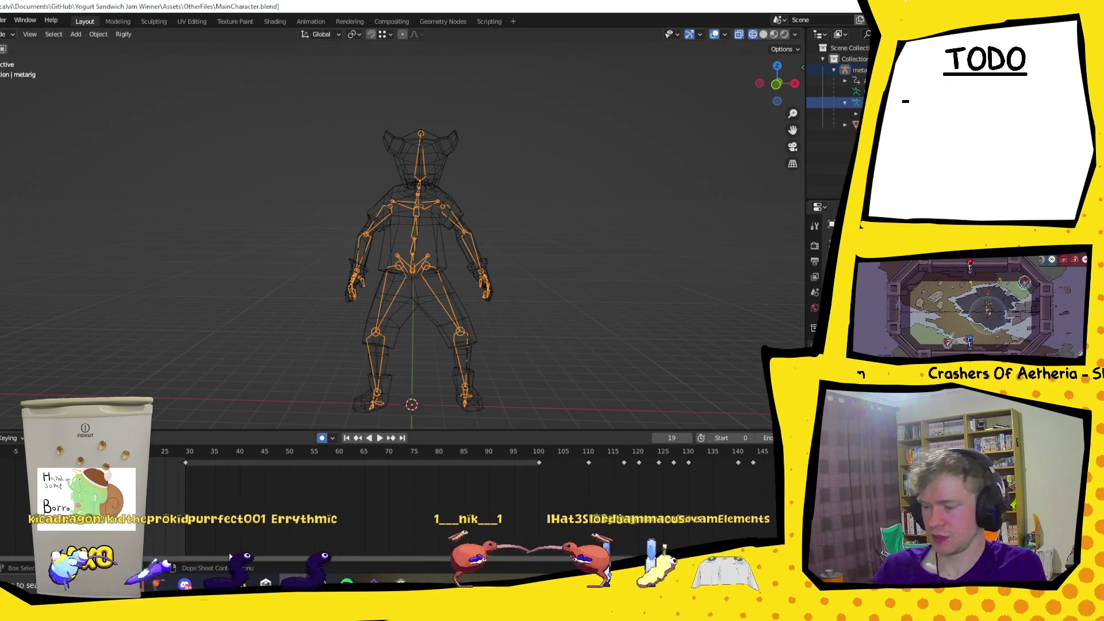
key(alt+Tab)
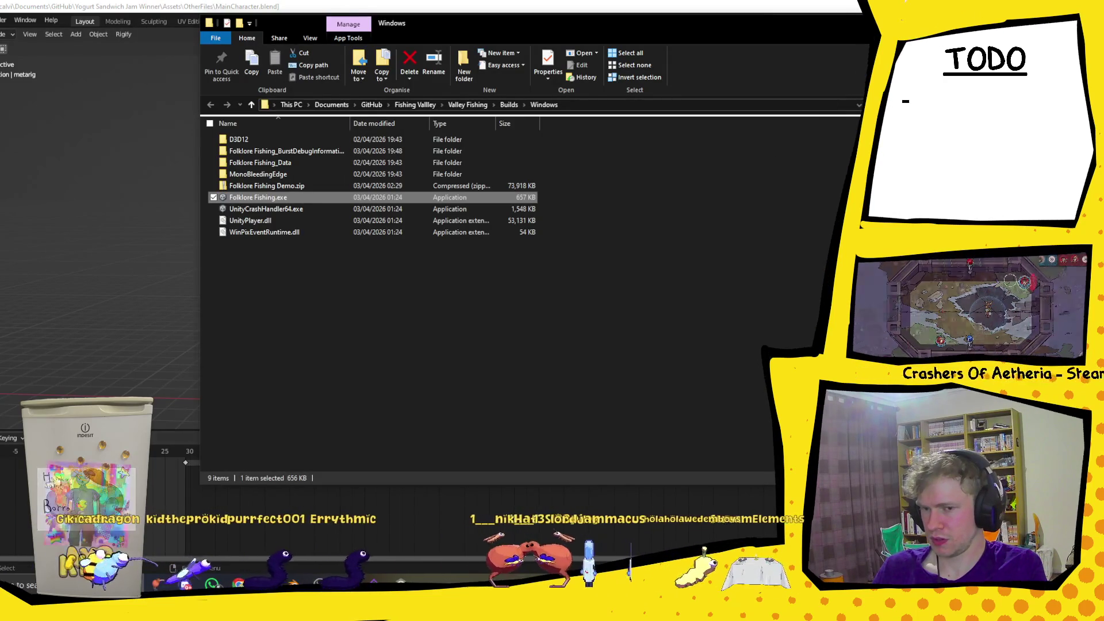
key(alt+Tab)
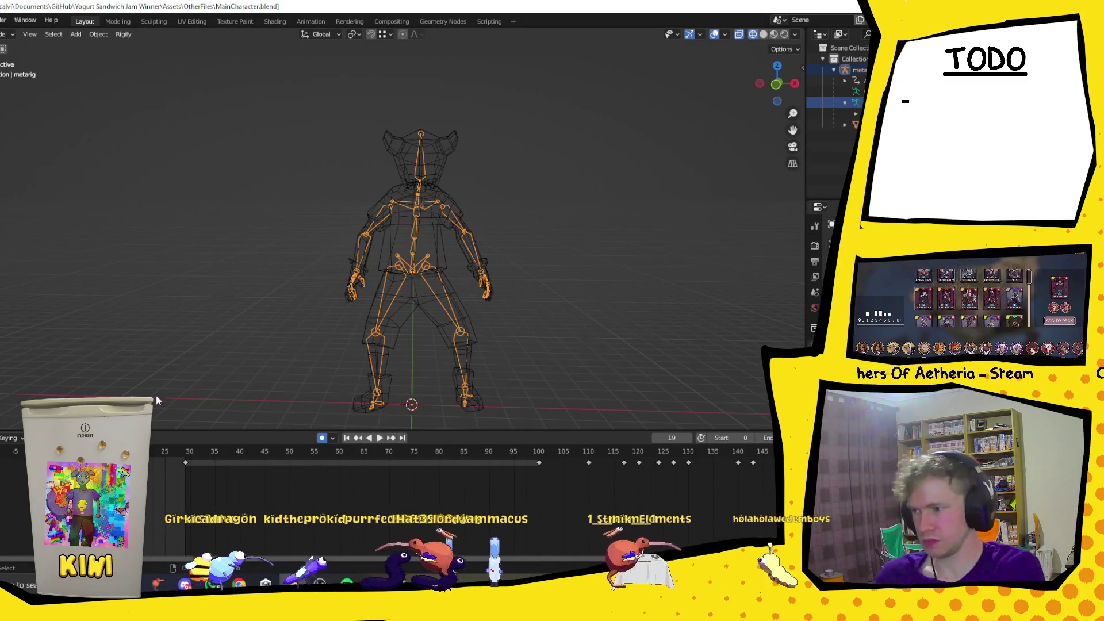
Use Object > Clear > Location to move the metarig armature back to the origin.
click(82, 35)
mouse_move(98, 35)
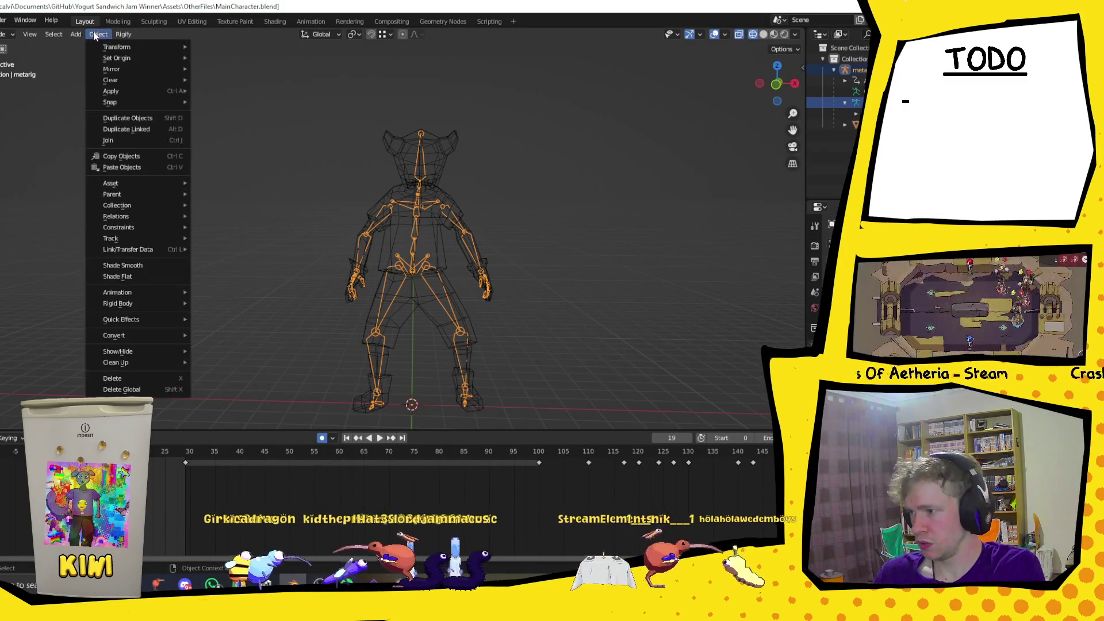
mouse_move(121, 59)
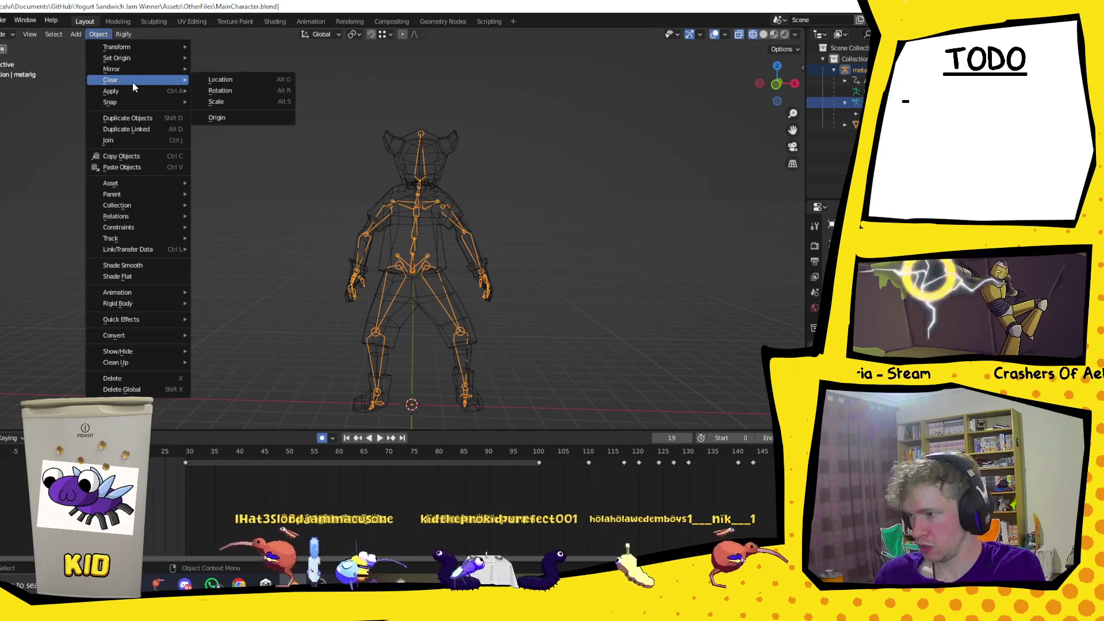
mouse_move(131, 94)
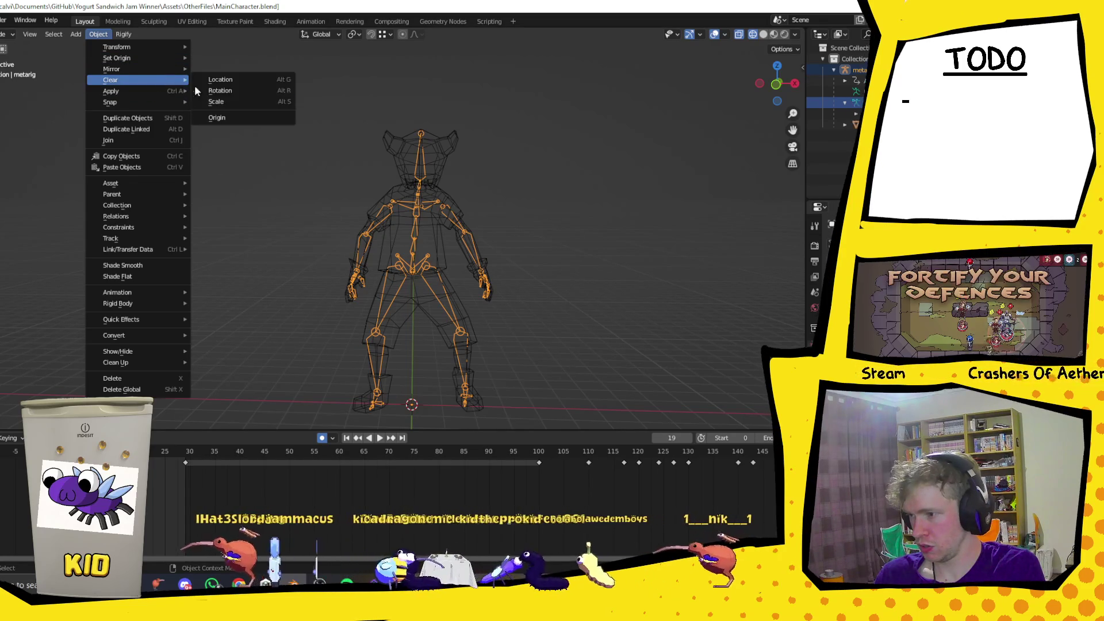
click(230, 84)
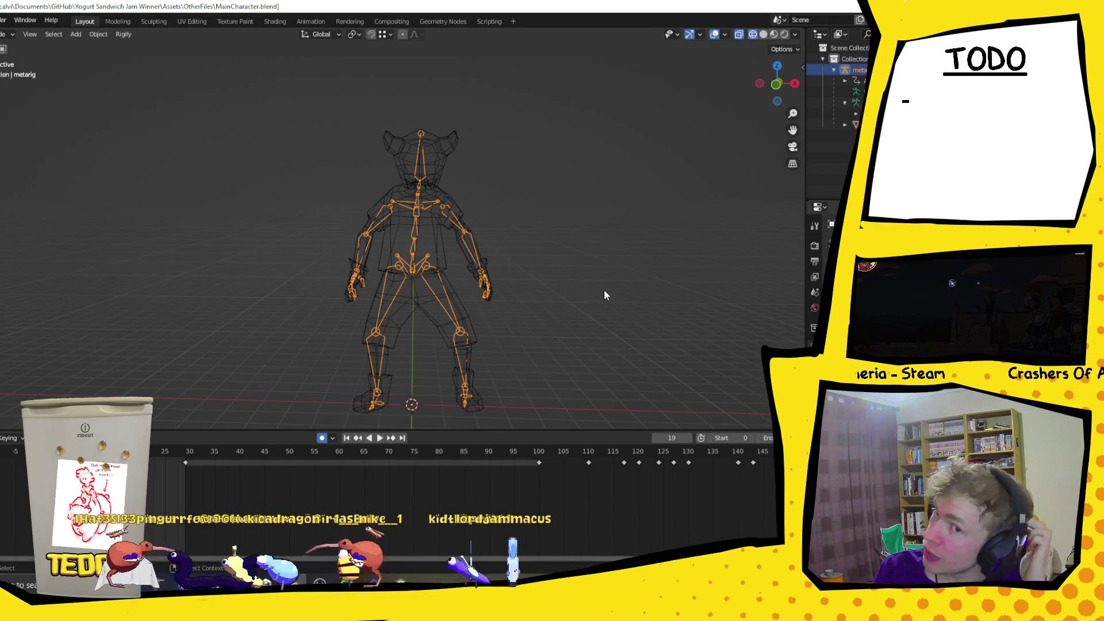
Apply all transforms to the metarig and its child, then save MainCharacter.blend.
click(98, 35)
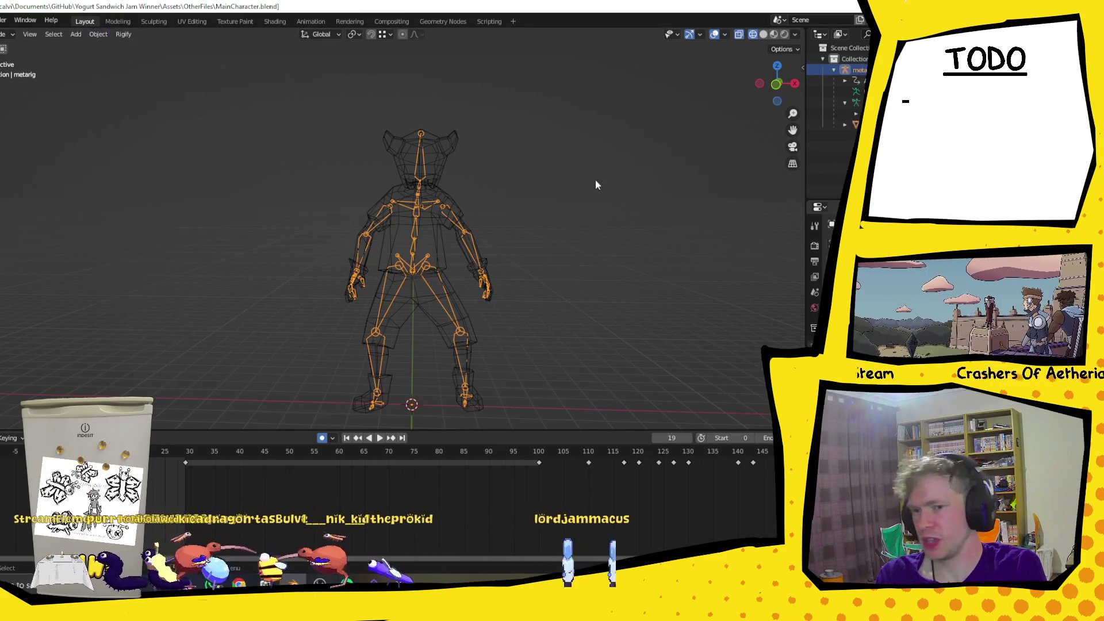
click(850, 105)
click(857, 69)
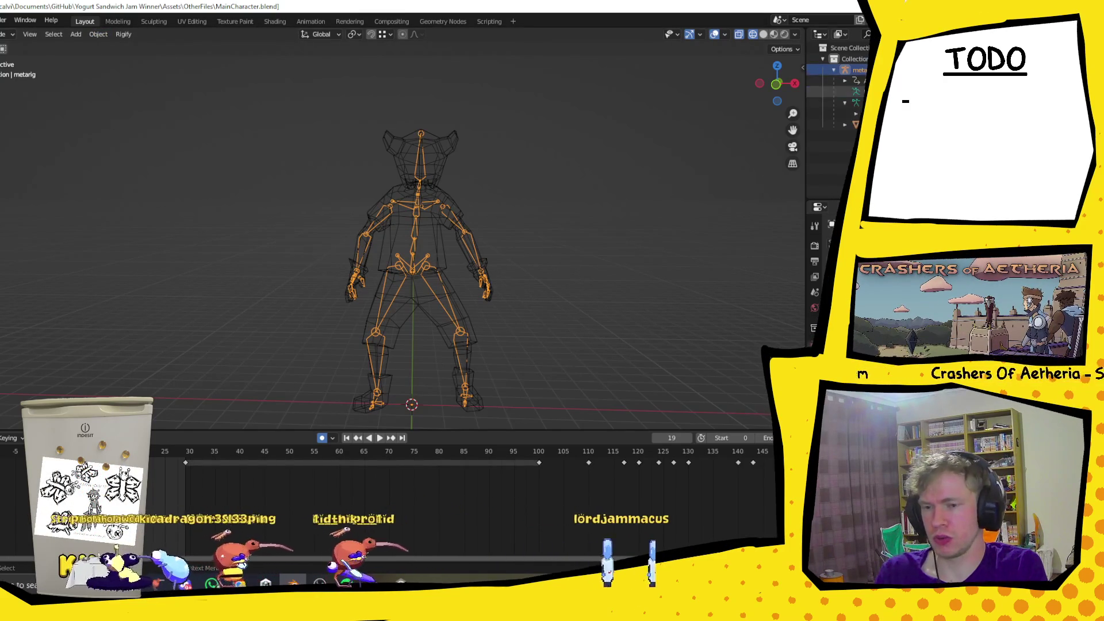
click(854, 102)
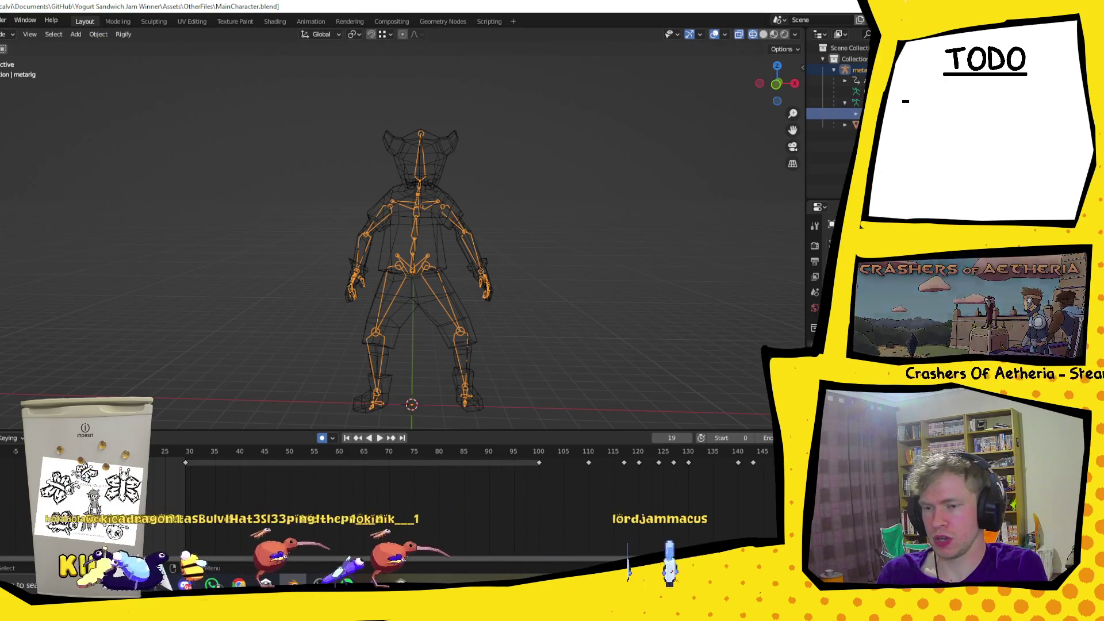
click(95, 35)
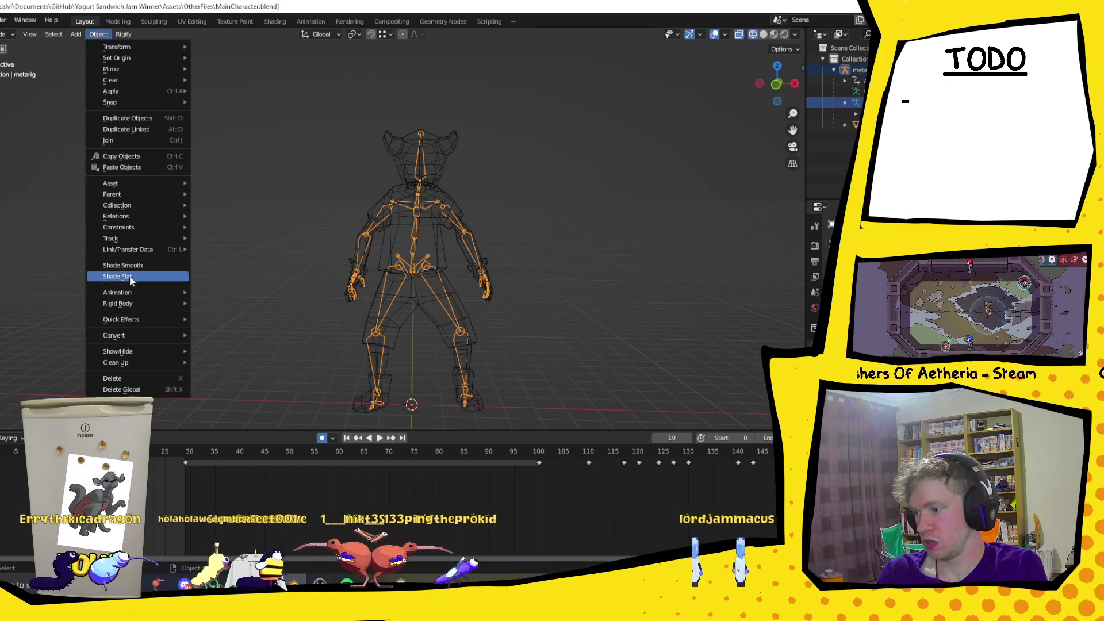
mouse_move(132, 91)
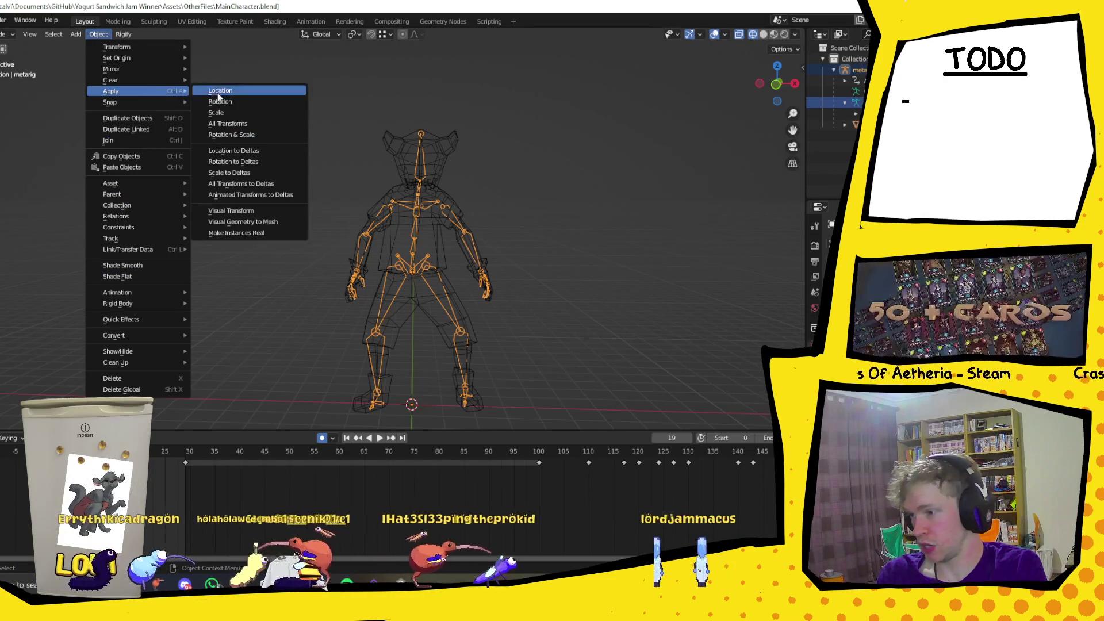
click(240, 125)
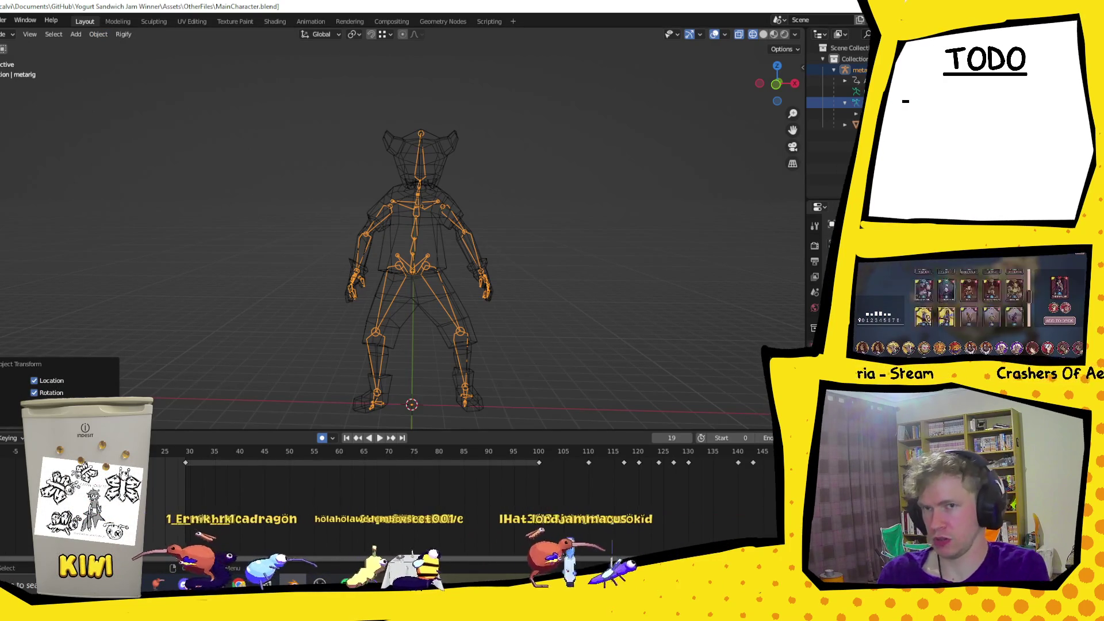
click(217, 378)
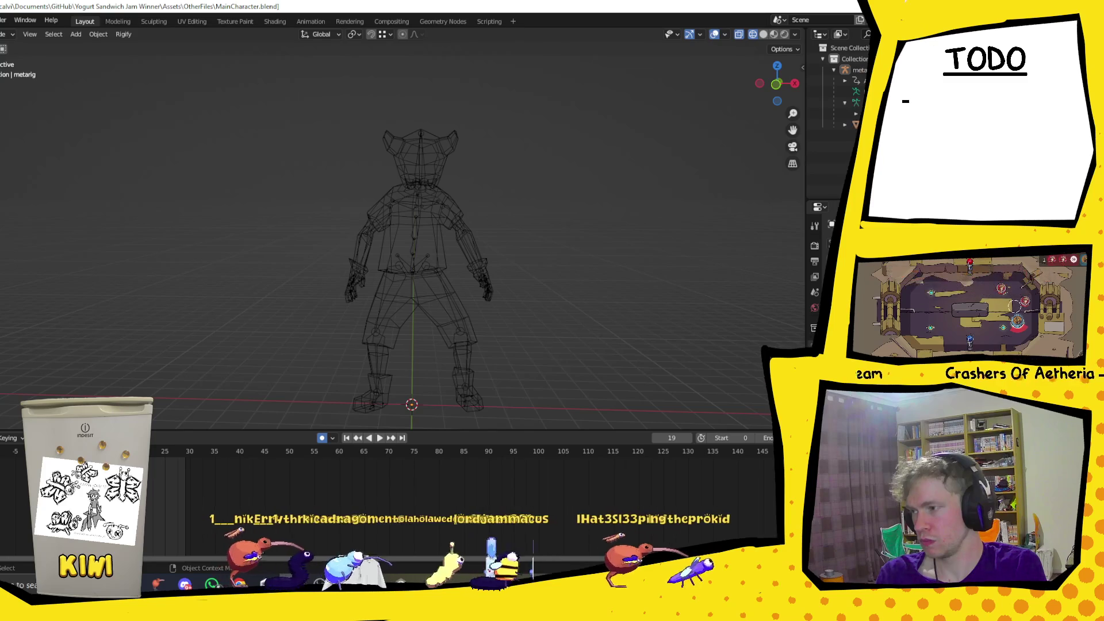
key(ctrl+s)
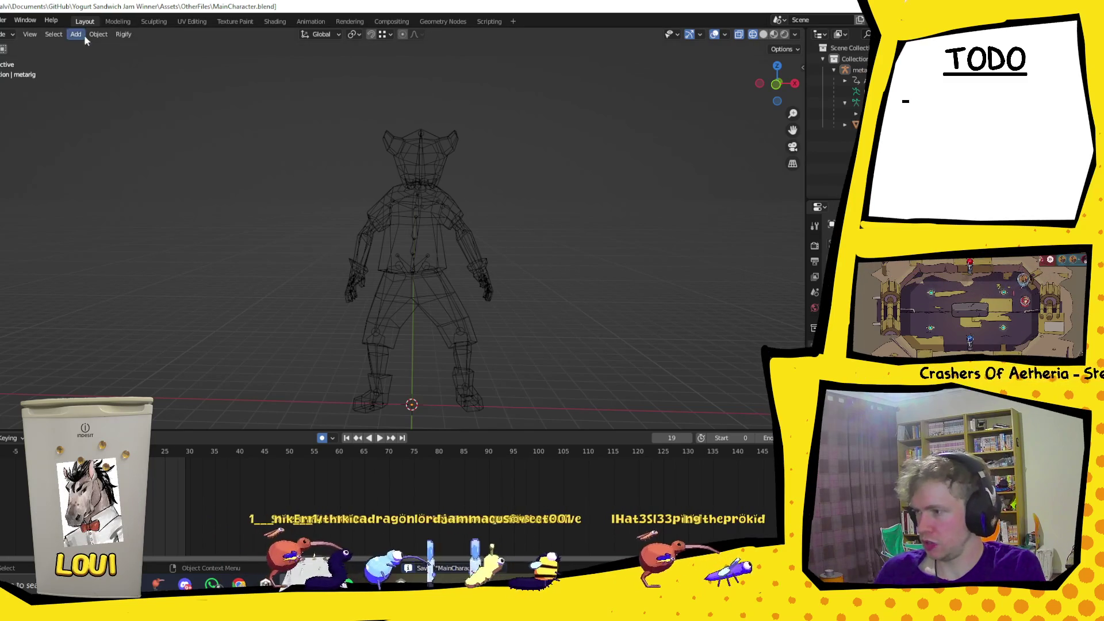
Apply all transforms and re-export the character as Player.fbx into the Models folder.
click(98, 34)
mouse_move(149, 92)
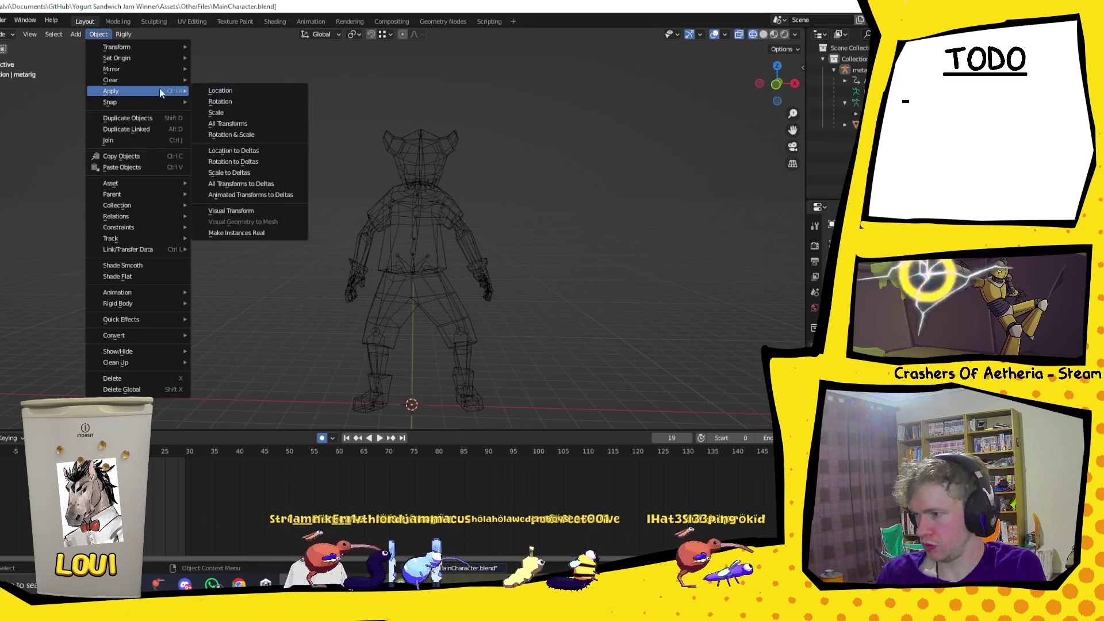
click(235, 123)
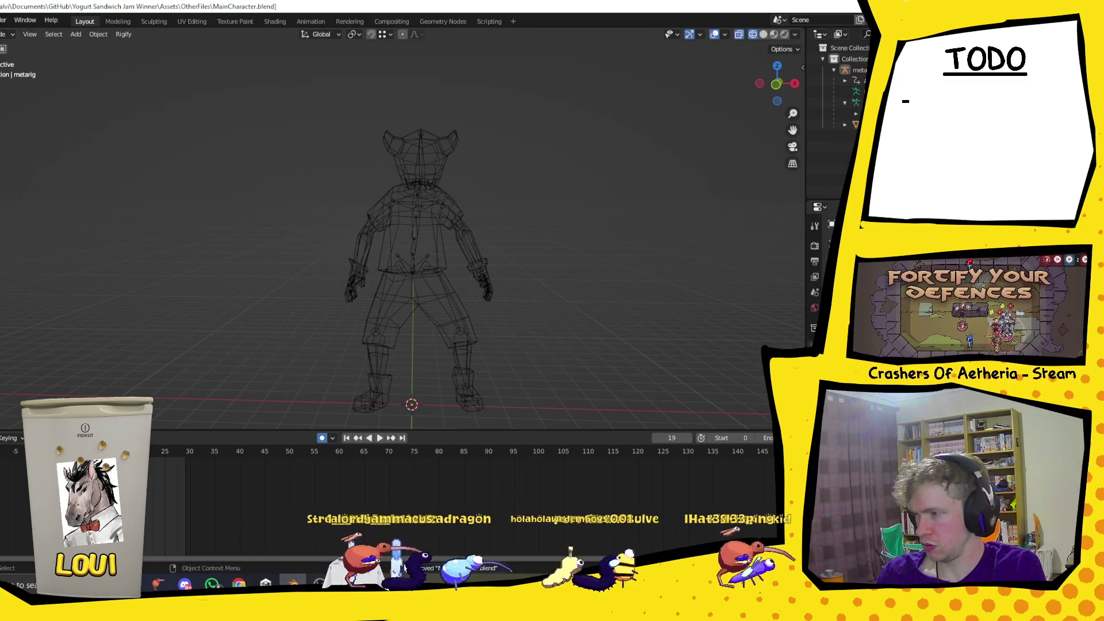
click(2, 20)
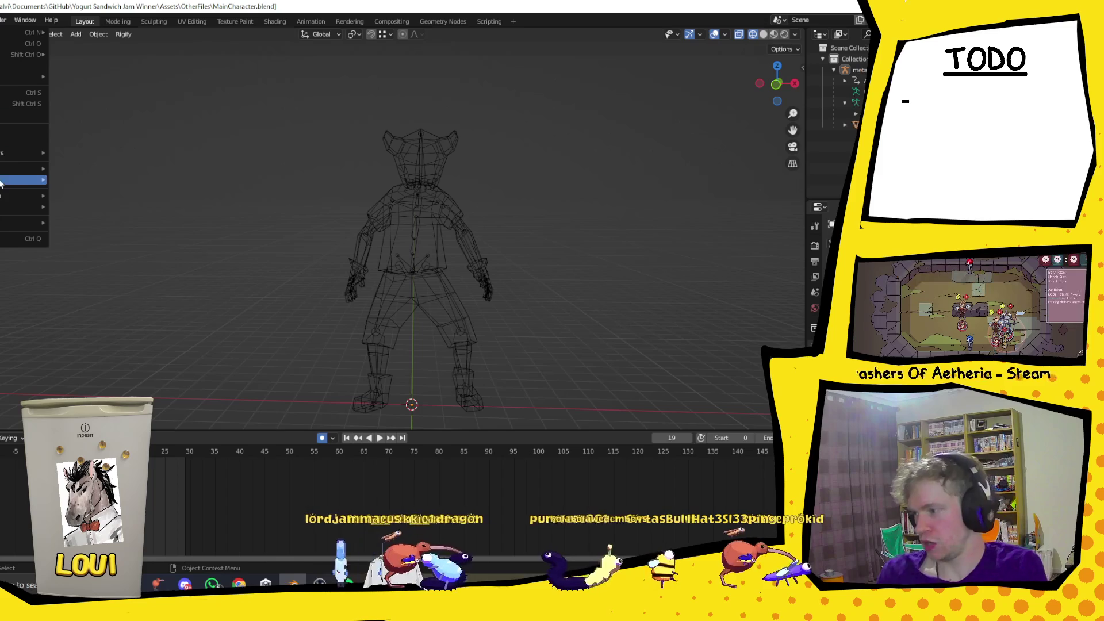
mouse_move(23, 181)
click(87, 270)
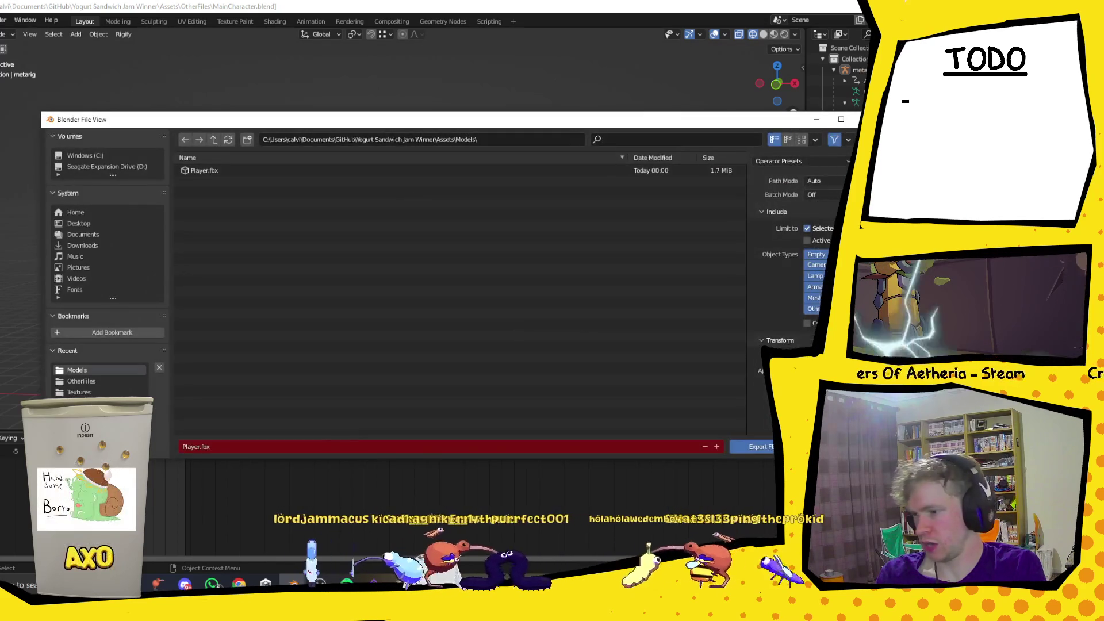
click(759, 447)
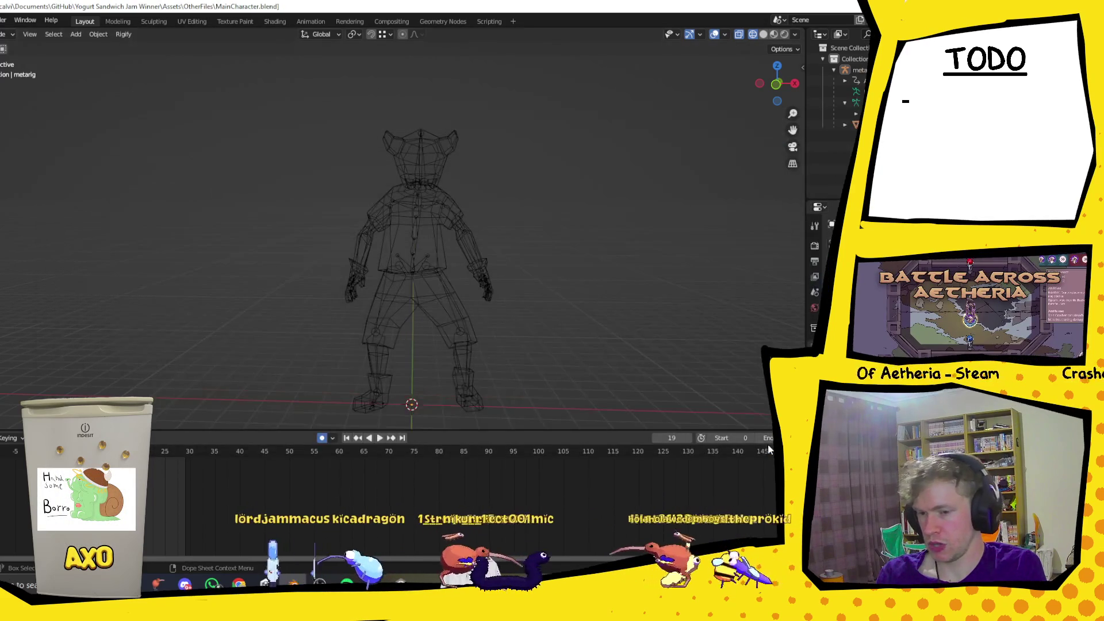
Frame the Player object in Unity, then return to Blender and select the metarig.
key(alt+Tab)
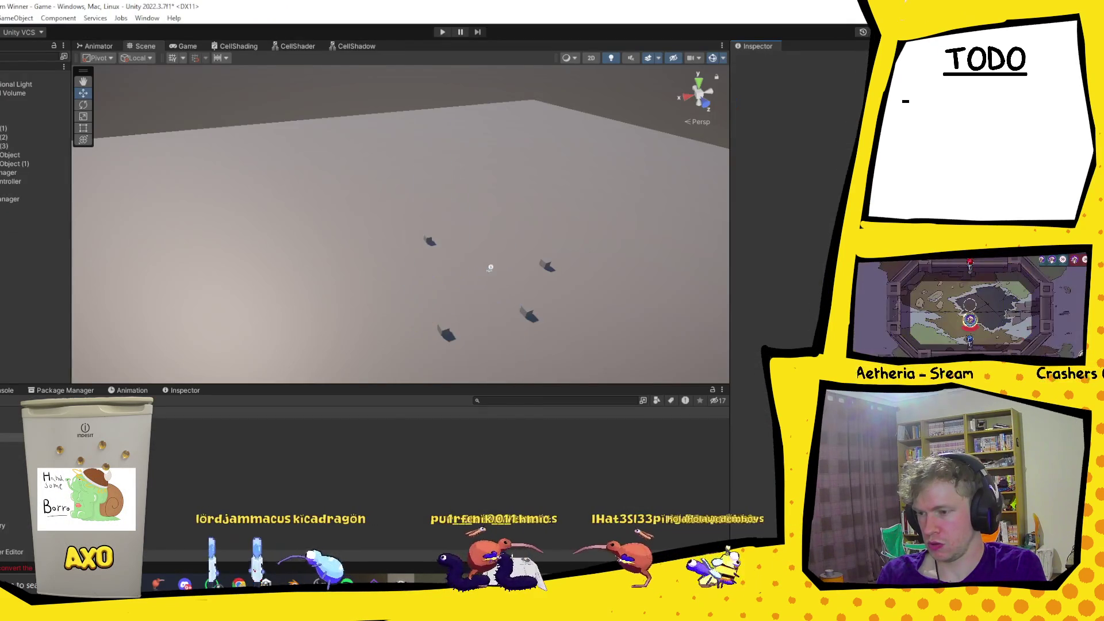
click(35, 207)
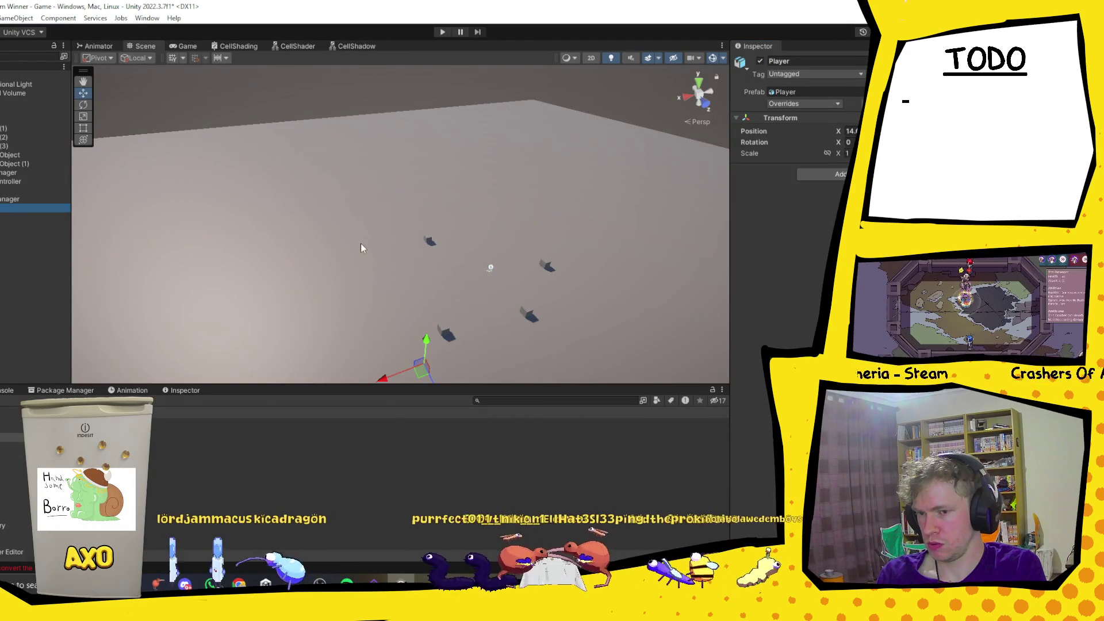
key(f)
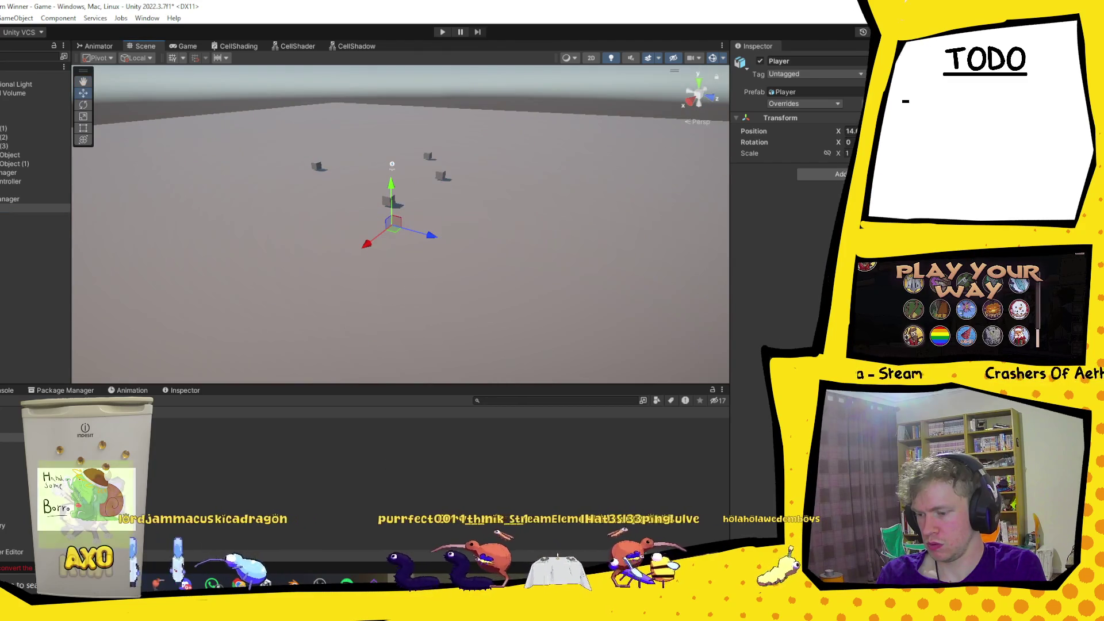
key(alt+Tab)
click(855, 81)
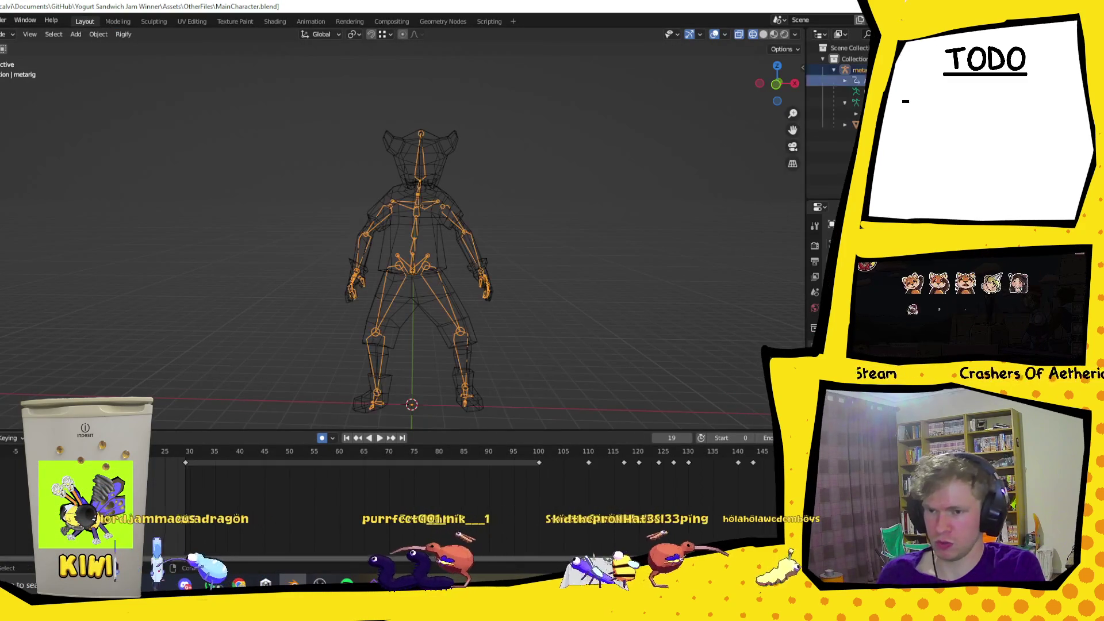
Add the character mesh to the selection and apply Transforms to Deltas.
ctrl+click(855, 90)
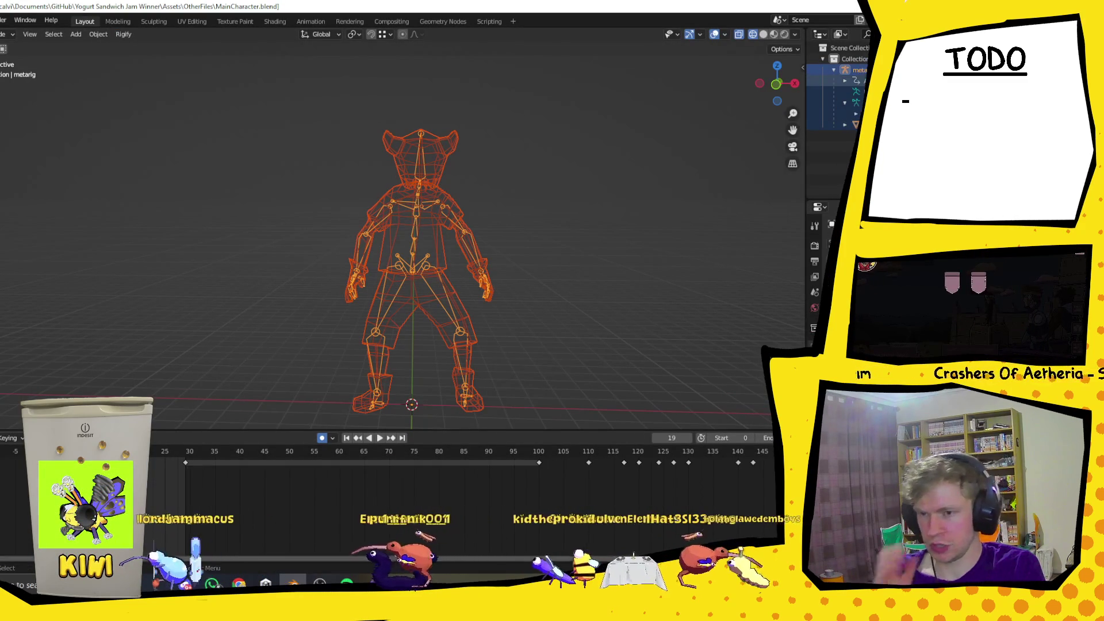
click(96, 36)
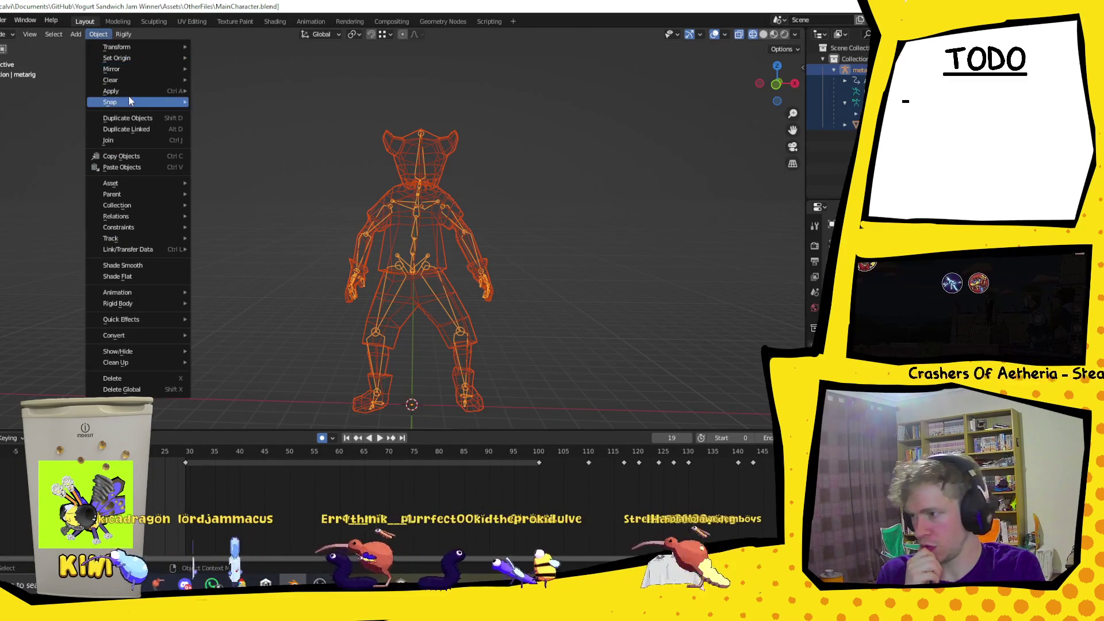
mouse_move(127, 91)
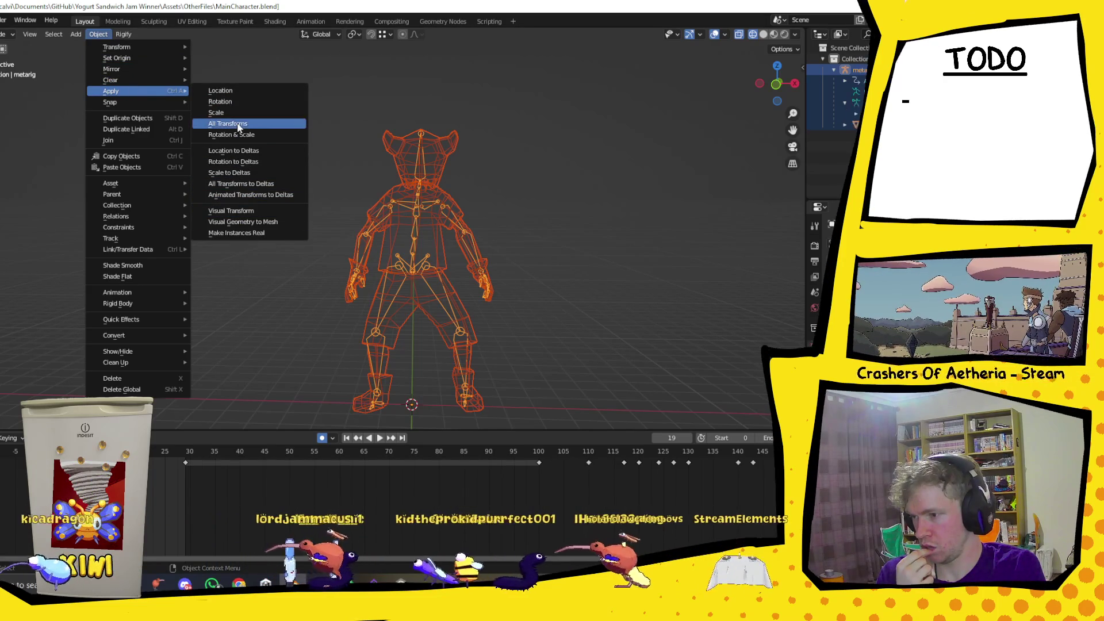
click(256, 184)
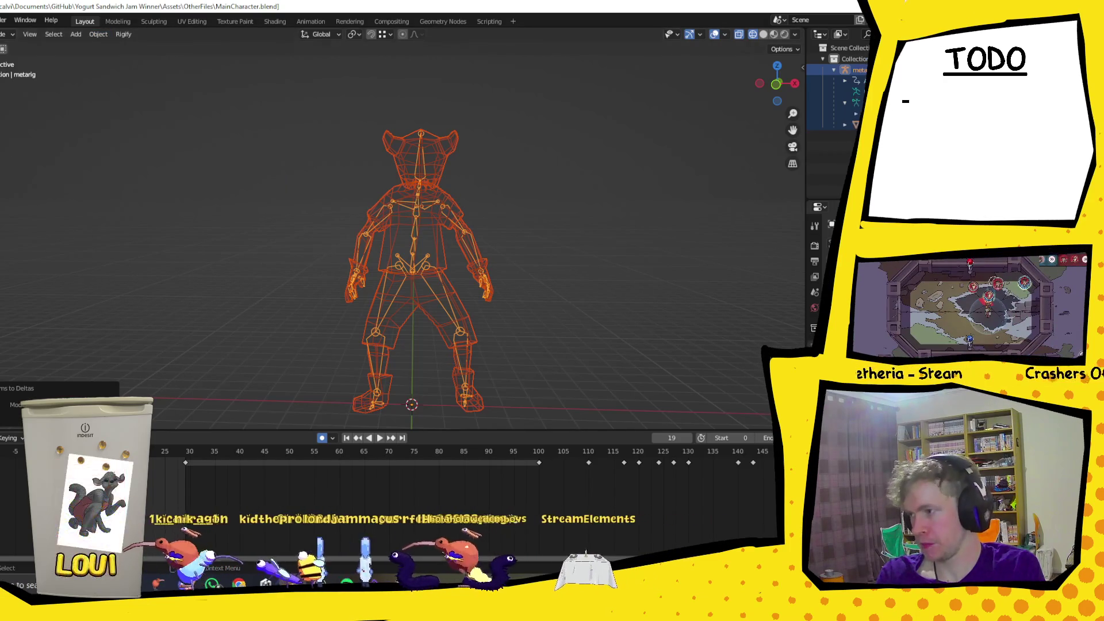
Re-export the character to Player.fbx and bring the Unity project to the front.
click(3, 19)
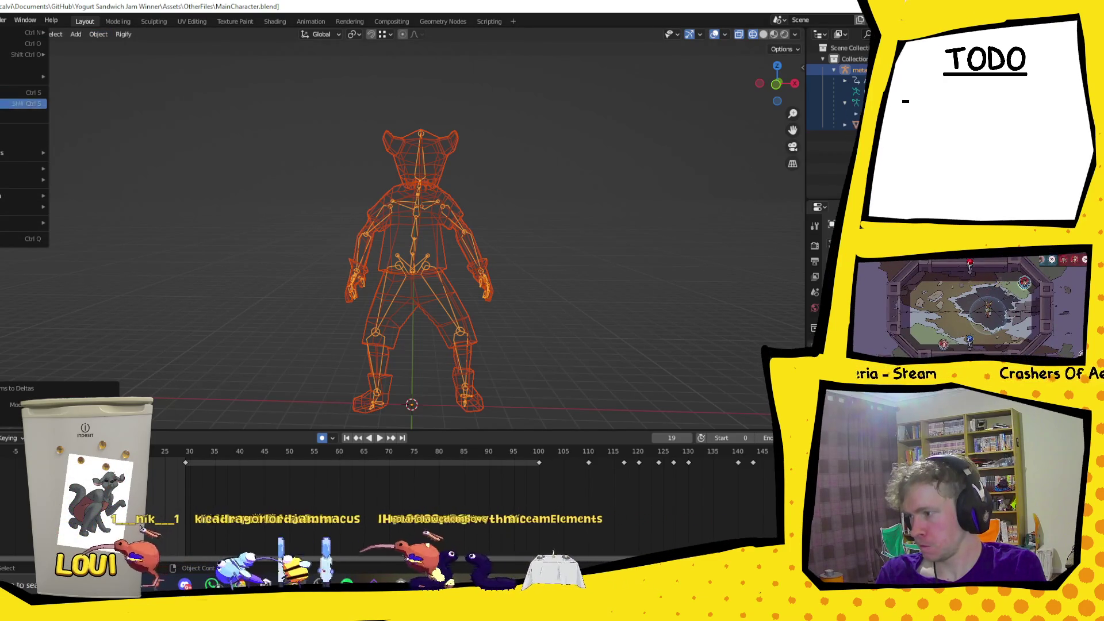
mouse_move(46, 180)
click(80, 267)
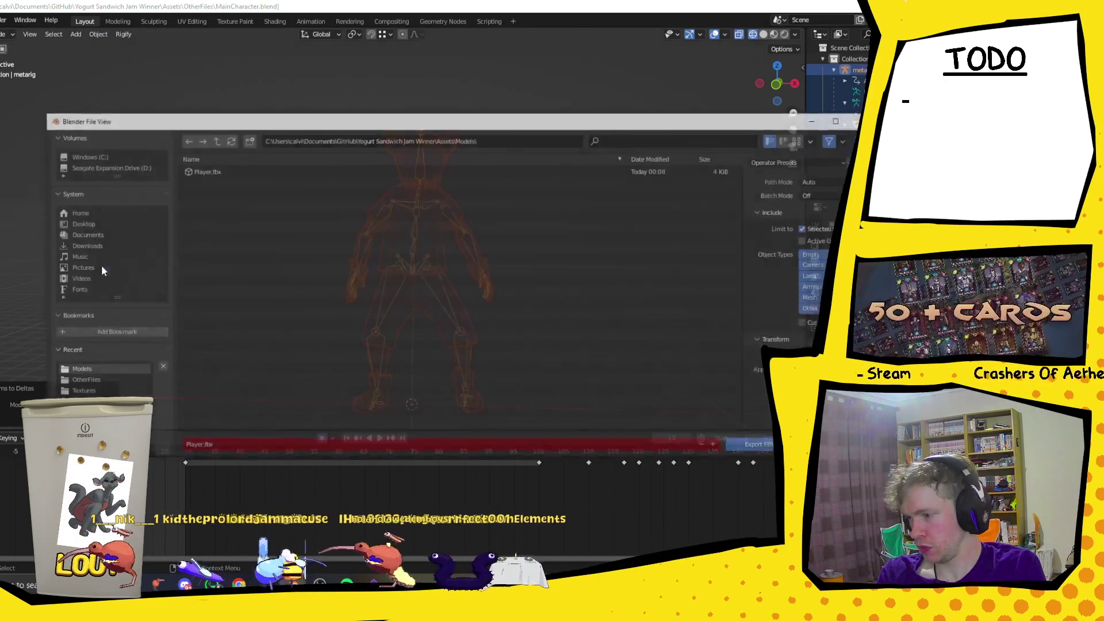
scroll(797, 259, down, 2)
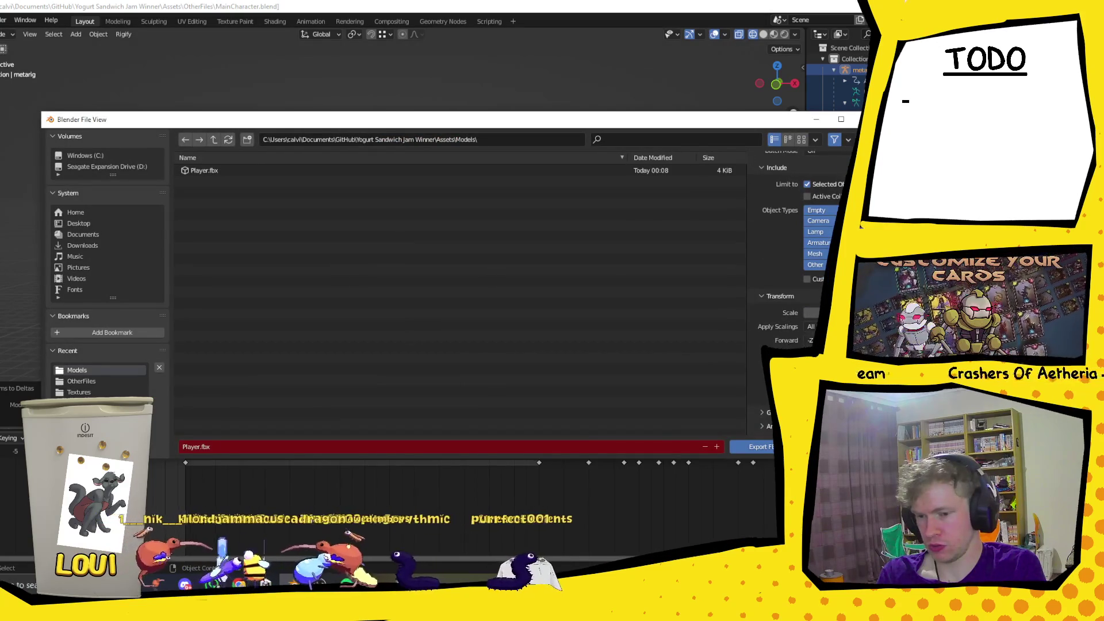
scroll(824, 266, up, 2)
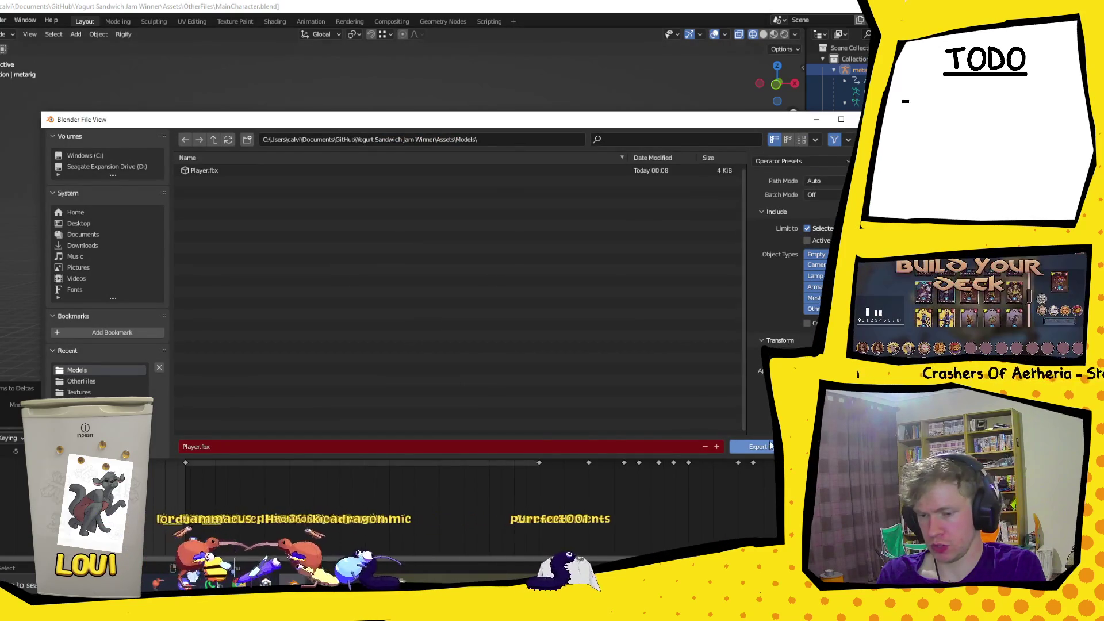
click(769, 446)
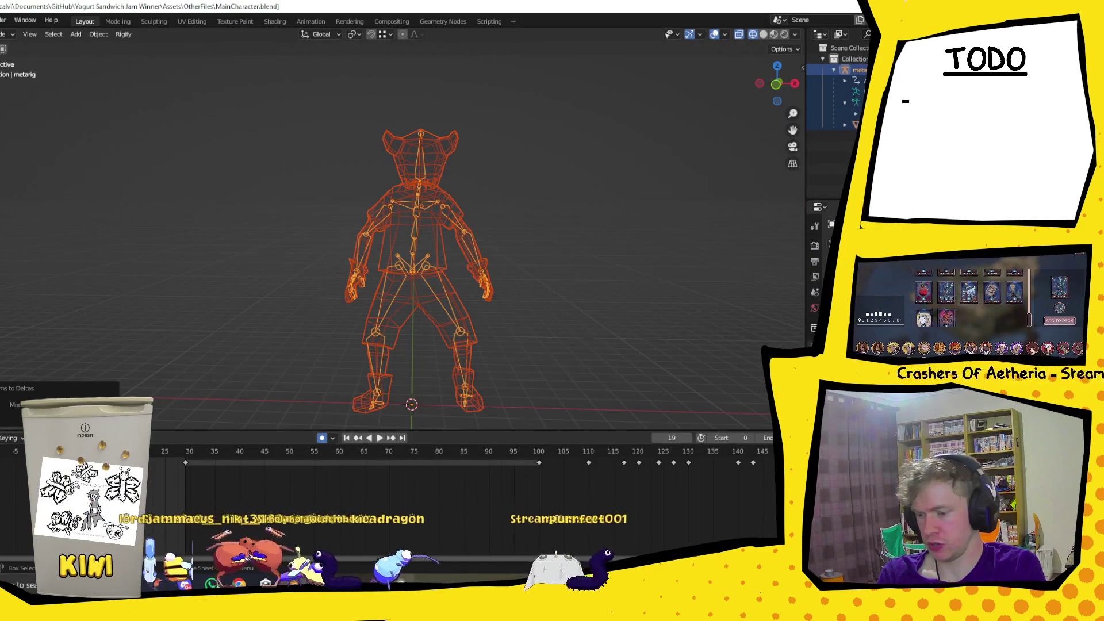
click(395, 526)
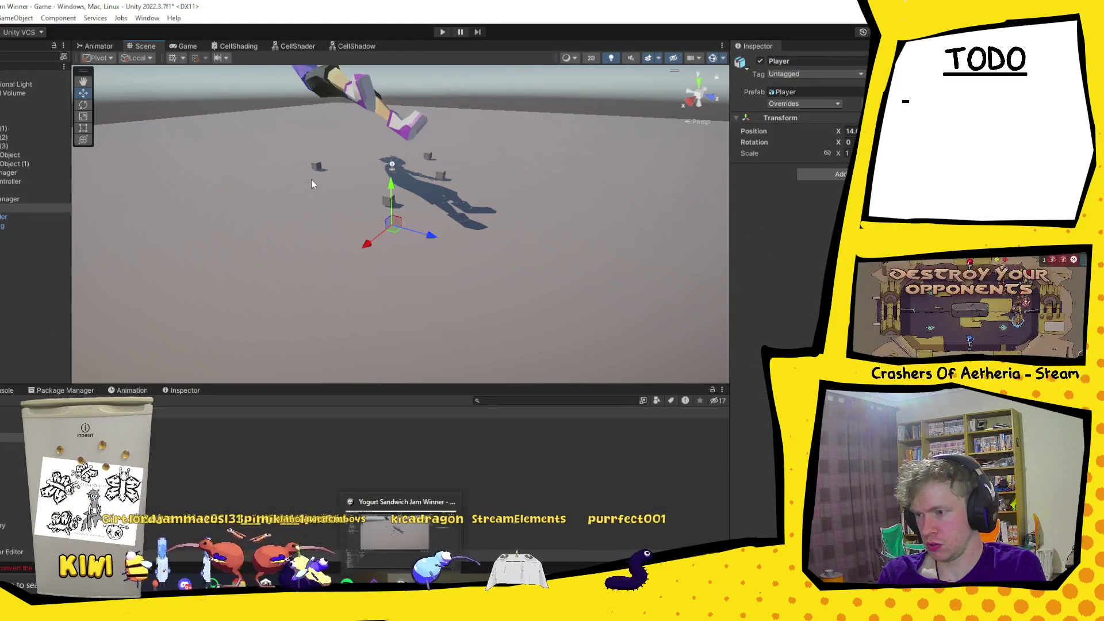
Select the character and metarig in Unity's Hierarchy to check the metarig's transform values.
scroll(311, 181, down, 4)
click(377, 150)
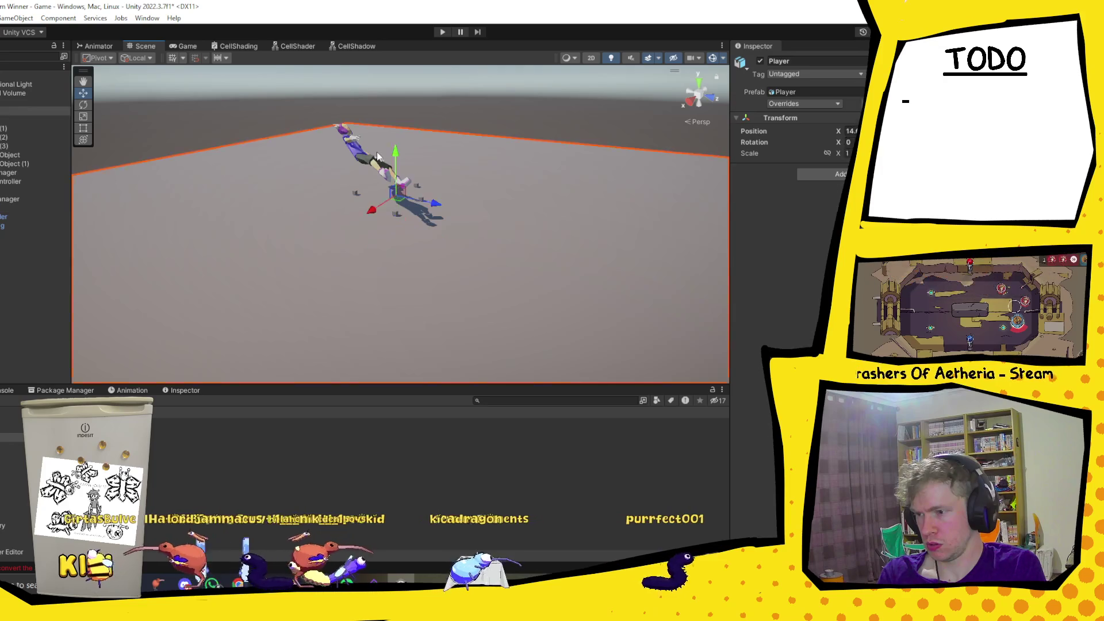
click(3, 217)
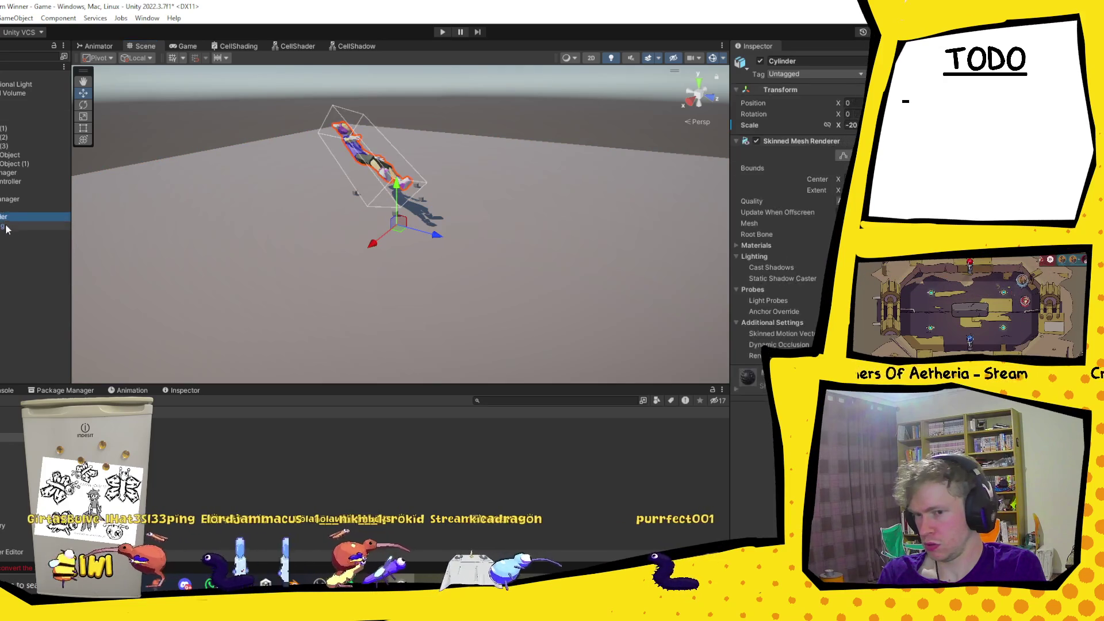
click(5, 226)
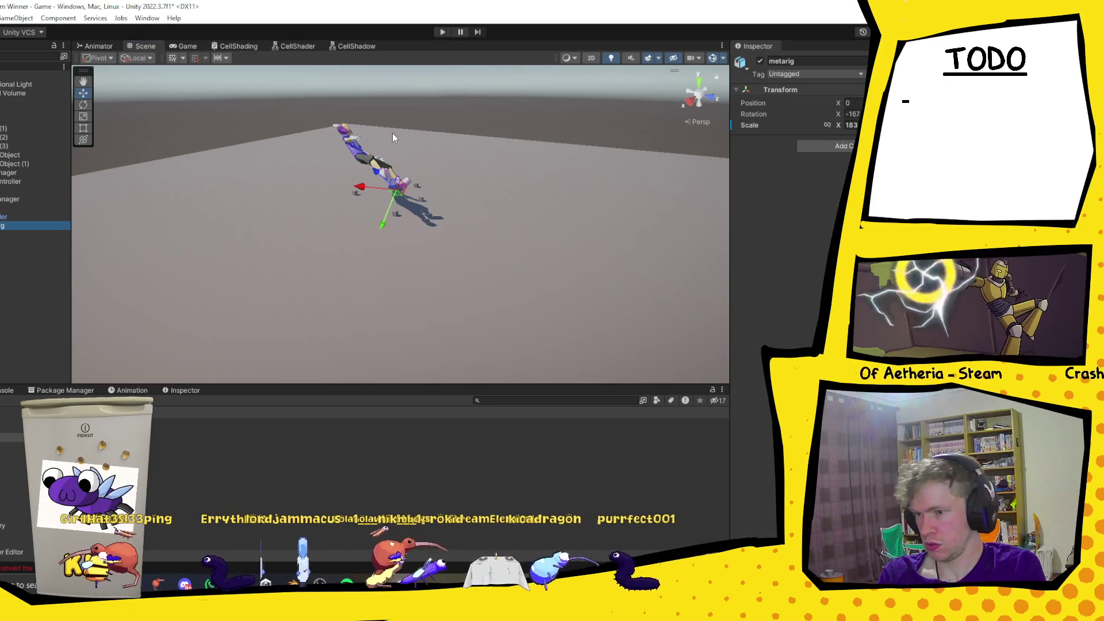
scroll(379, 136, up, 5)
mouse_move(400, 124)
mouse_down()
mouse_move(374, 203)
mouse_move(469, 155)
mouse_up()
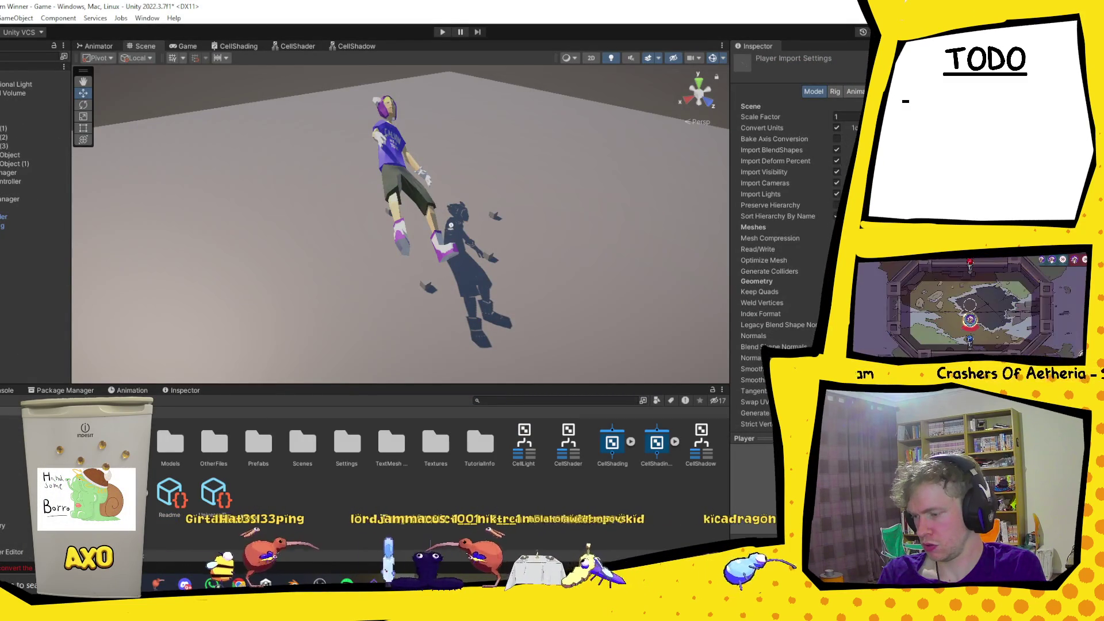
Clear the Blender import errors from Unity's Console, then go back to Blender.
click(6, 391)
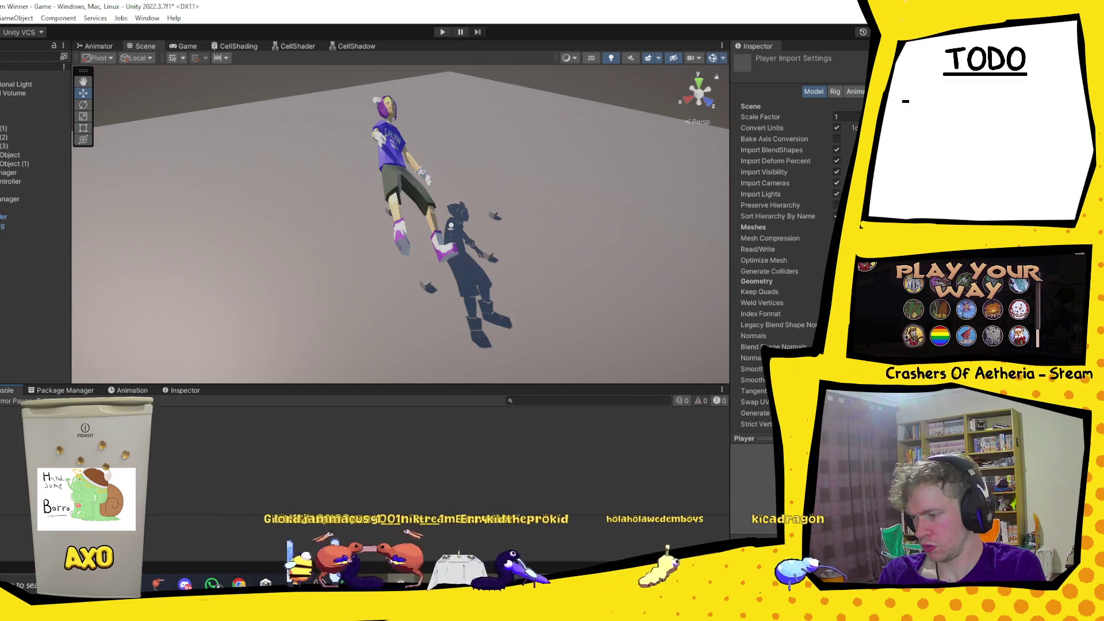
click(386, 175)
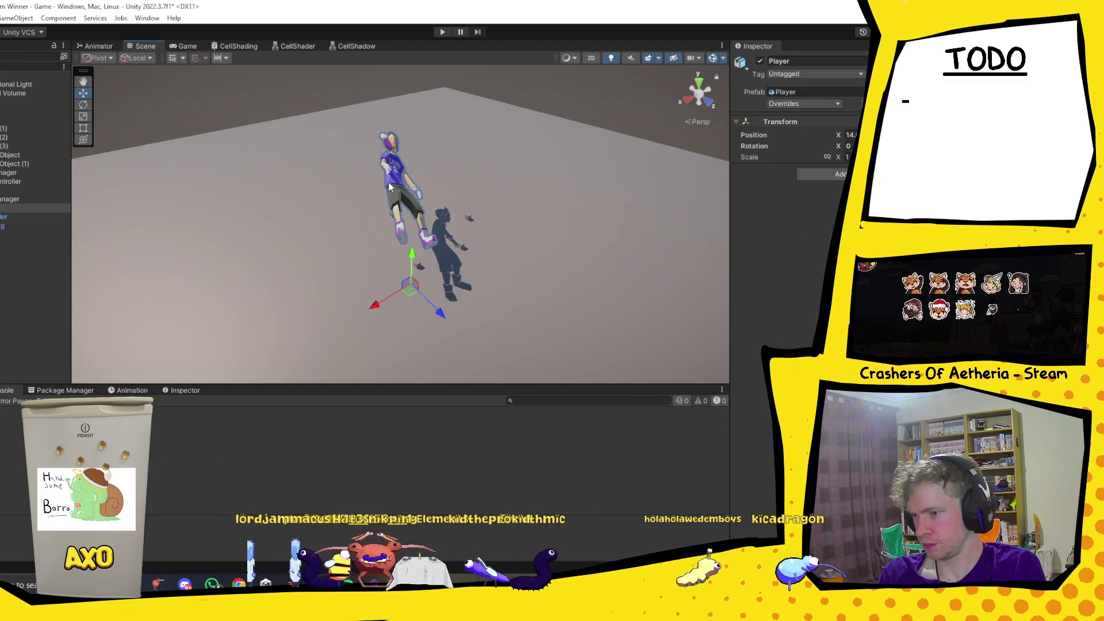
scroll(388, 181, up, 3)
scroll(388, 189, down, 3)
scroll(388, 188, down, 1)
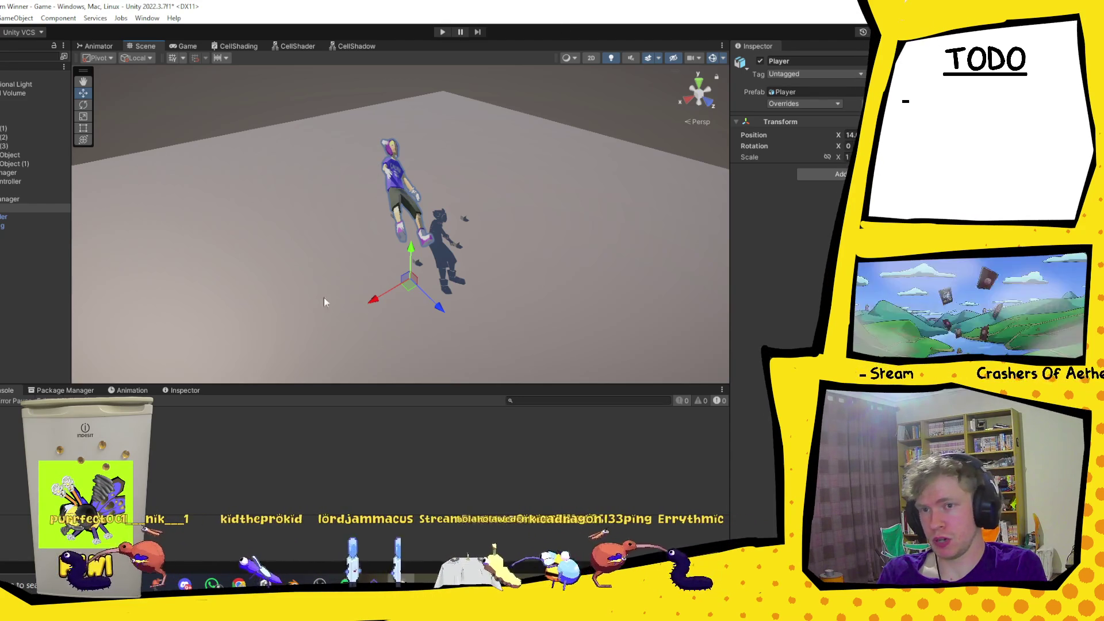
key(alt+Tab)
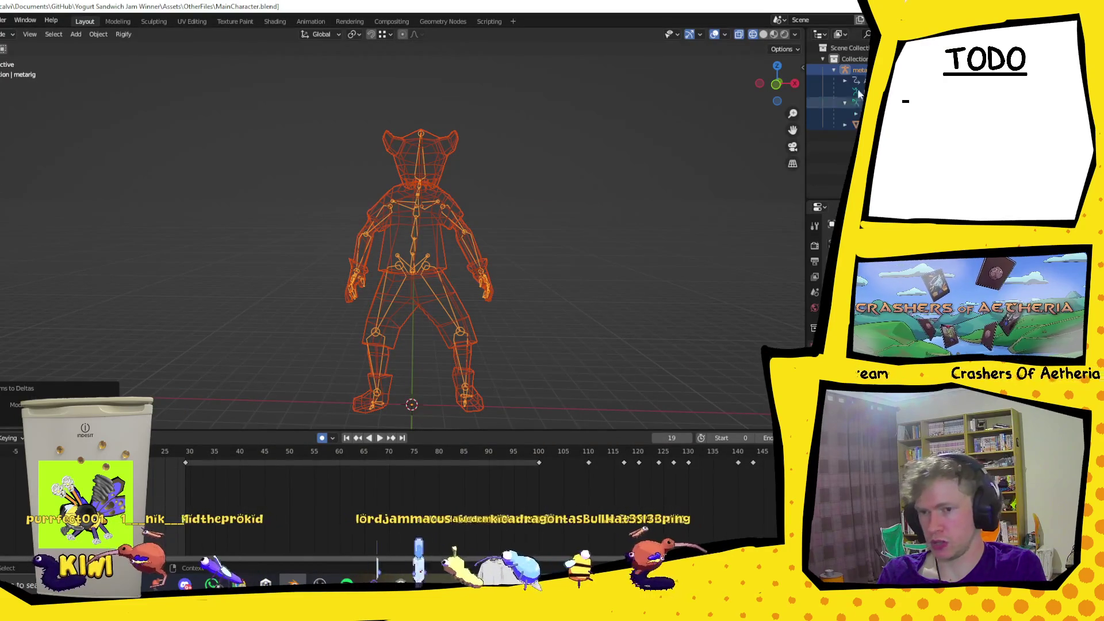
Apply all transforms to the Cylinder mesh.
ctrl+click(834, 112)
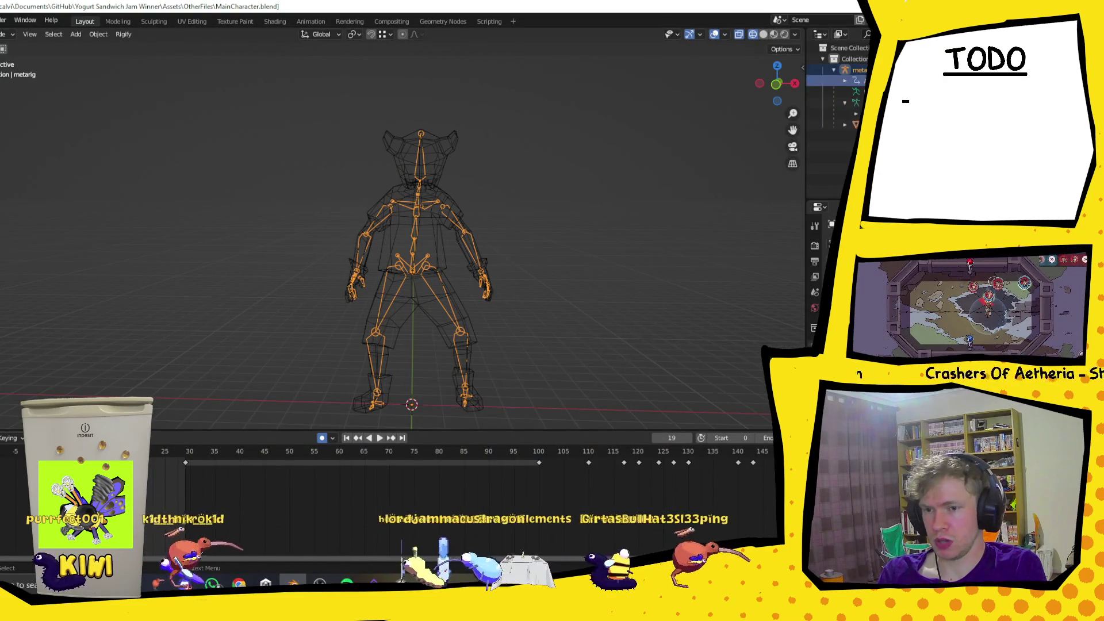
click(828, 124)
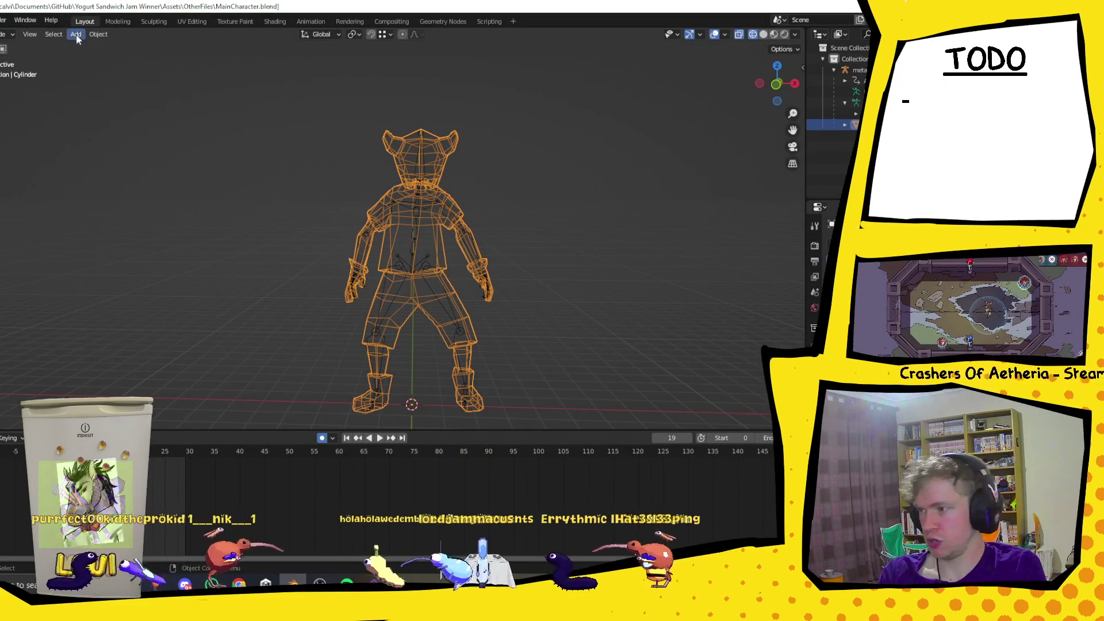
click(98, 35)
mouse_move(98, 35)
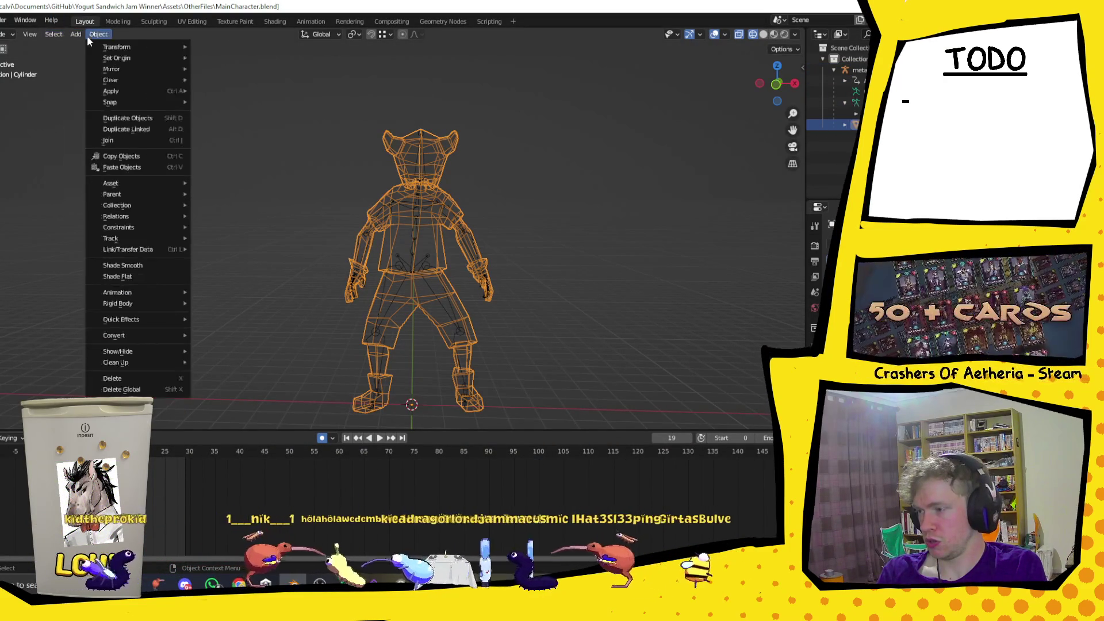
mouse_move(139, 92)
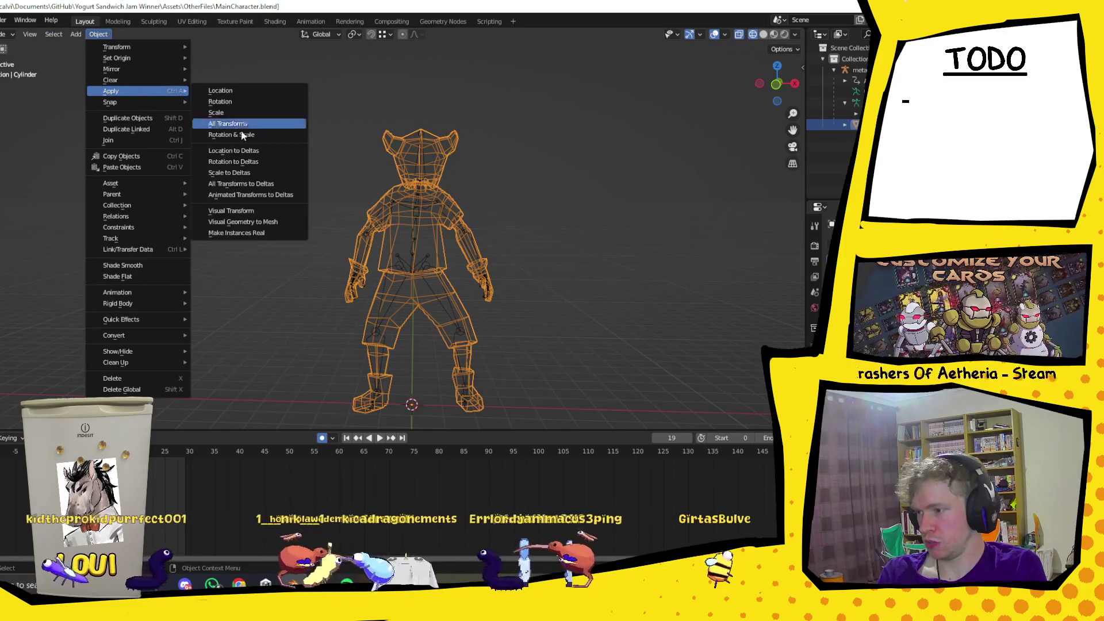
click(230, 123)
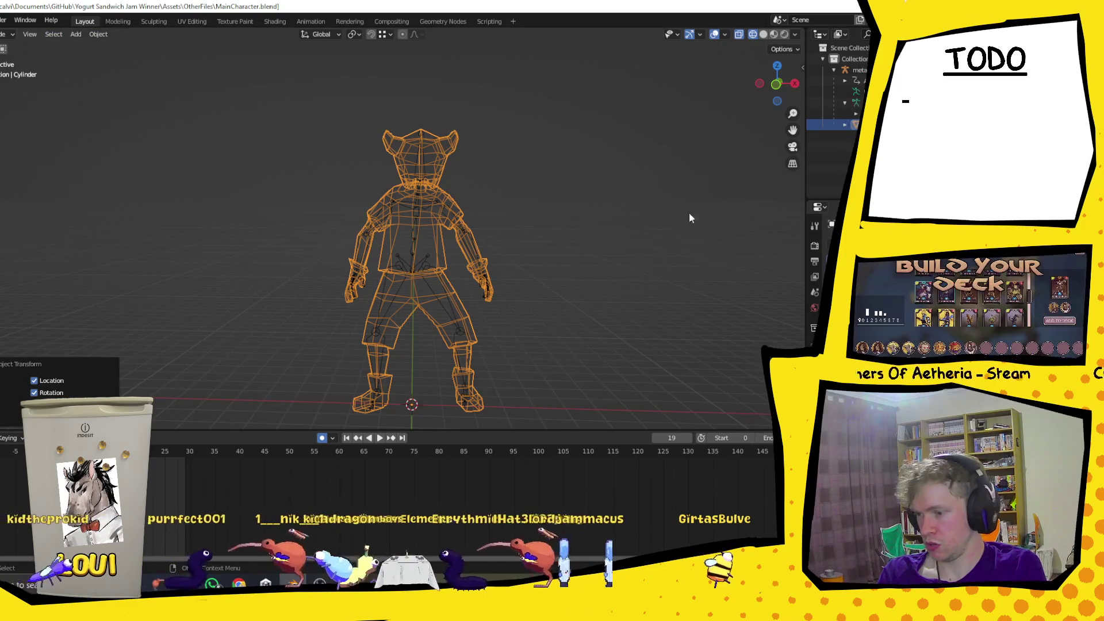
Apply all transforms to the metarig and each of its child objects in turn.
click(856, 80)
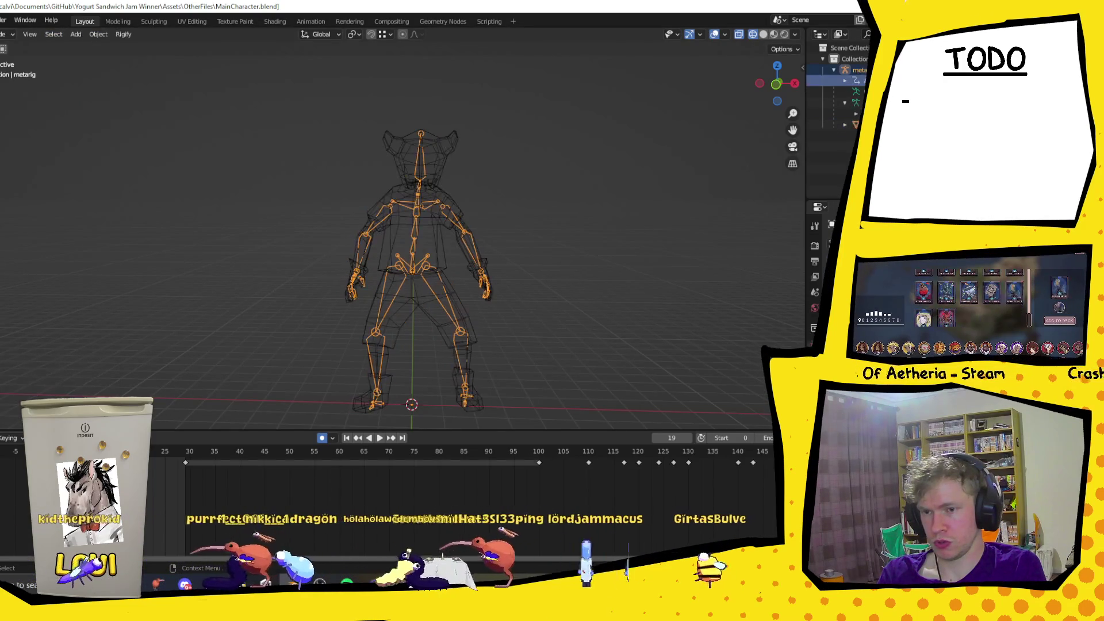
click(99, 34)
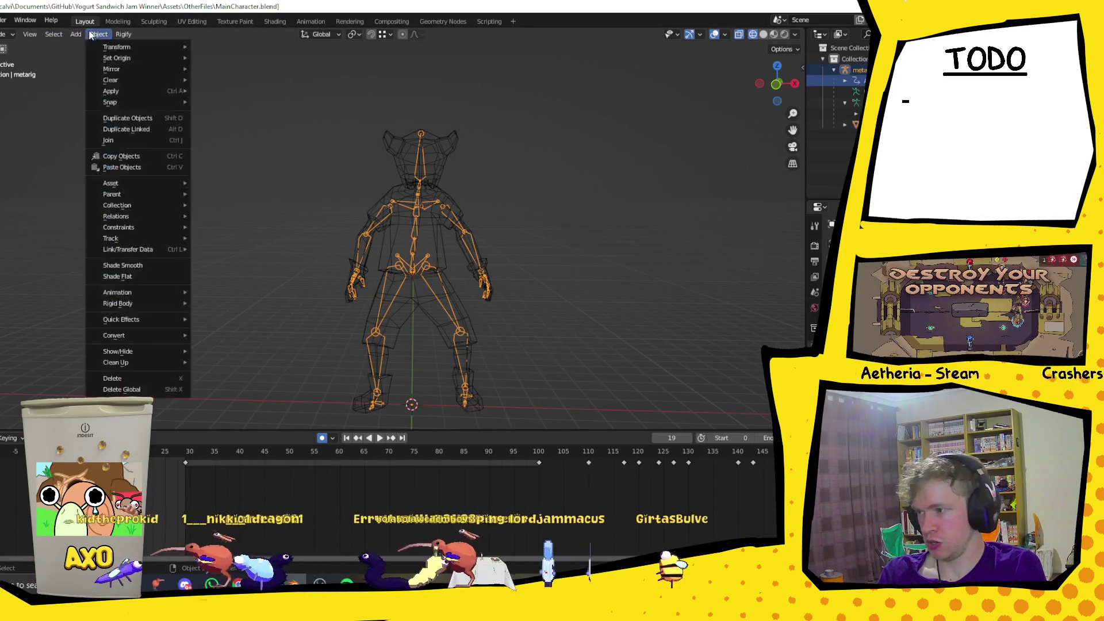
mouse_move(142, 90)
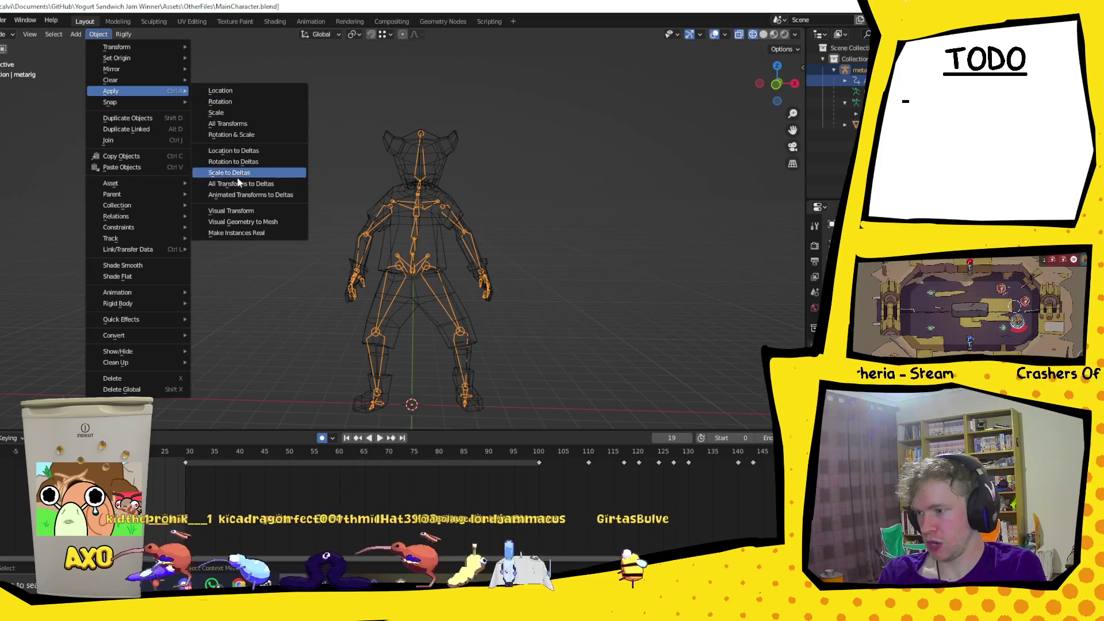
click(248, 134)
click(848, 91)
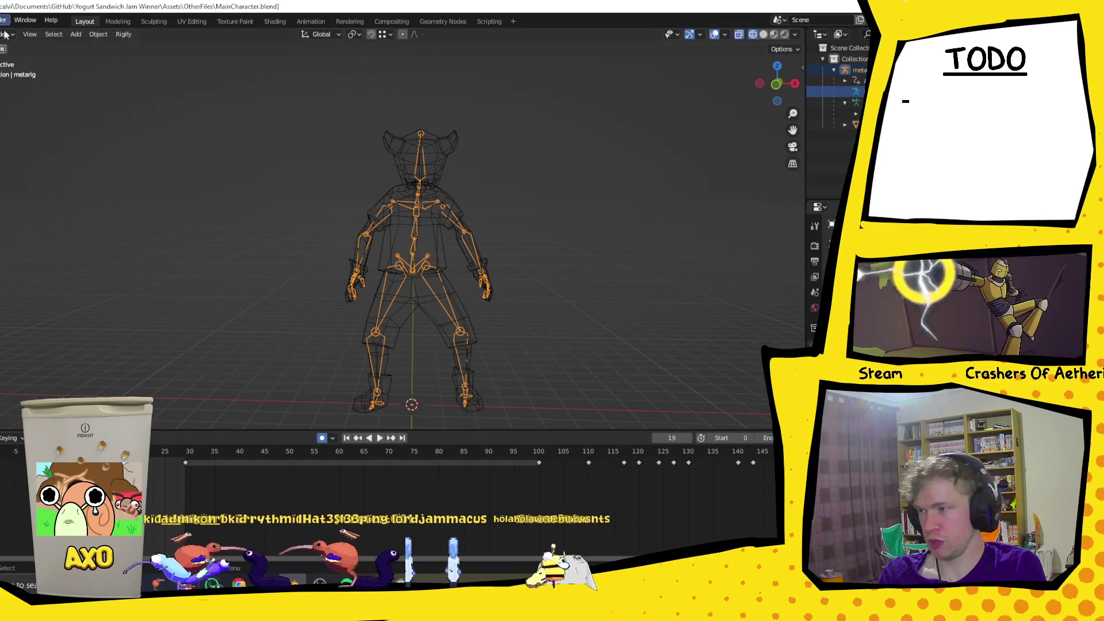
click(97, 34)
mouse_move(133, 79)
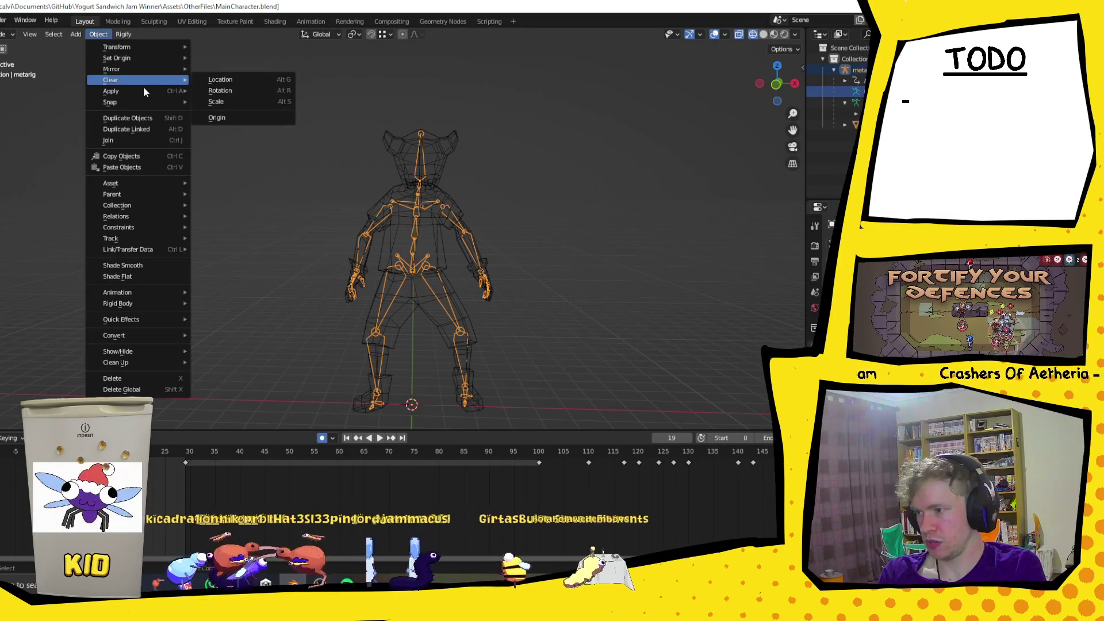
mouse_move(164, 91)
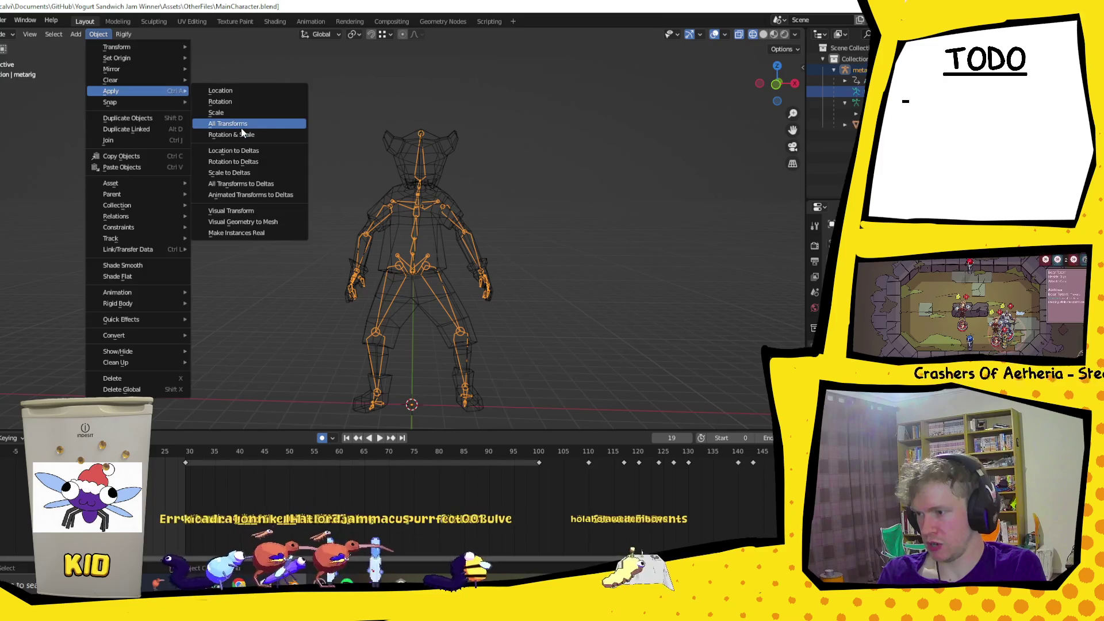
click(248, 123)
click(848, 102)
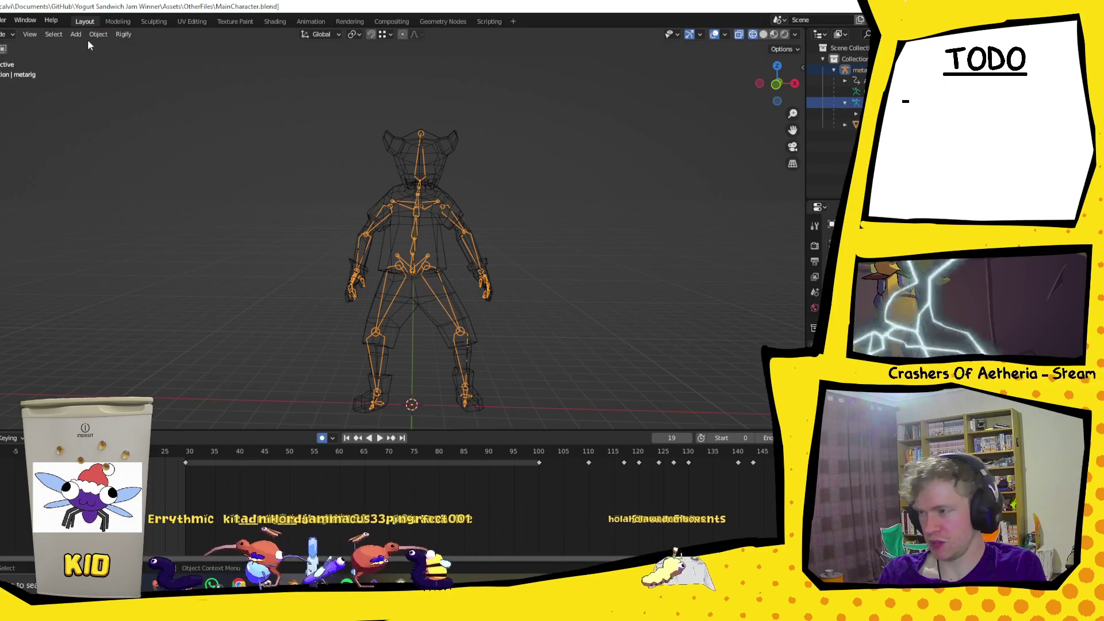
click(91, 35)
mouse_move(138, 84)
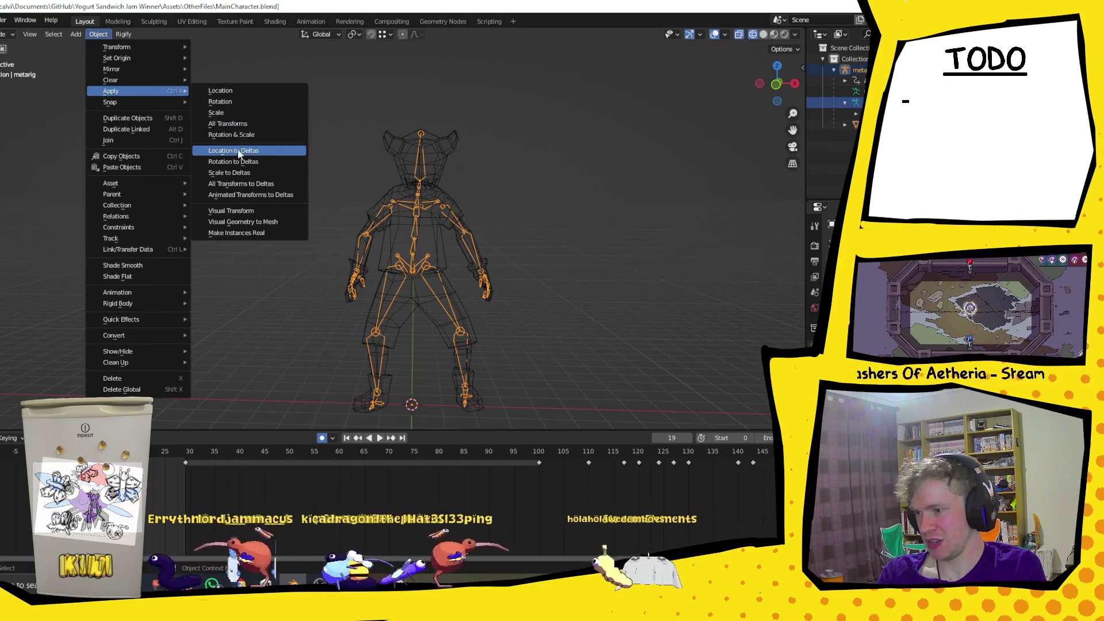
click(249, 136)
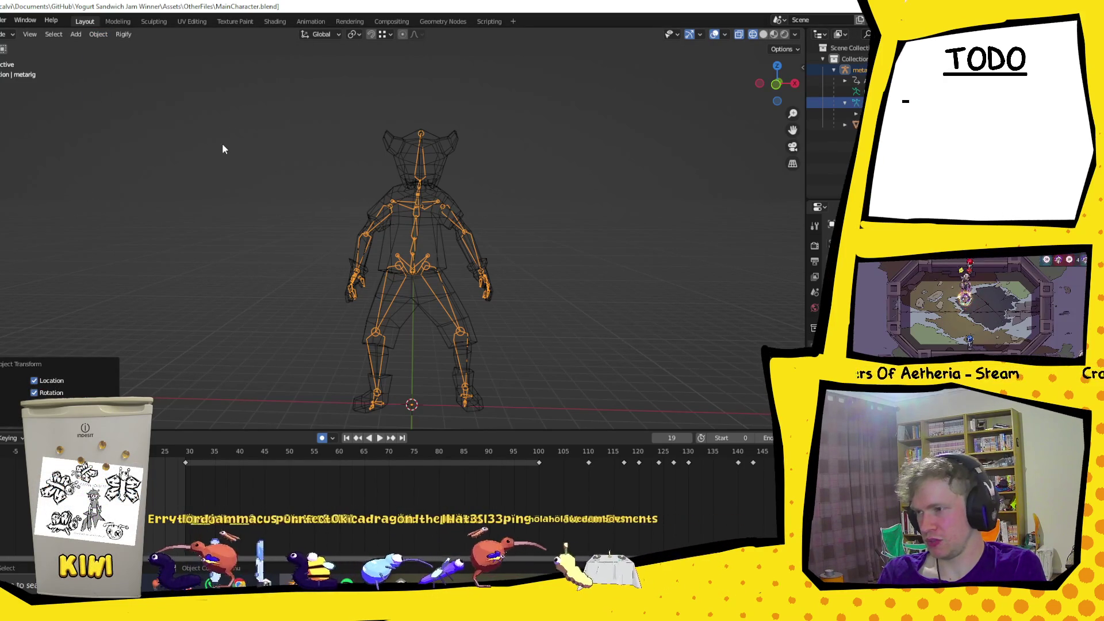
Deselect the armature, save MainCharacter.blend, and briefly check the character in Unity.
click(223, 149)
key(ctrl+s)
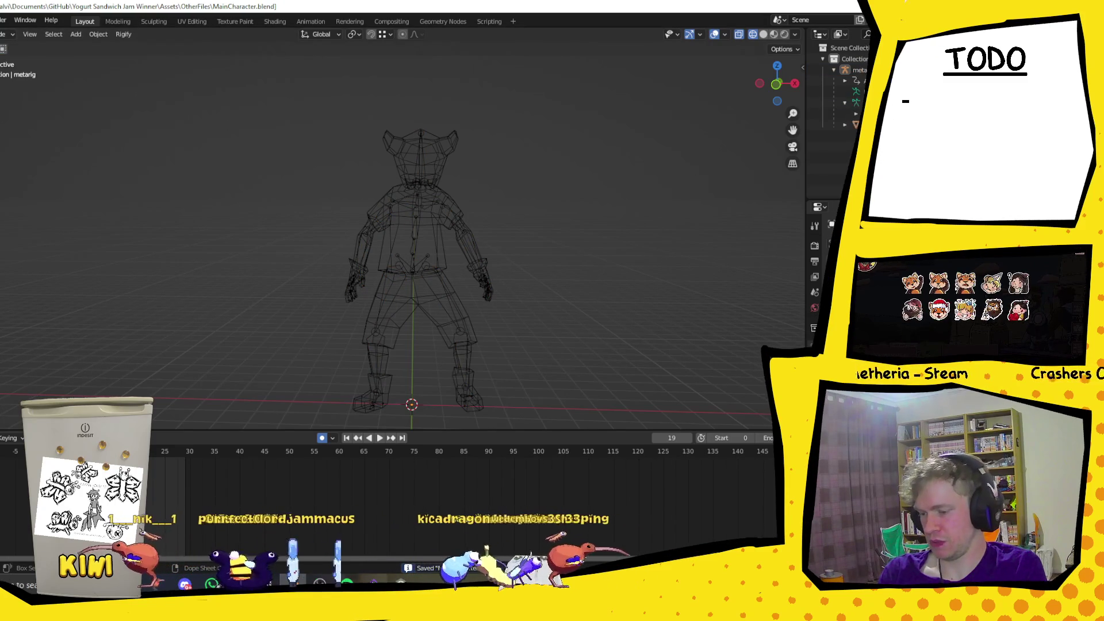
key(alt+Tab)
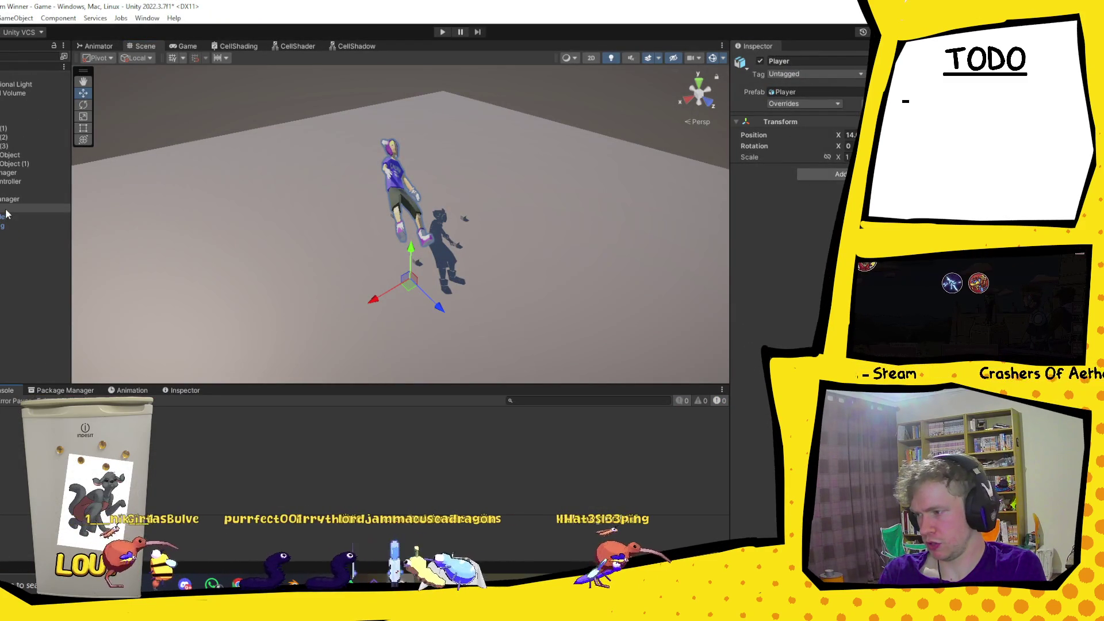
key(alt+Tab)
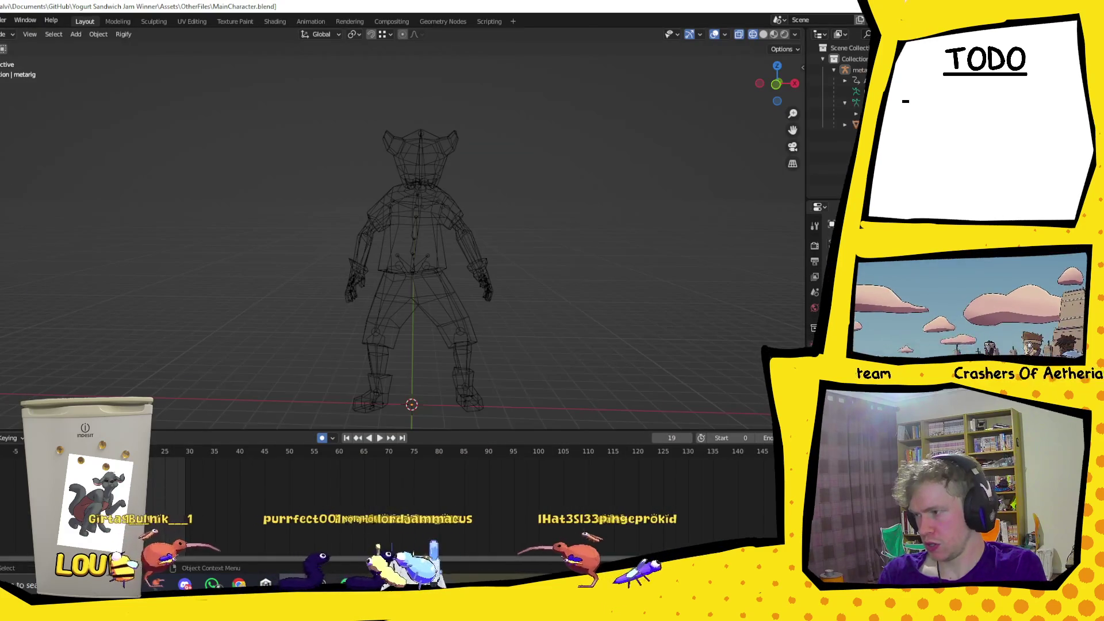
click(1, 20)
Move the FBX export window aside and export Player.fbx into Assets/Models.
mouse_move(23, 180)
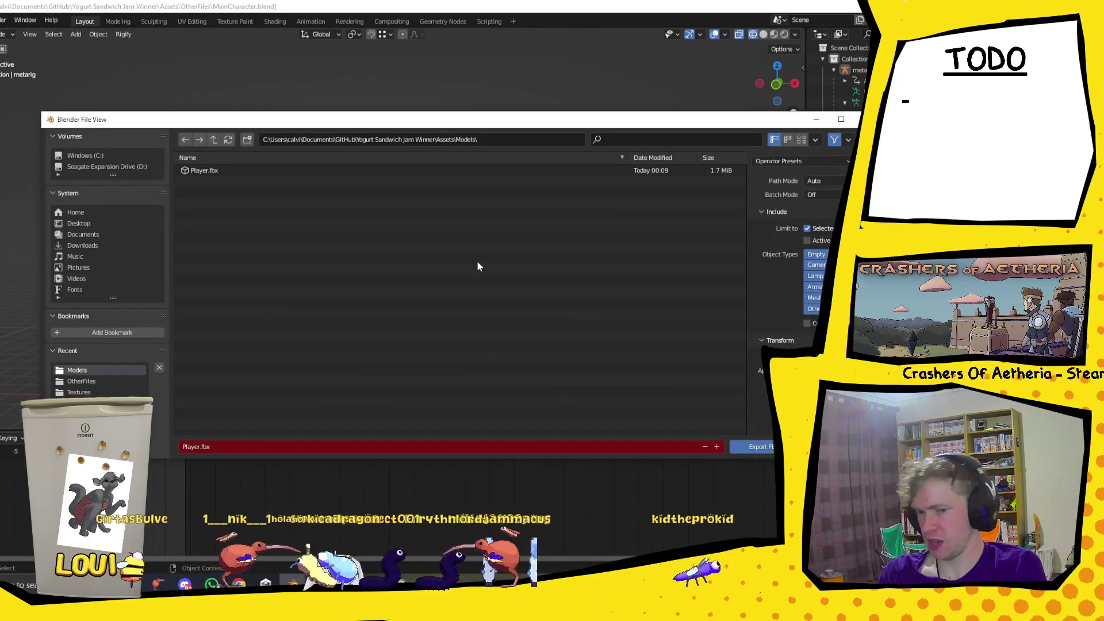
scroll(802, 326, down, 3)
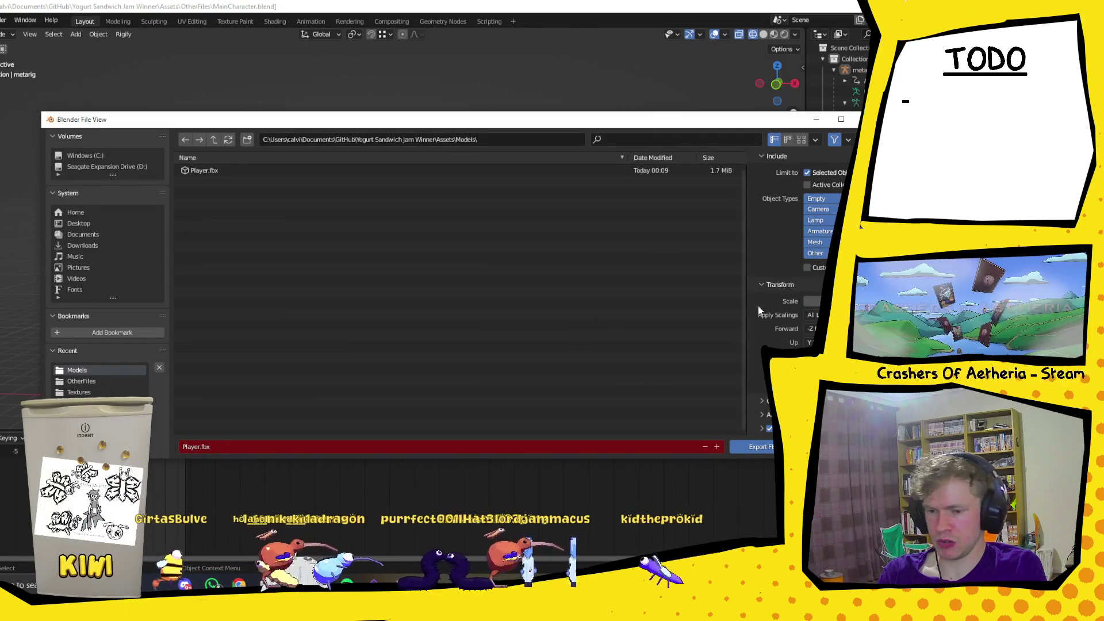
mouse_move(675, 124)
mouse_down()
mouse_move(649, 94)
mouse_move(566, 99)
mouse_up()
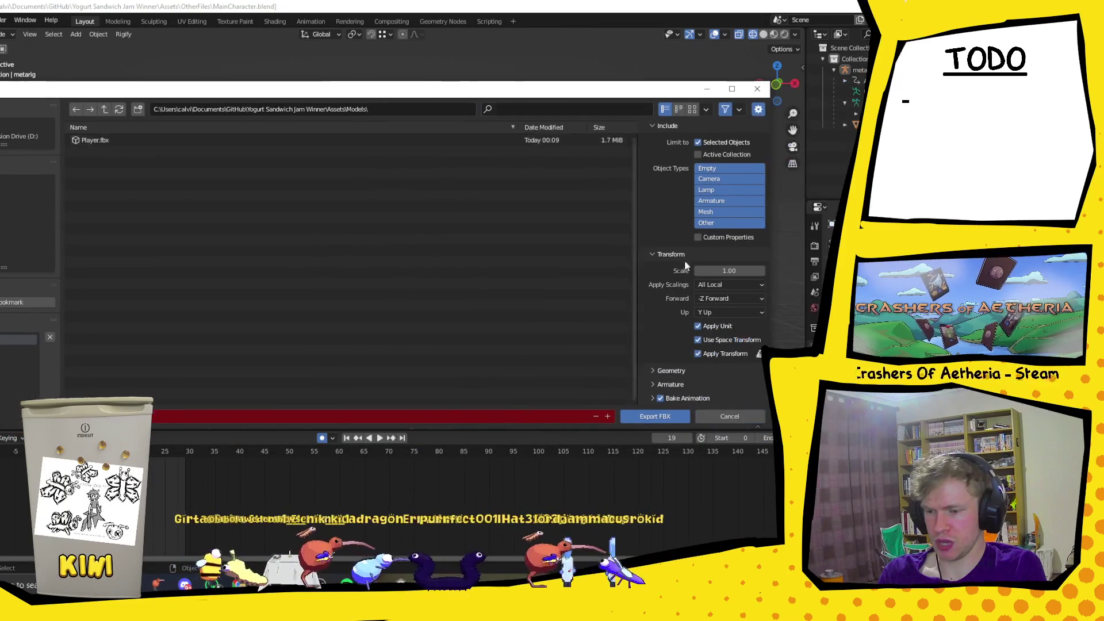
click(665, 420)
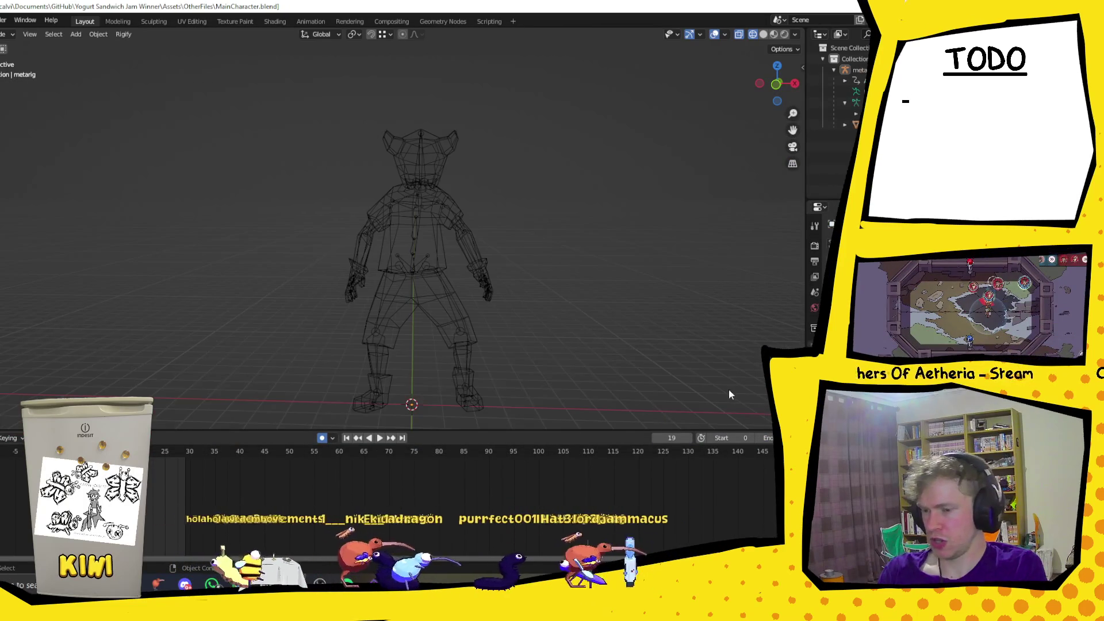
key(alt+Tab)
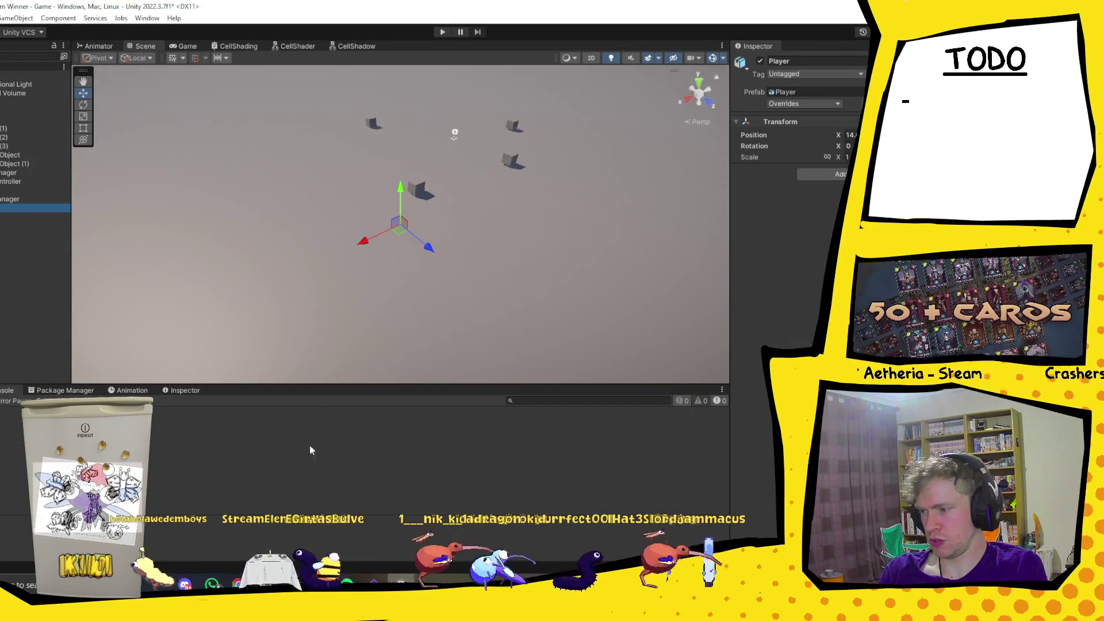
Select the metarig and the character mesh together and export them over Player.fbx.
key(alt+Tab)
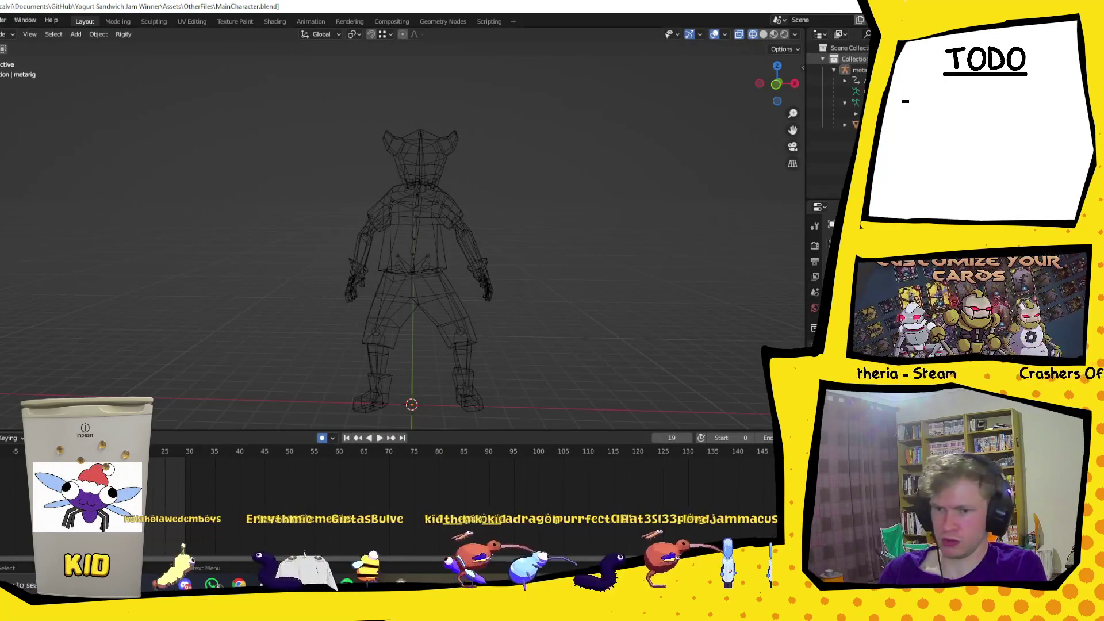
click(851, 69)
key(a)
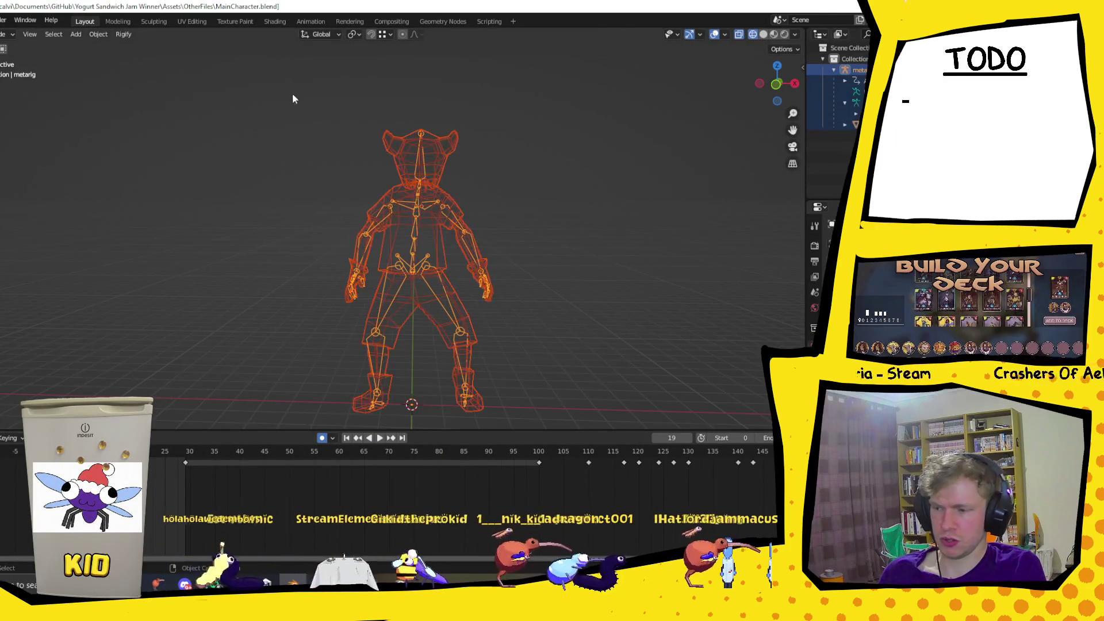
click(2, 19)
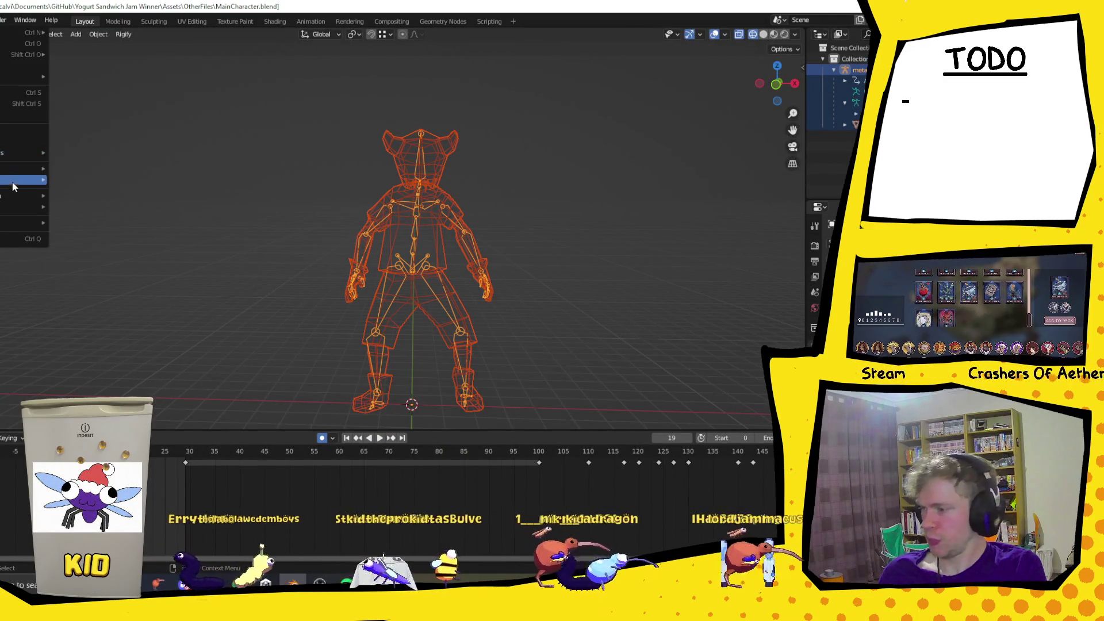
mouse_move(35, 180)
click(86, 268)
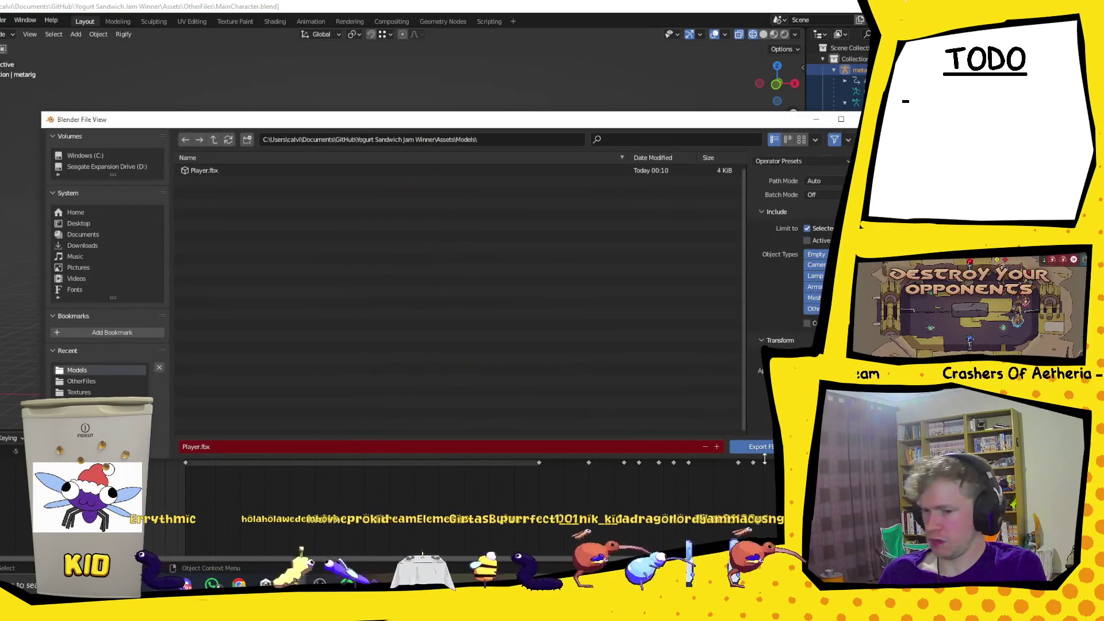
click(759, 445)
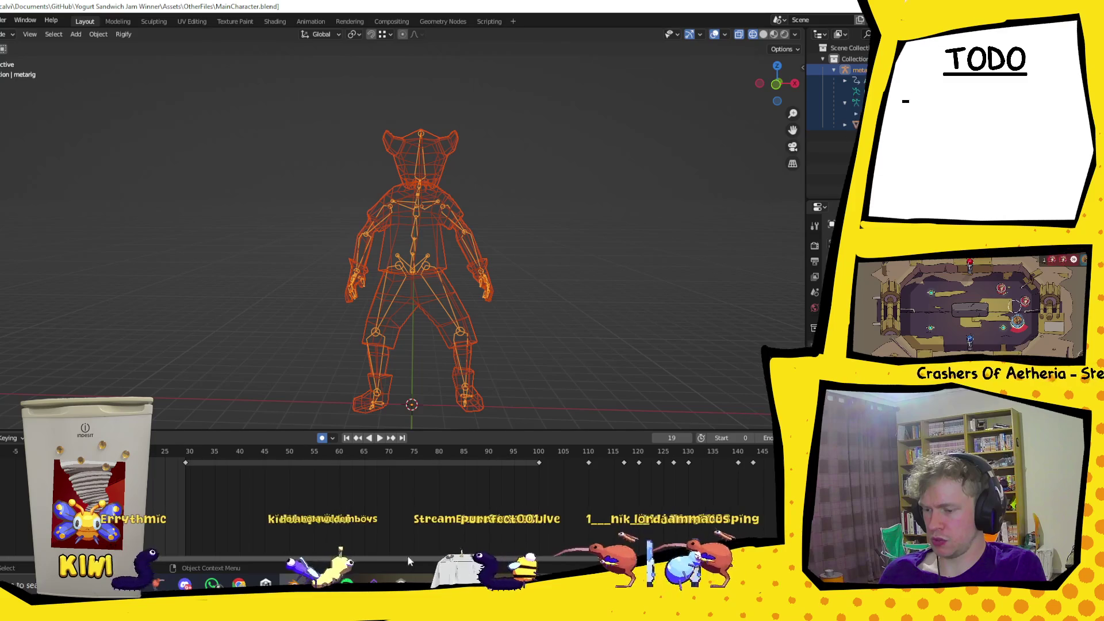
click(400, 585)
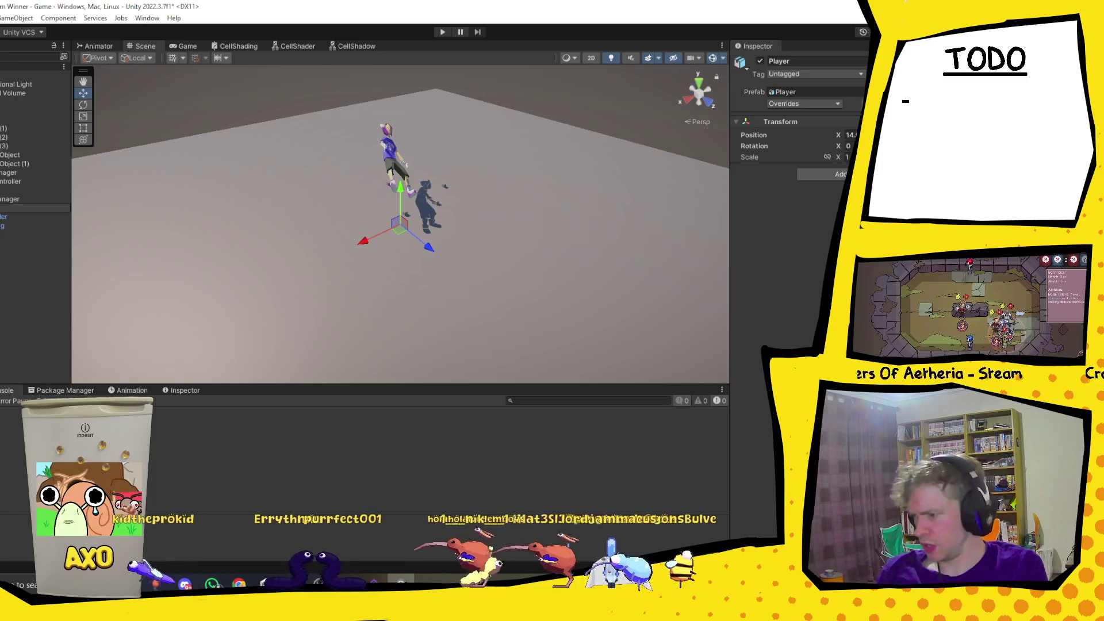
Inspect the stretched Player in Unity: metarig rotation -167.604 and Z scale 344.5383.
key(ctrl+5)
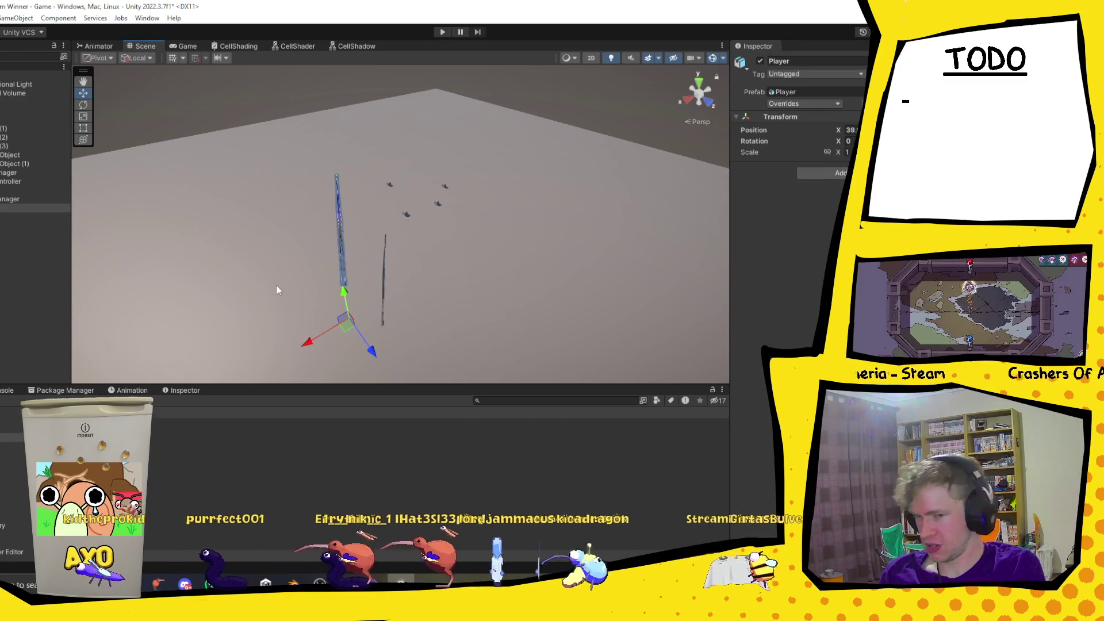
mouse_move(276, 286)
mouse_down()
mouse_move(459, 246)
mouse_move(643, 136)
mouse_up()
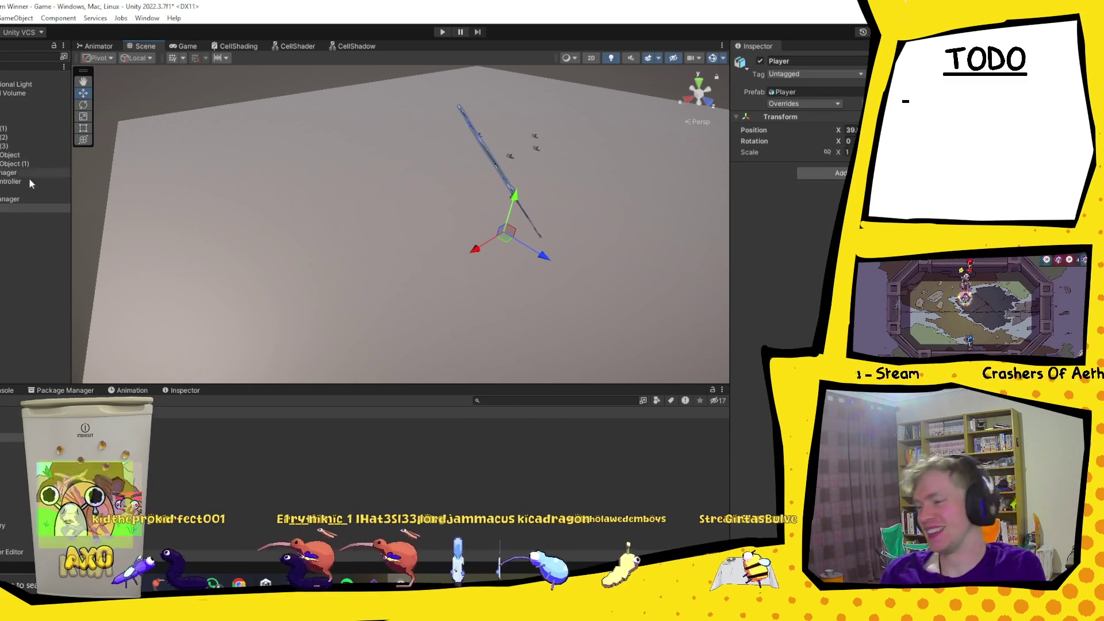
click(11, 216)
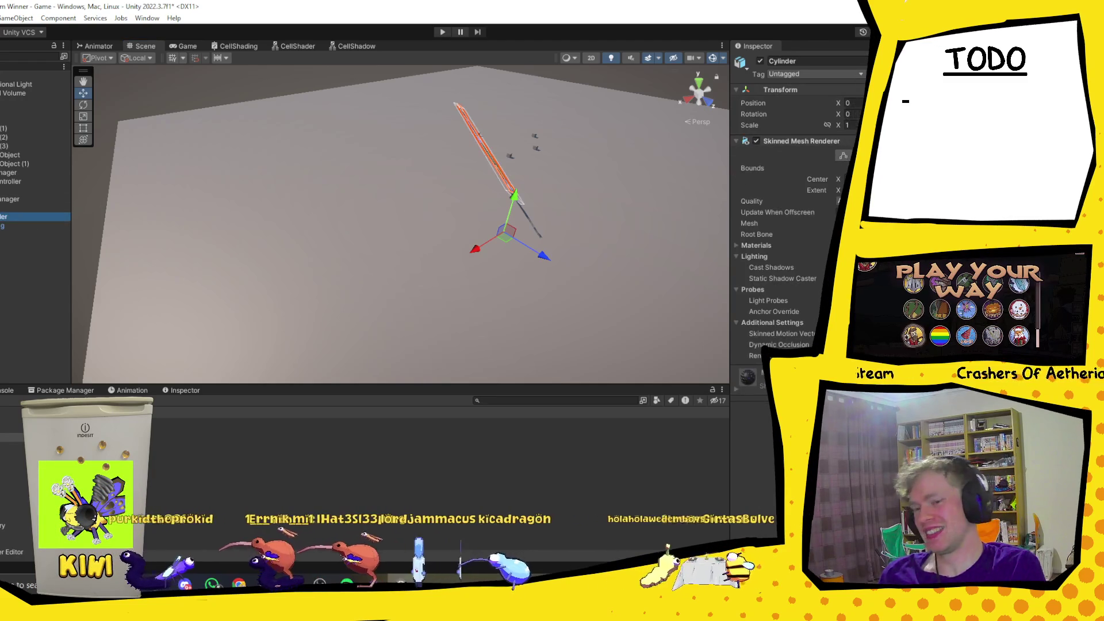
click(23, 226)
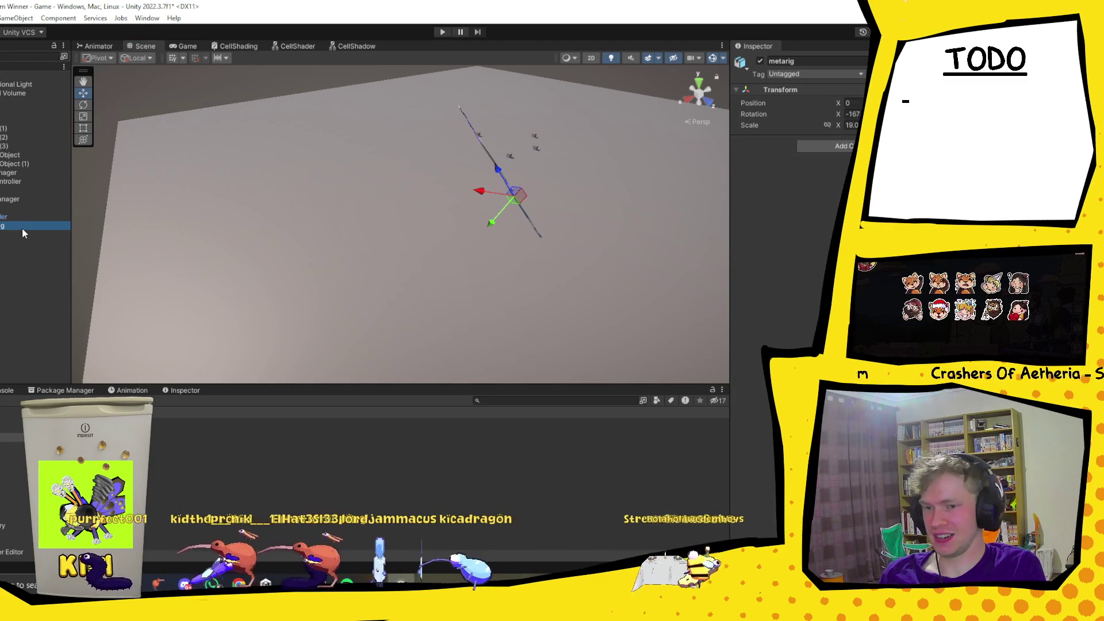
mouse_move(513, 142)
mouse_down()
mouse_move(553, 143)
mouse_move(545, 159)
mouse_up()
drag(661, 16, 401, 62)
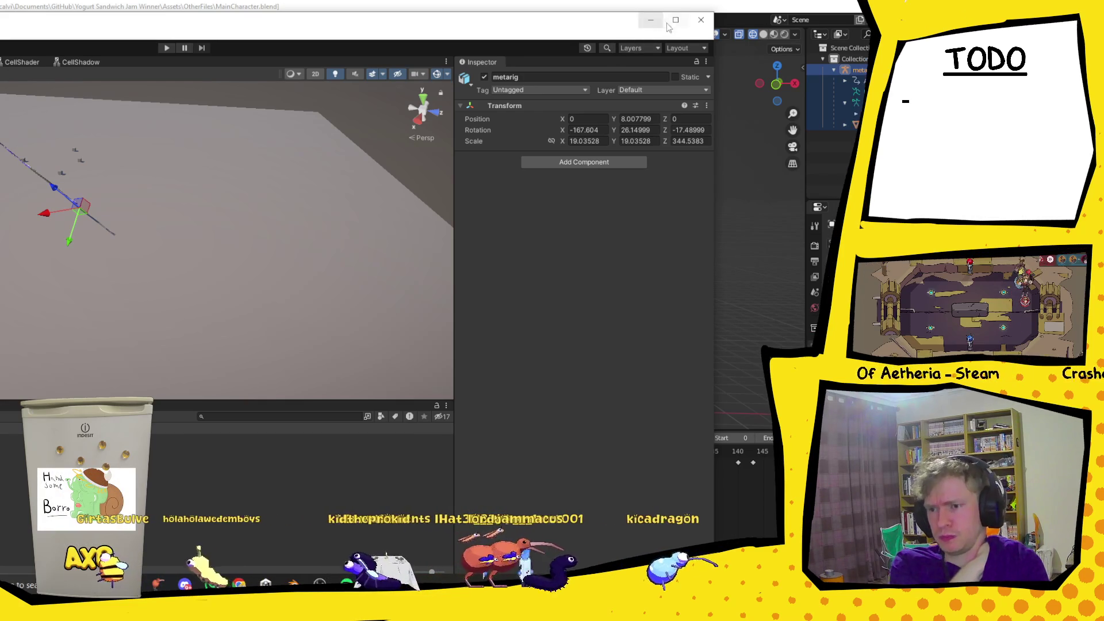
click(701, 19)
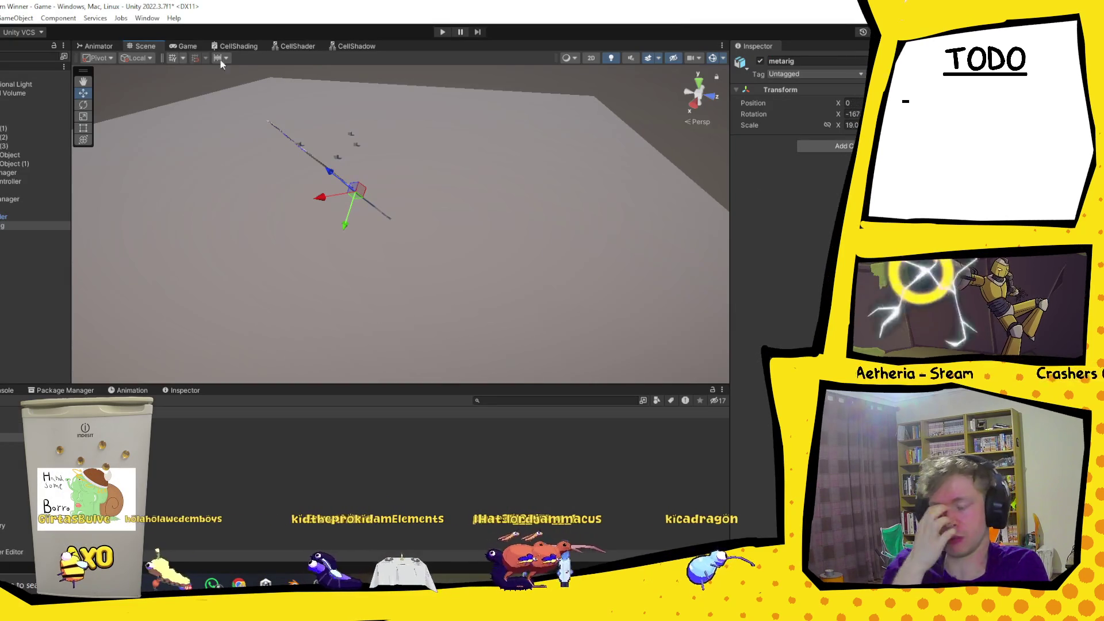
scroll(261, 167, down, 1)
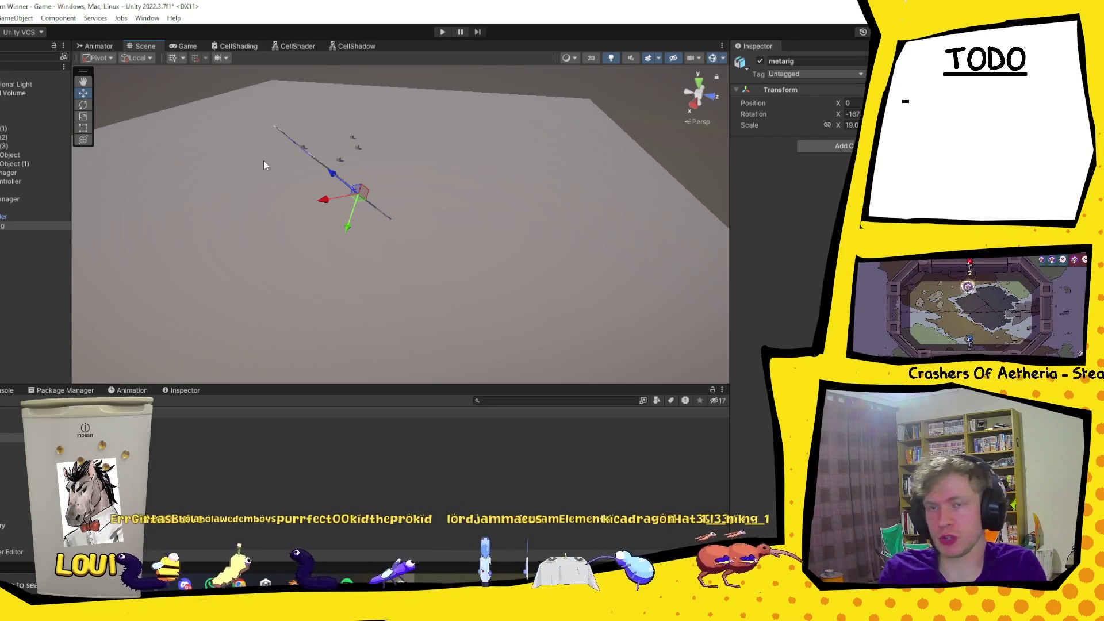
click(295, 583)
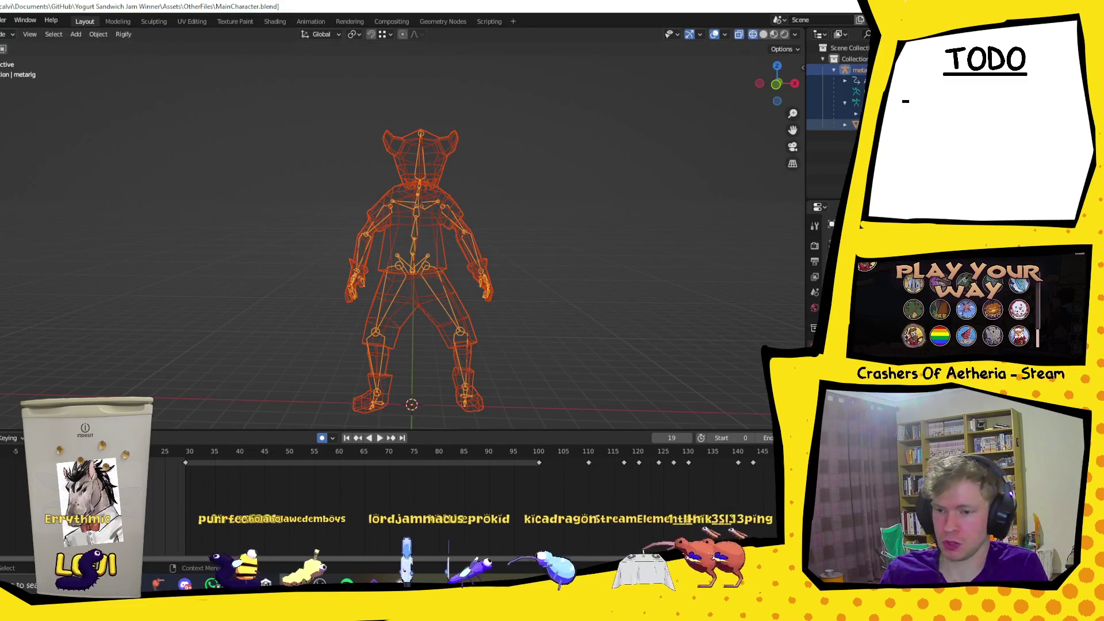
Select the Cylinder character mesh and apply all its transforms.
click(857, 124)
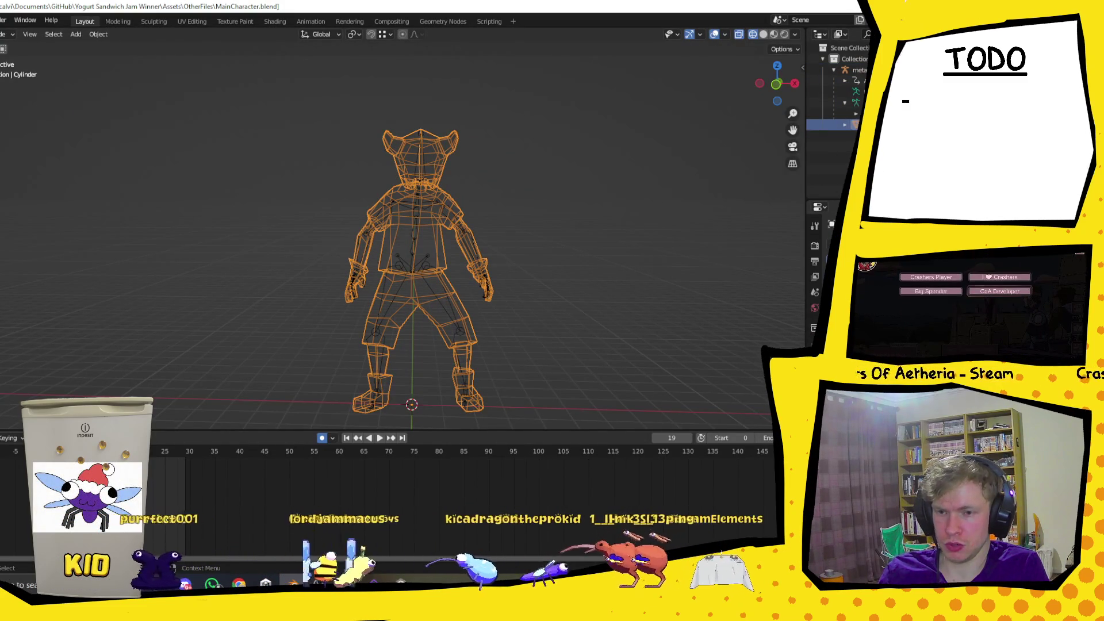
click(857, 102)
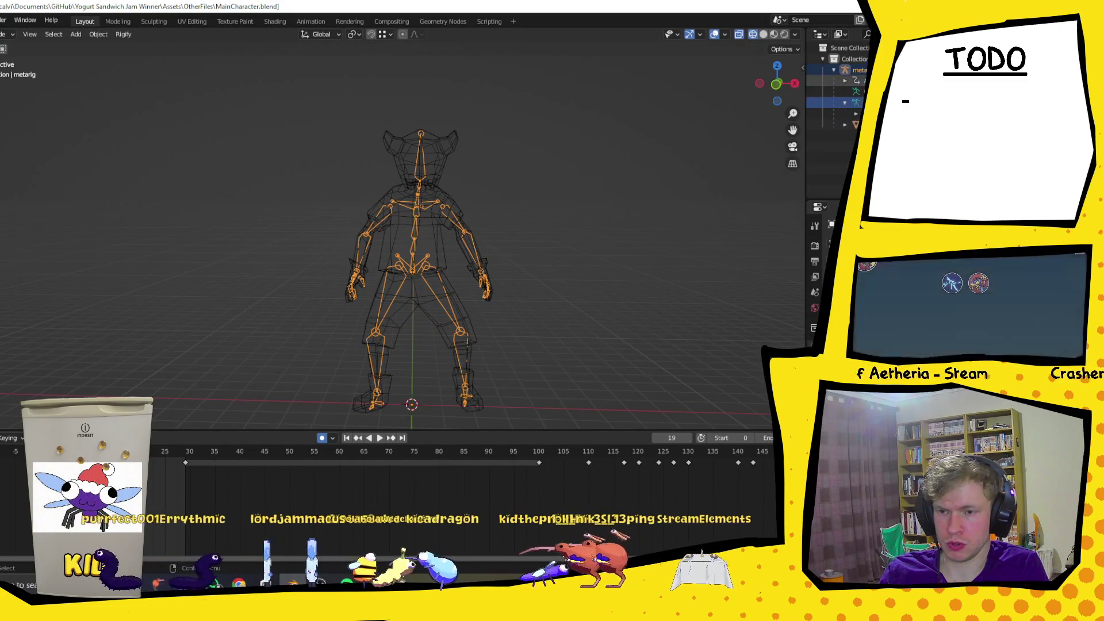
click(856, 125)
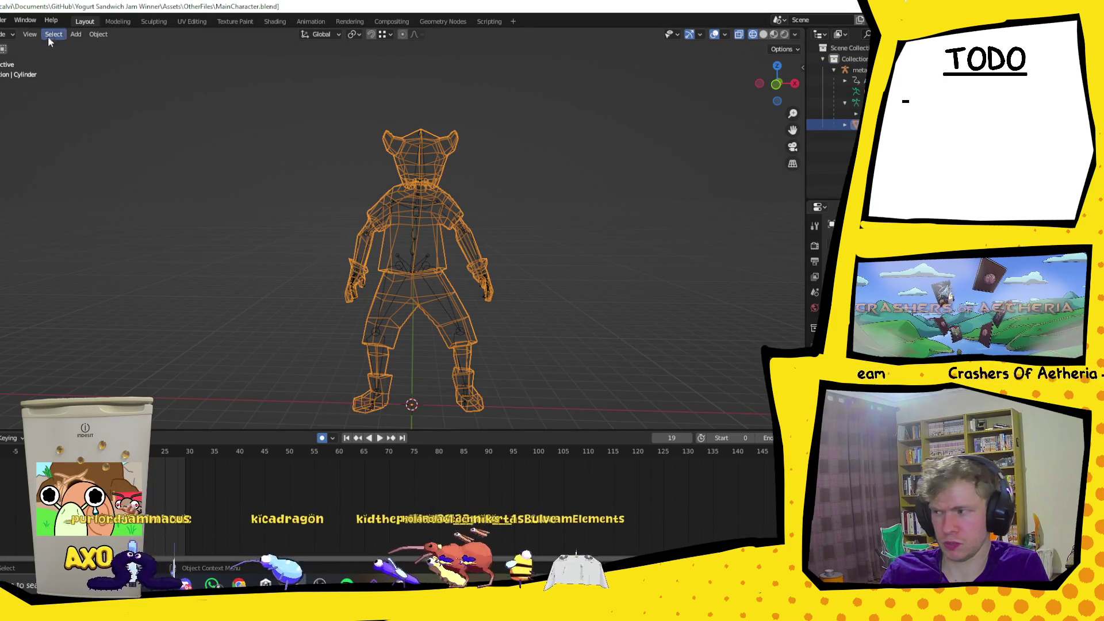
click(79, 34)
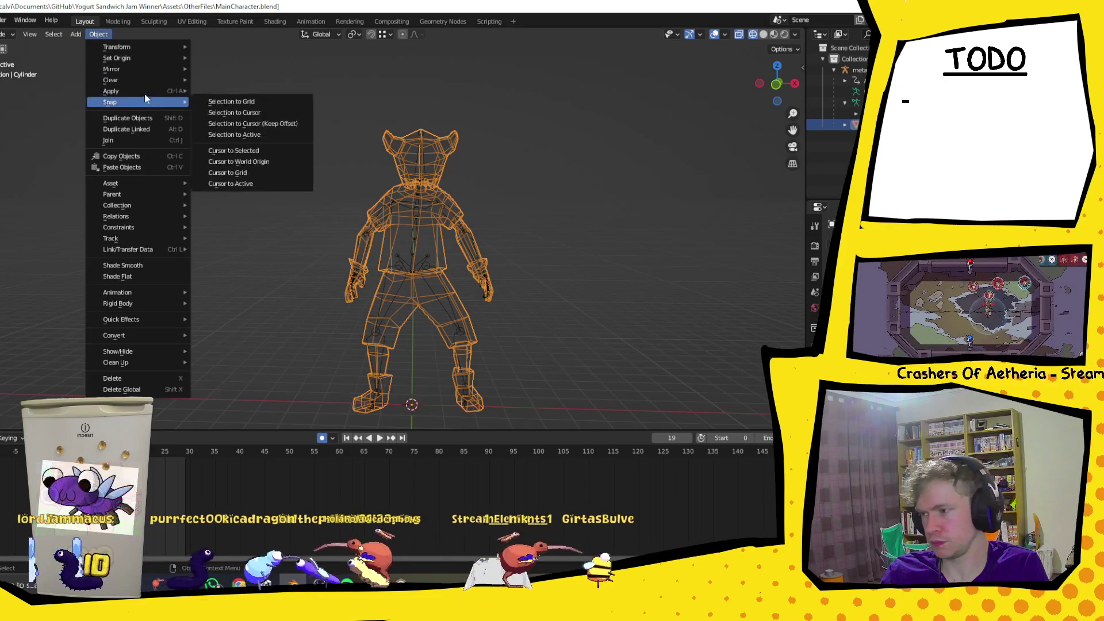
mouse_move(145, 91)
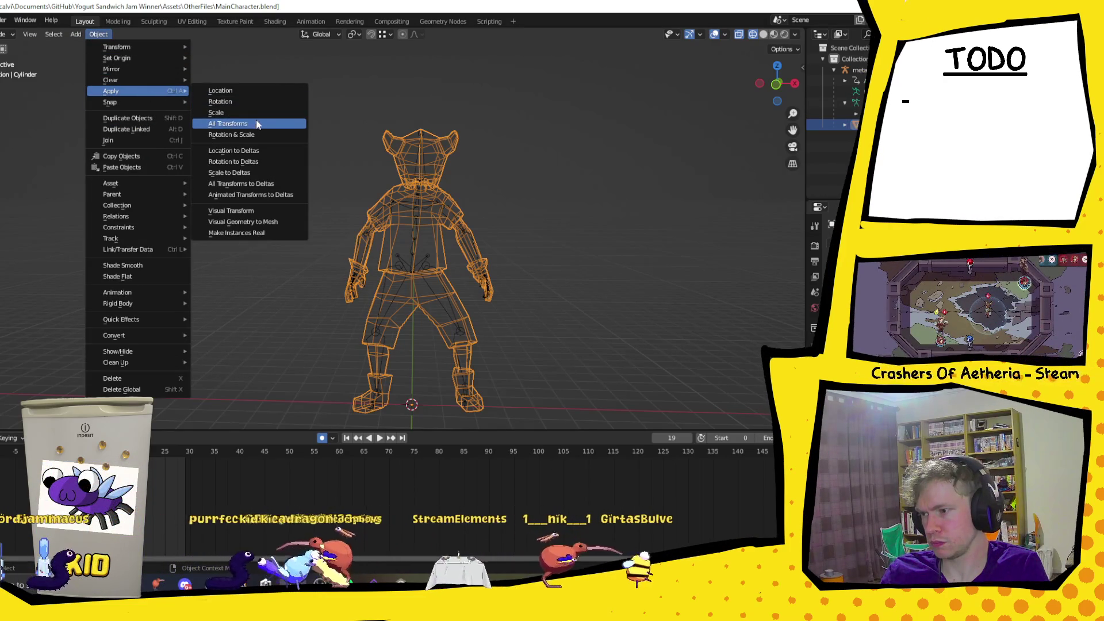
click(256, 122)
Export the fixed mesh over Player.fbx and check the upright character in Unity.
click(1, 20)
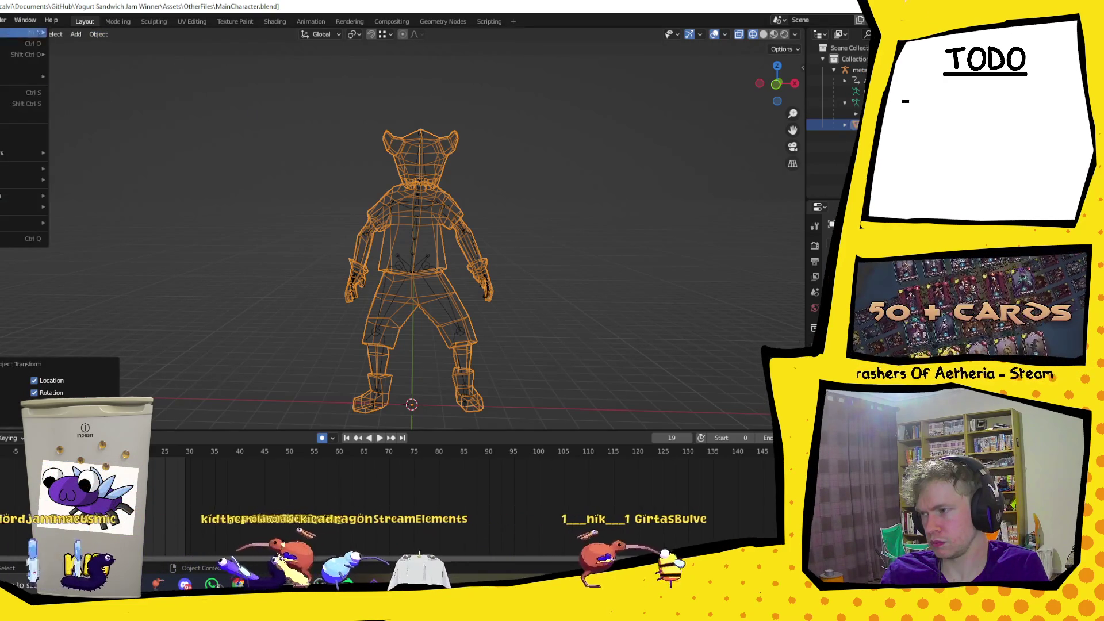
mouse_move(27, 182)
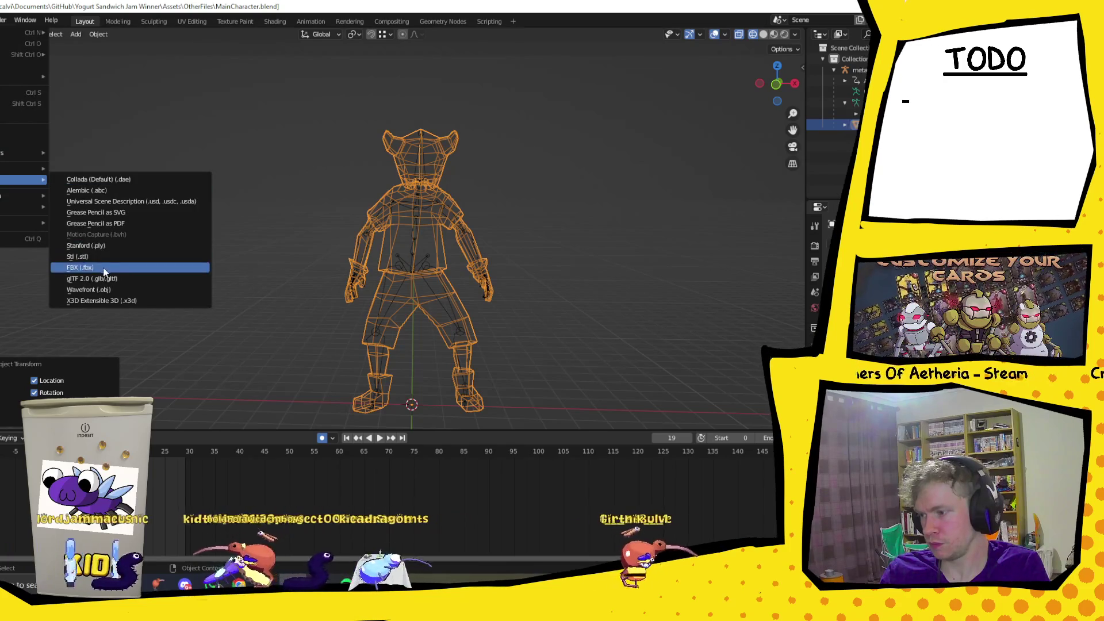
click(103, 267)
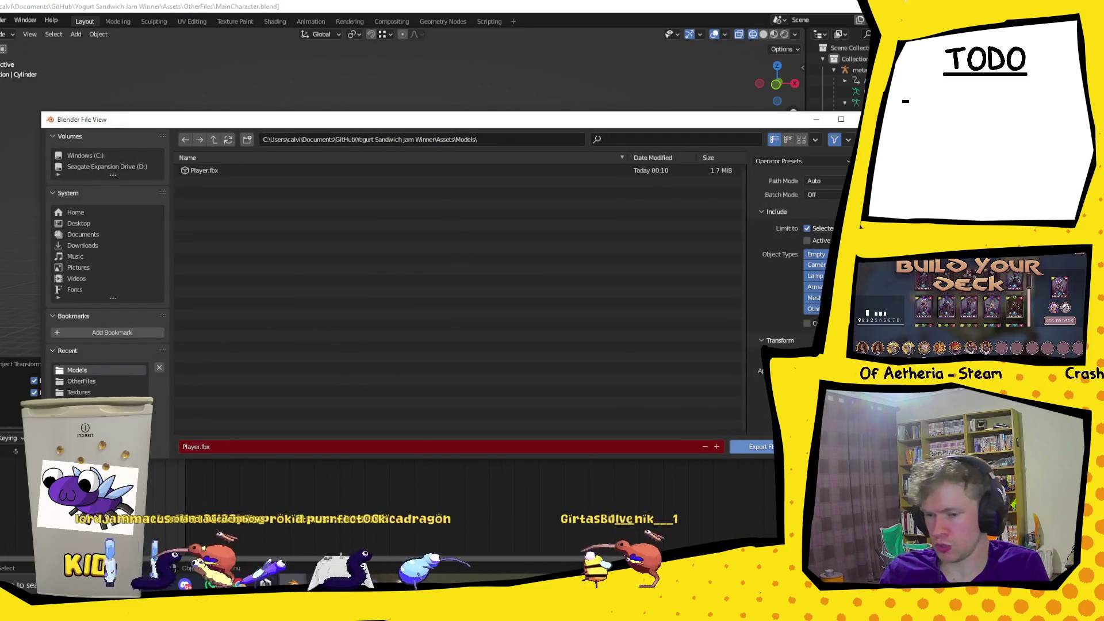
click(762, 447)
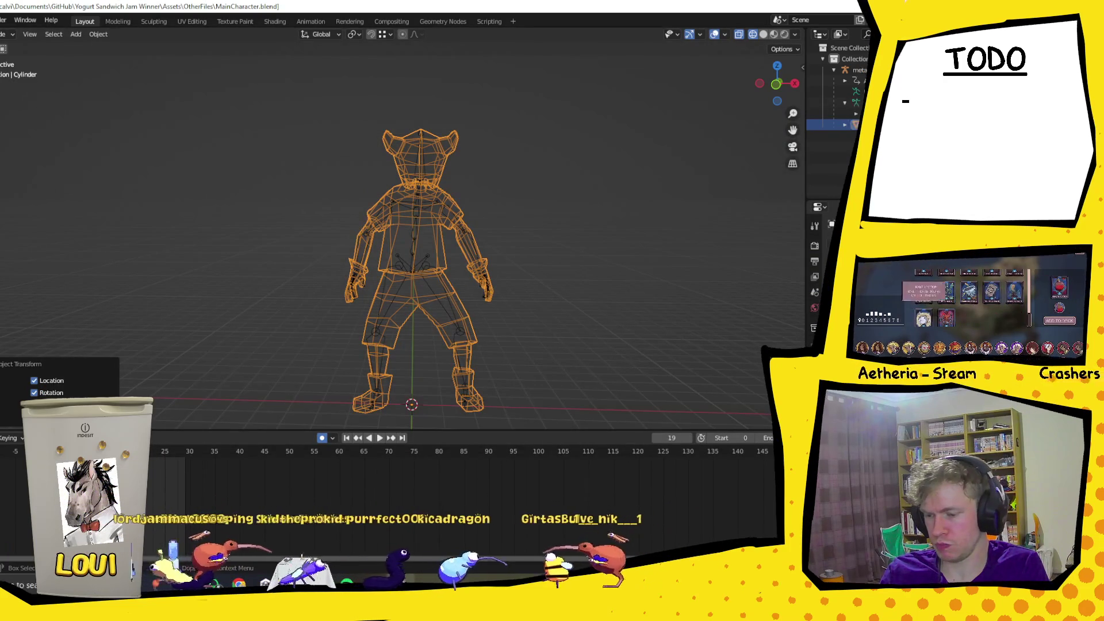
click(394, 535)
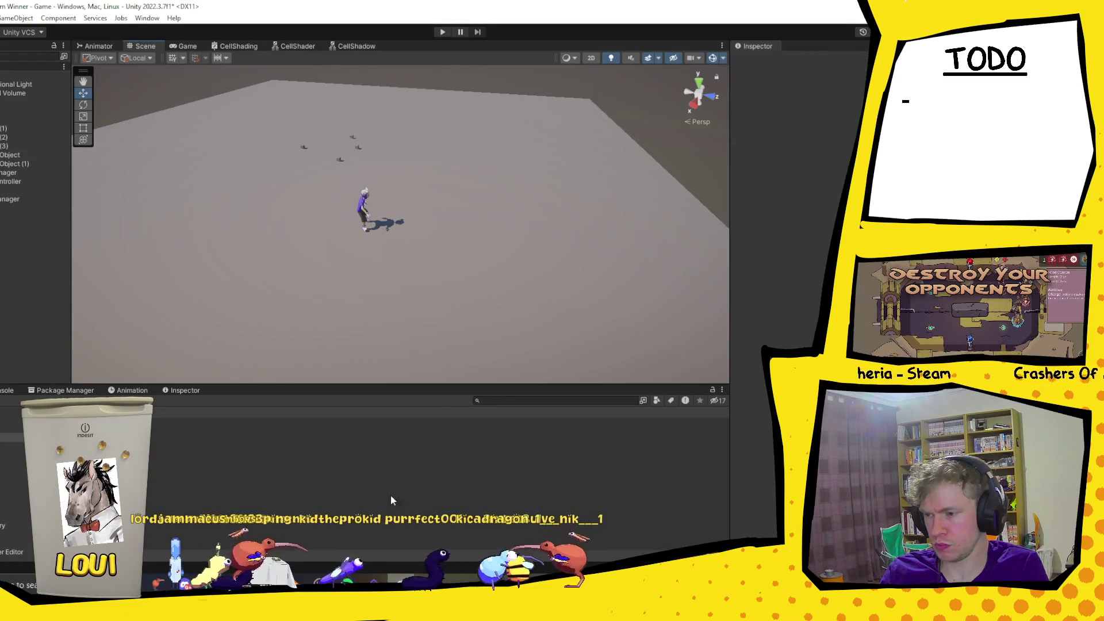
Select the Player object in Unity and open its model import settings.
scroll(384, 192, up, 5)
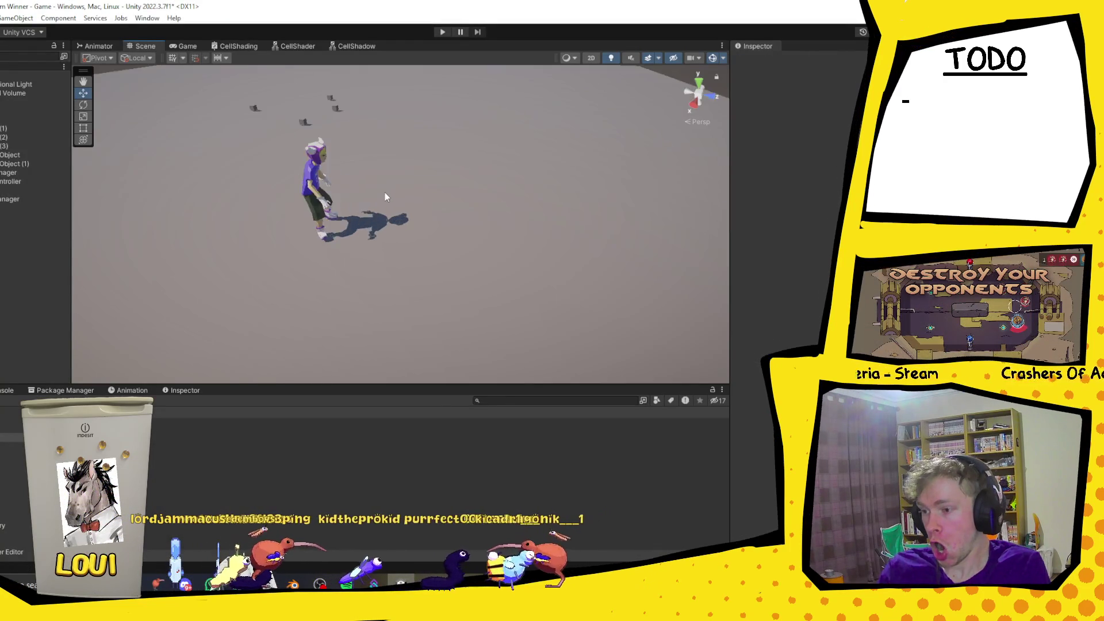
click(7, 207)
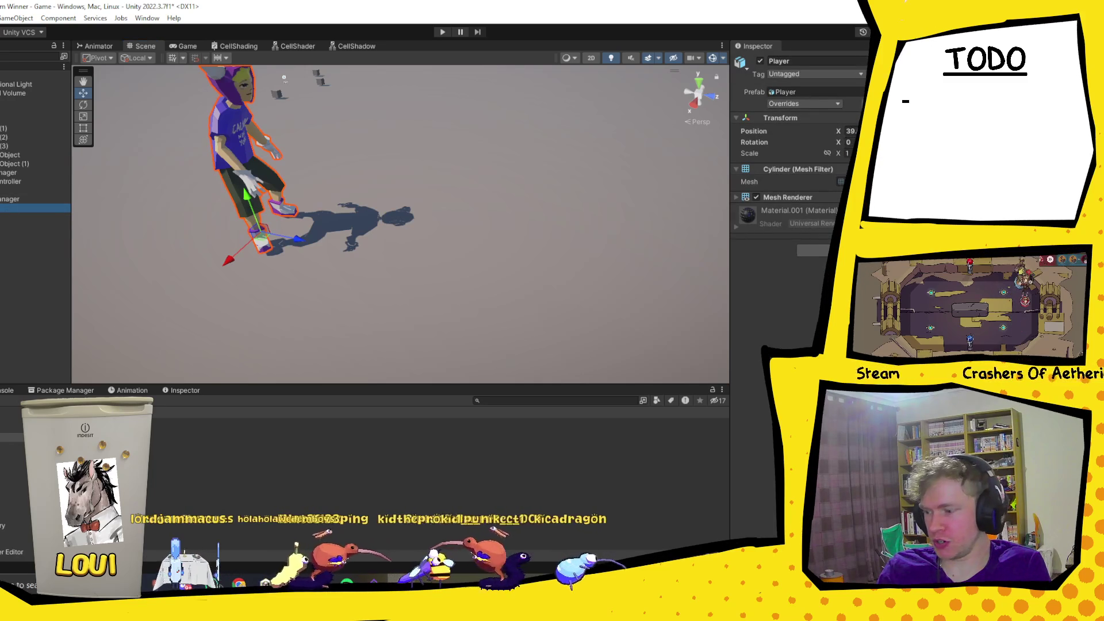
double_click(785, 91)
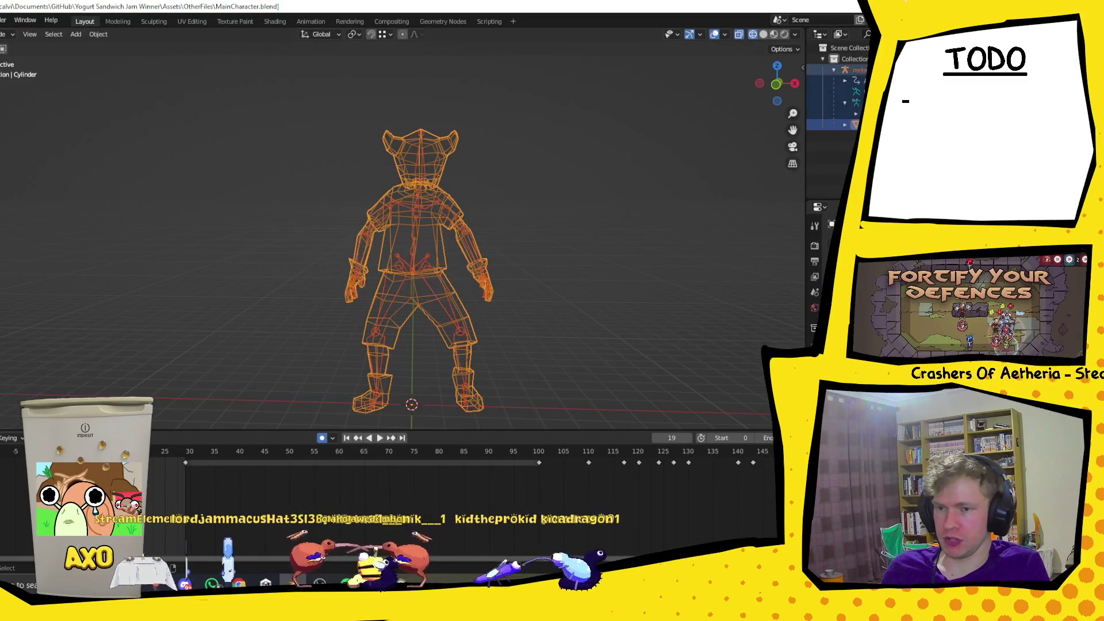
Re-export the rigged character as FBX over Player.fbx in Models, then return to Unity.
click(1, 19)
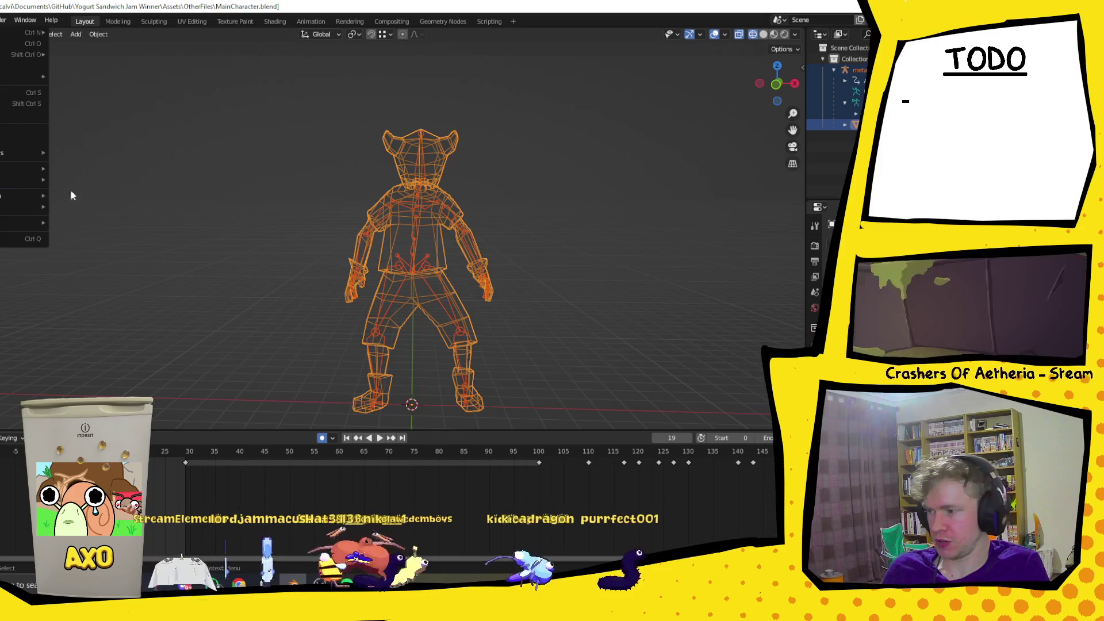
mouse_move(41, 180)
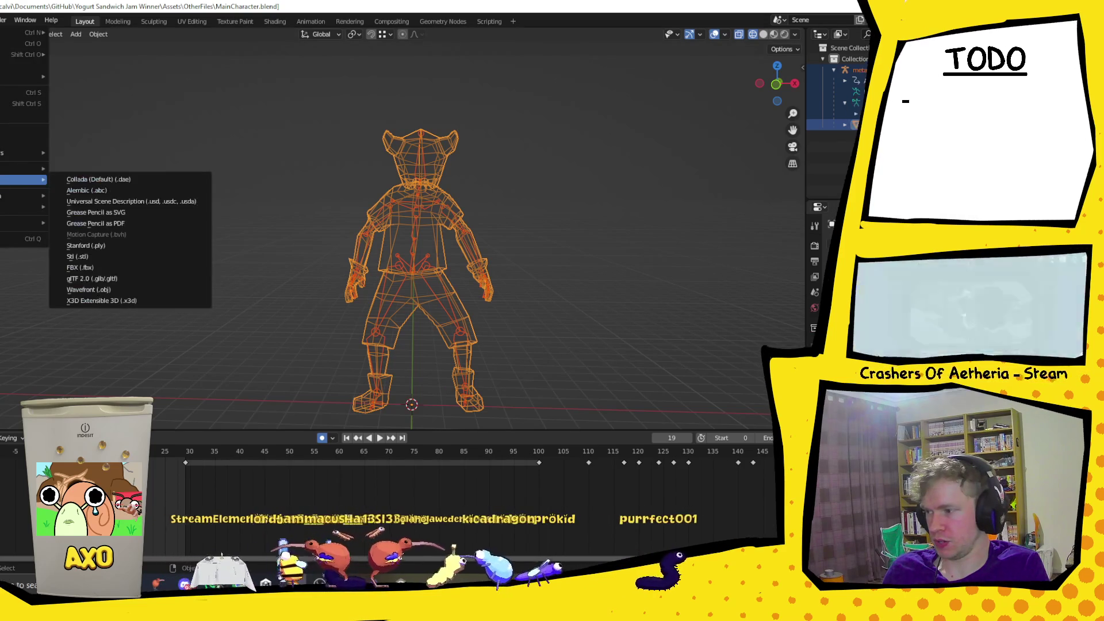
click(115, 270)
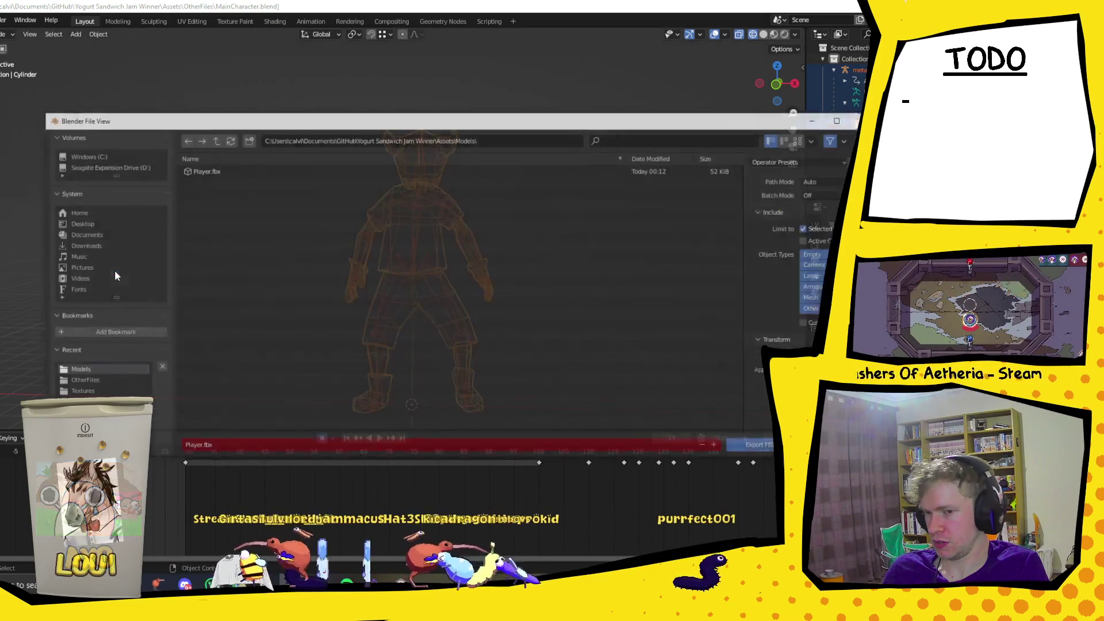
click(759, 443)
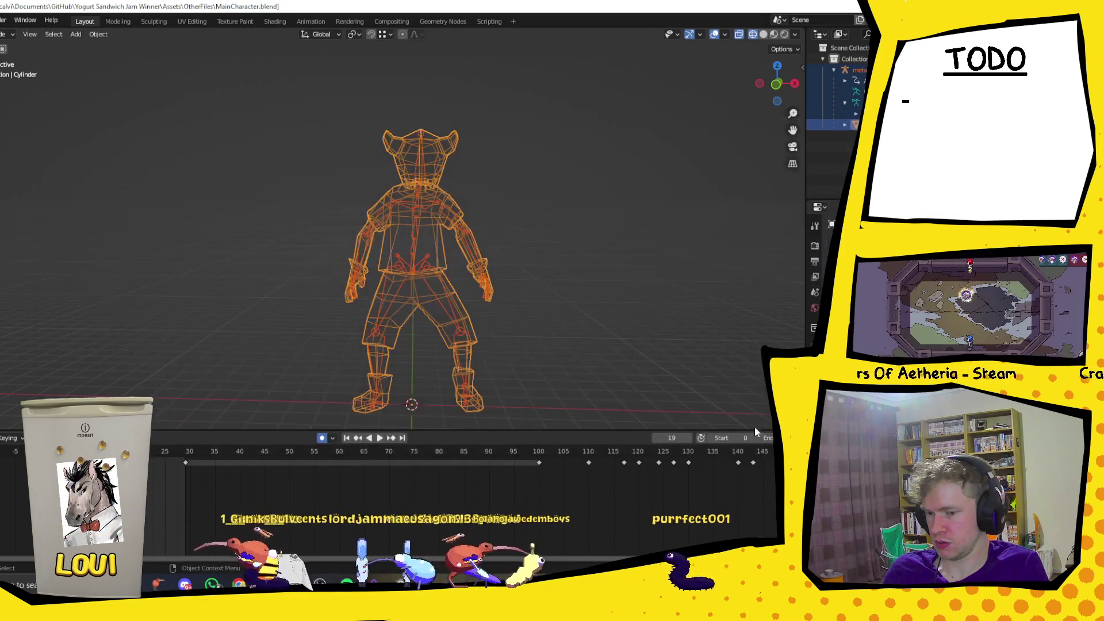
key(alt+Tab)
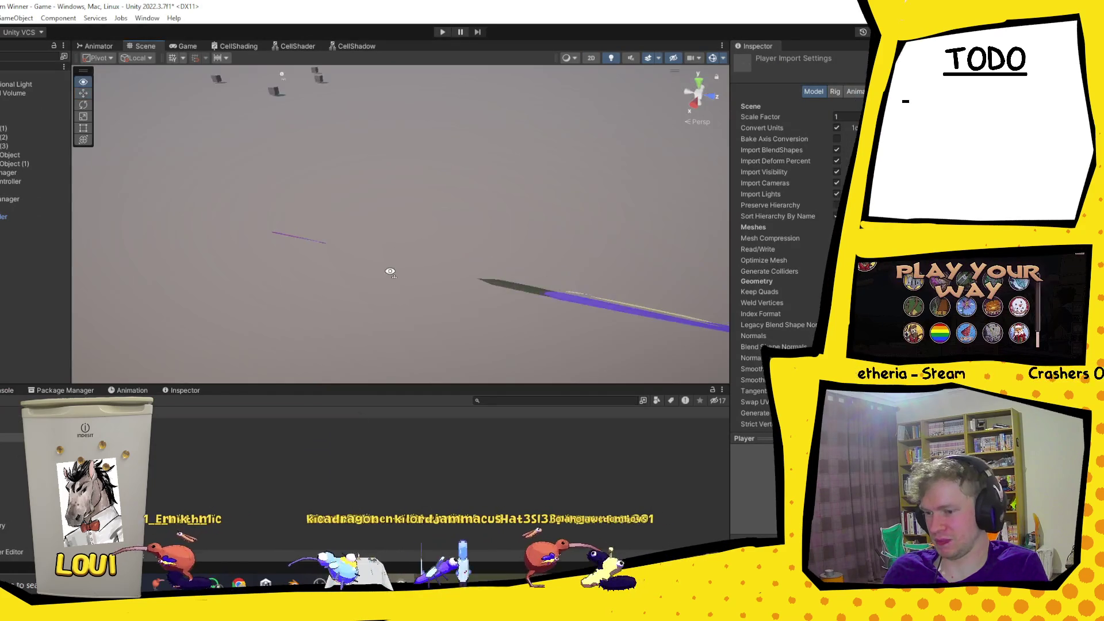
Set the Player object's Scale to 1.
mouse_move(390, 272)
mouse_down()
mouse_move(421, 229)
mouse_move(525, 222)
mouse_move(434, 227)
mouse_up()
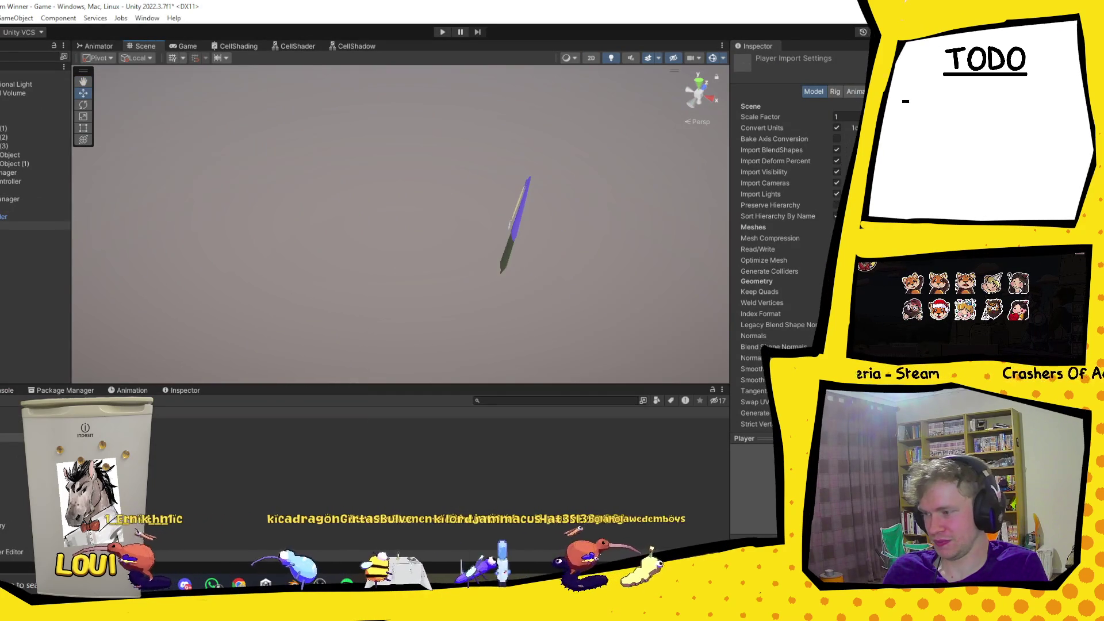
click(516, 224)
drag(653, 136, 518, 184)
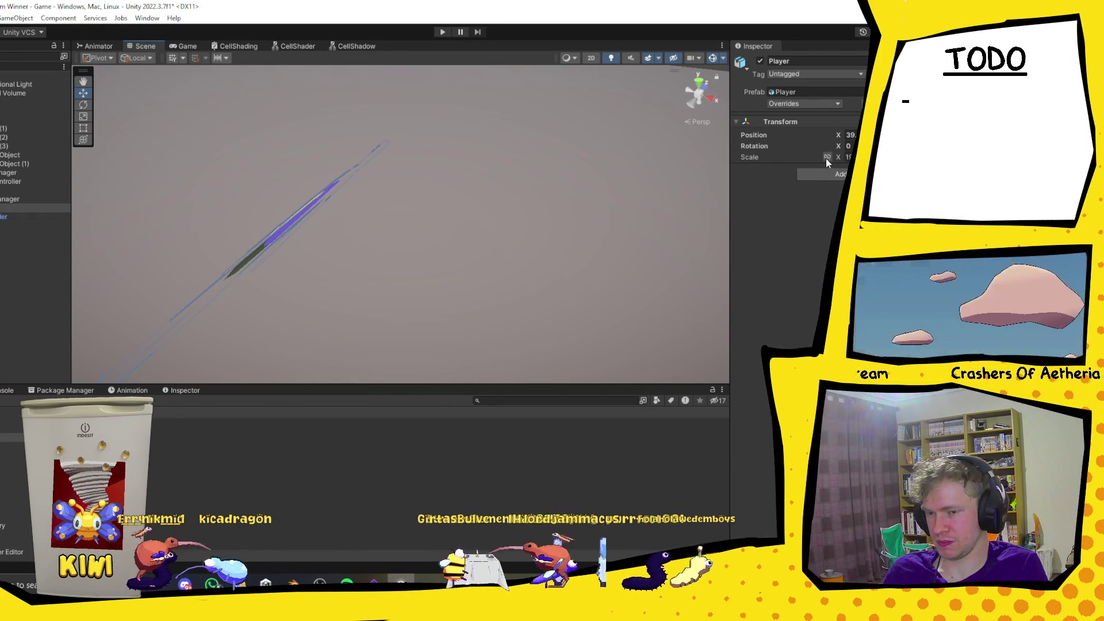
click(848, 157)
text(1)
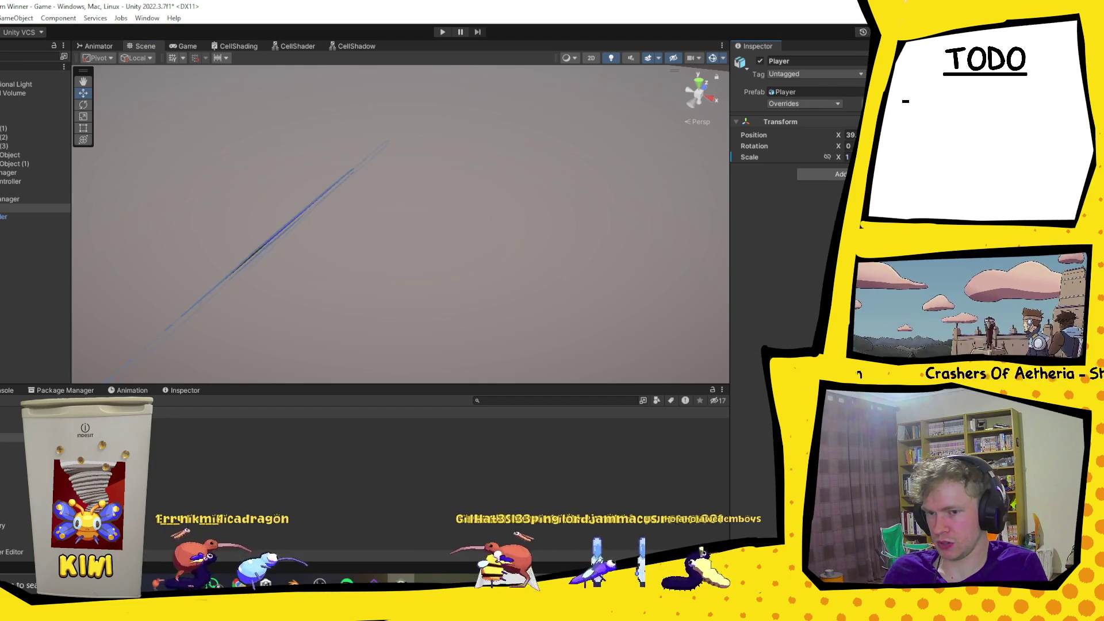
mouse_move(541, 222)
mouse_down()
mouse_move(547, 257)
mouse_move(364, 240)
mouse_up()
Set the Cylinder mesh's X rotation to 0 so the character stands upright.
click(8, 228)
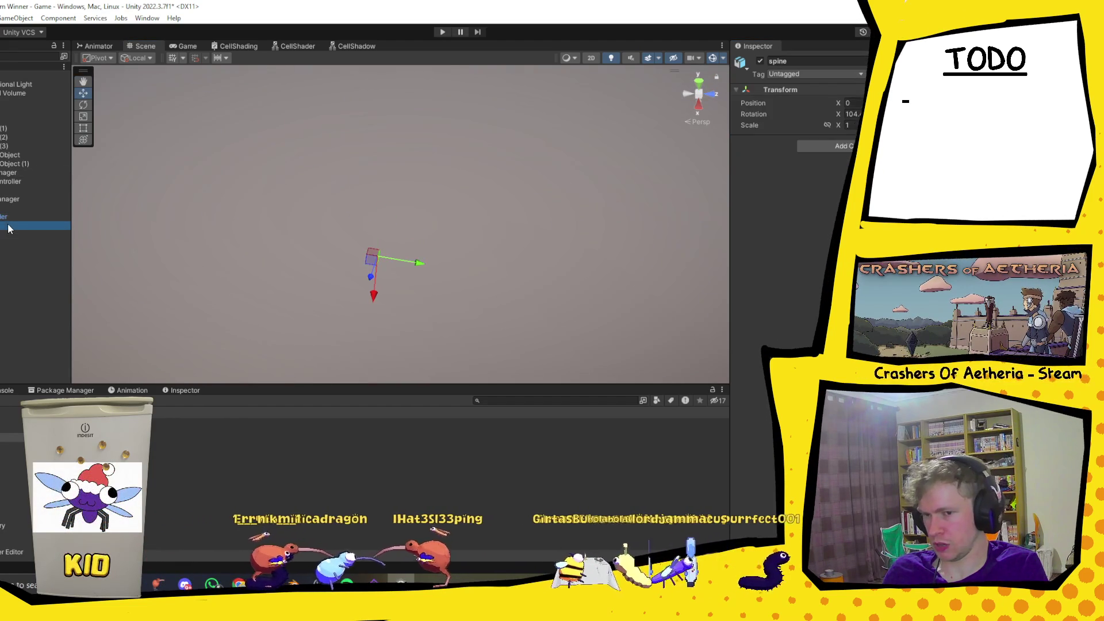
click(7, 217)
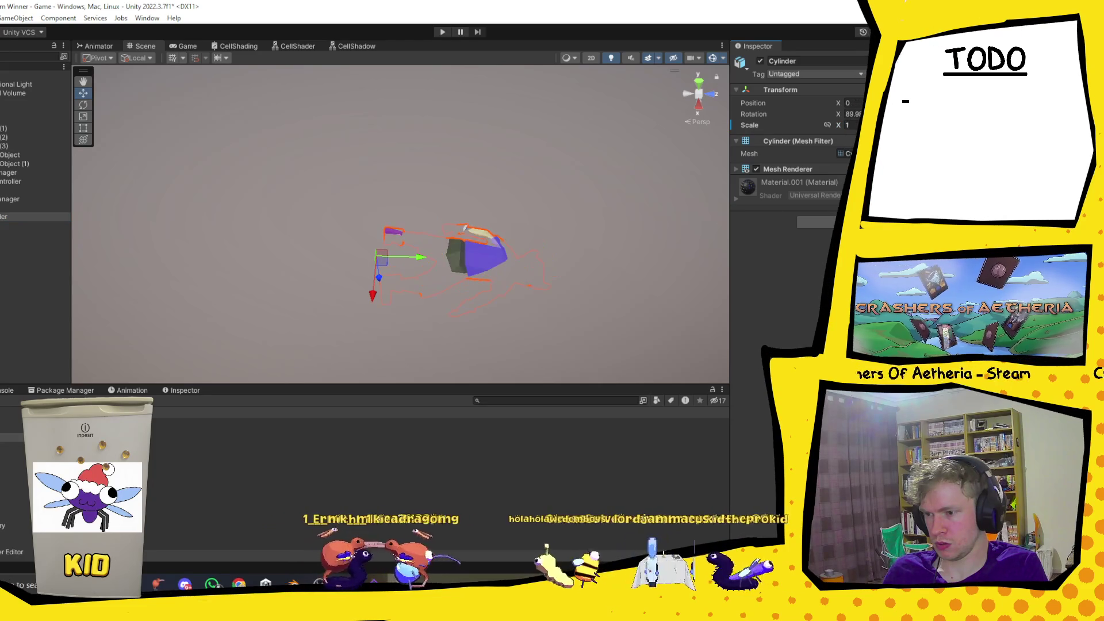
drag(489, 197, 481, 222)
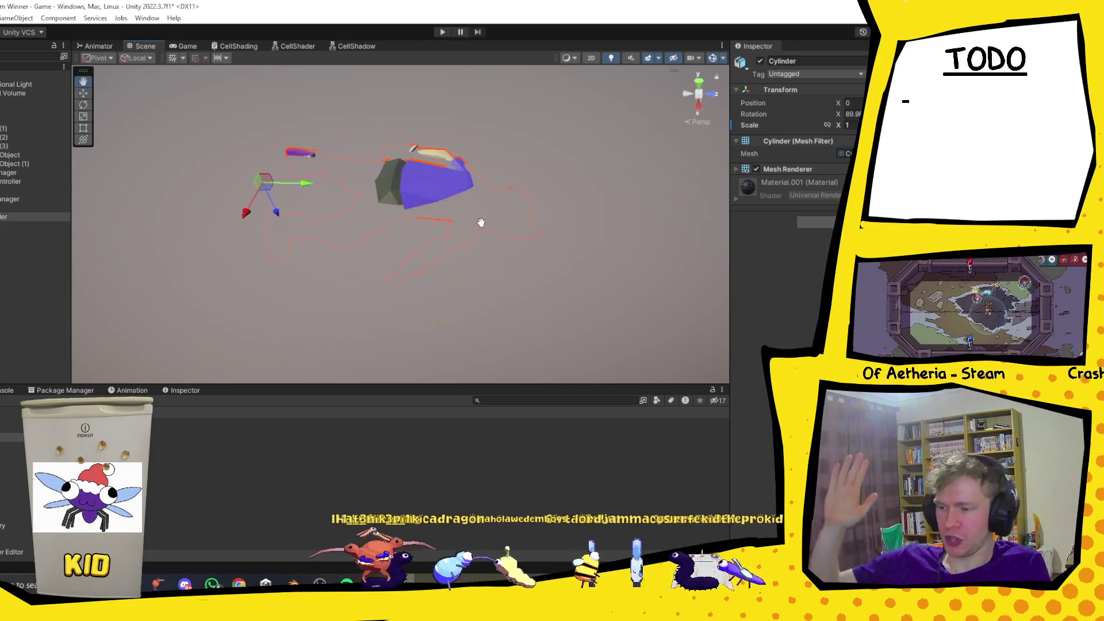
click(3, 217)
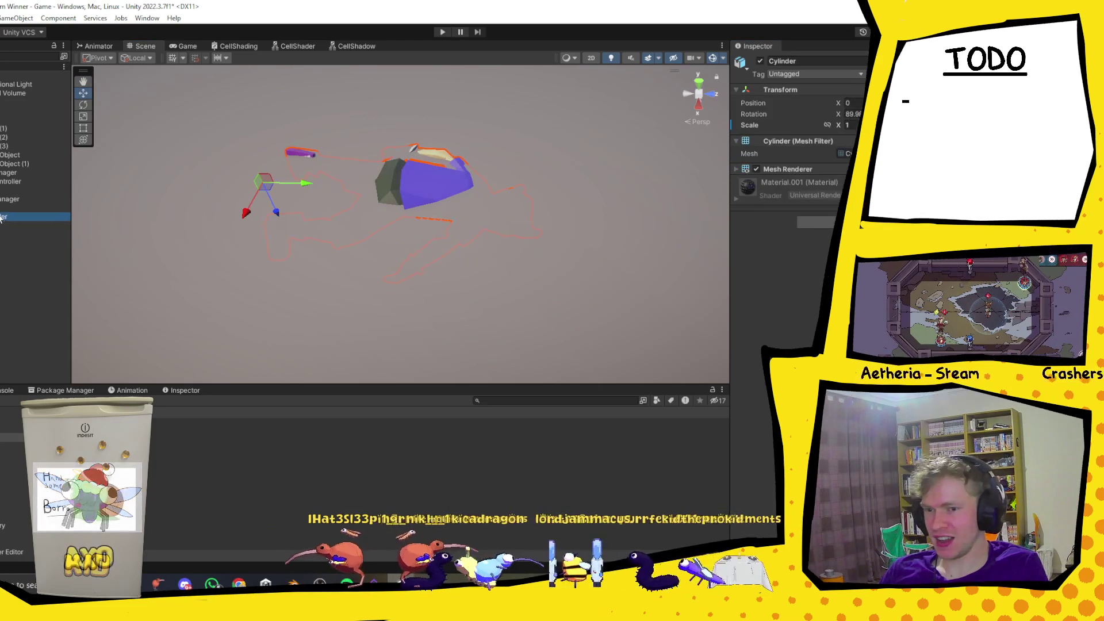
click(8, 227)
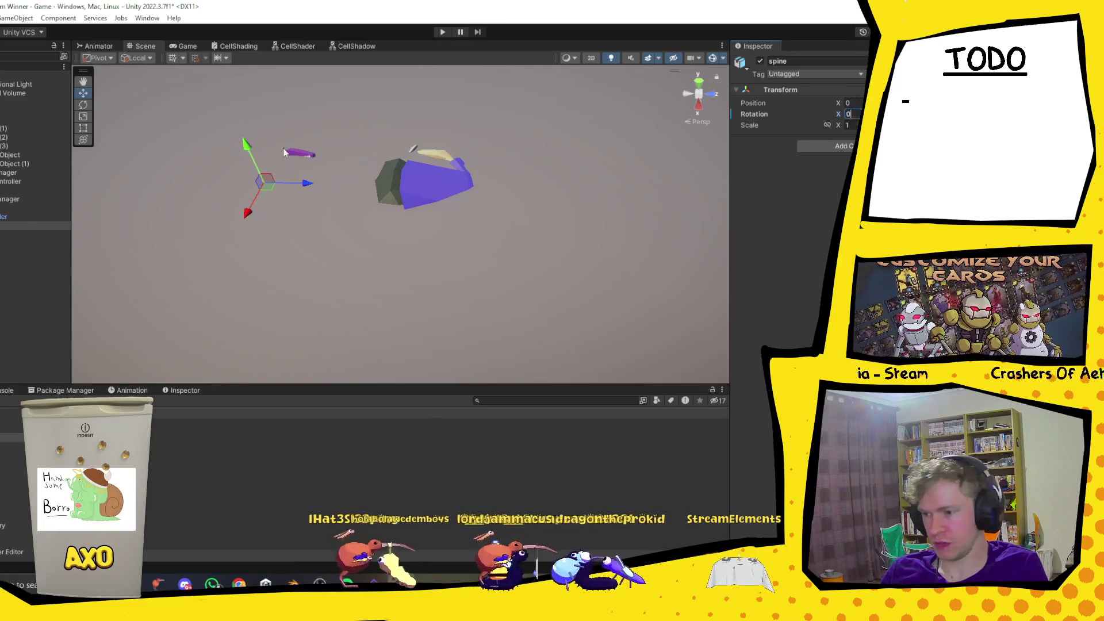
click(25, 218)
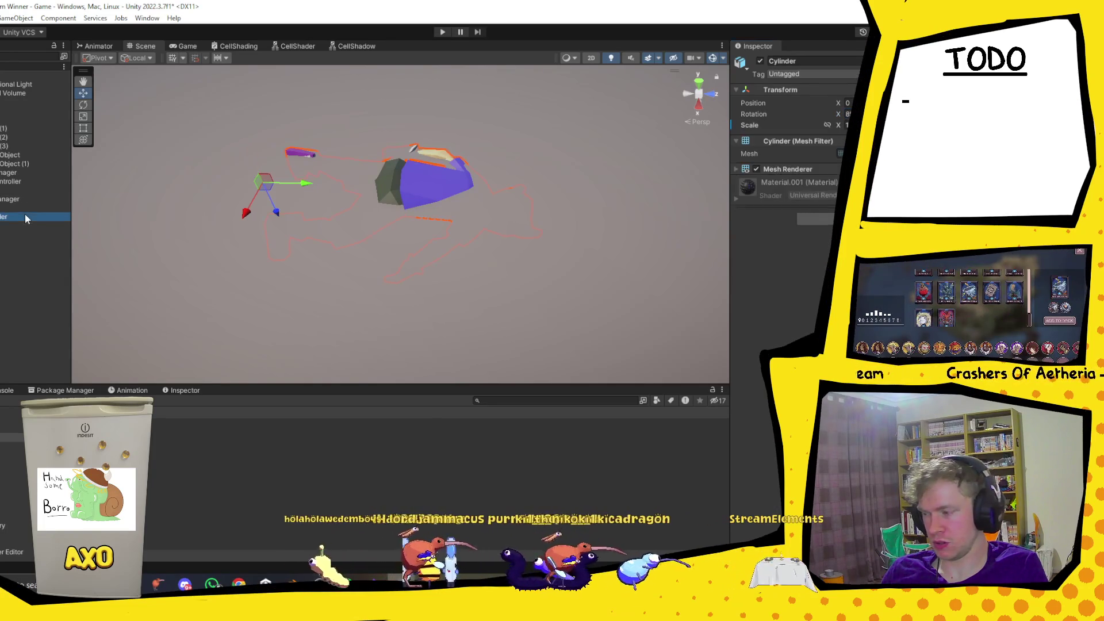
click(850, 113)
text(0)
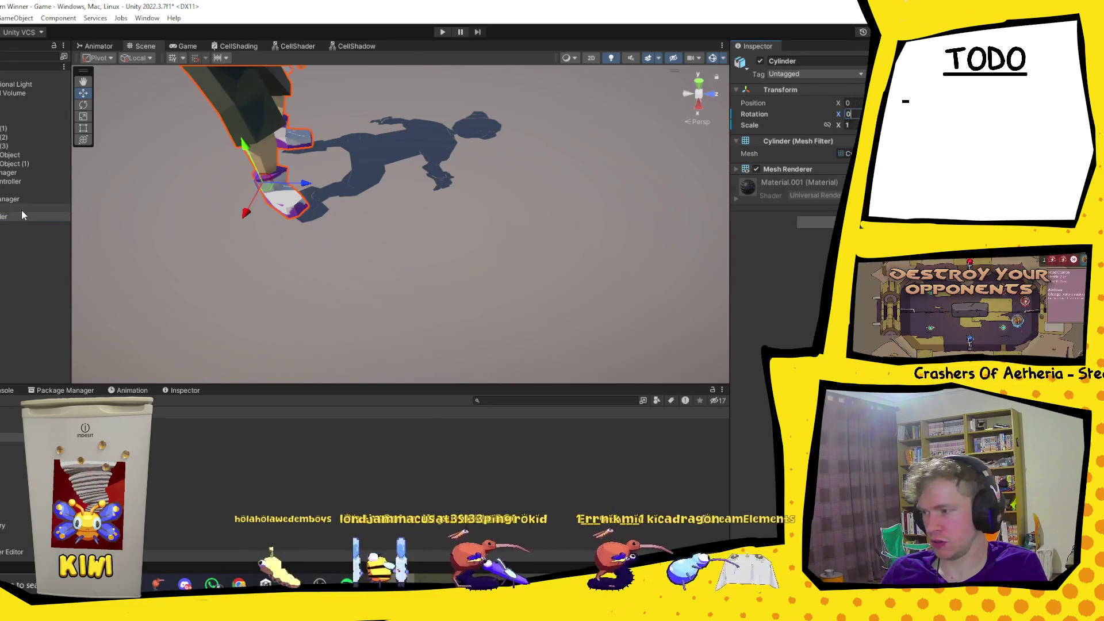
Frame the whole upright Player in the Scene view, then switch to Blender.
click(21, 216)
key(f)
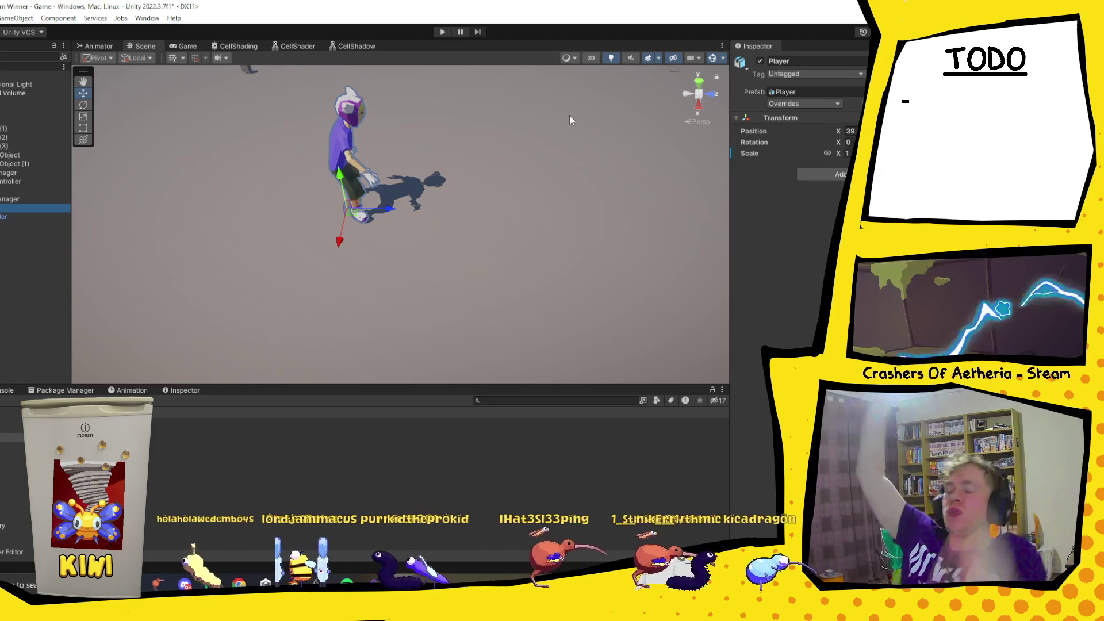
mouse_move(582, 70)
mouse_down()
mouse_move(594, 231)
mouse_move(535, 210)
mouse_up()
key(f)
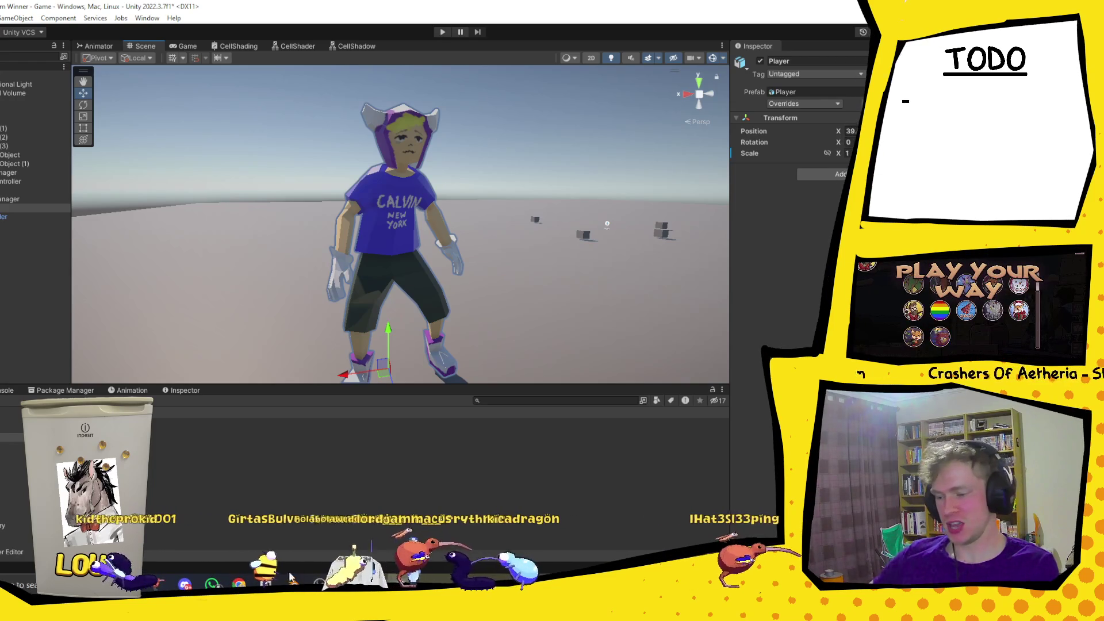
key(alt+Tab)
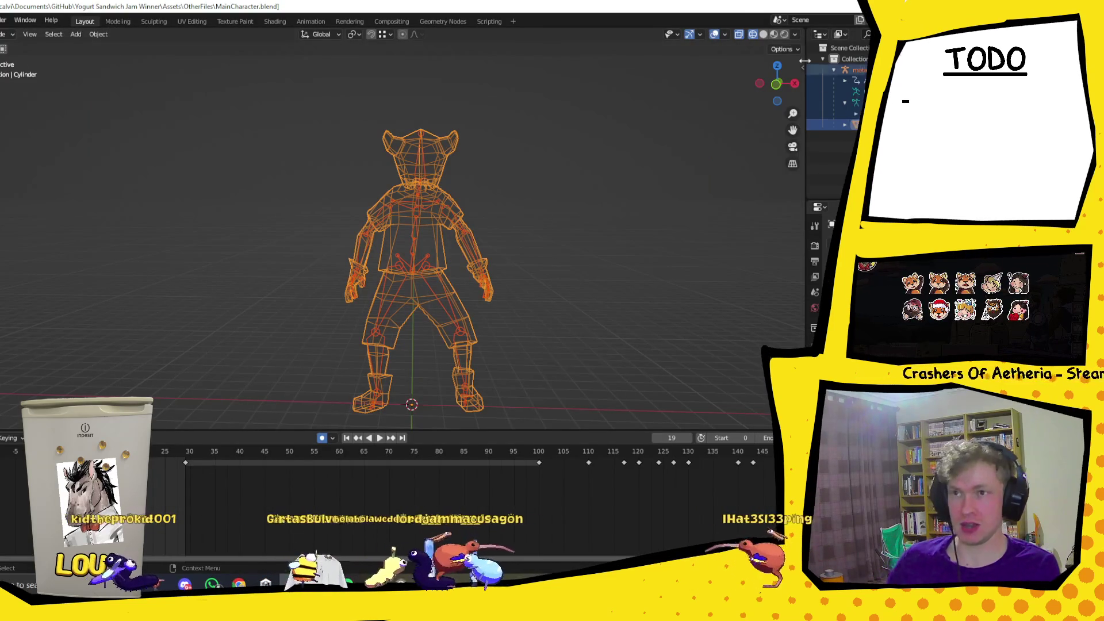
Select only the Cylinder, add an Armature modifier bound to metarig, then undo it.
drag(471, 5, 470, 38)
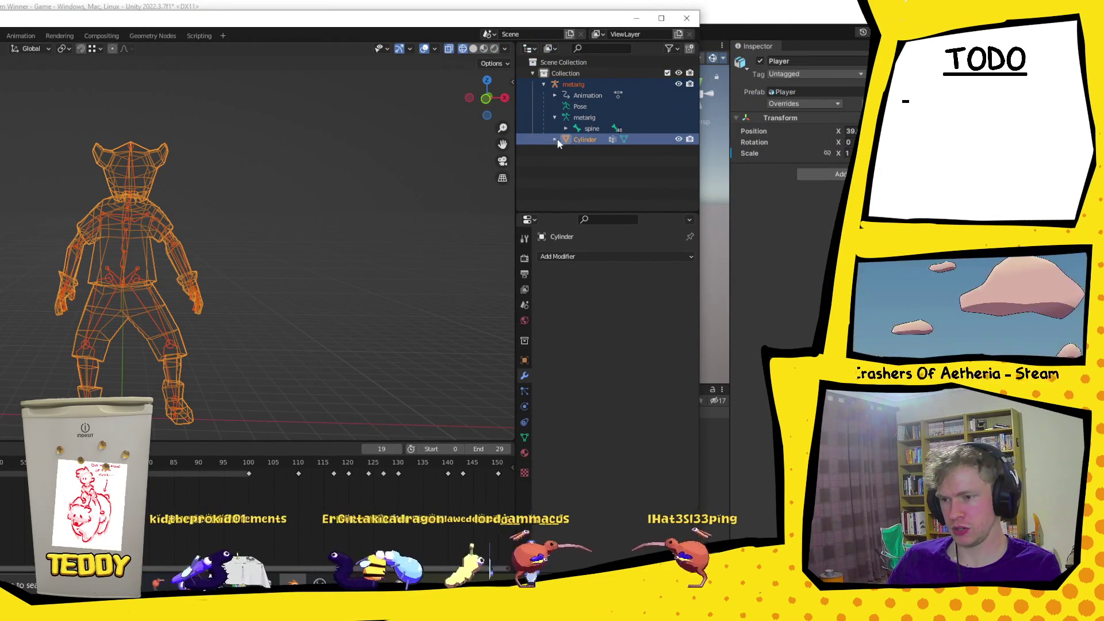
click(420, 213)
key(ctrl+z)
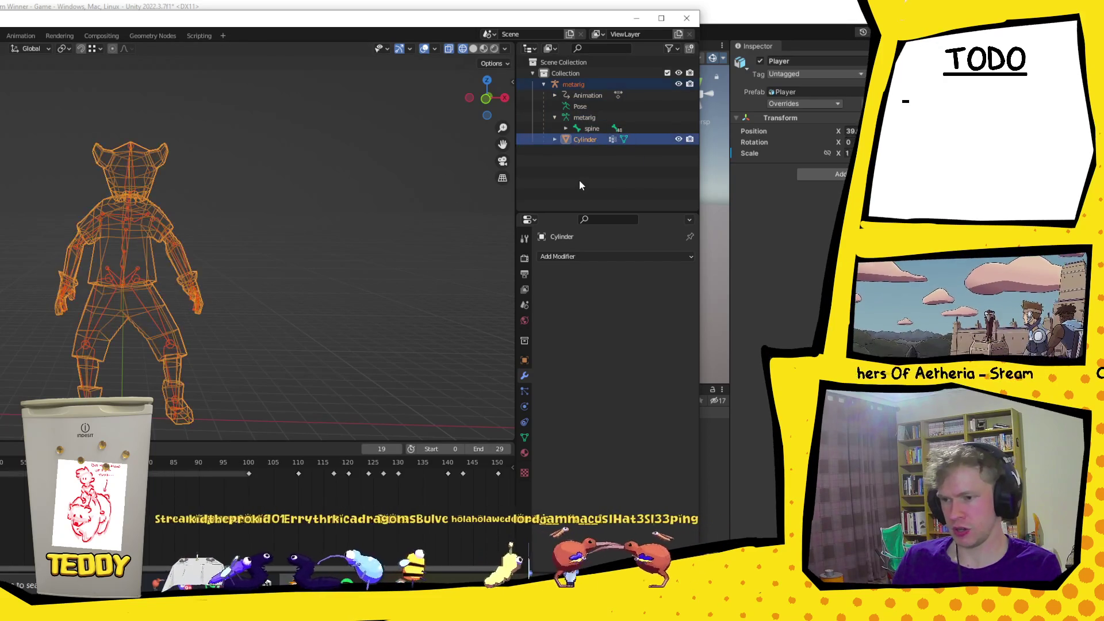
key(ctrl+z)
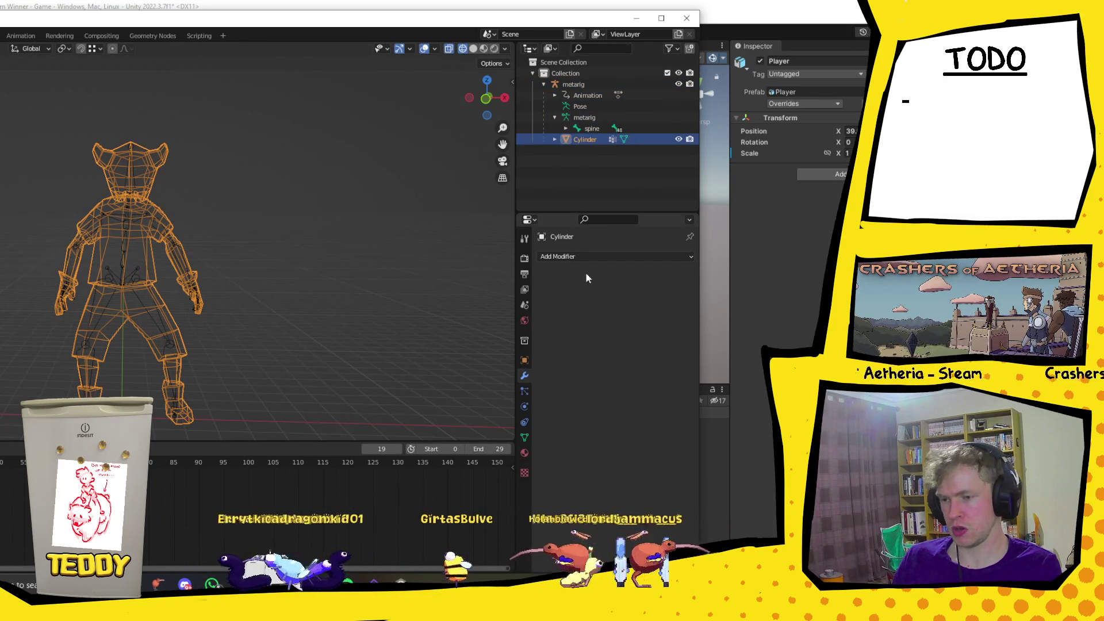
click(568, 258)
click(565, 283)
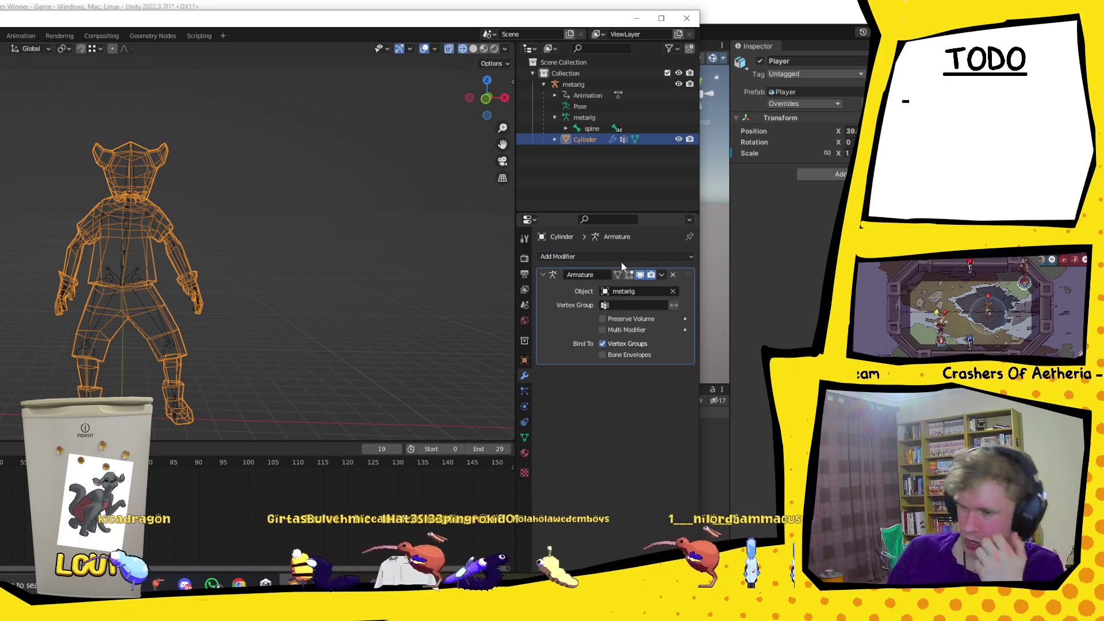
key(ctrl+z)
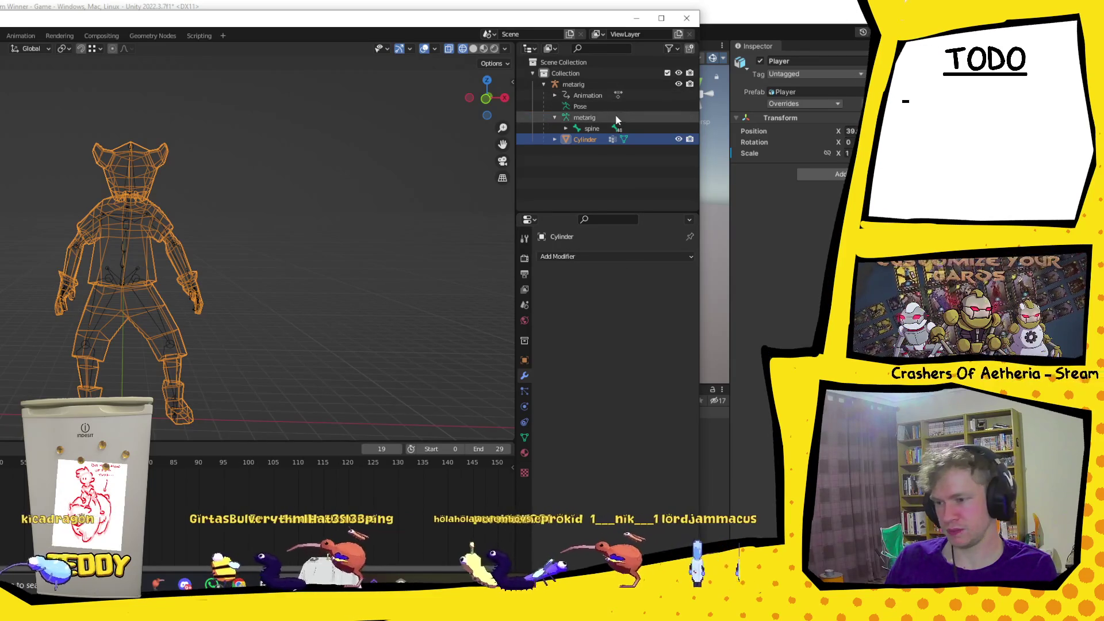
Apply All Transforms to the Cylinder mesh and switch back to Unity.
click(661, 18)
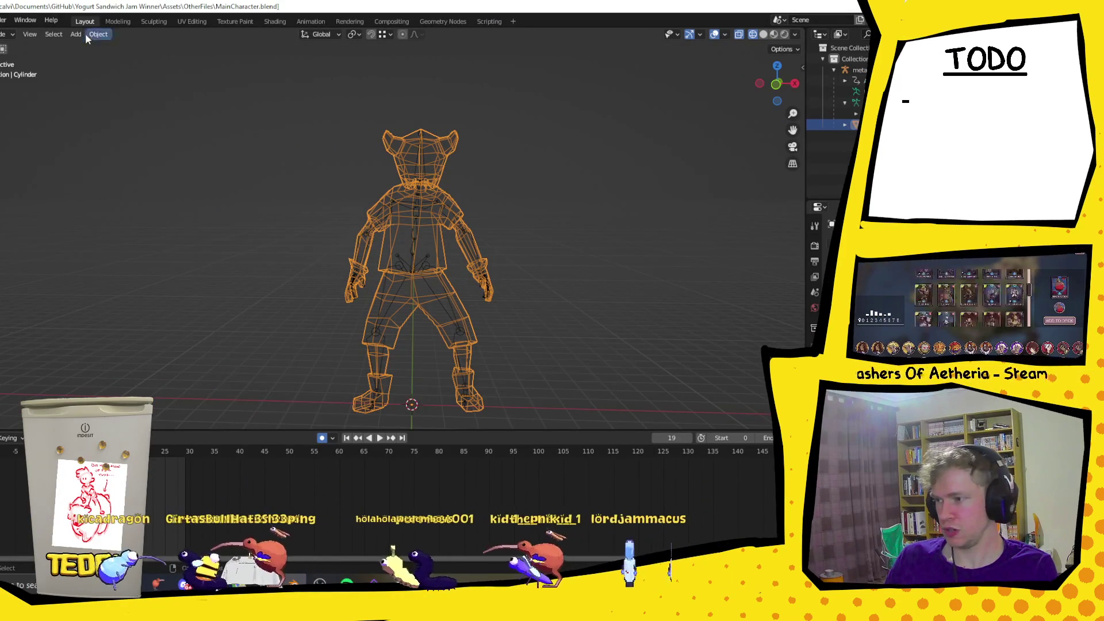
click(82, 33)
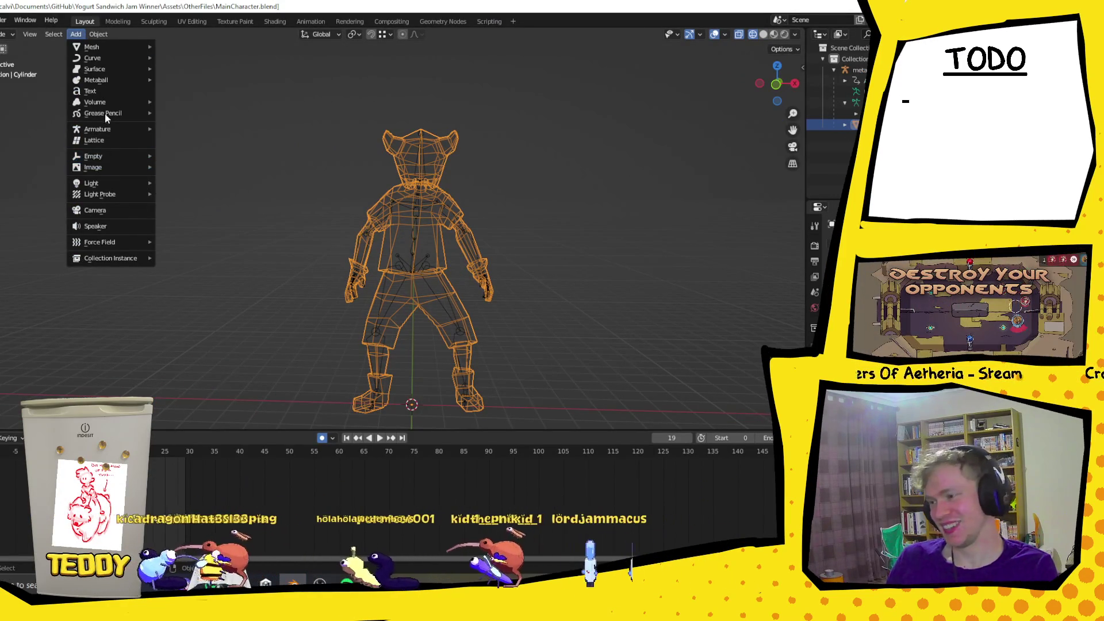
key(Escape)
click(99, 34)
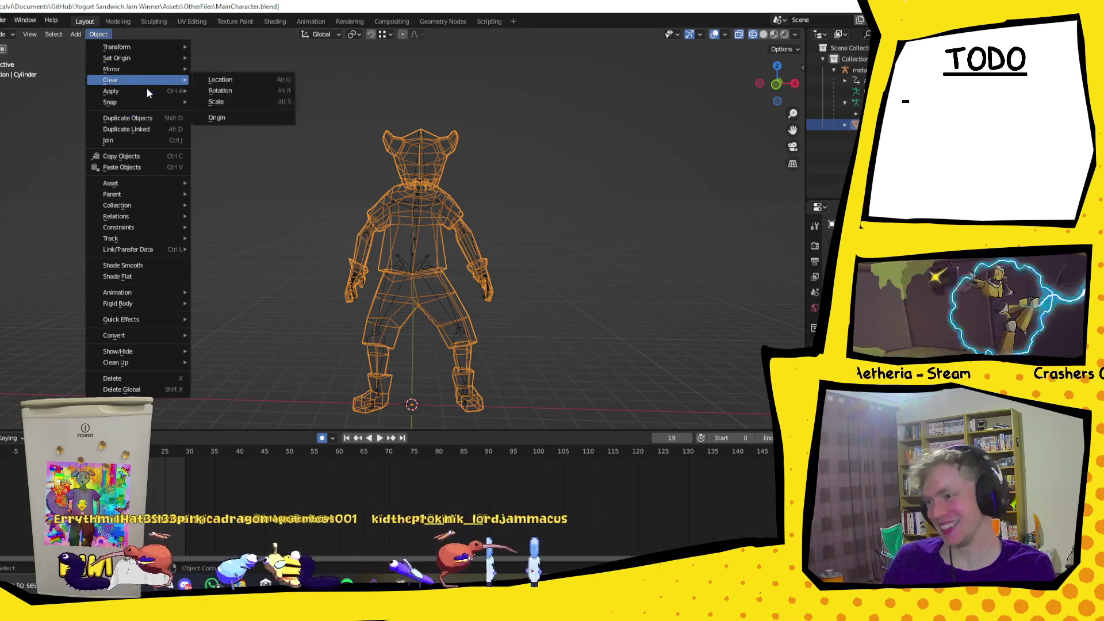
mouse_move(144, 89)
click(228, 129)
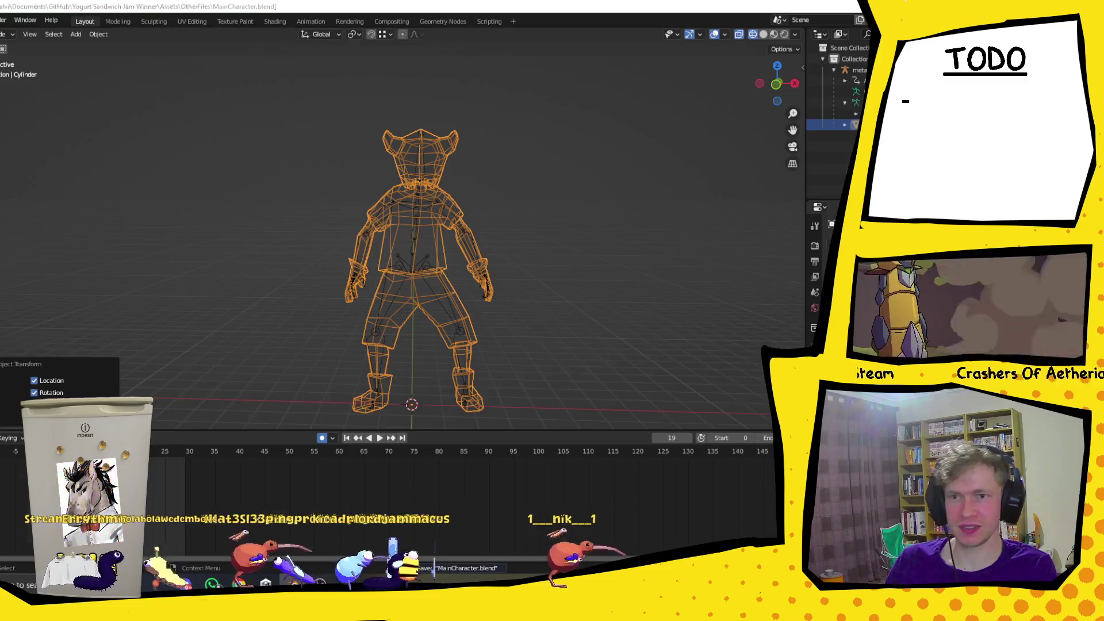
key(alt+Tab)
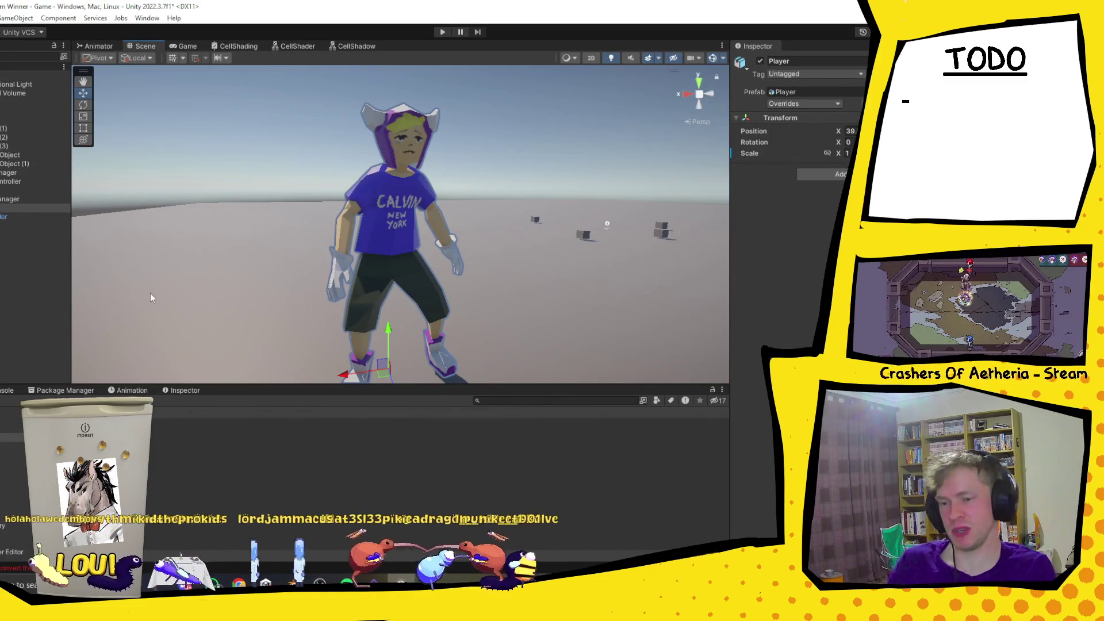
Move the Player to Position X 25 and add an Animator component to it.
scroll(421, 174, down, 3)
mouse_move(384, 319)
mouse_down()
mouse_move(578, 249)
mouse_move(604, 199)
mouse_move(634, 210)
mouse_up()
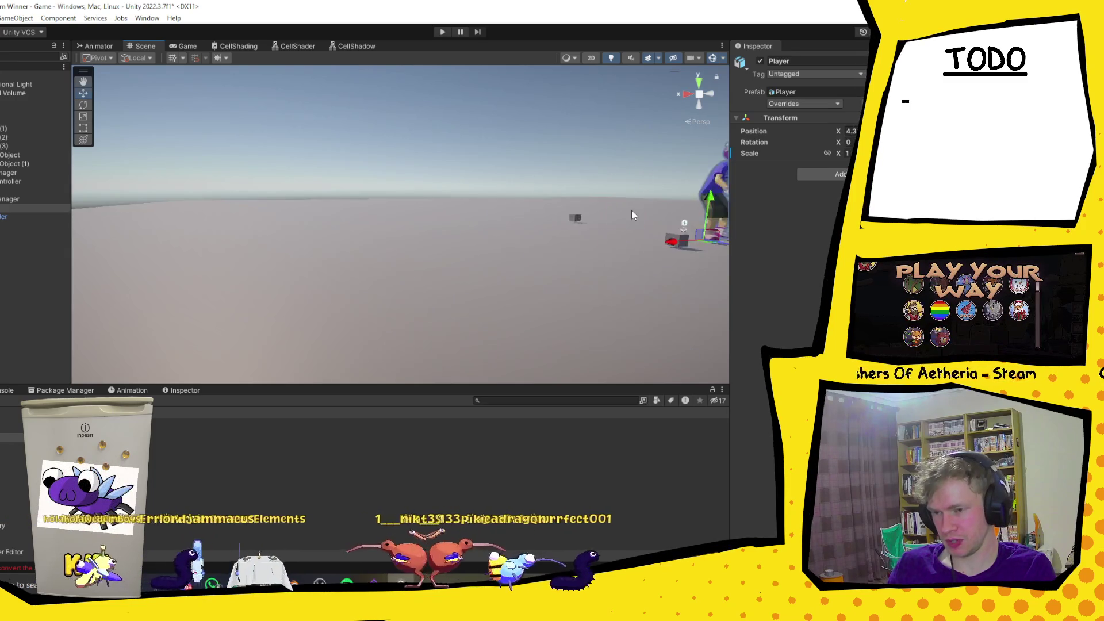
key(f)
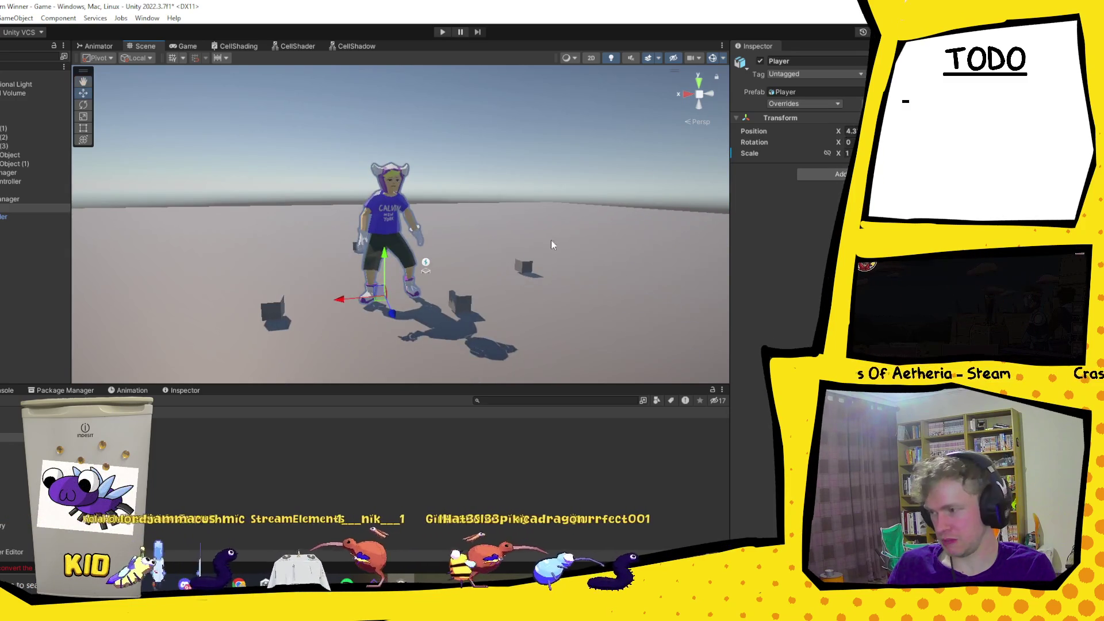
click(816, 174)
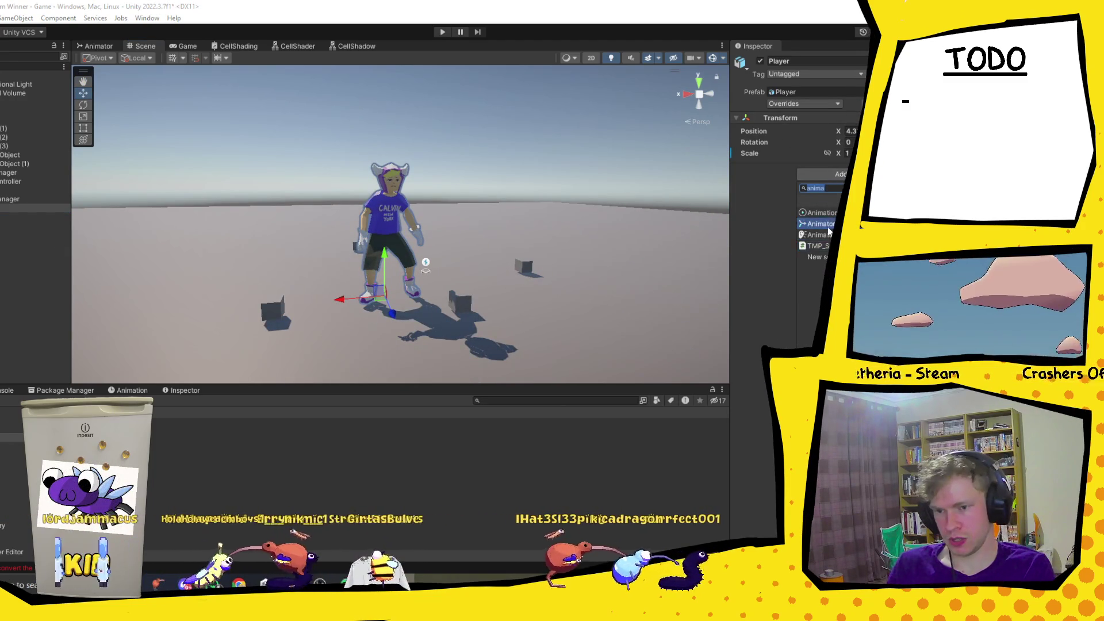
click(828, 228)
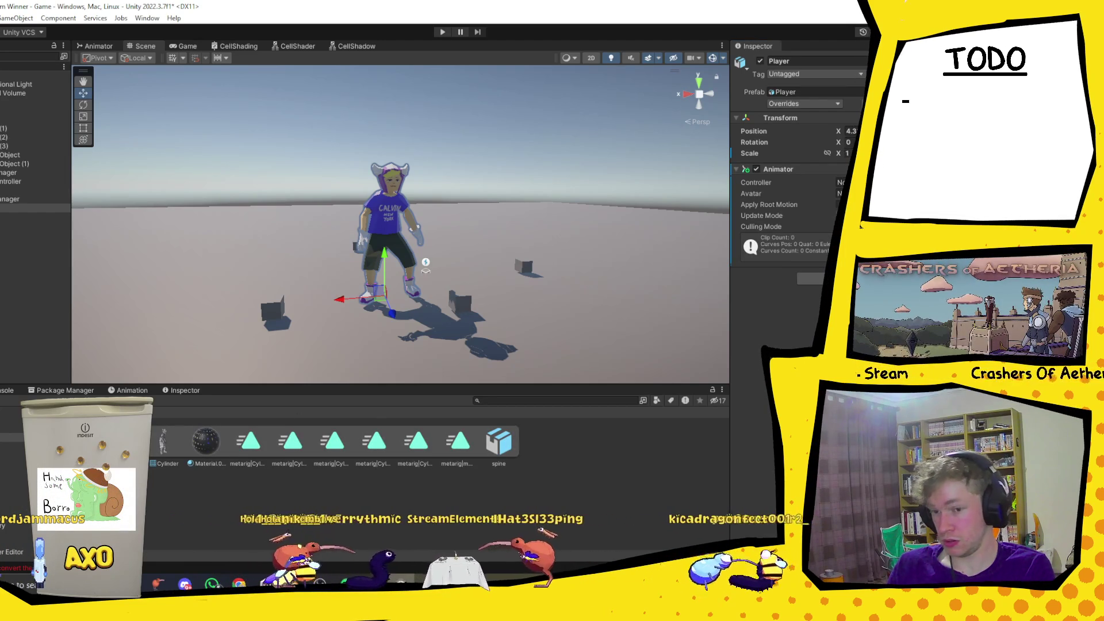
Select the six metarig animation clips and open the Player's Animator state graph.
click(248, 455)
shift+click(459, 449)
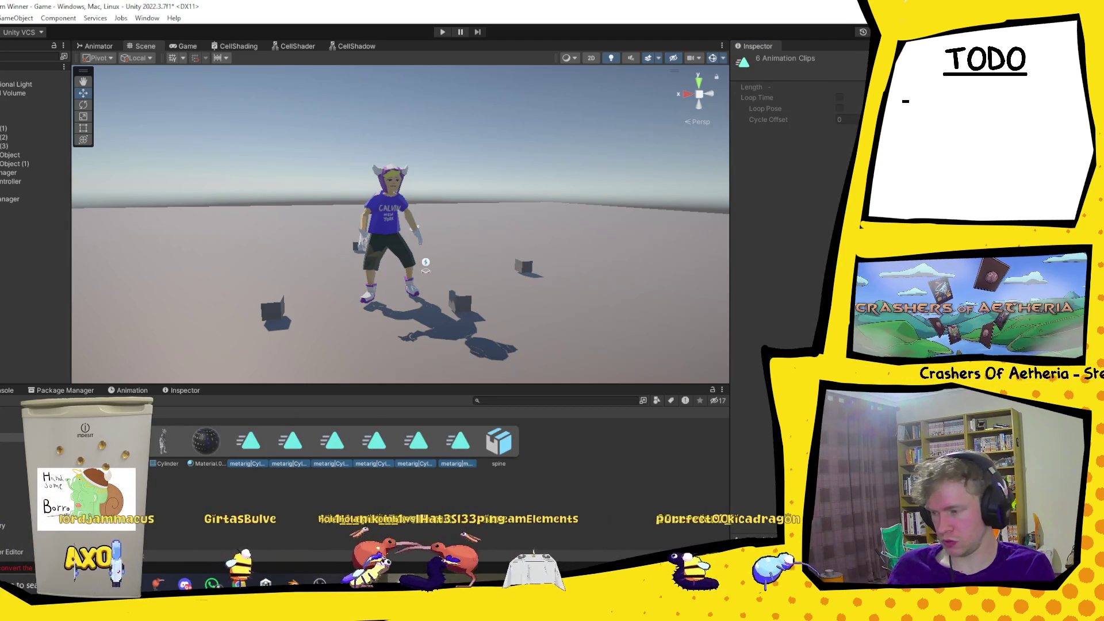
click(212, 415)
double_click(154, 453)
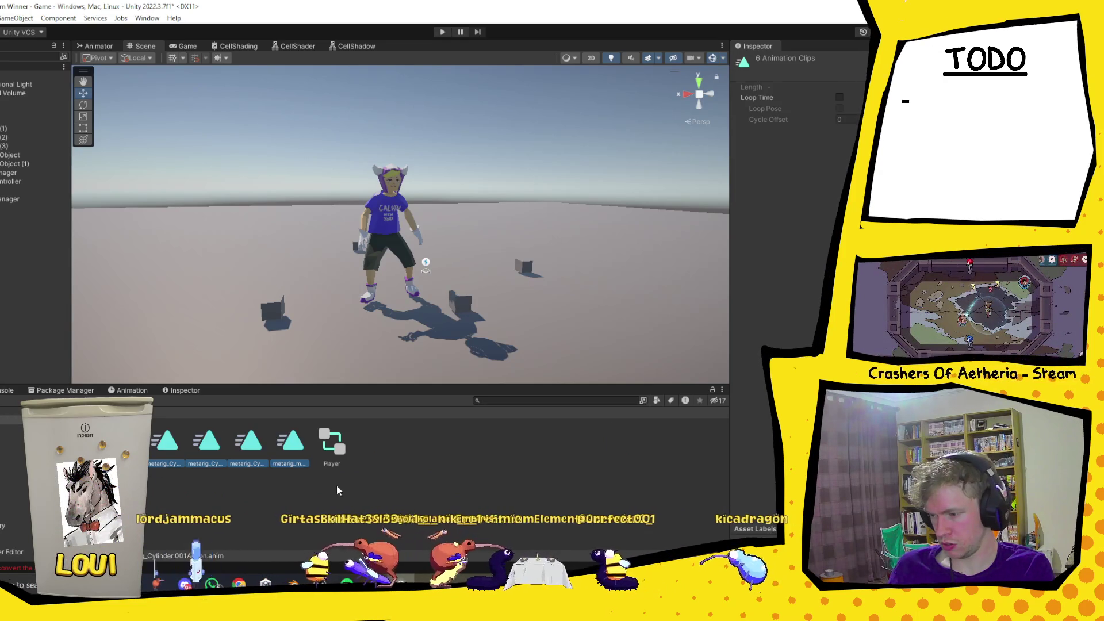
click(385, 259)
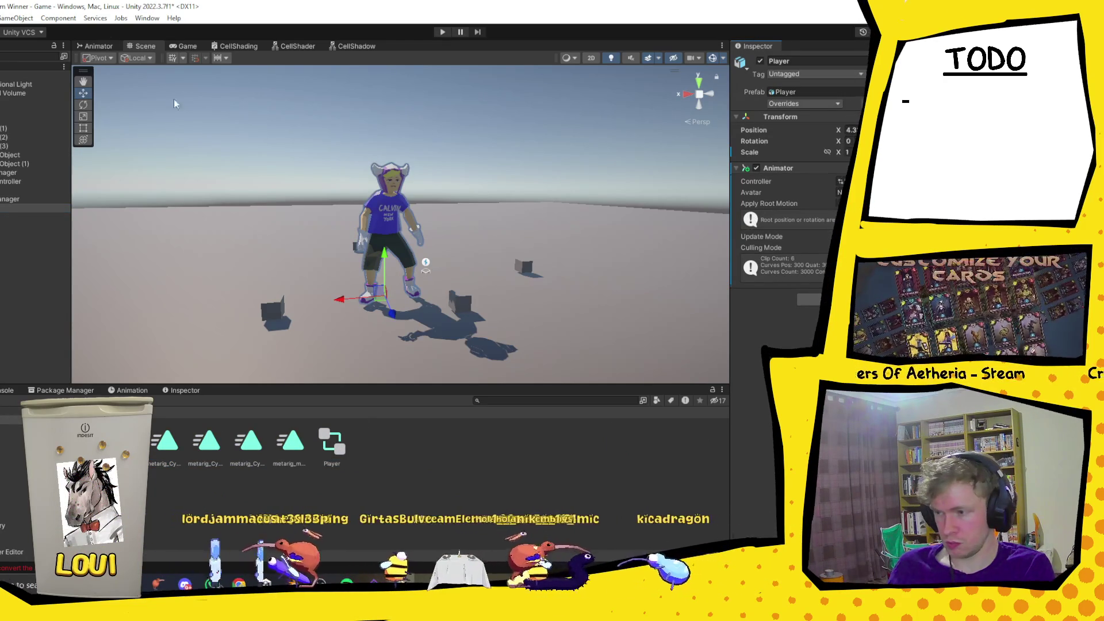
click(98, 46)
scroll(448, 268, down, 5)
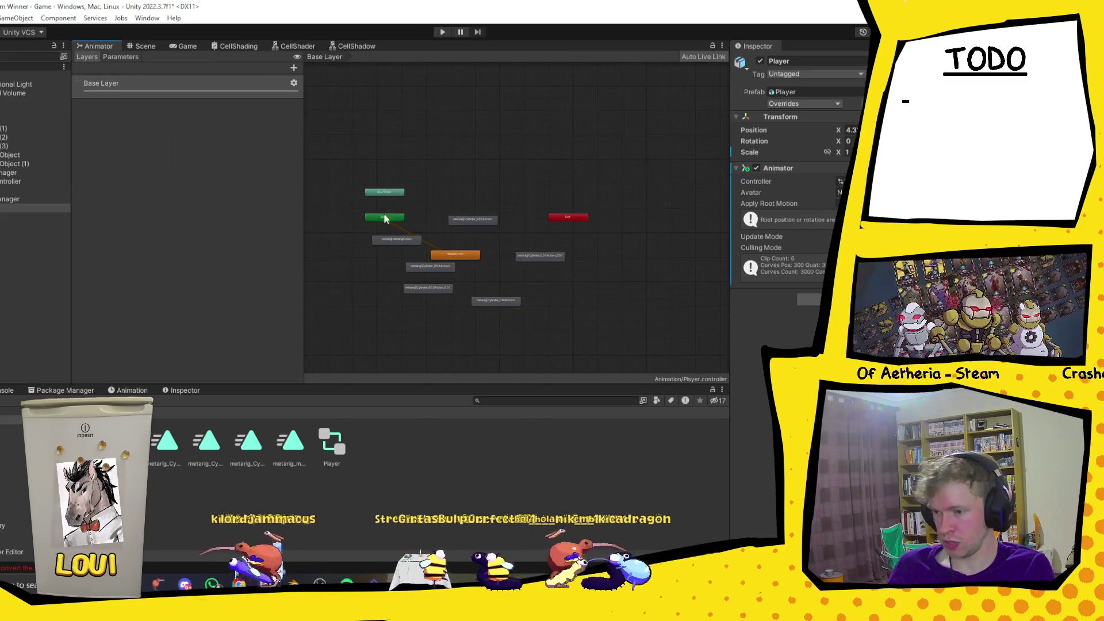
Delete the old clip states, including the Cylinder state, from the Base Layer graph.
drag(378, 231, 567, 363)
key(Delete)
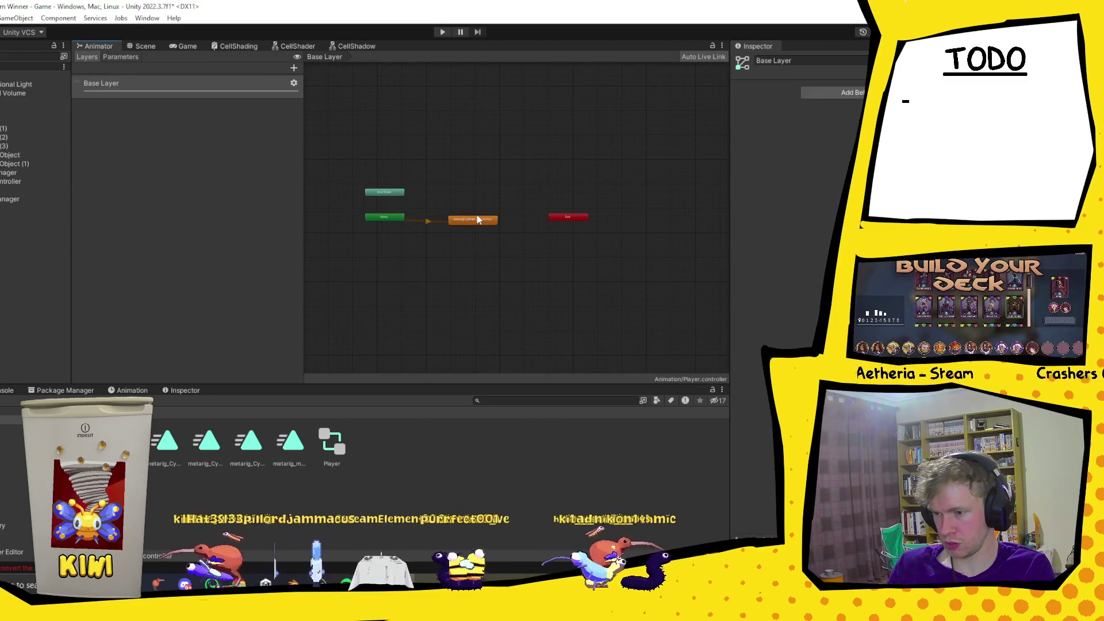
click(483, 222)
key(Delete)
scroll(485, 224, up, 3)
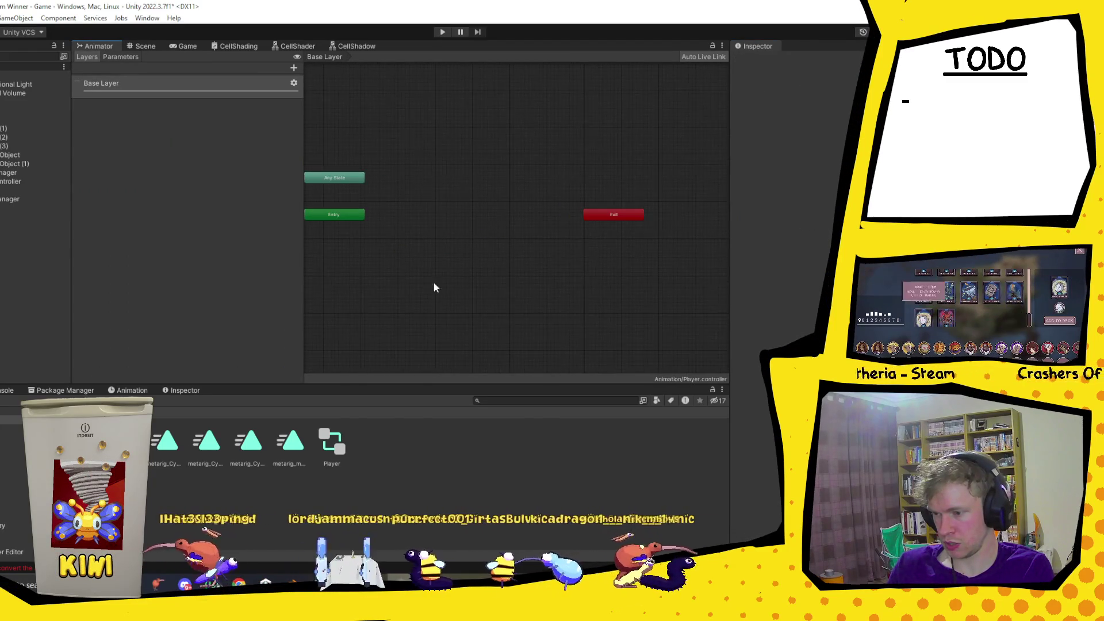
Drag the six metarig clips into the graph as states, then return to the Scene view.
click(303, 440)
mouse_move(290, 443)
mouse_down()
mouse_move(271, 387)
mouse_move(500, 296)
mouse_up()
click(476, 219)
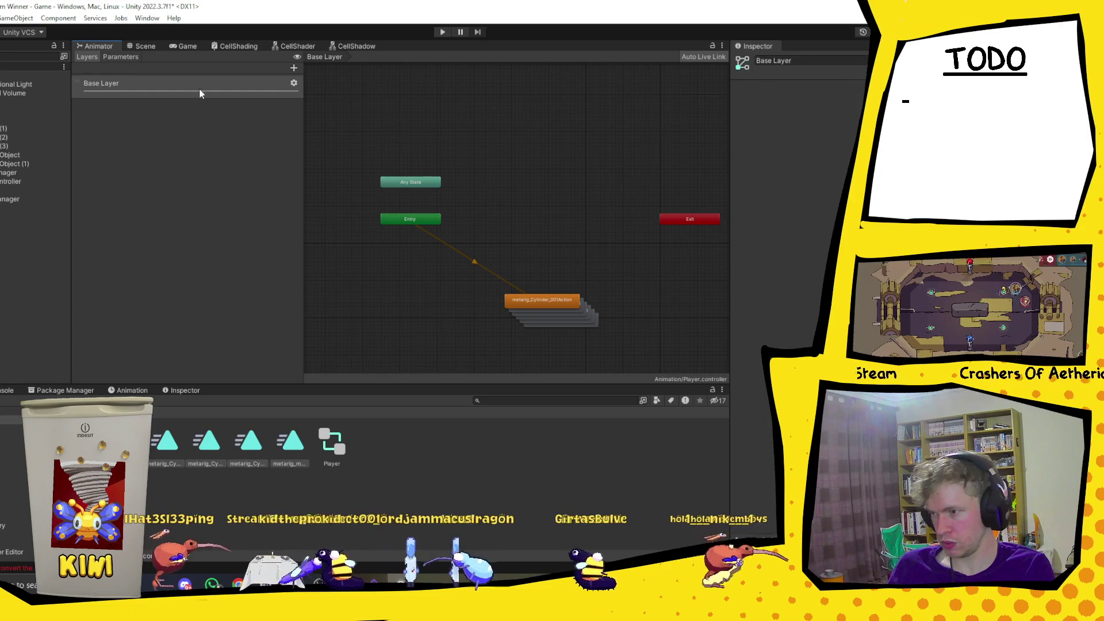
click(34, 207)
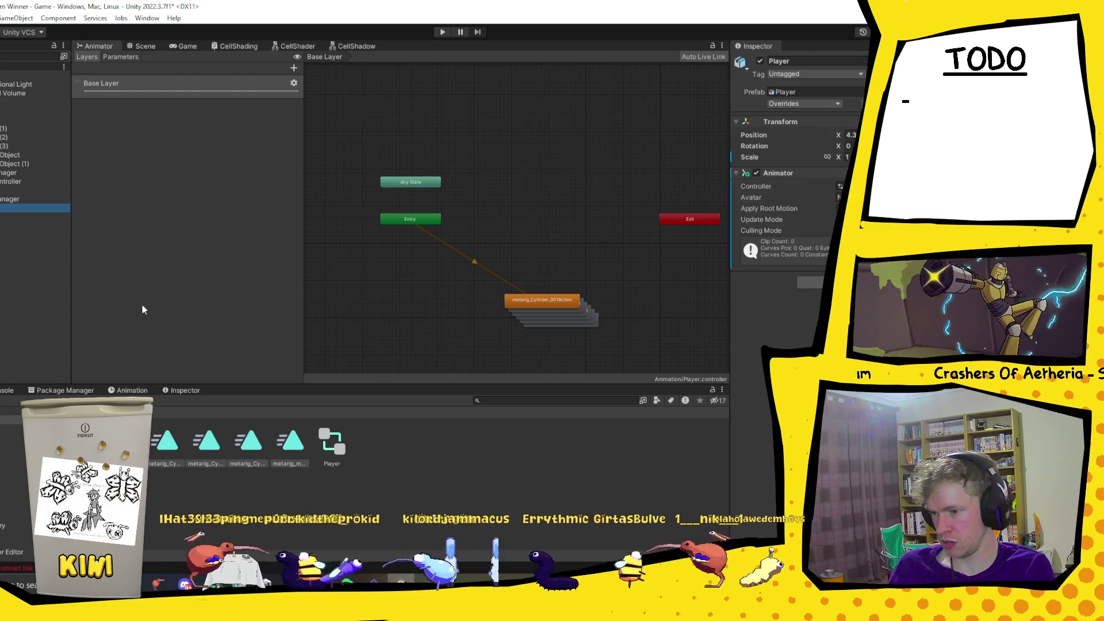
click(123, 391)
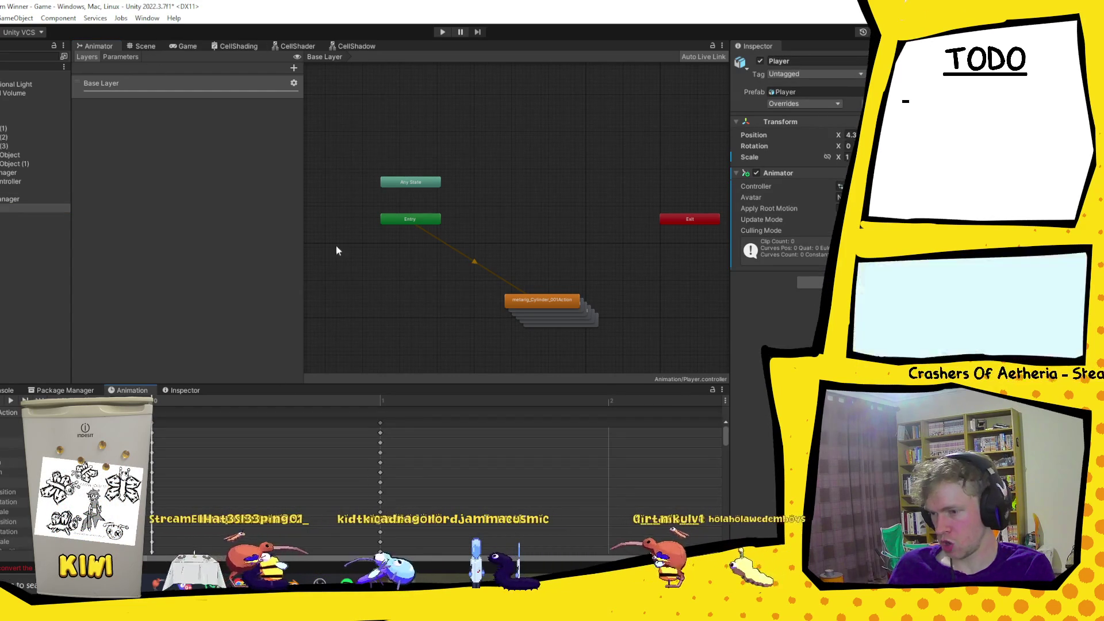
click(145, 47)
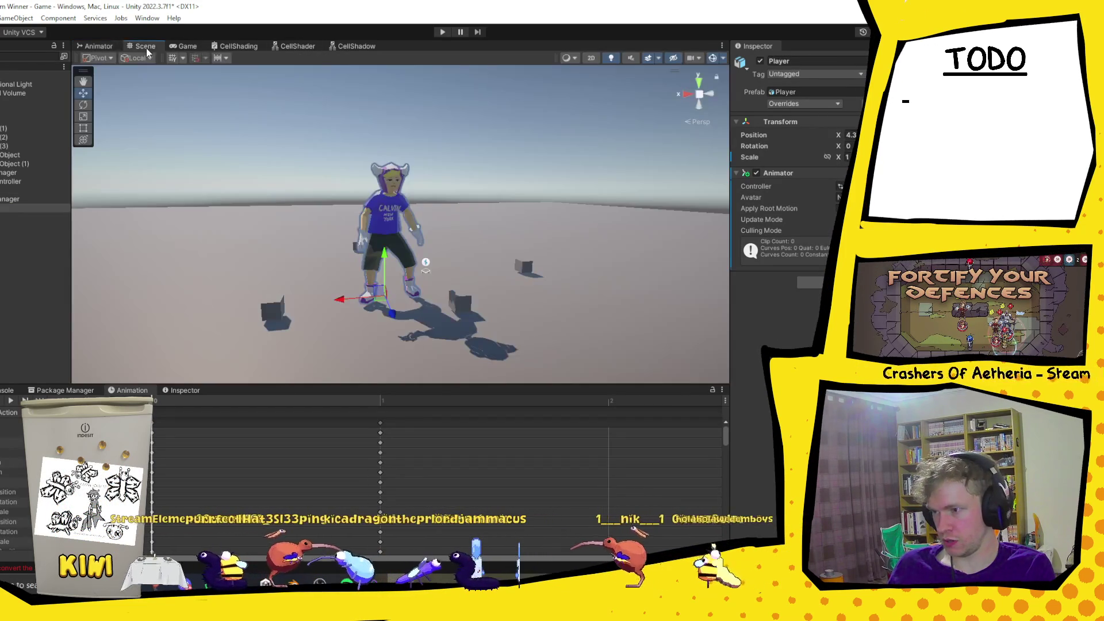
Preview several metarig Action clips on the Player in the Animation window.
click(10, 405)
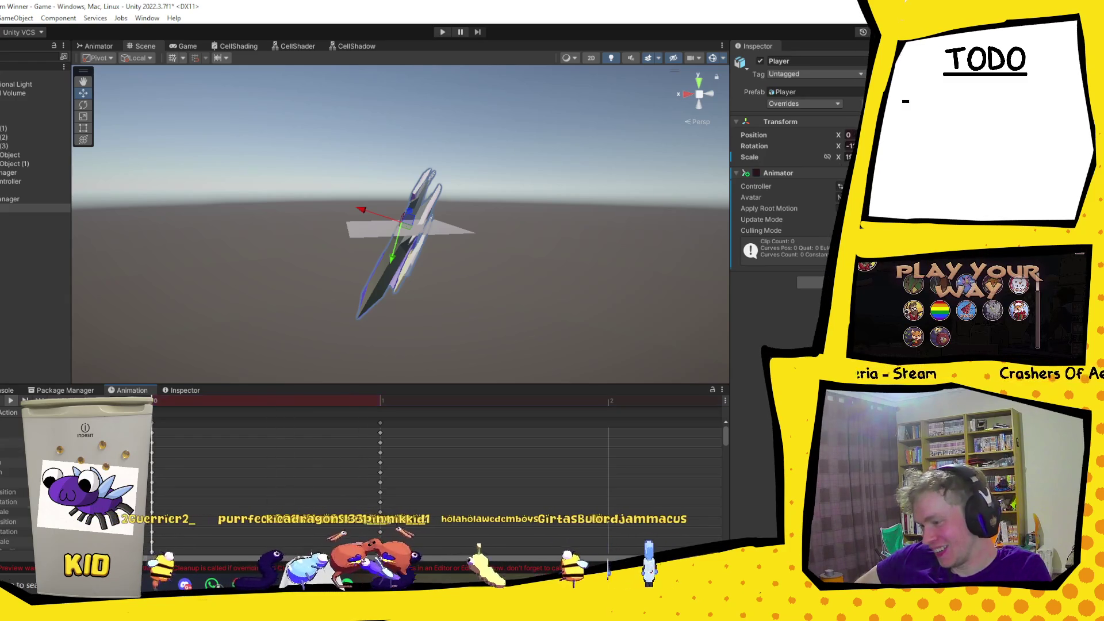
click(1, 440)
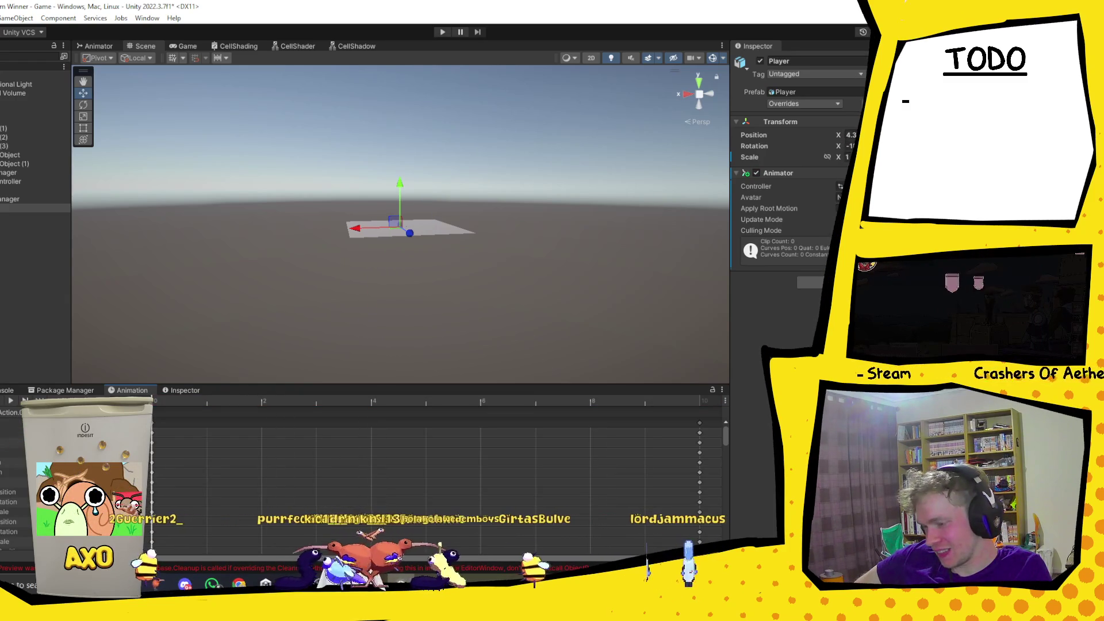
click(10, 404)
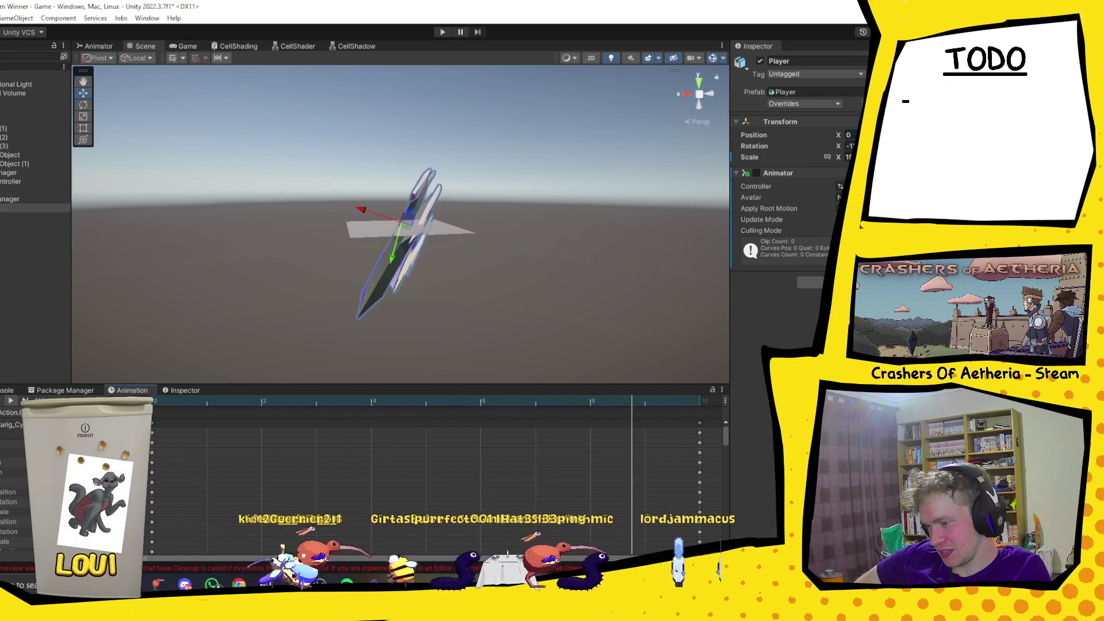
click(12, 412)
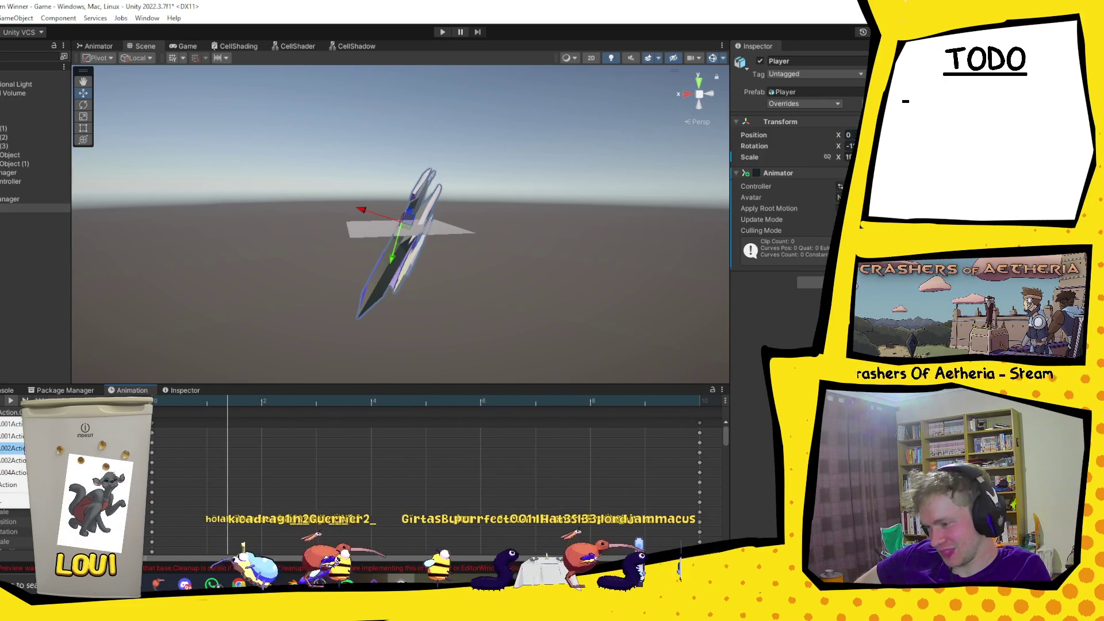
click(23, 448)
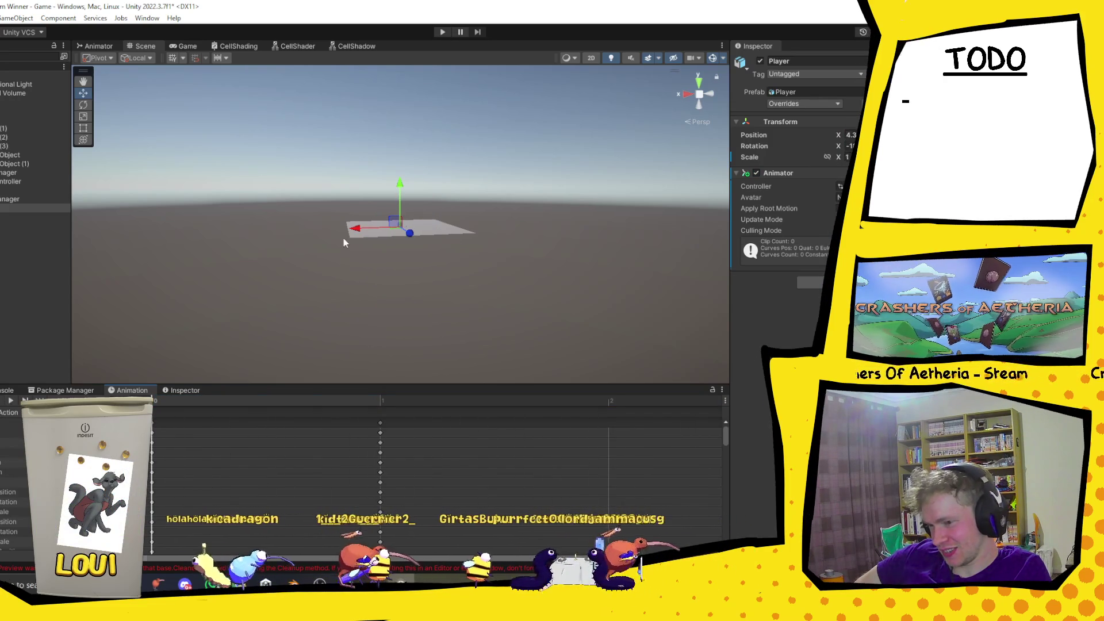
click(11, 402)
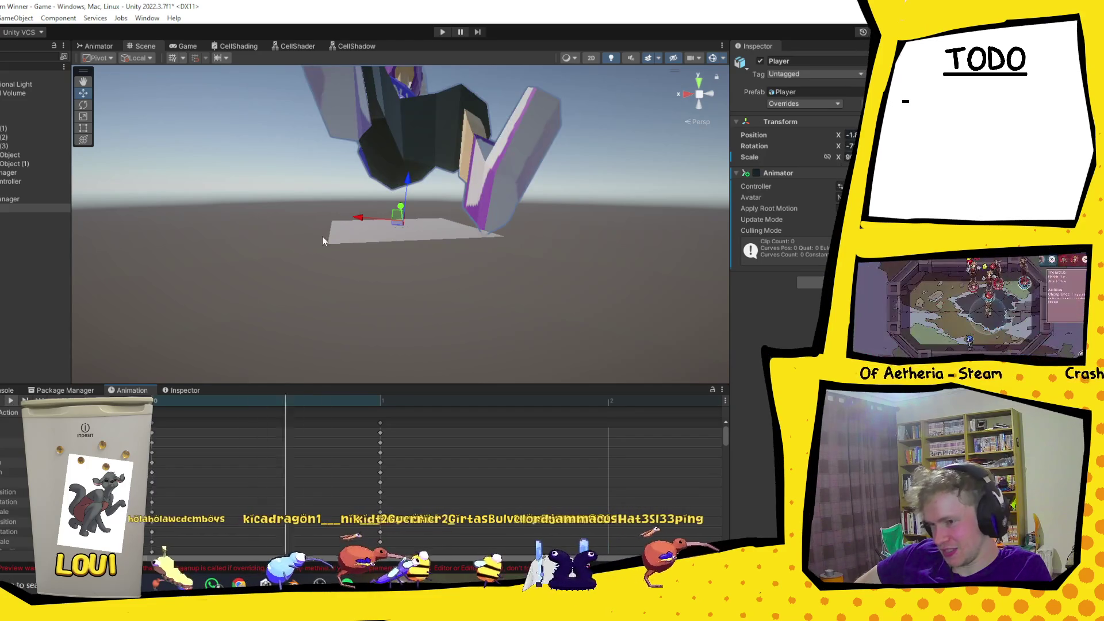
Play another clip while watching the character animate from a new angle, then restore the Move tool.
mouse_move(320, 241)
mouse_down()
mouse_move(338, 276)
mouse_move(336, 436)
mouse_move(382, 356)
mouse_up()
scroll(382, 356, down, 3)
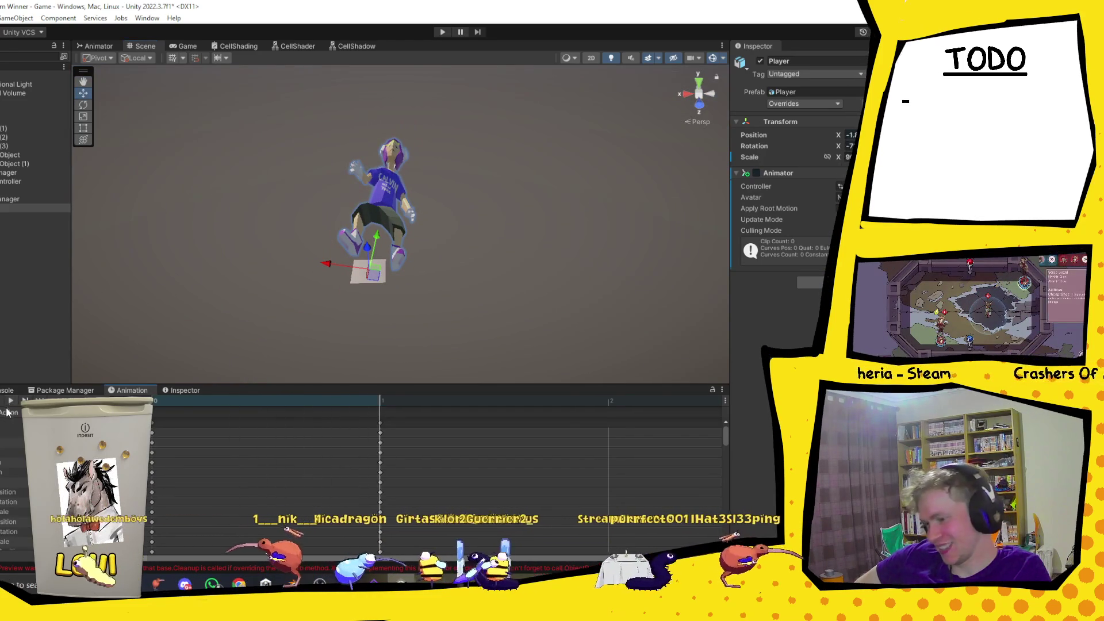
click(8, 461)
click(10, 401)
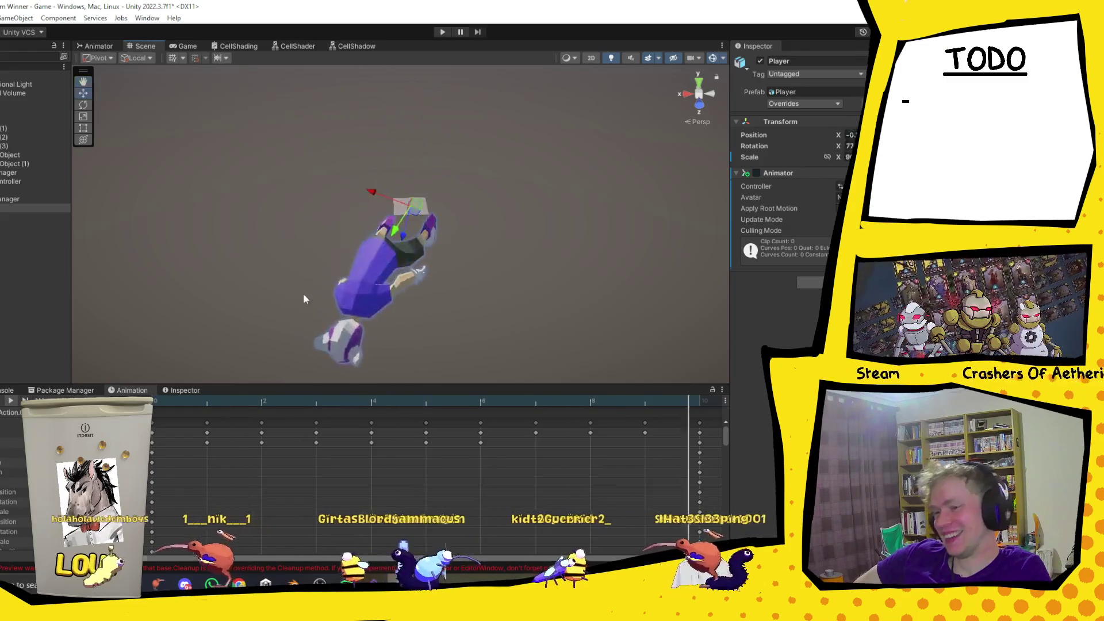
drag(310, 277, 331, 247)
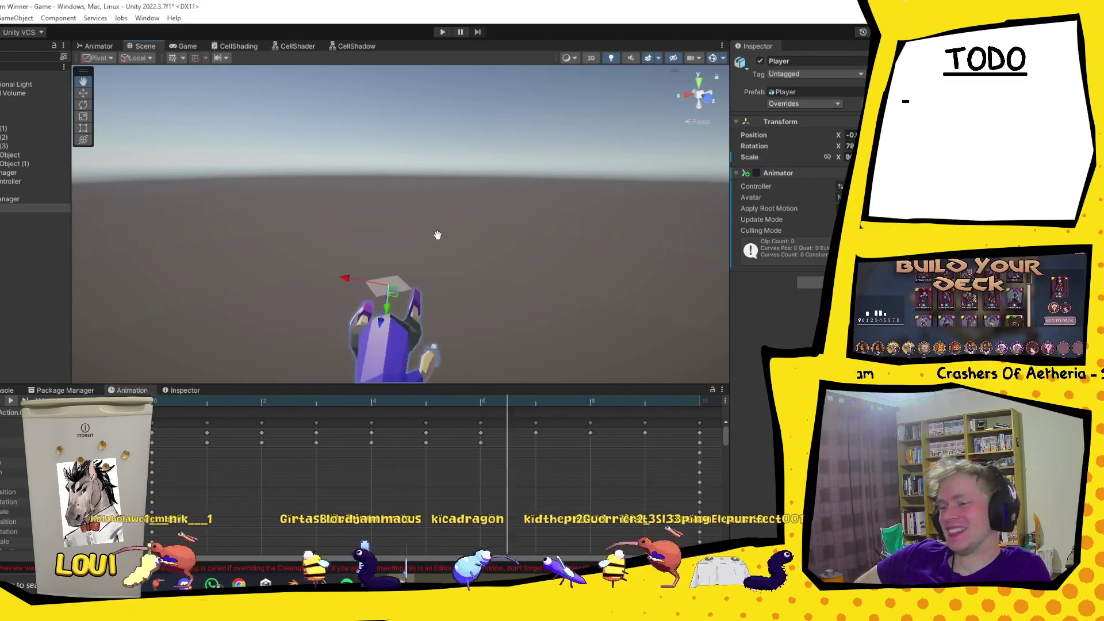
key(w)
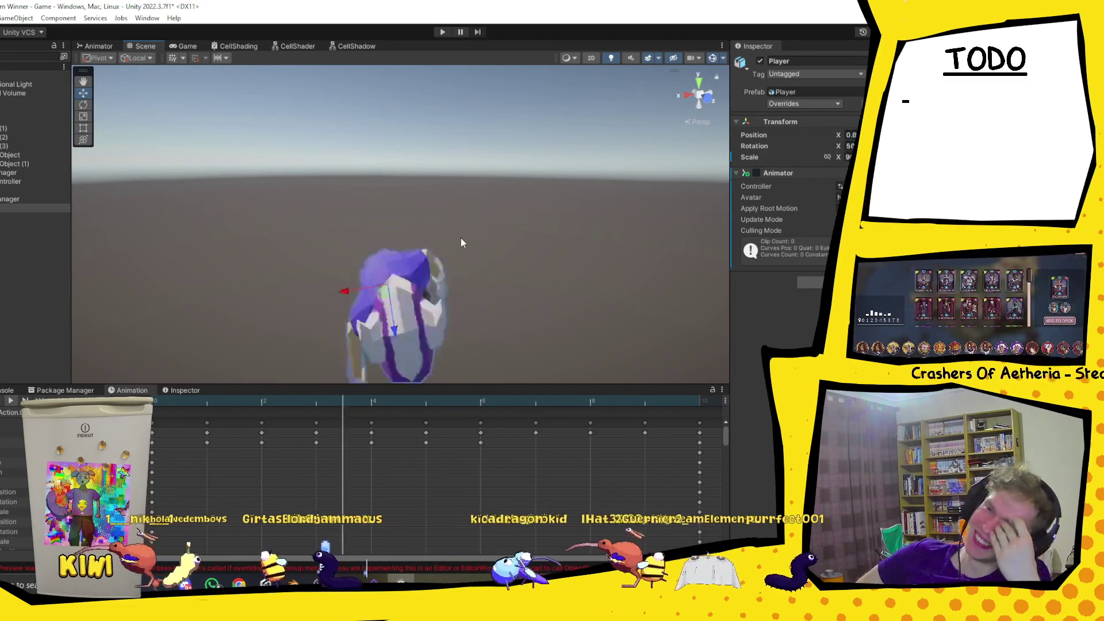
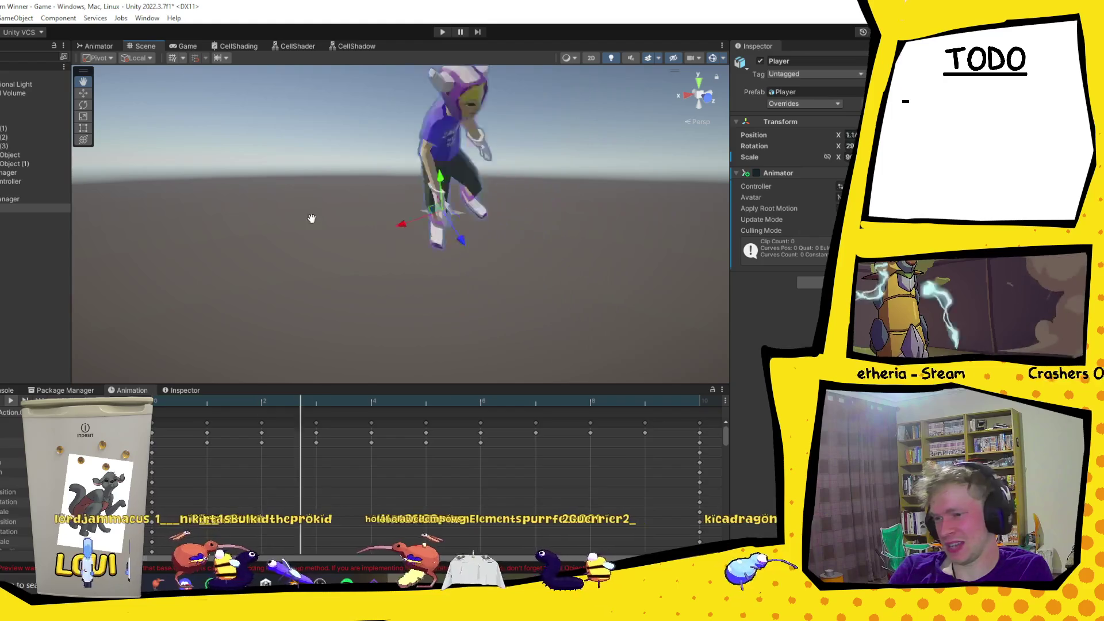
Load a different Action clip for the Player and frame the character in the Scene view.
click(14, 413)
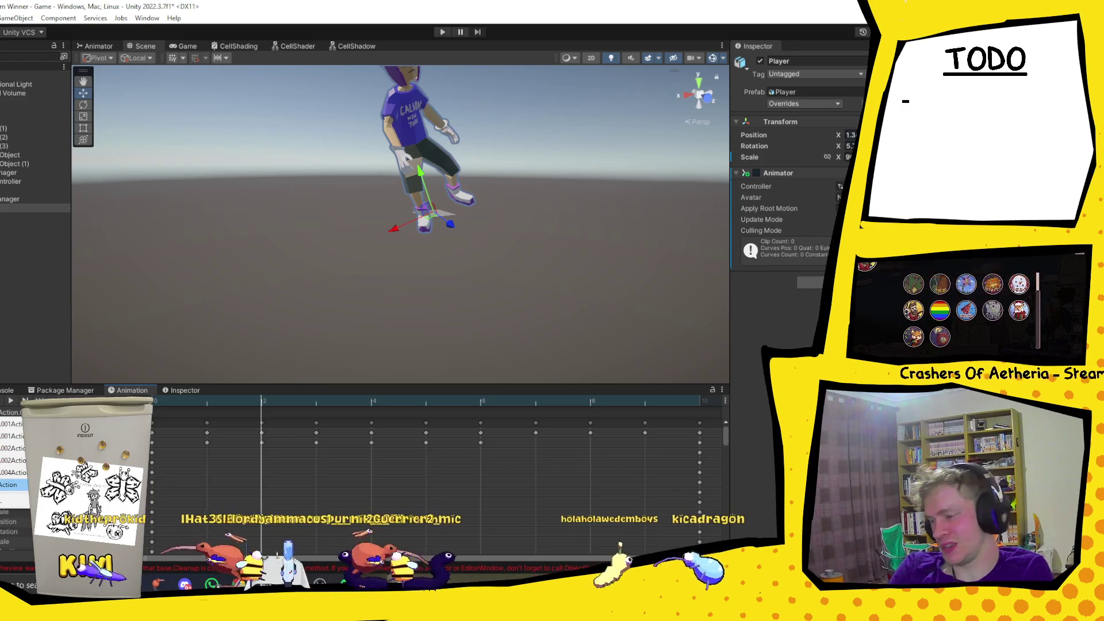
click(8, 436)
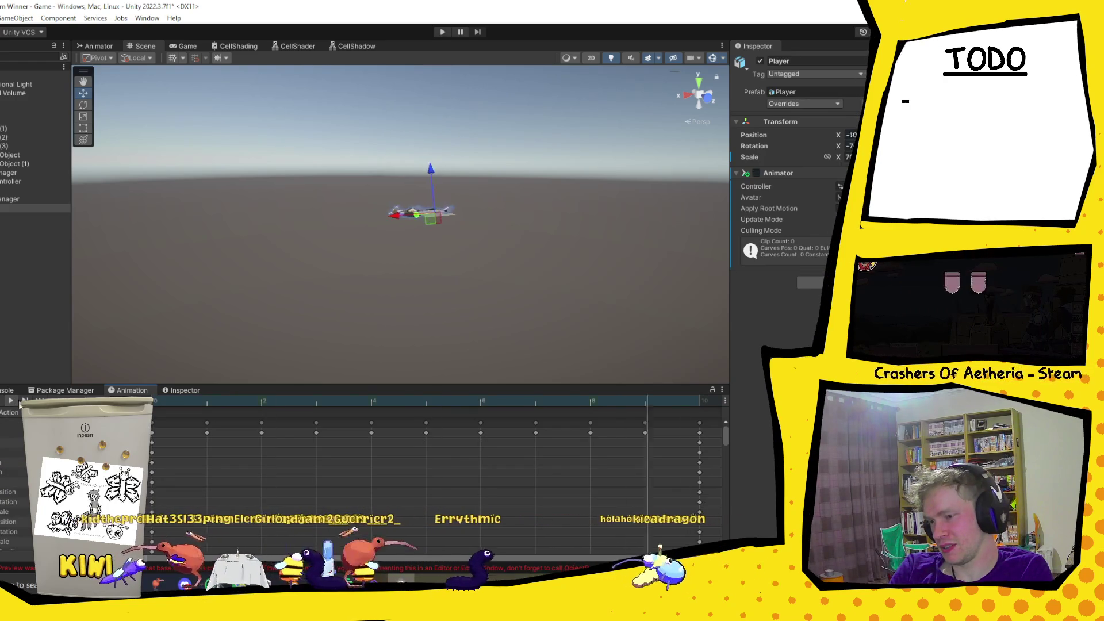
mouse_move(338, 296)
mouse_down()
mouse_move(346, 330)
mouse_move(644, 238)
mouse_move(574, 239)
mouse_move(527, 279)
mouse_move(489, 273)
mouse_up()
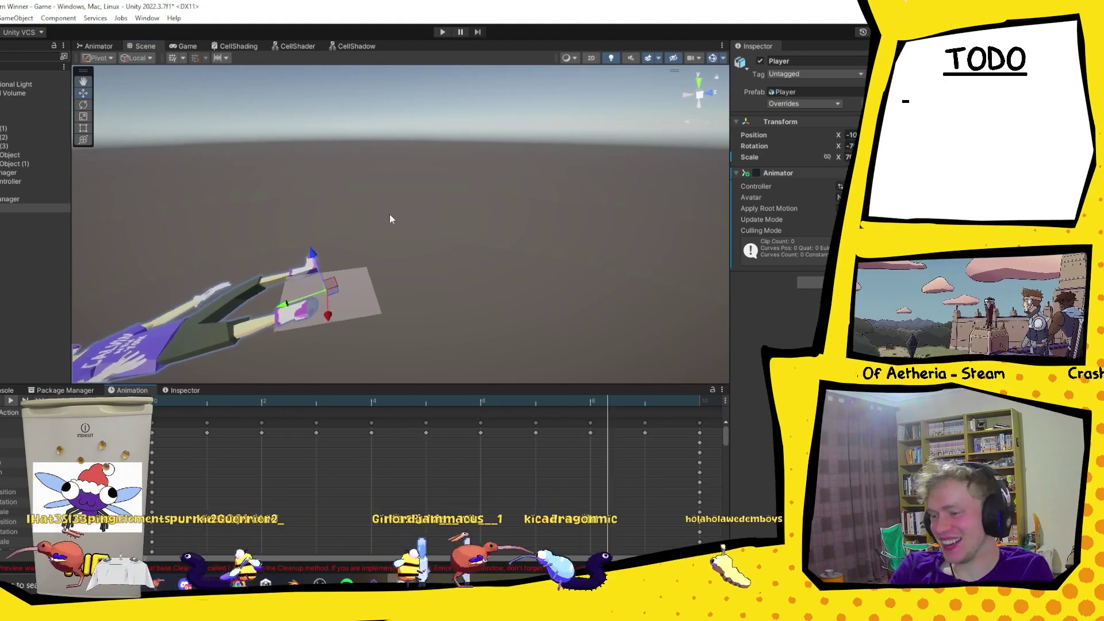
drag(437, 299, 386, 290)
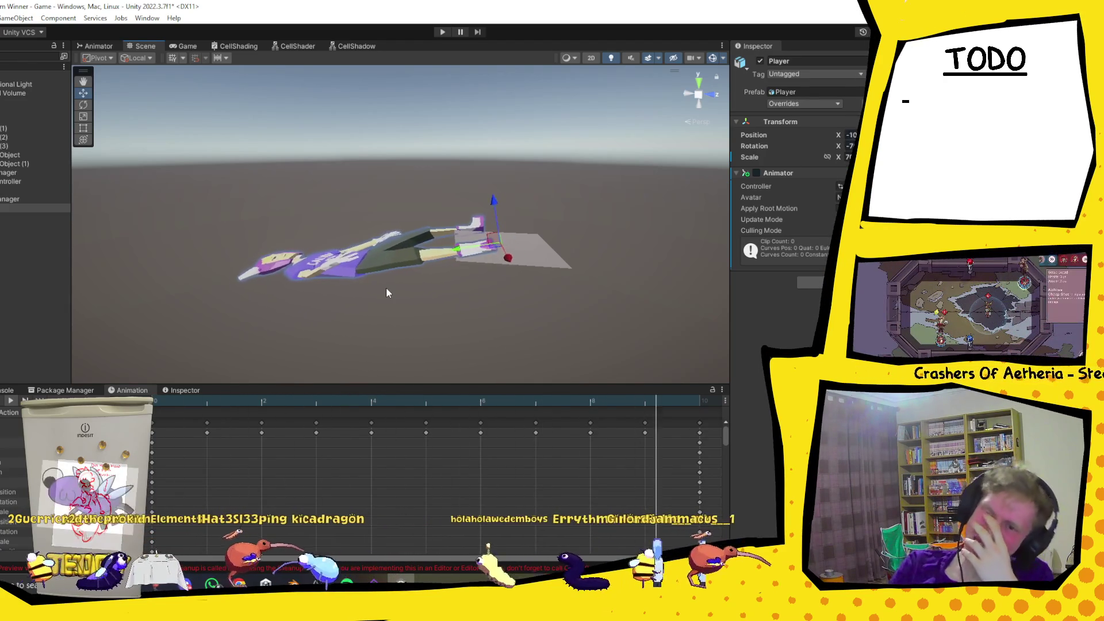
Check the Console, then load the longer keyframe-dense clip in Animation and scrub through it.
click(7, 390)
click(118, 391)
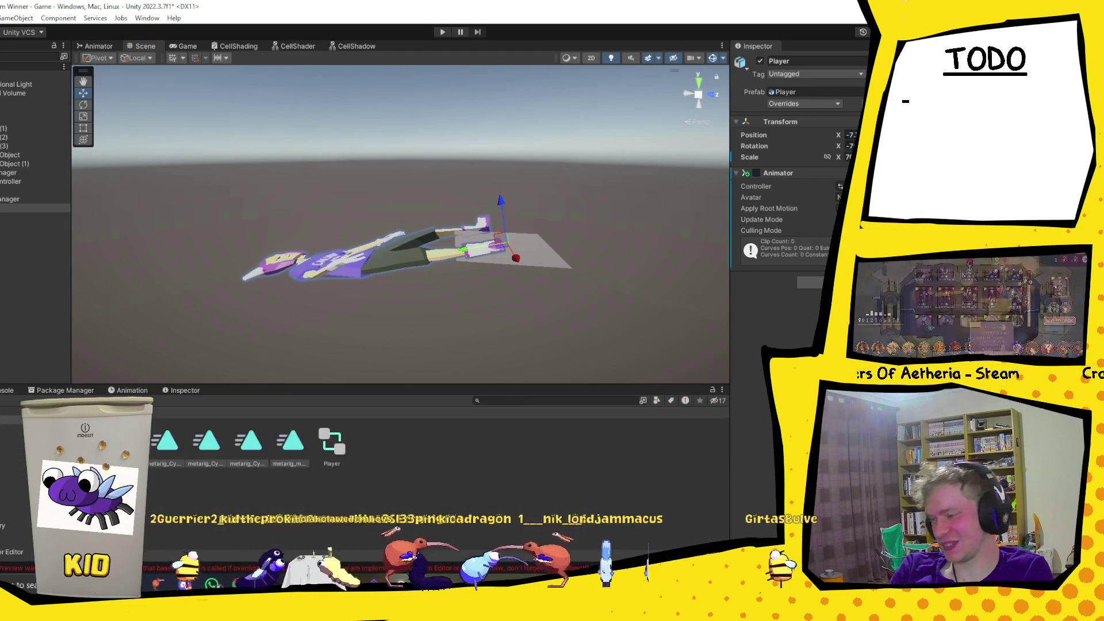
click(11, 412)
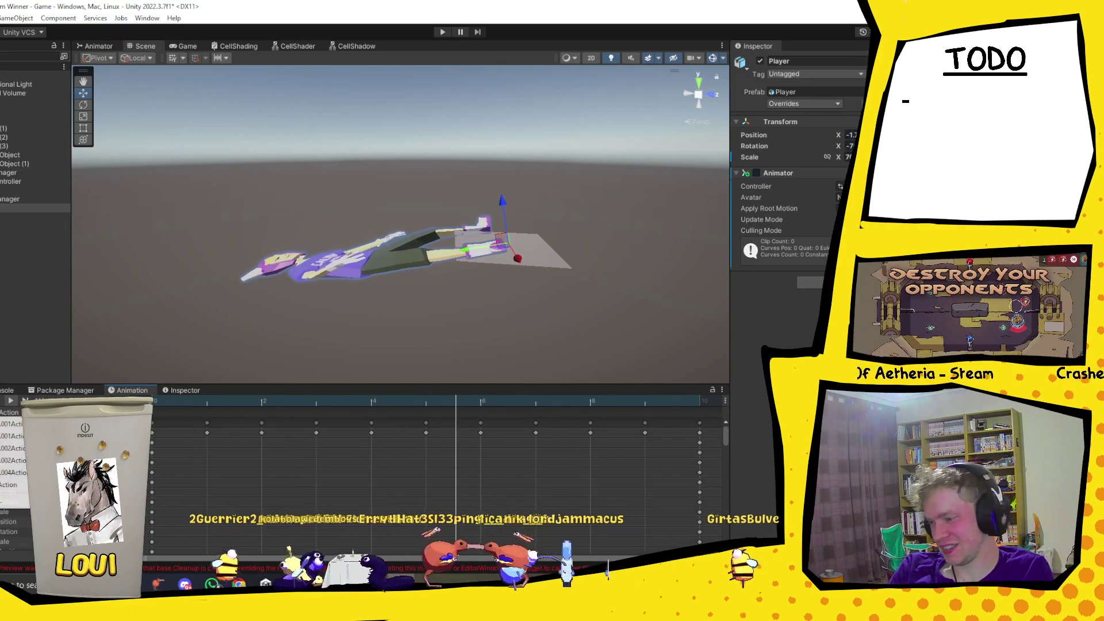
click(15, 438)
click(216, 401)
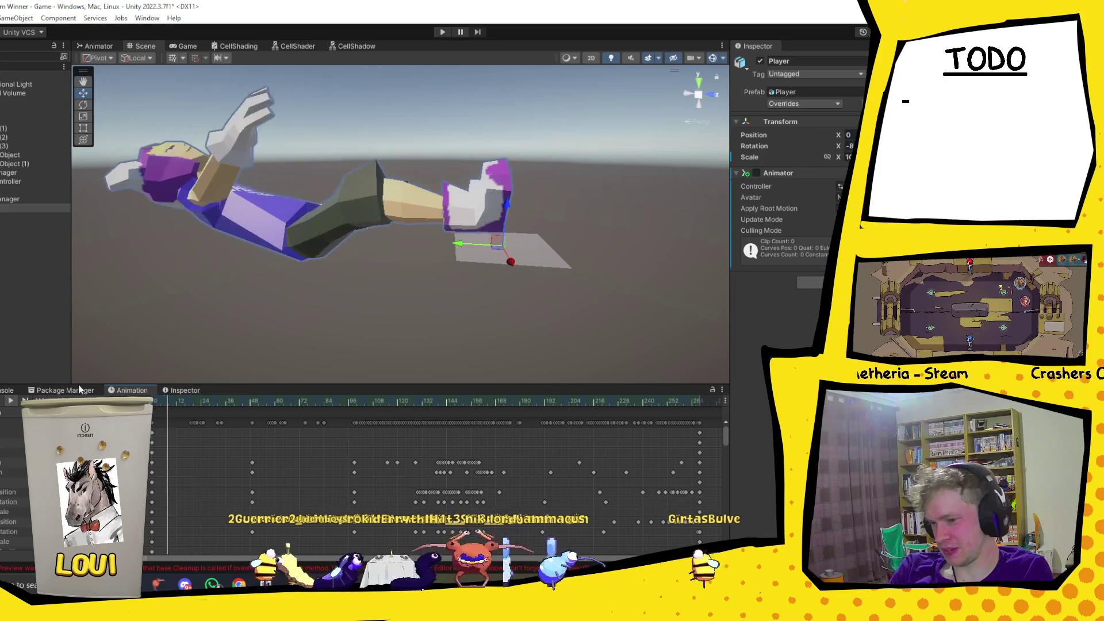
drag(216, 401, 312, 401)
Select the spine bone's keyframes, then the spine and Player in the Hierarchy, and switch to Blender.
key(w)
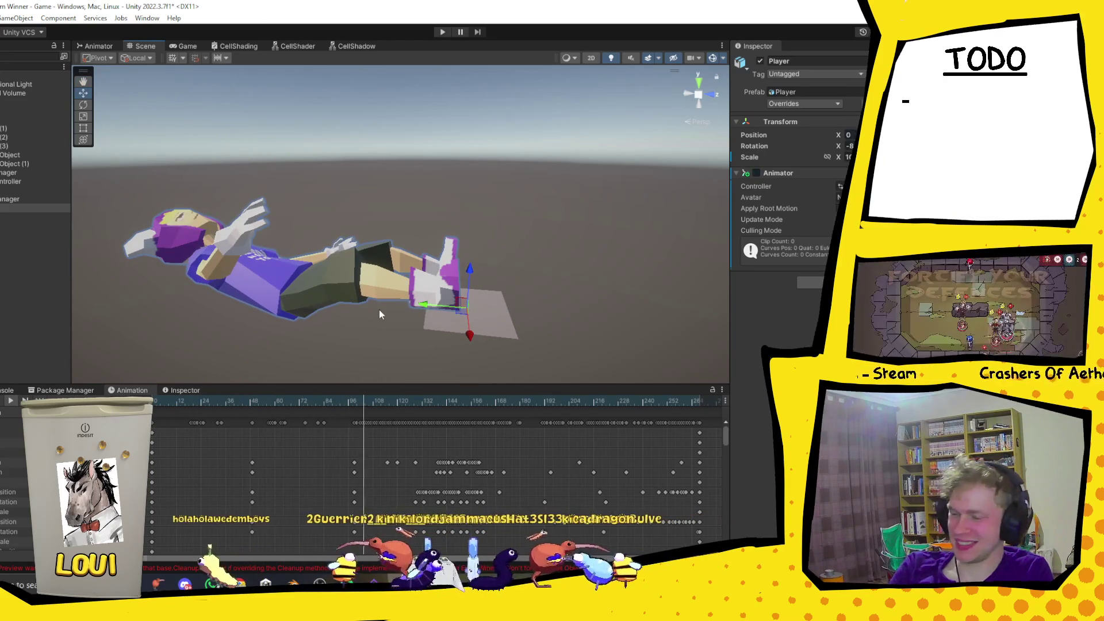
click(475, 464)
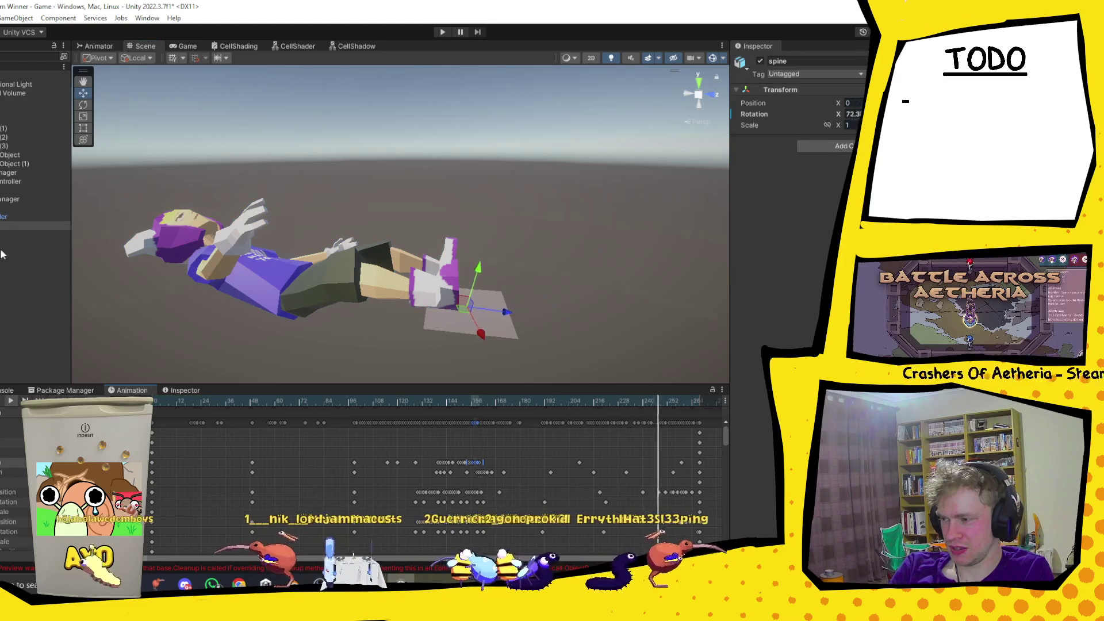
click(26, 222)
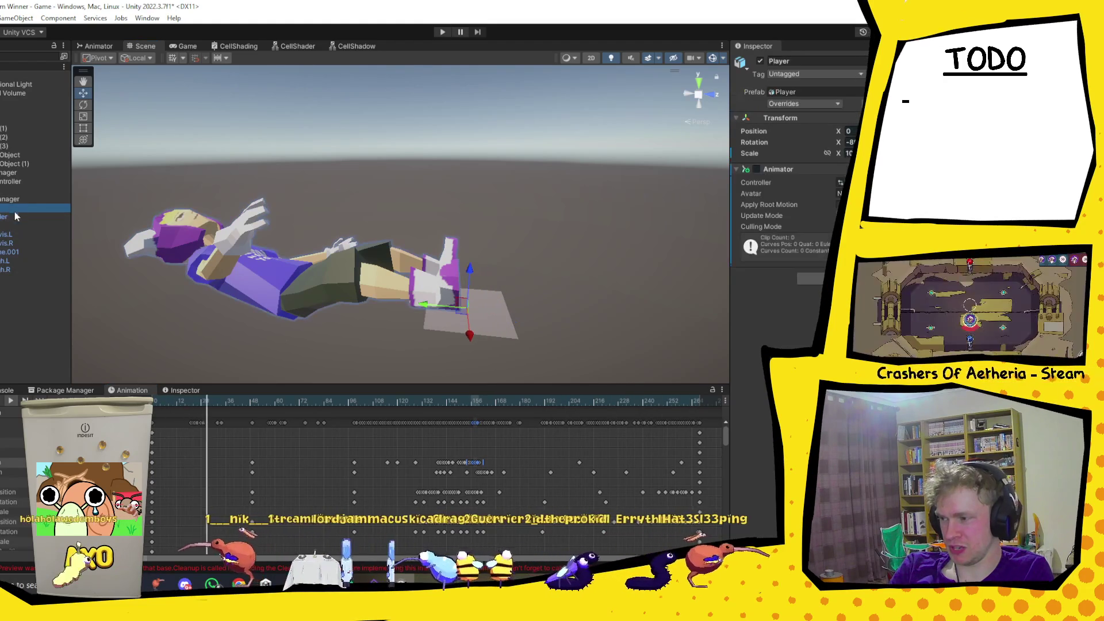
click(27, 222)
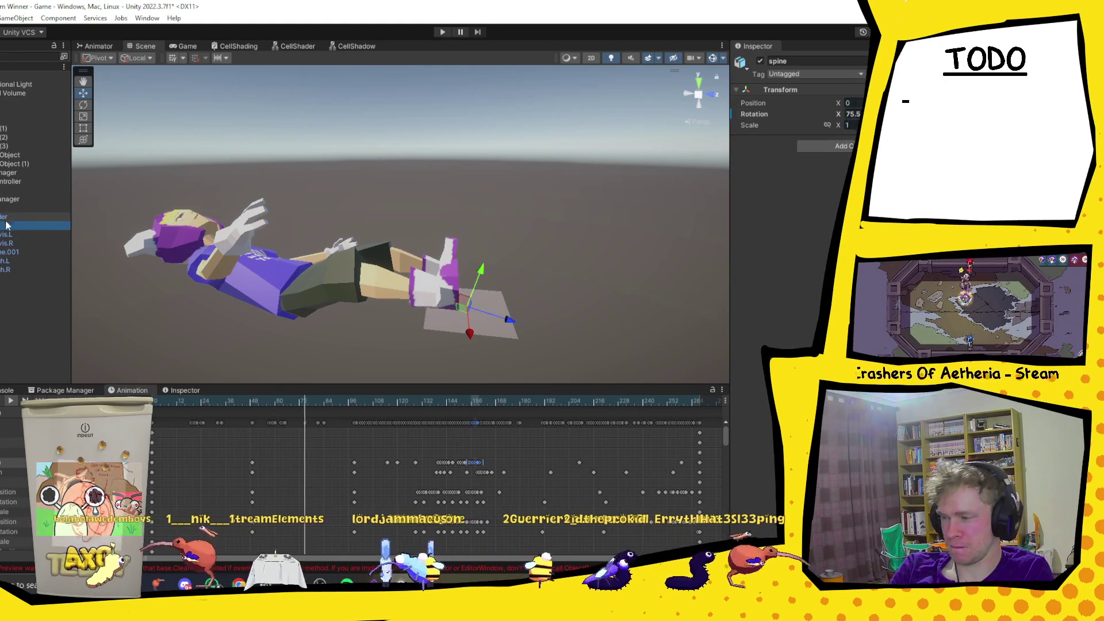
click(26, 208)
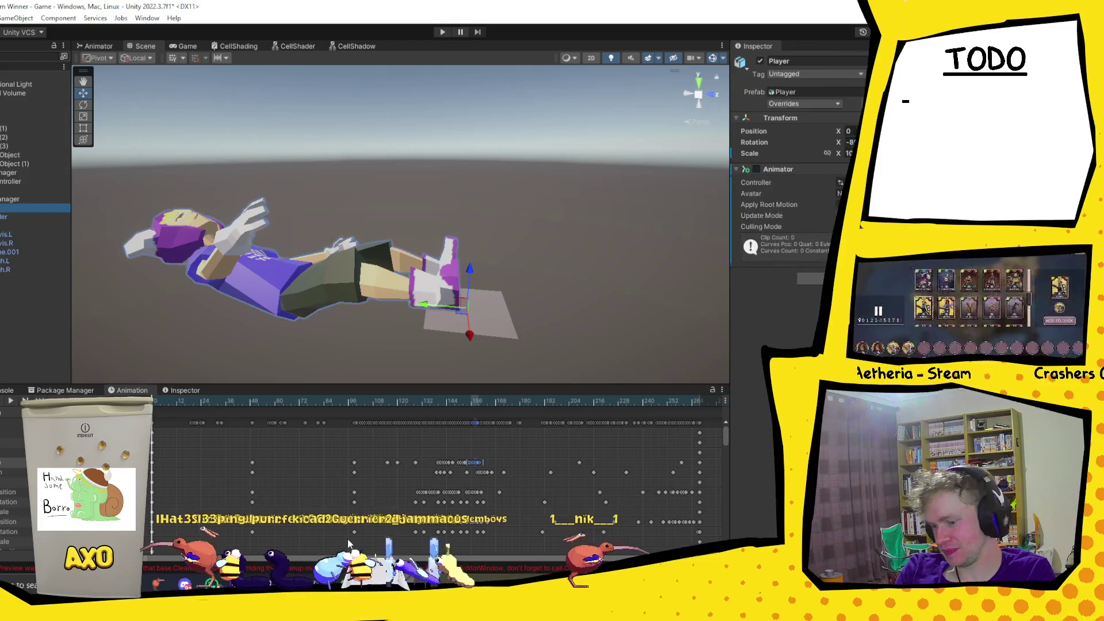
key(alt+Tab)
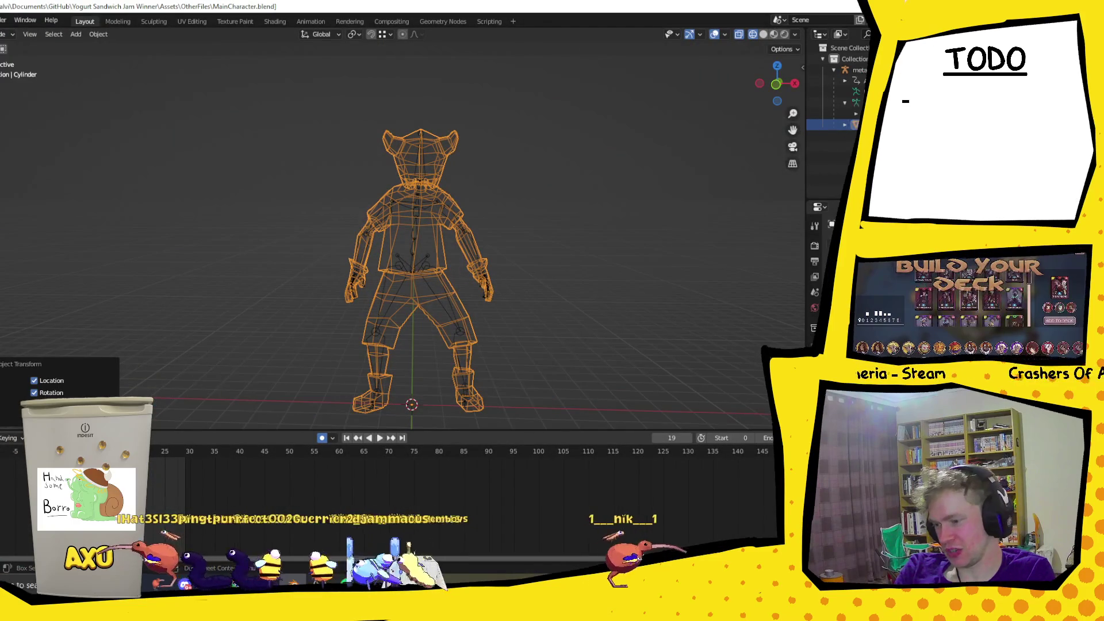
Stop playback near frame 50, select the metarig, and switch the viewport to Rendered shading.
key(space)
mouse_move(323, 485)
mouse_down()
mouse_move(248, 483)
mouse_move(289, 483)
mouse_up()
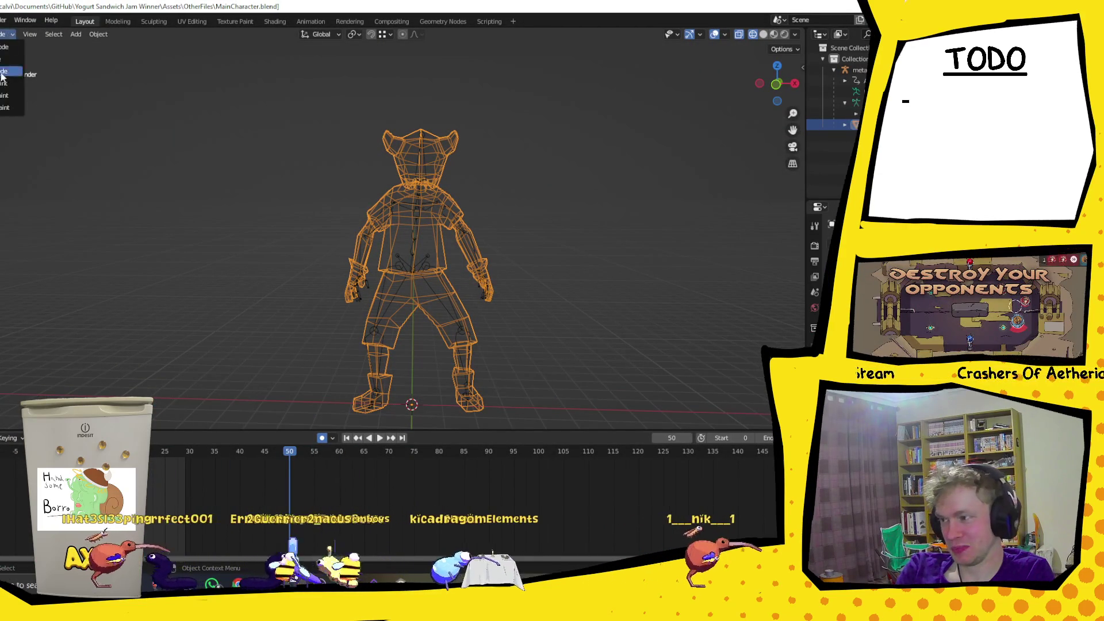
scroll(661, 195, down, 1)
click(483, 235)
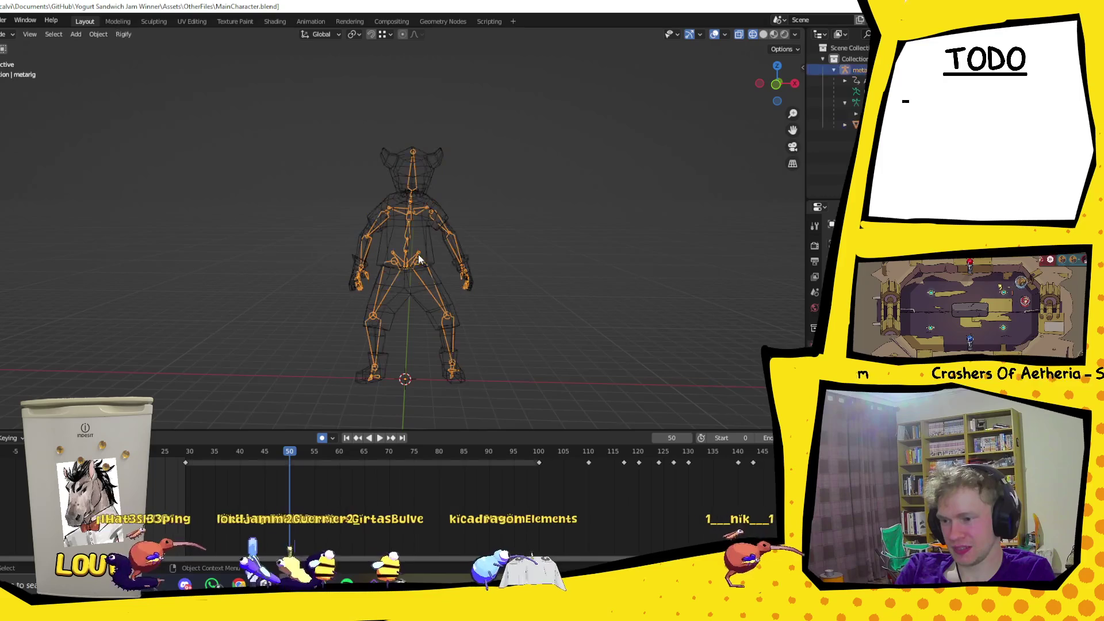
click(784, 34)
Play and scrub the animation to stop at frame 77, then select the Cylinder mesh's Add Modifier list.
key(space)
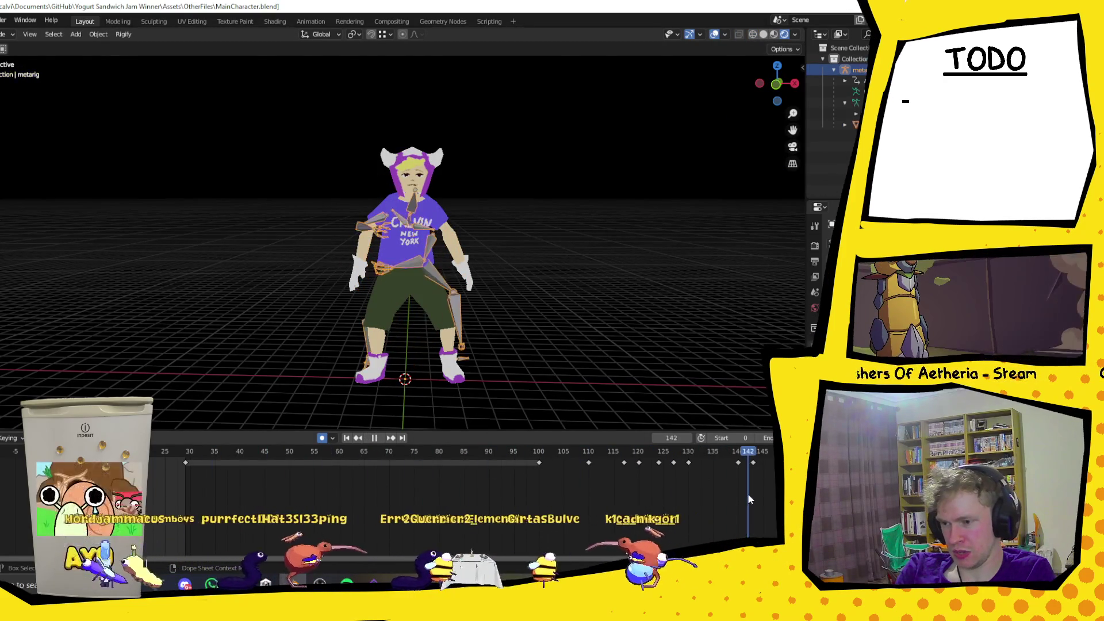
click(379, 473)
mouse_move(381, 471)
mouse_down()
mouse_move(163, 468)
mouse_move(473, 487)
mouse_move(737, 482)
mouse_move(409, 470)
mouse_move(424, 471)
mouse_up()
key(space)
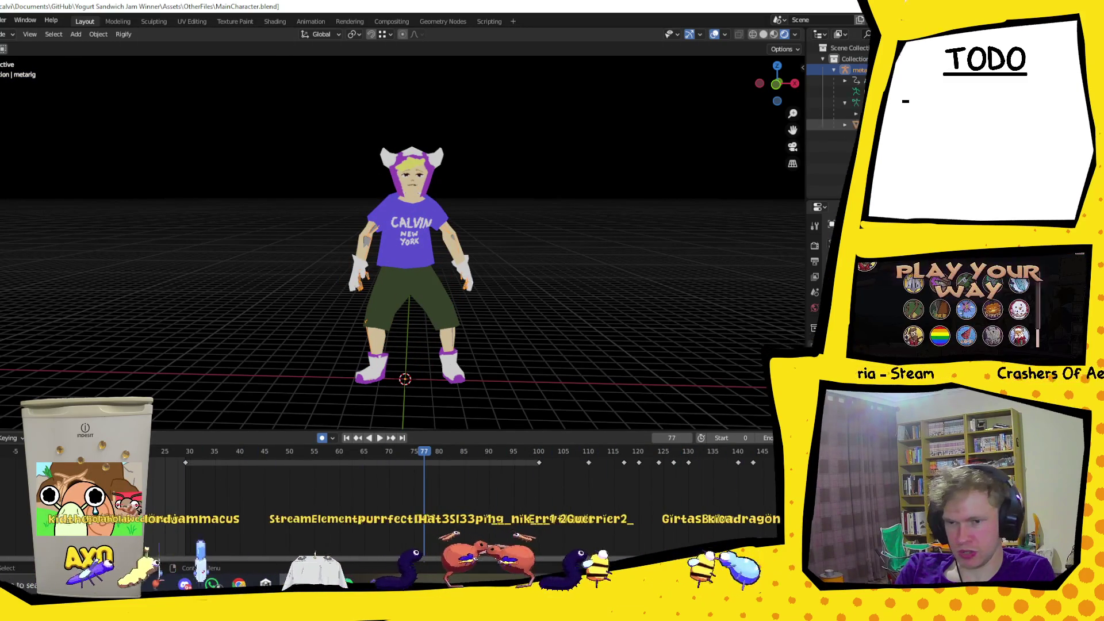
click(828, 124)
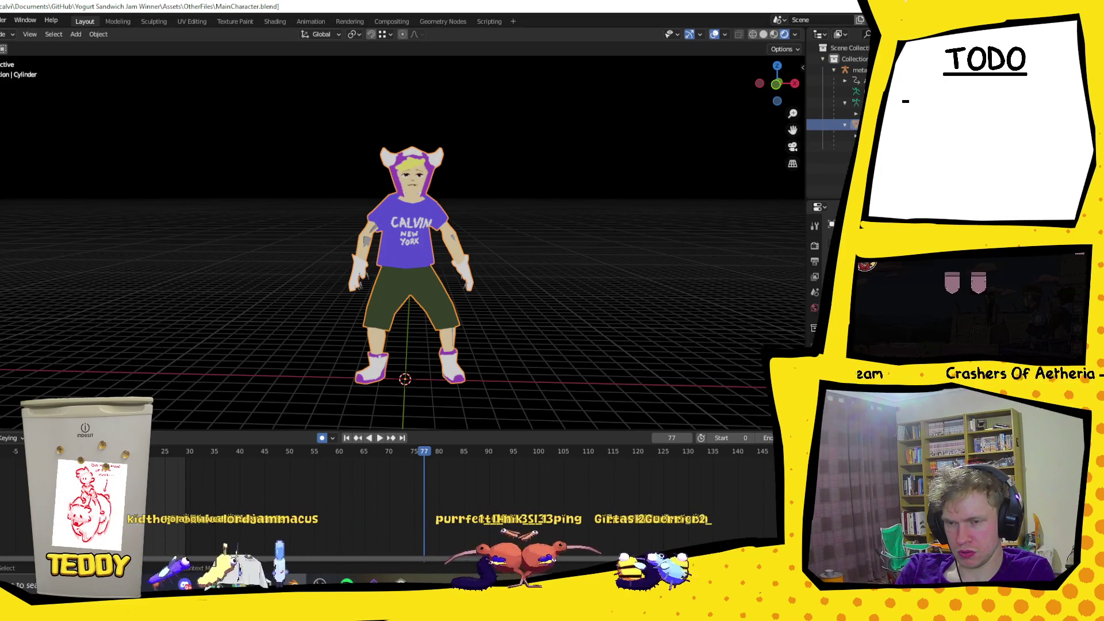
click(839, 246)
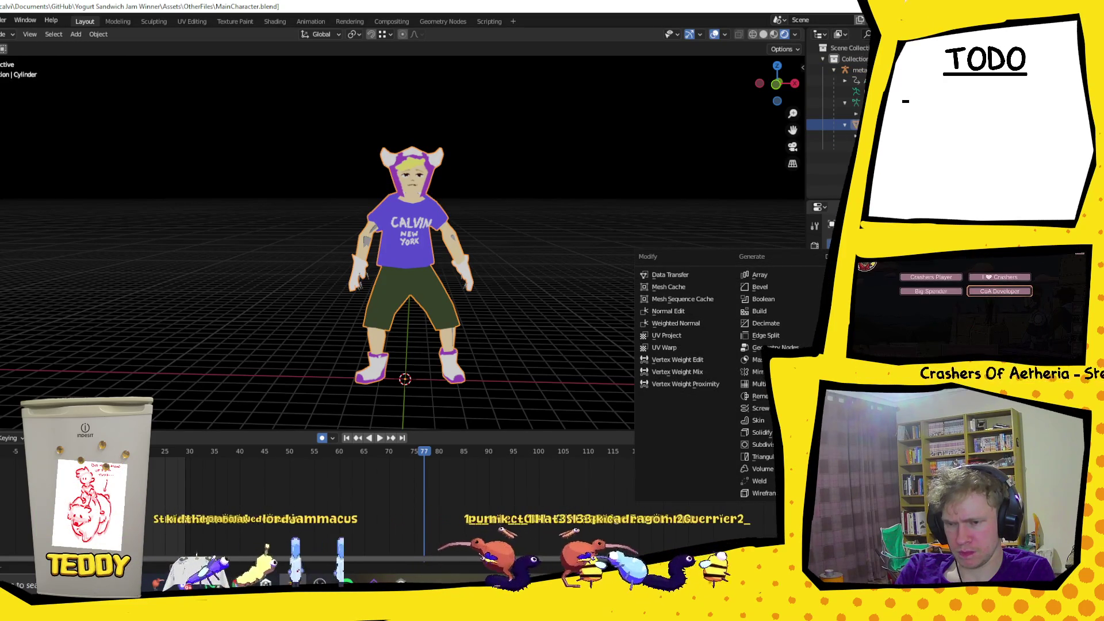
Dismiss the modifier list, play Calvin's animation through, stop it, and reselect metarig then Cylinder.
key(Escape)
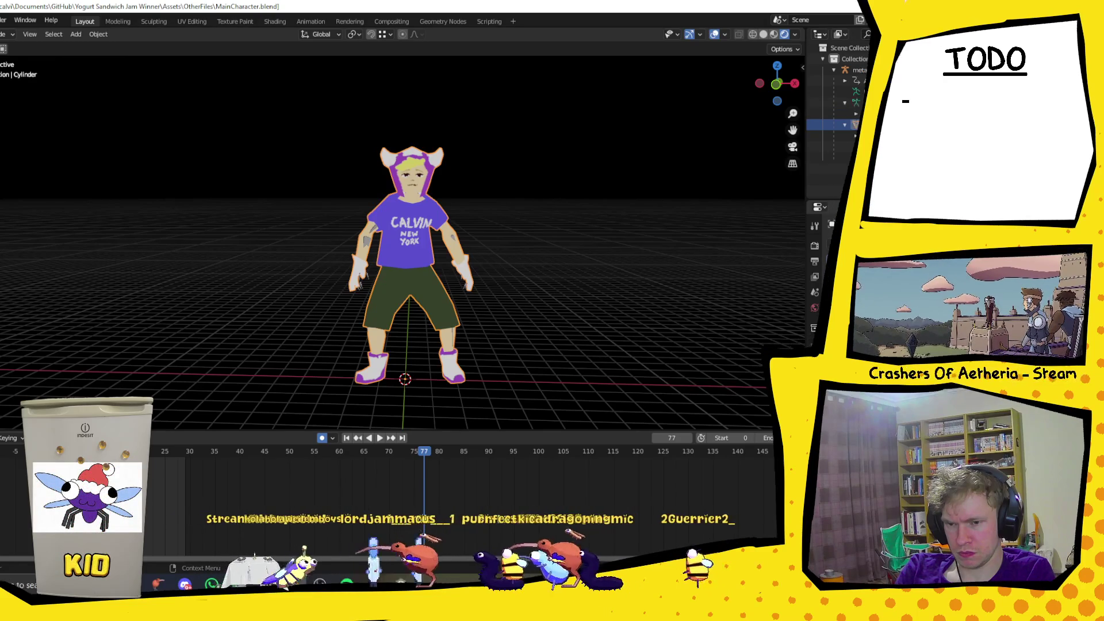
key(space)
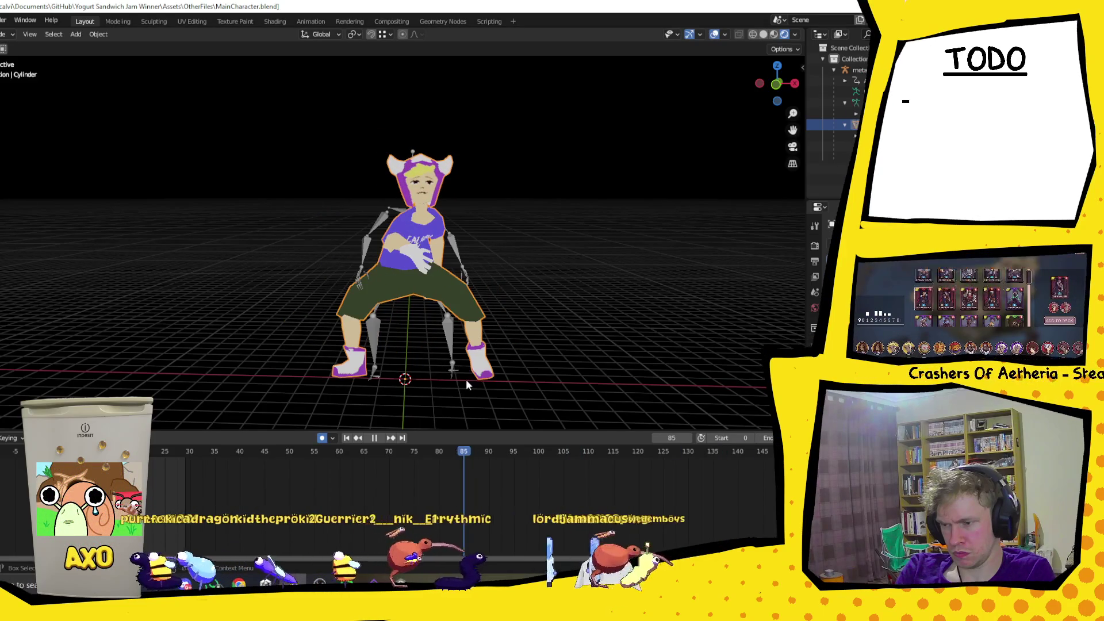
key(space)
mouse_move(608, 391)
mouse_down()
mouse_move(544, 351)
mouse_move(613, 337)
mouse_move(530, 338)
mouse_move(478, 346)
mouse_move(599, 428)
mouse_move(545, 452)
mouse_move(214, 432)
mouse_move(386, 465)
mouse_up()
key(space)
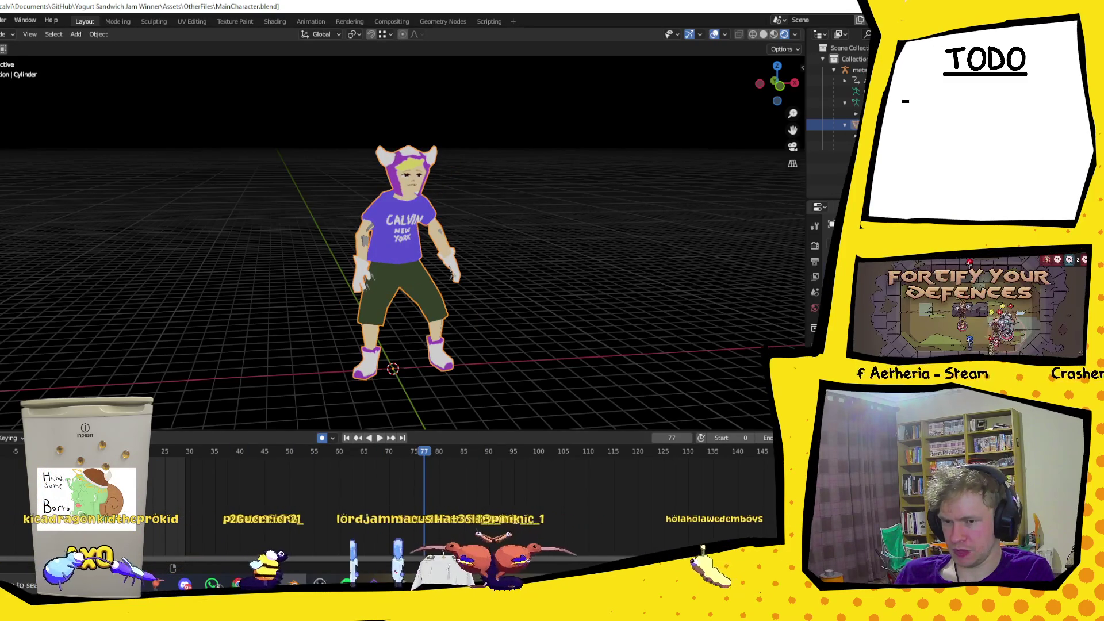
click(856, 70)
click(856, 124)
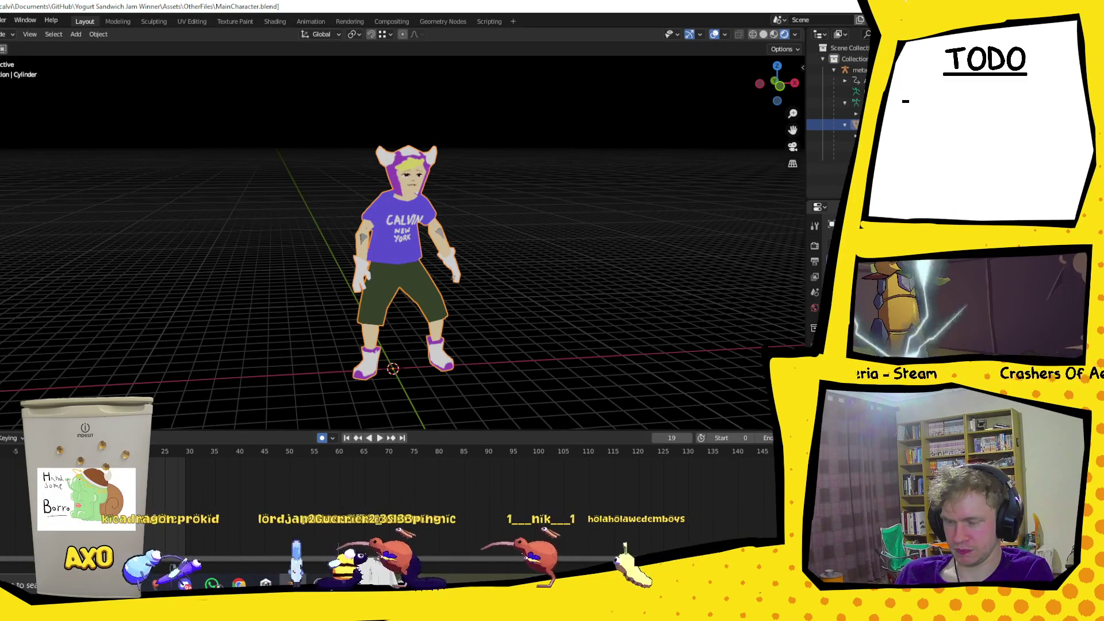
Play Calvin's walk from frame 0 and scrub through it, stopping at frame 136.
key(shift+Left)
key(space)
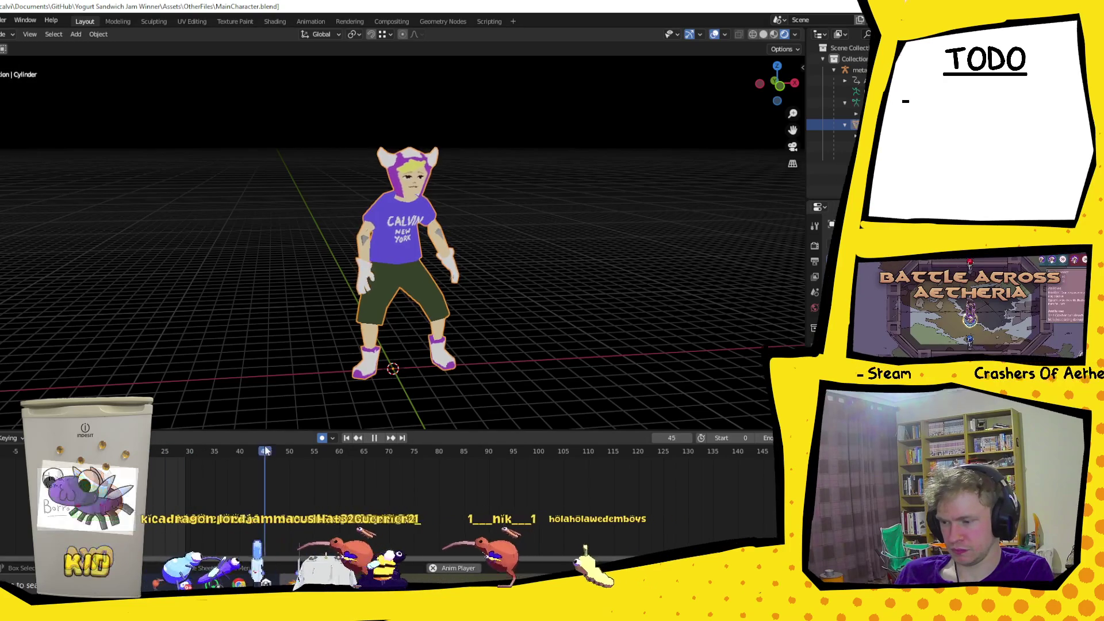
key(space)
drag(243, 454, 847, 457)
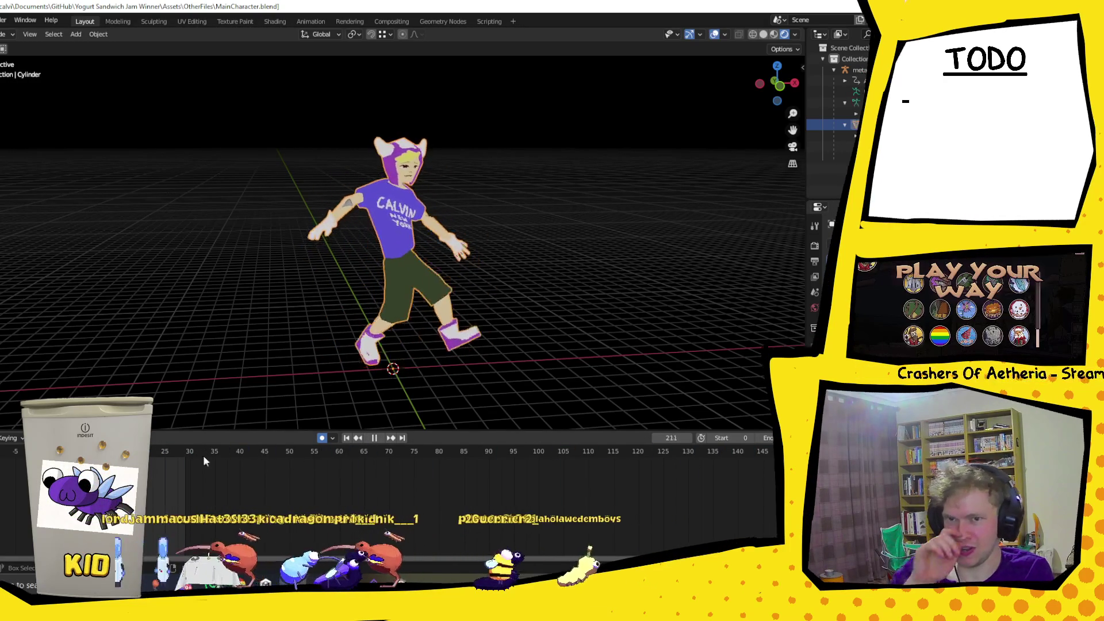
key(shift+ctrl+space)
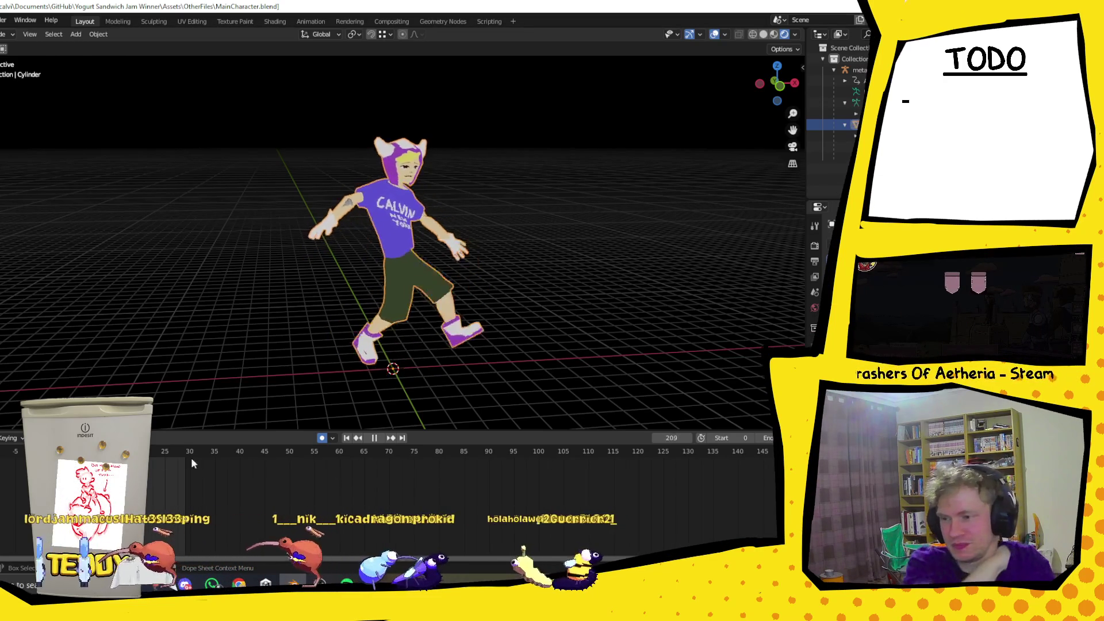
drag(290, 459, 716, 454)
key(space)
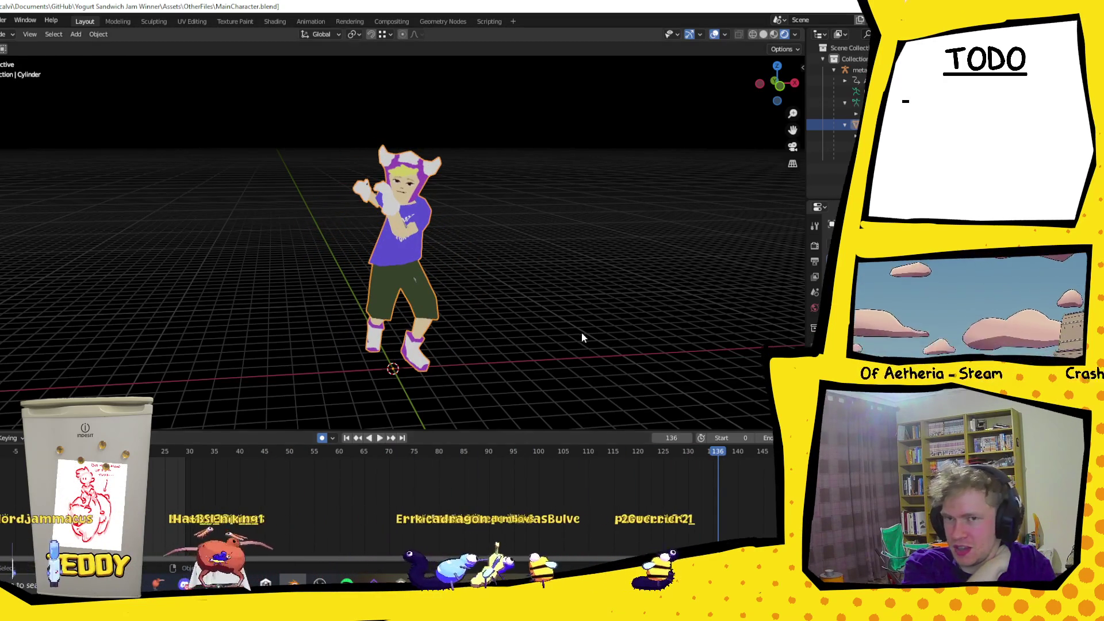
Jump to frame 105, scrub back and stop at frame 50, then return to Unity.
scroll(601, 345, down, 3)
click(562, 451)
key(space)
drag(322, 451, 290, 451)
key(space)
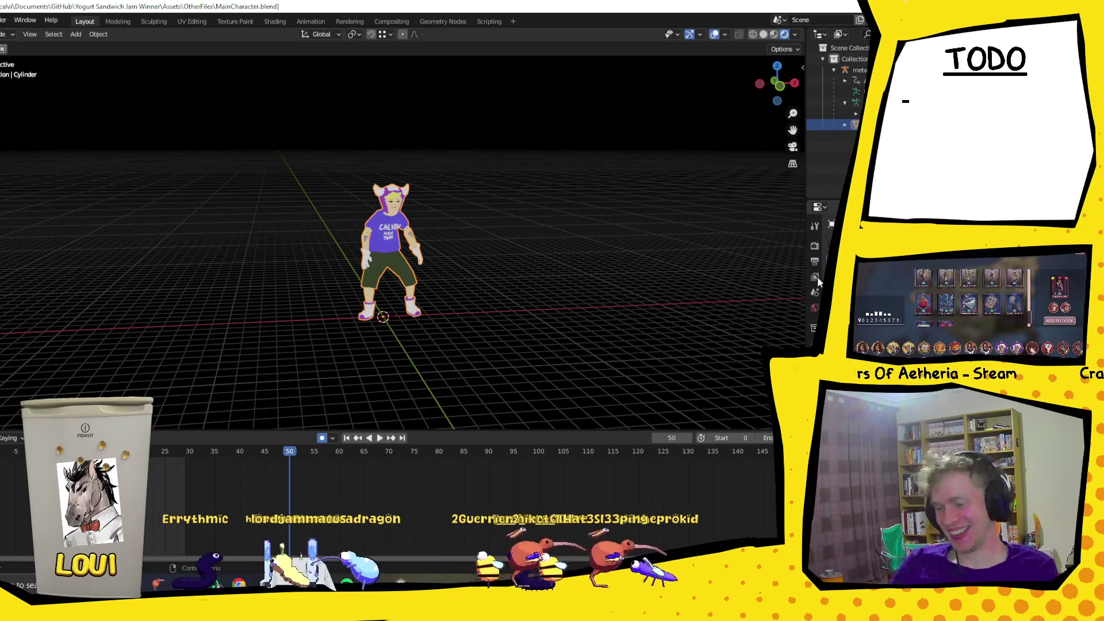
key(alt+Tab)
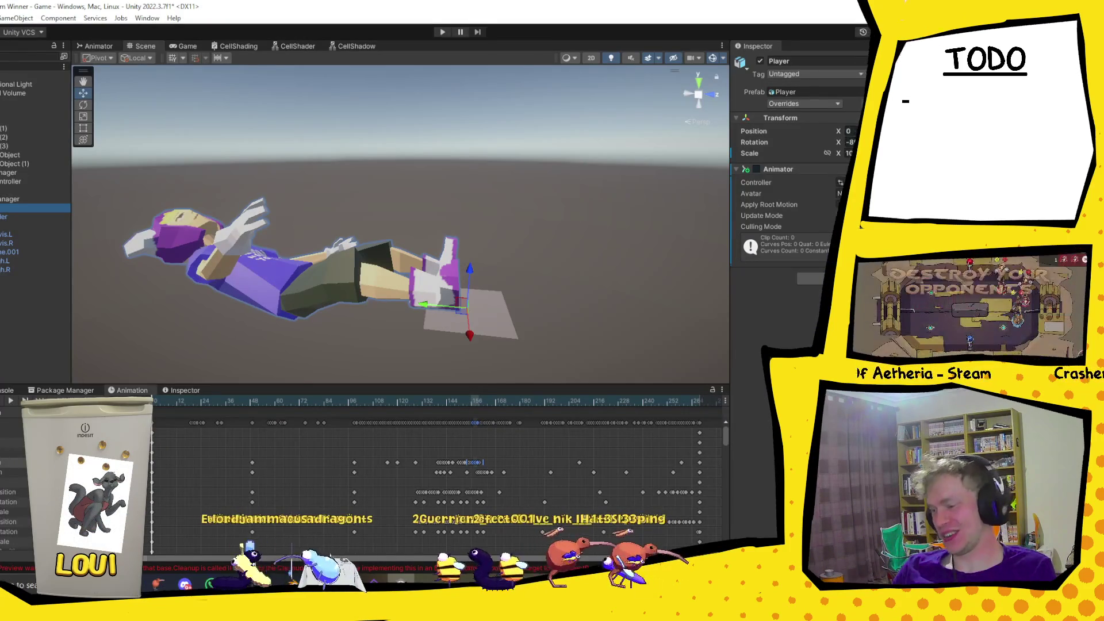
Load another Player clip, preview it playing, and re-angle the Scene view toward the prone character.
click(5, 473)
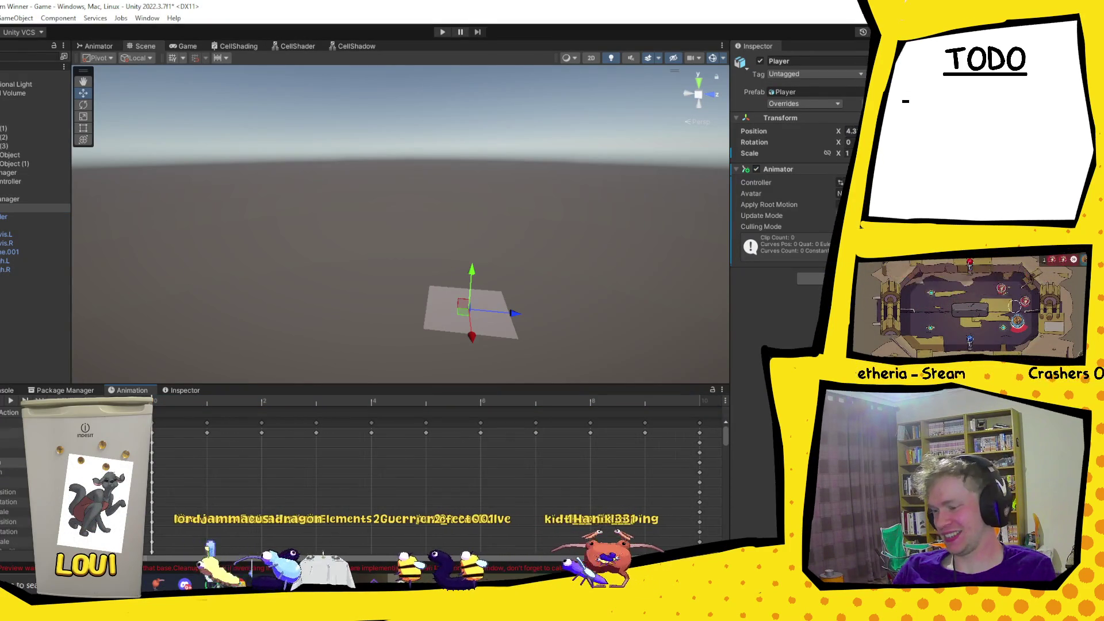
click(11, 402)
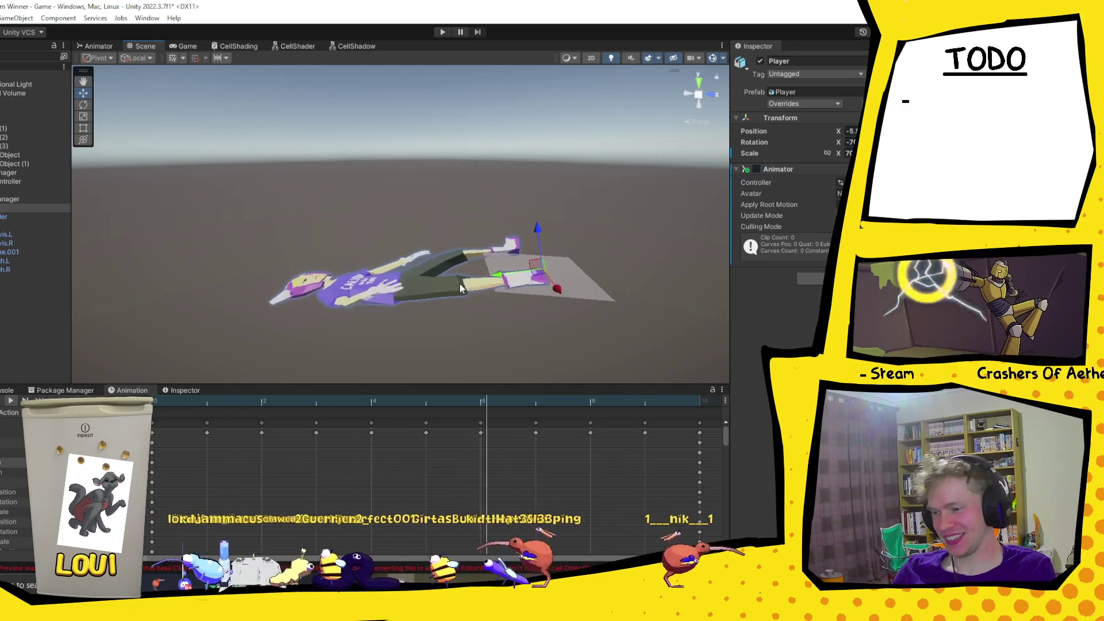
drag(488, 243, 471, 269)
key(w)
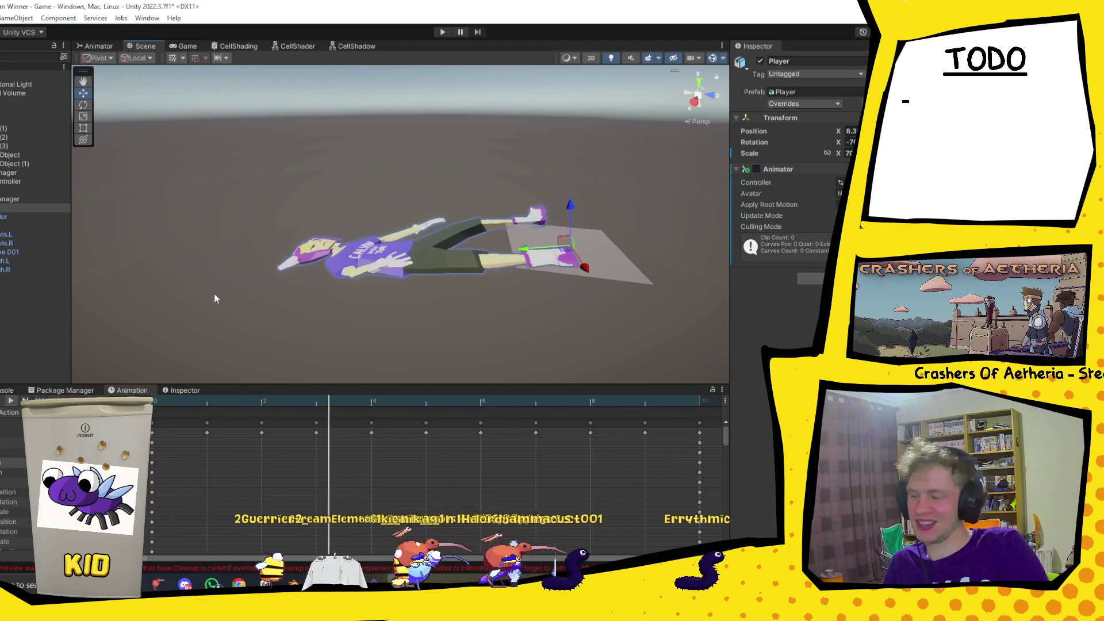
click(11, 413)
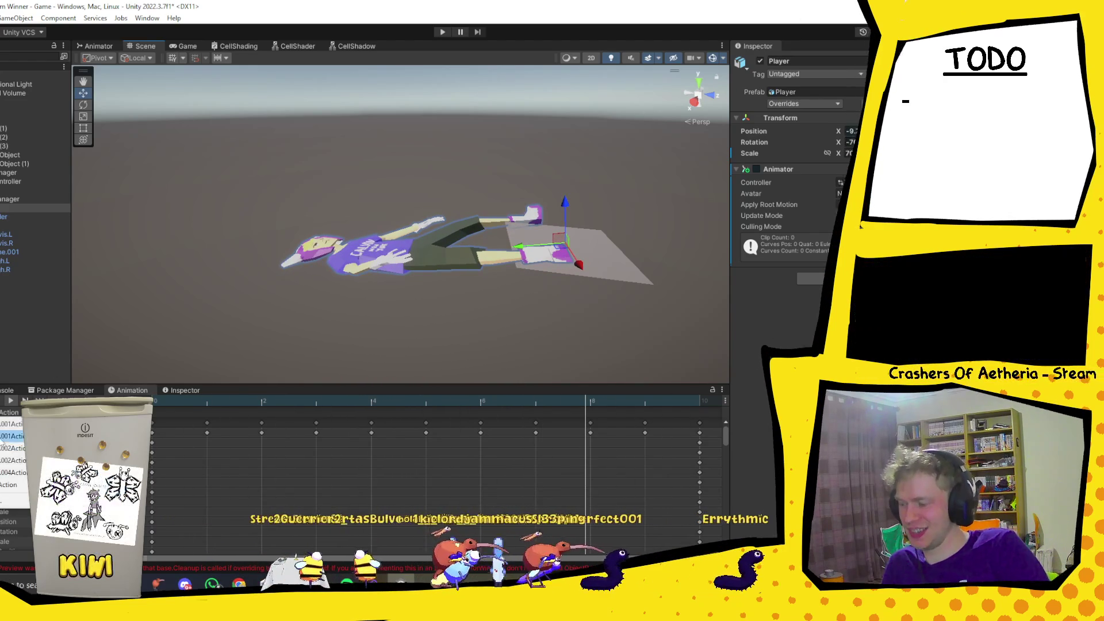
Preview a clip that stretches the mesh into spikes, inspect it from above, then load the next clip.
click(3, 440)
click(8, 405)
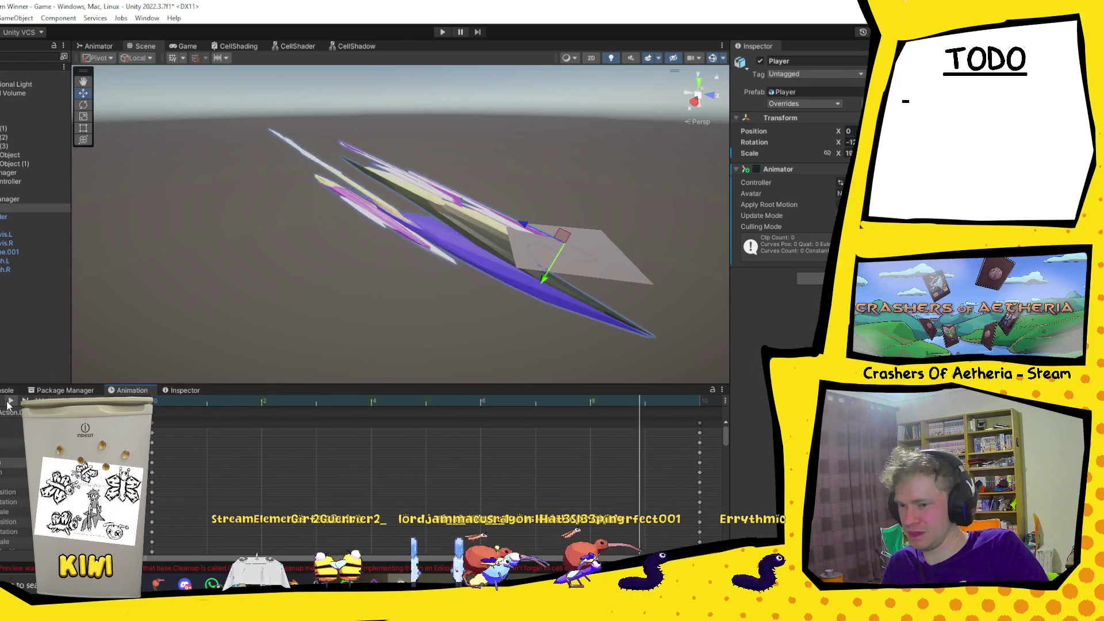
mouse_move(412, 278)
mouse_down()
mouse_move(470, 284)
mouse_move(805, 129)
mouse_up()
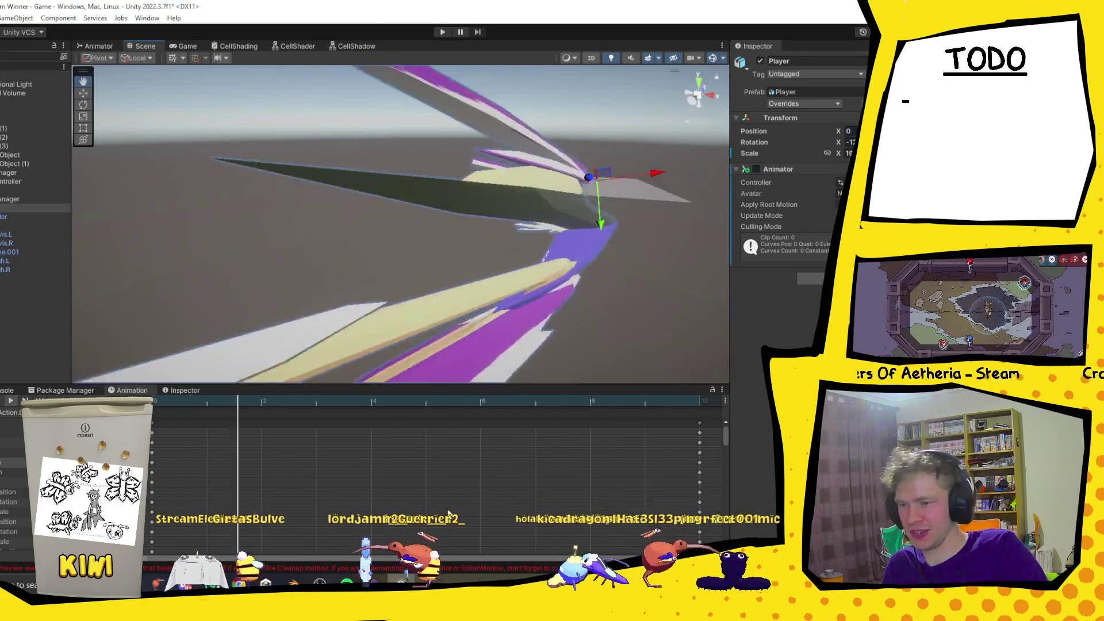
mouse_move(471, 299)
mouse_down()
mouse_move(486, 312)
mouse_move(335, 372)
mouse_move(432, 357)
mouse_move(385, 322)
mouse_move(351, 268)
mouse_up()
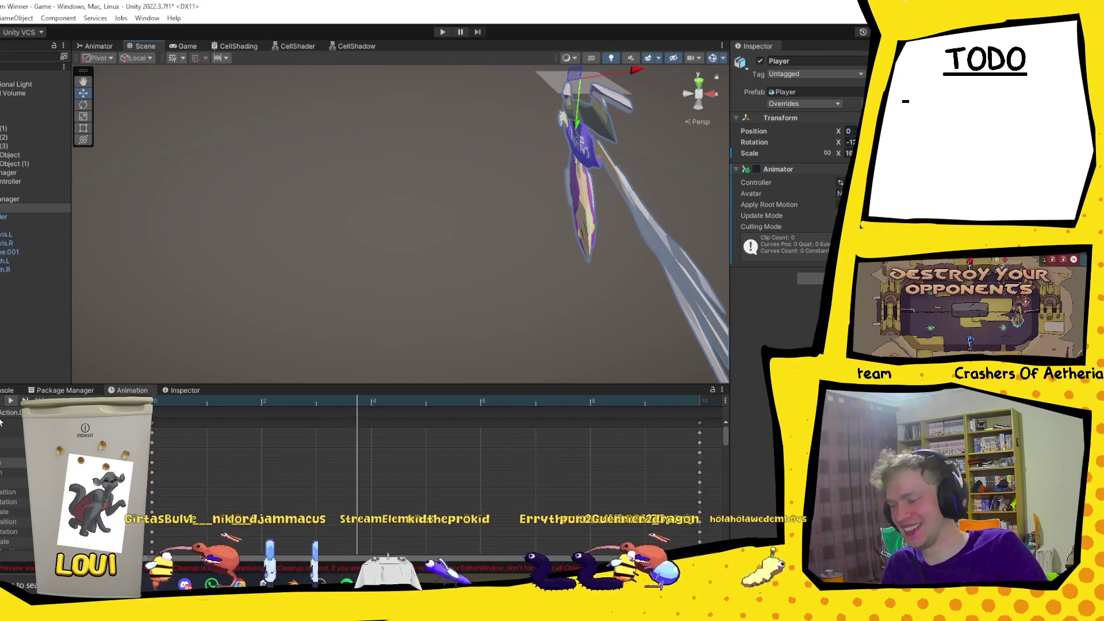
click(3, 452)
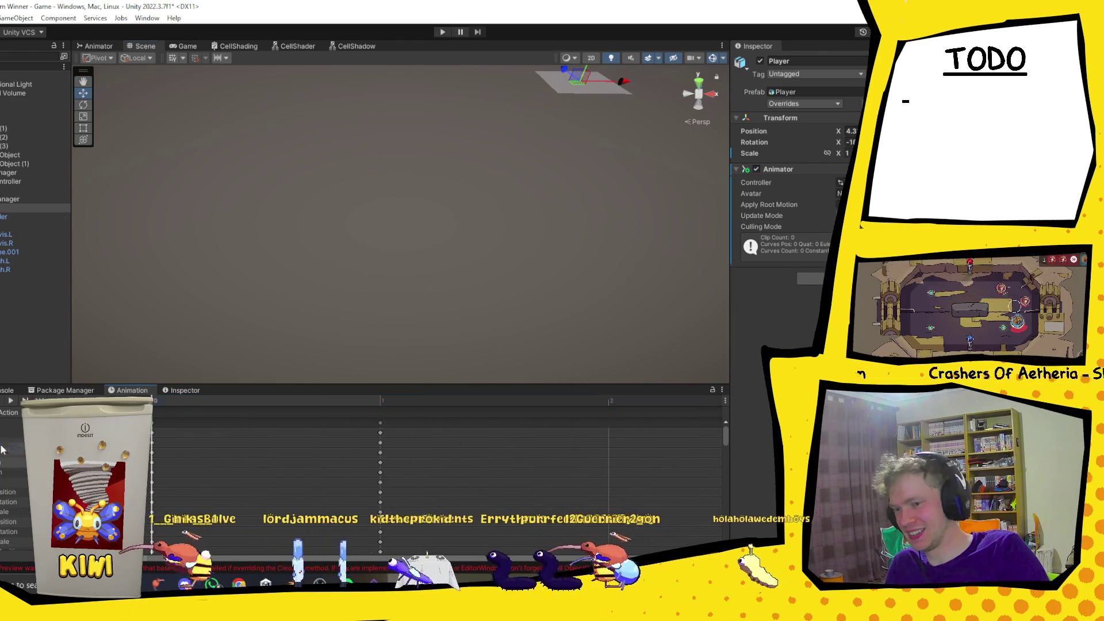
Check the Console, then preview the current clip and orbit around the character.
click(9, 393)
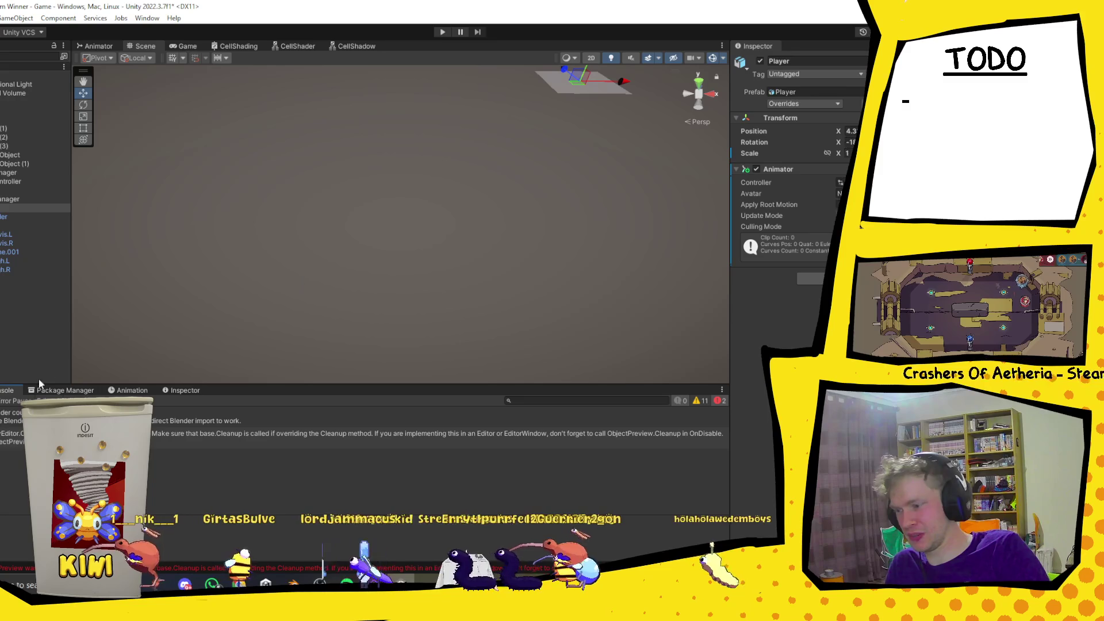
click(131, 390)
click(13, 402)
drag(358, 211, 198, 213)
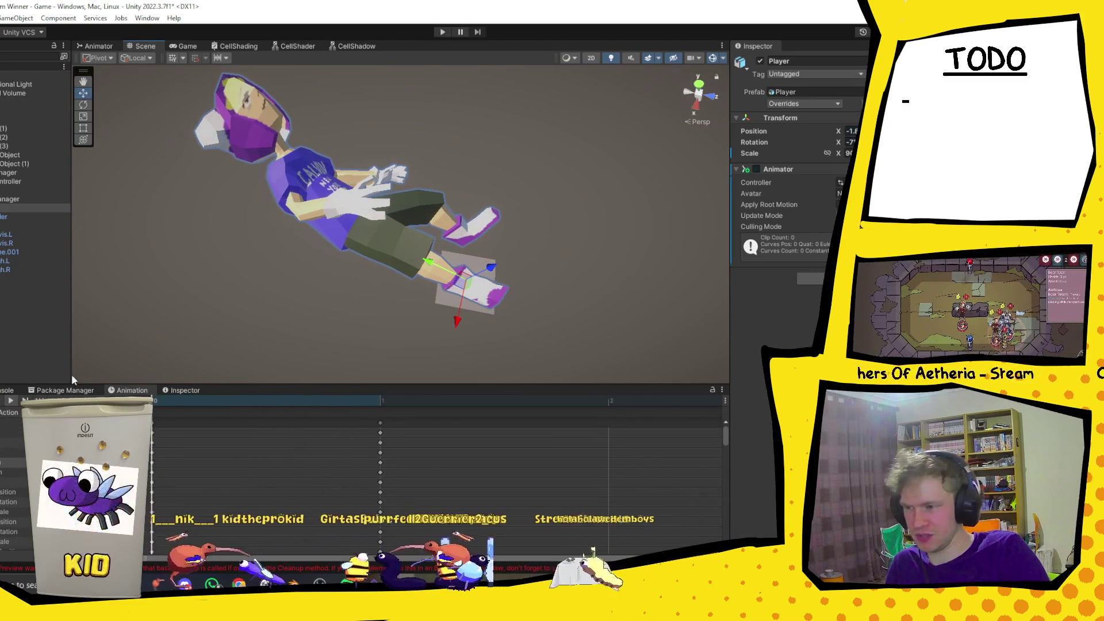
key(q)
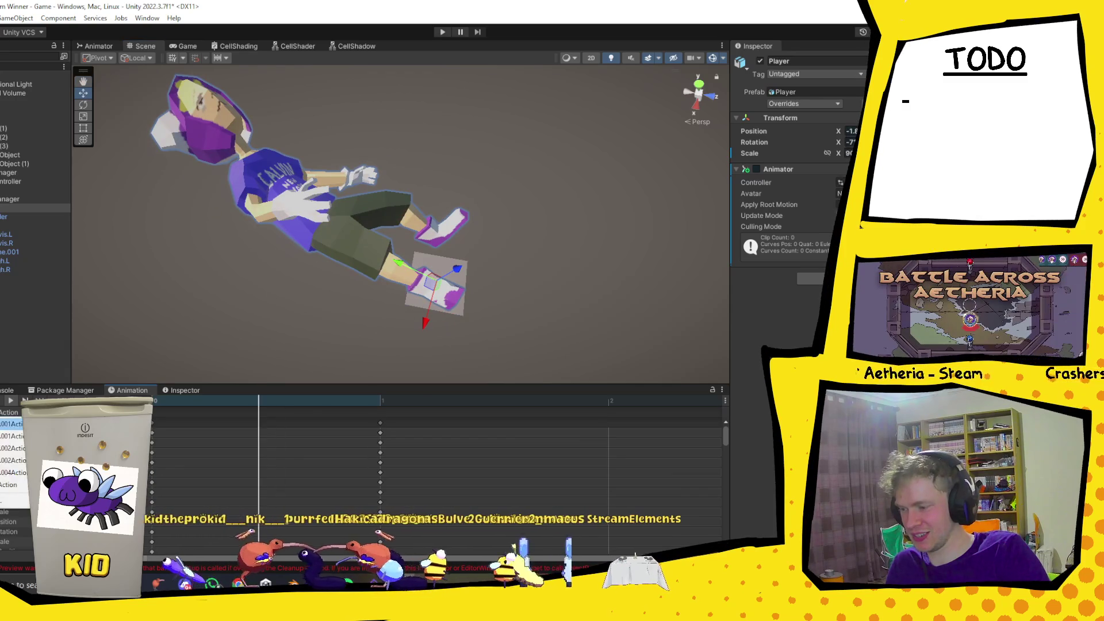
Preview the remaining clips, view the character upright, collapse the Player's children, and switch to Blender.
click(6, 472)
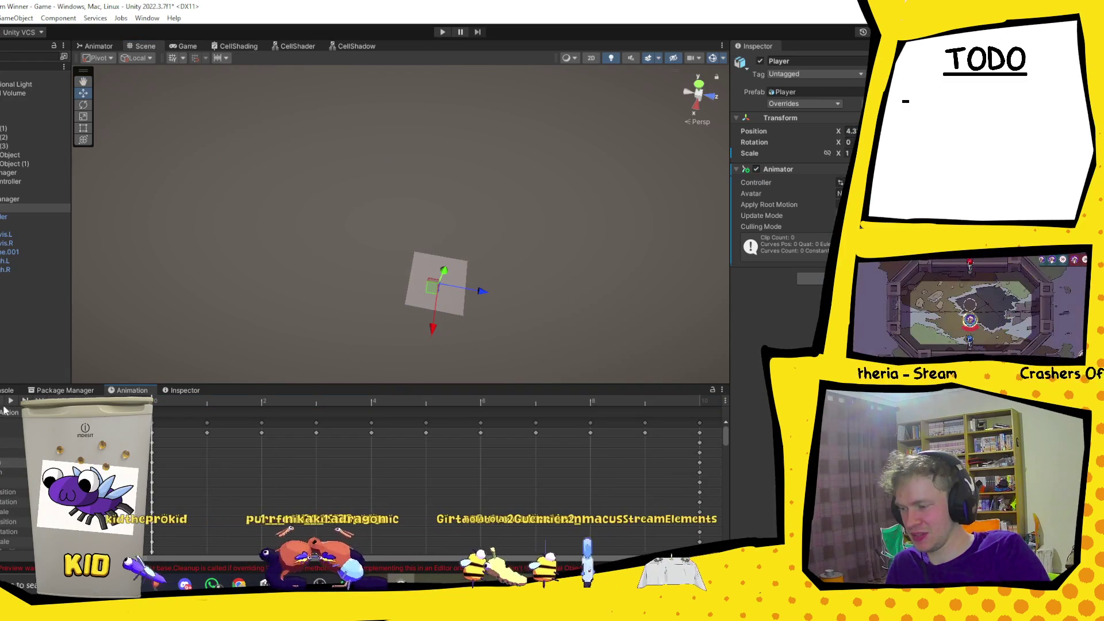
click(11, 400)
click(9, 412)
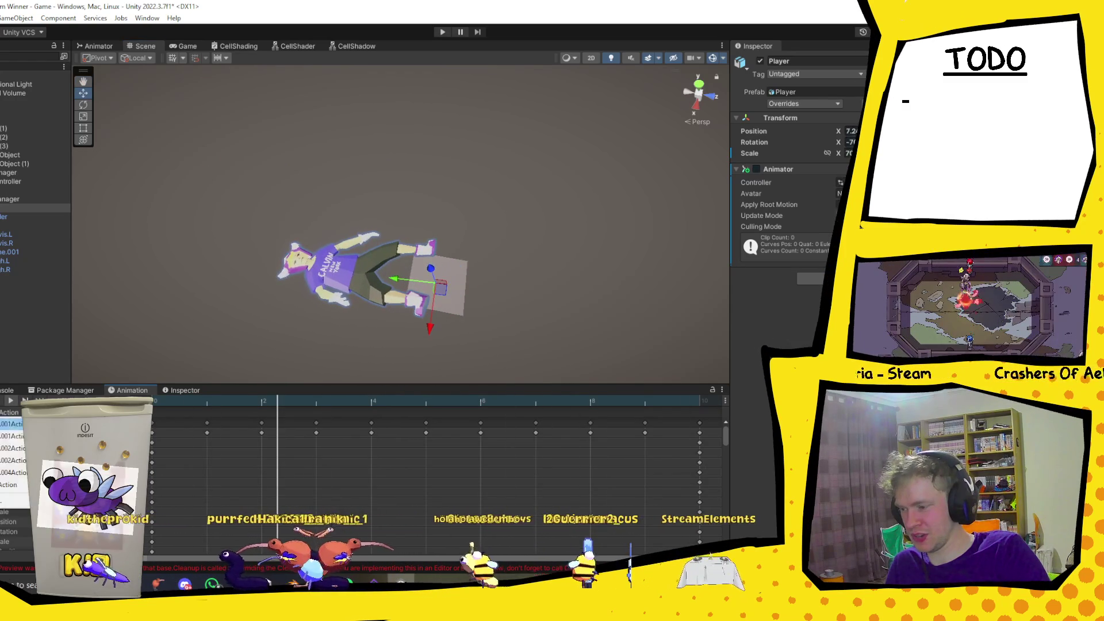
click(5, 470)
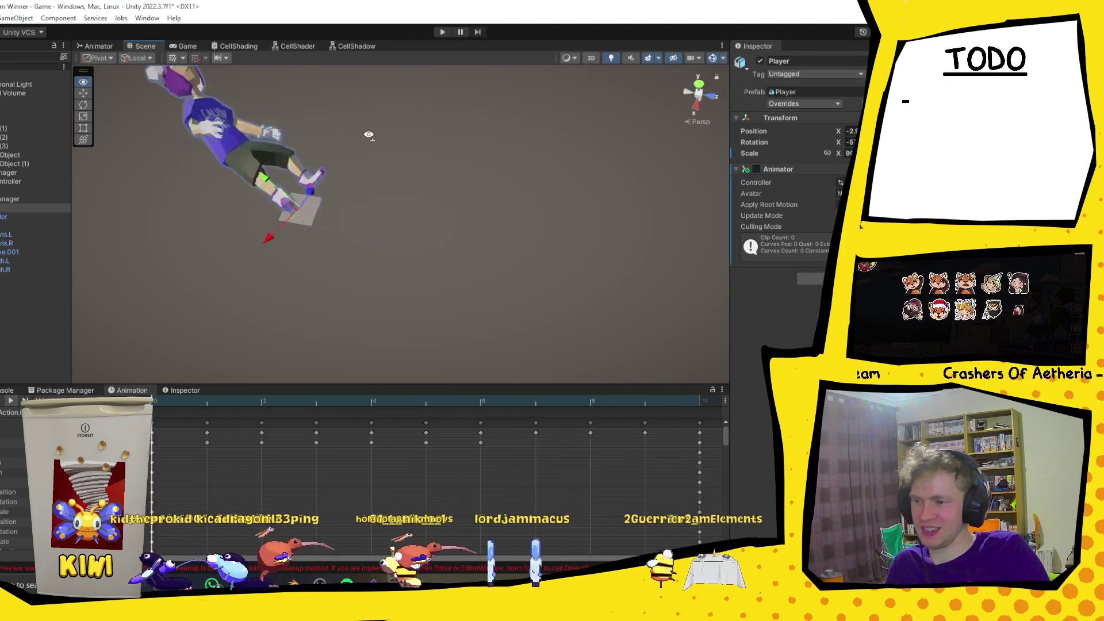
middle_click(401, 183)
drag(401, 183, 447, 241)
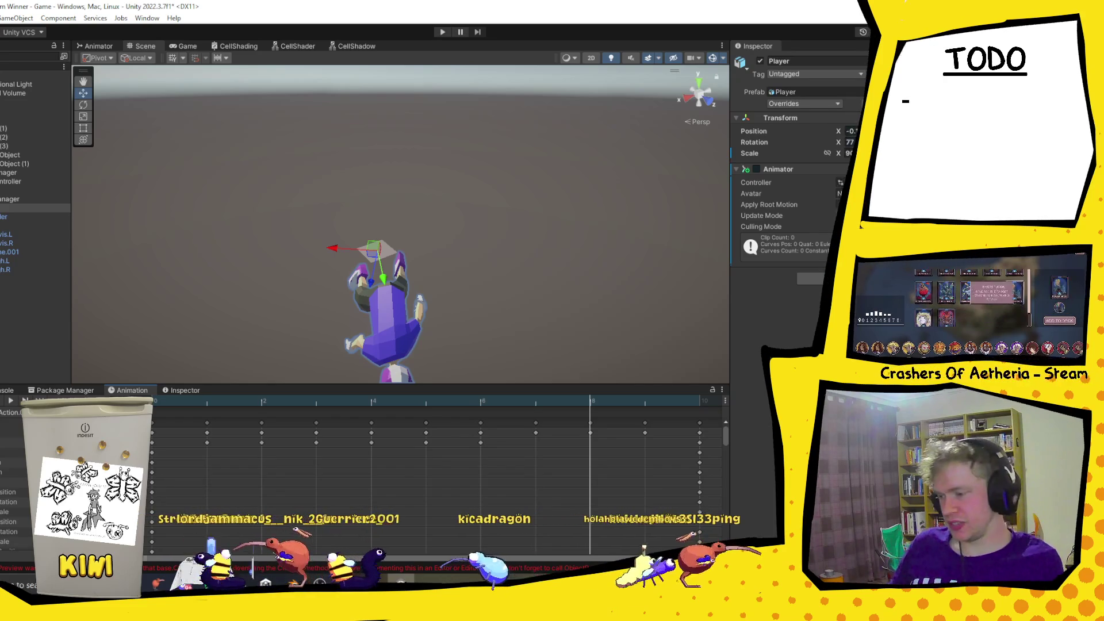
click(34, 208)
key(alt+Tab)
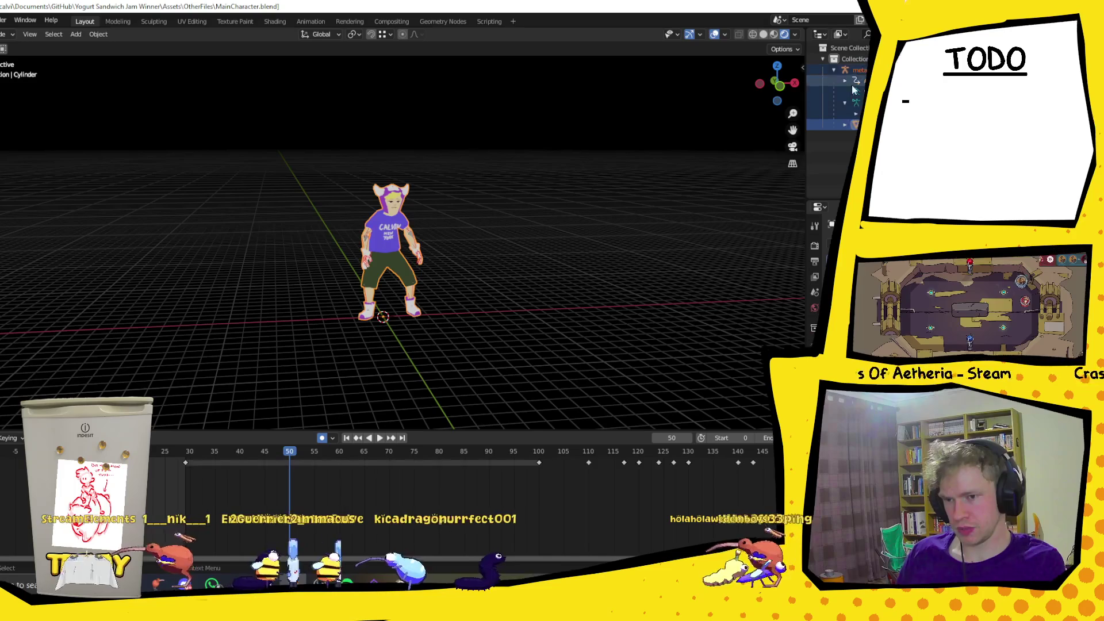
Re-export the character from Blender as Player.fbx, then return to Unity.
key(F4)
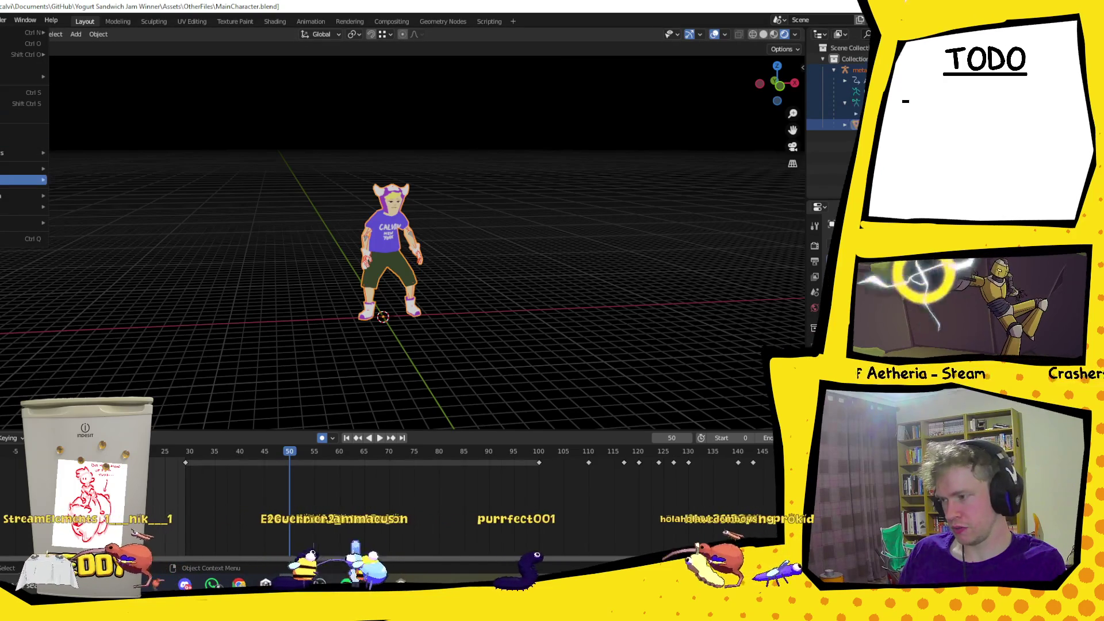
key(Right)
click(87, 267)
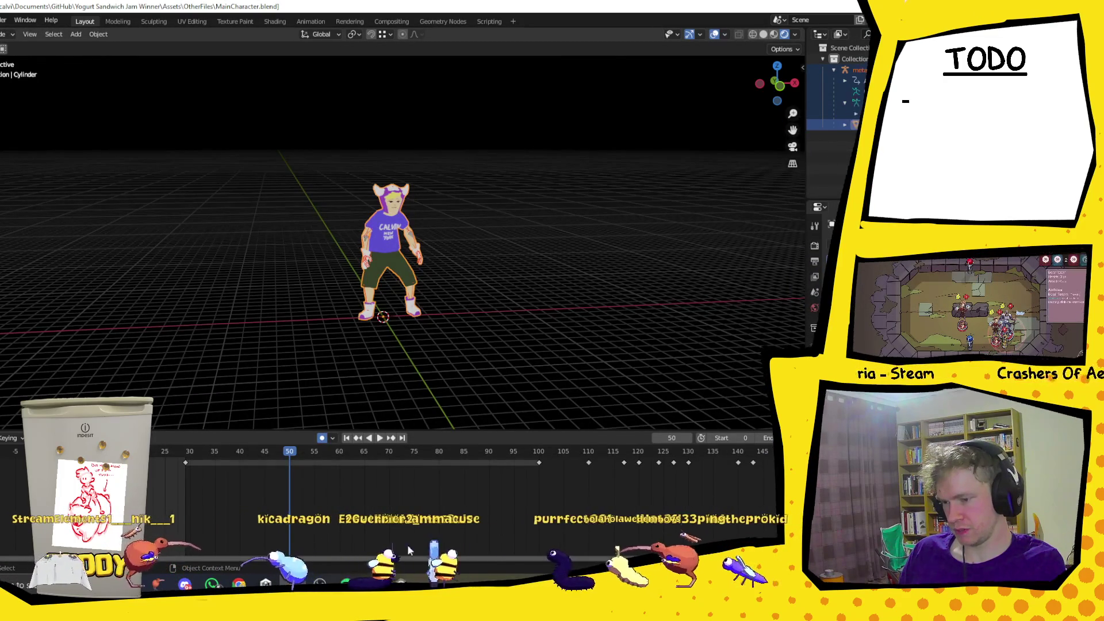
key(alt+Tab)
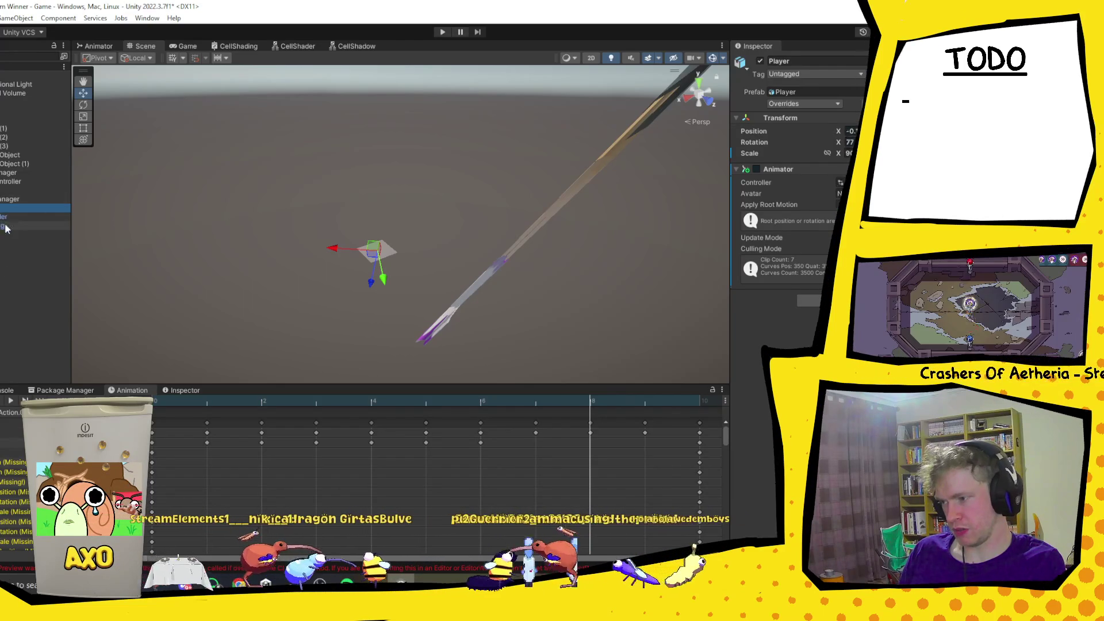
Delete the four old metarig animation clips from the Project view.
click(11, 226)
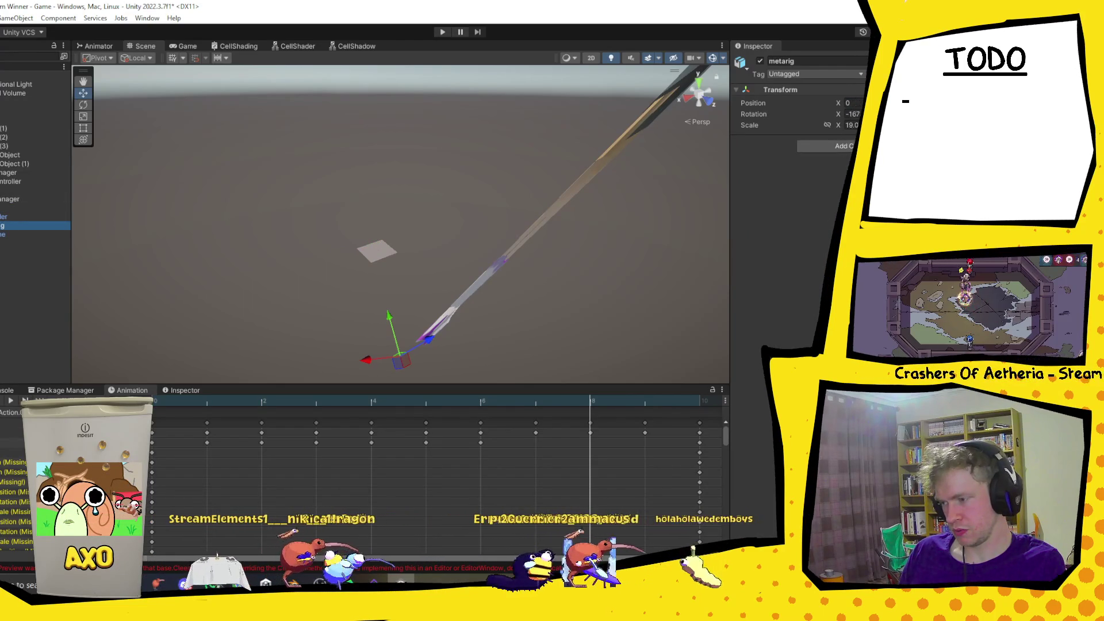
key(ctrl+5)
mouse_move(319, 487)
mouse_down()
mouse_move(281, 463)
mouse_move(115, 454)
mouse_up()
key(Delete)
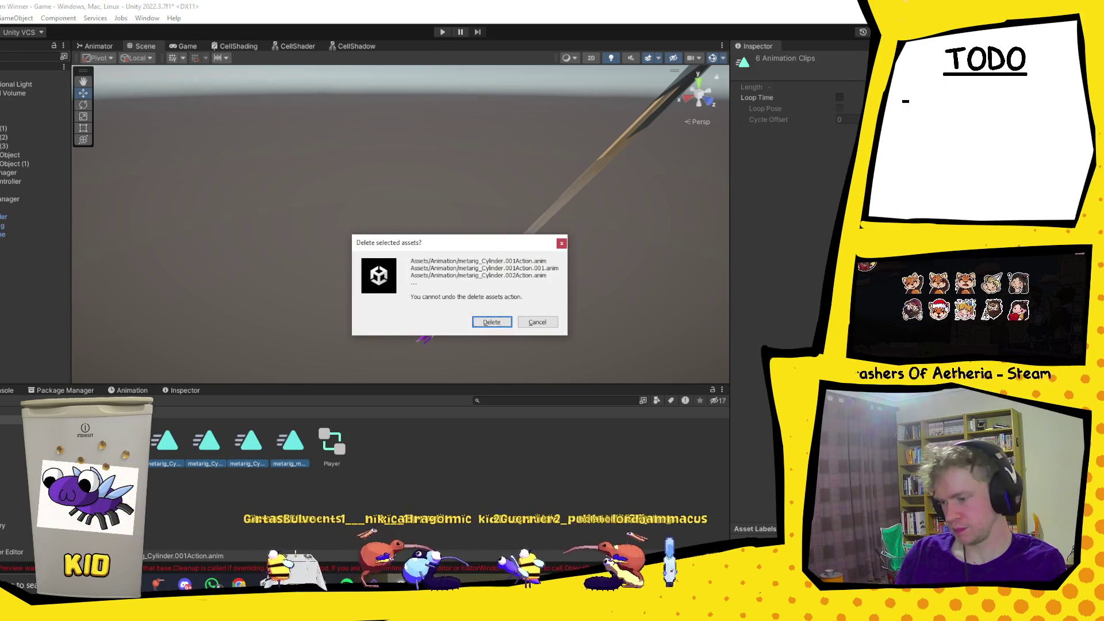
click(492, 321)
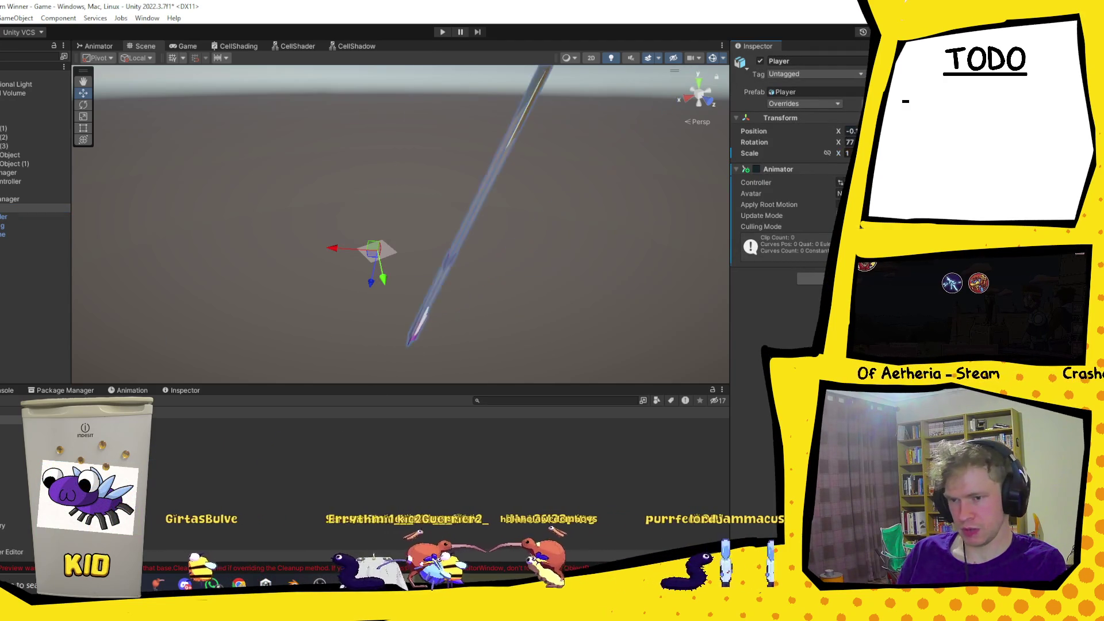
Set the reimported metarig's X scale to 153 and view the character from a low front angle.
click(35, 207)
click(22, 224)
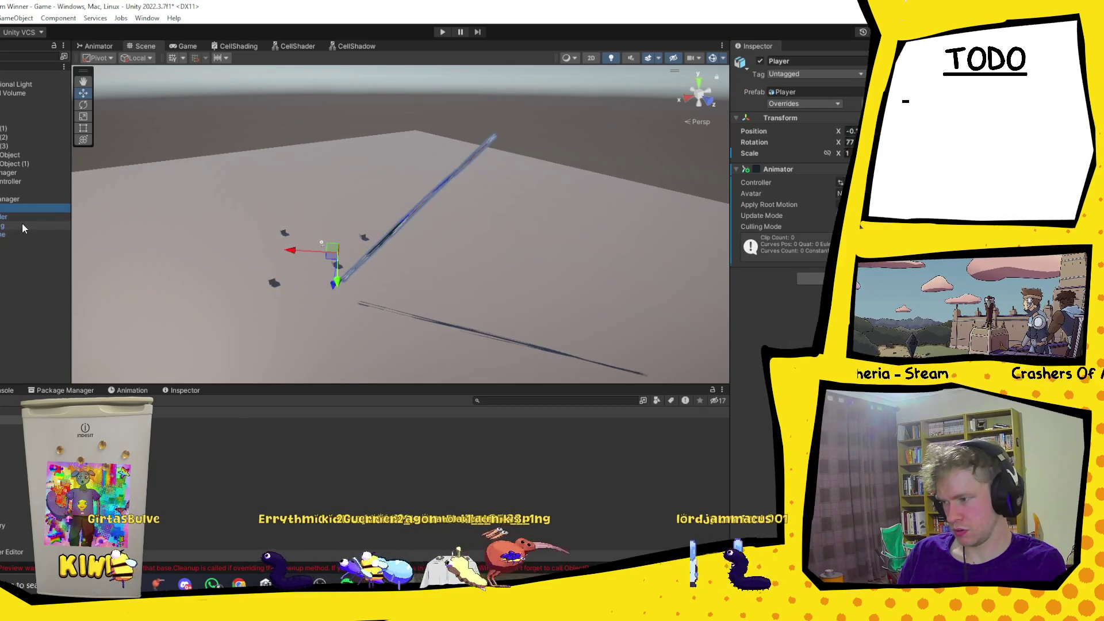
mouse_move(836, 125)
mouse_down()
mouse_move(413, 132)
mouse_move(360, 139)
mouse_move(319, 184)
mouse_move(432, 212)
mouse_up()
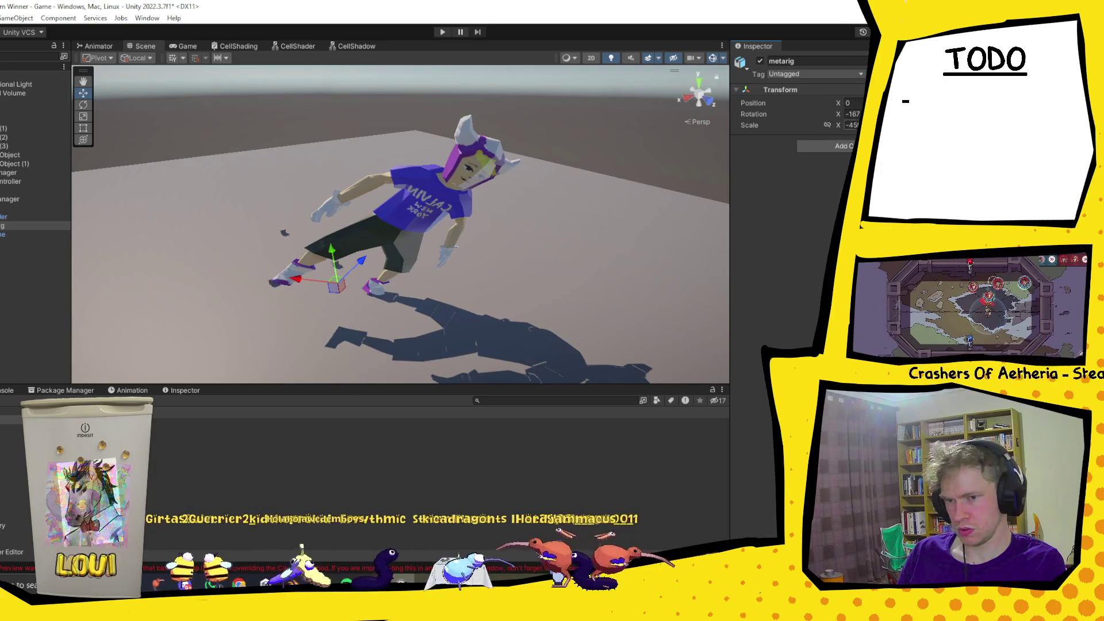
text(153)
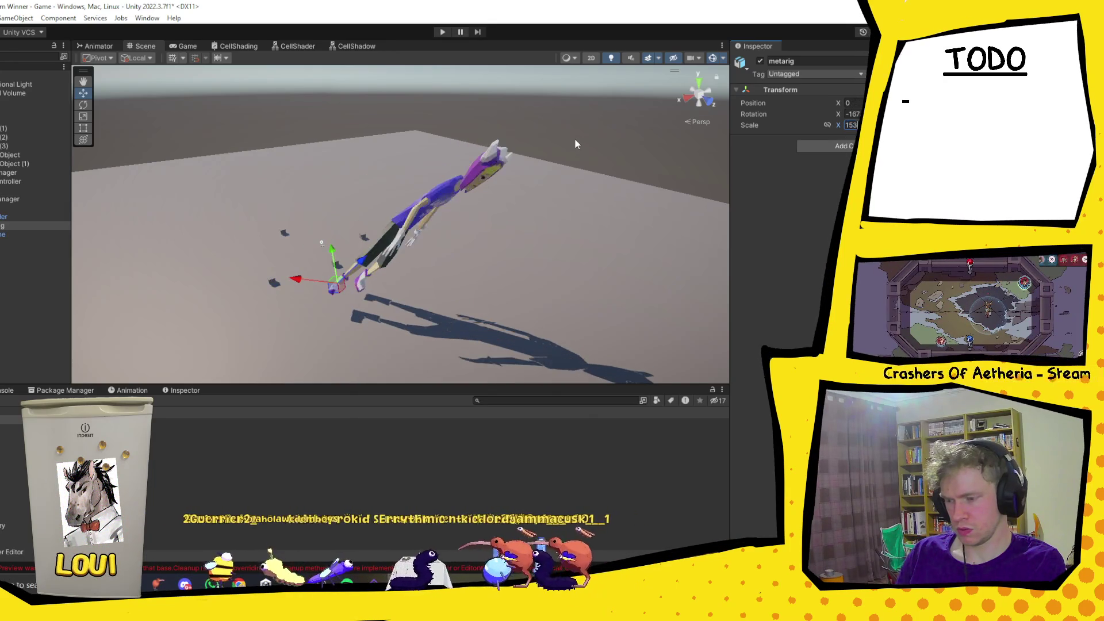
mouse_move(506, 250)
mouse_down()
mouse_move(577, 202)
mouse_move(412, 259)
mouse_move(530, 257)
mouse_move(664, 297)
mouse_up()
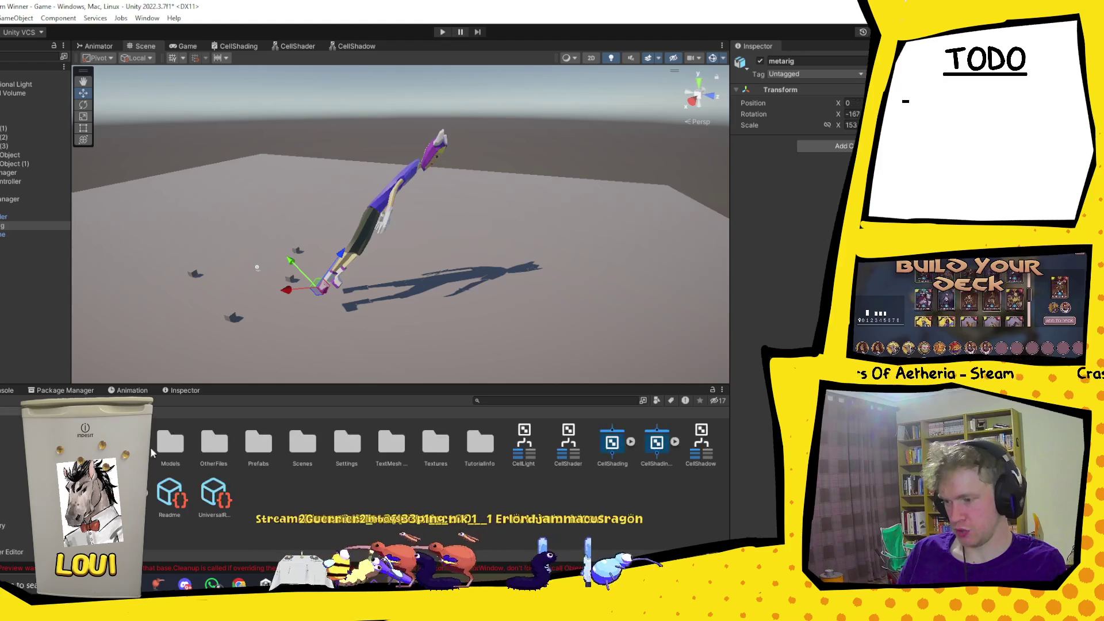
Locate the six animation clips in the project's asset folders.
double_click(167, 444)
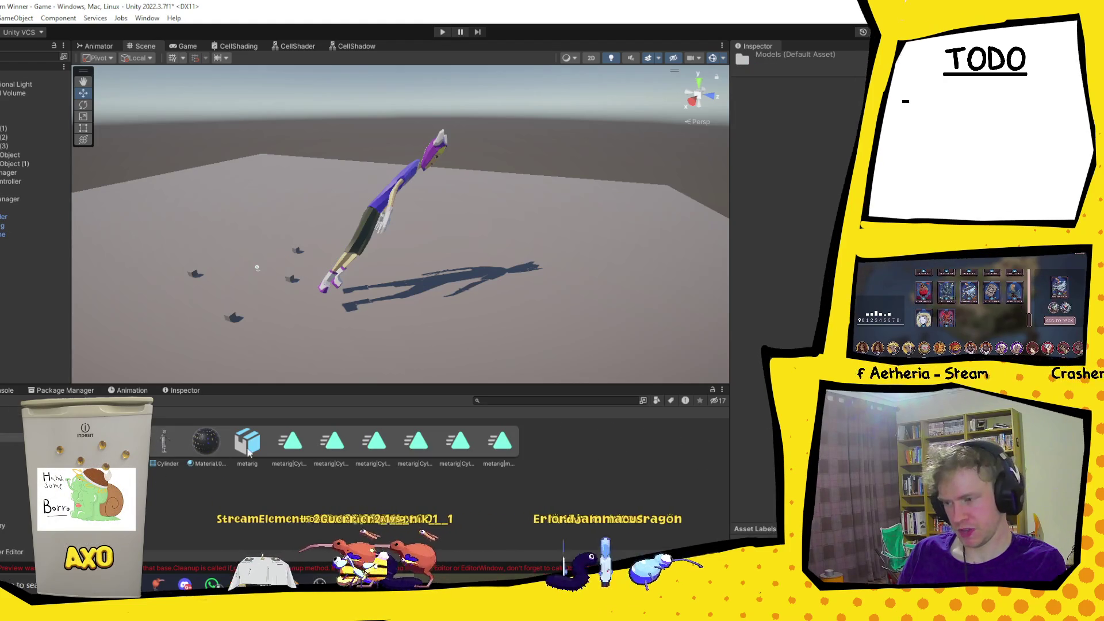
click(290, 442)
shift+click(492, 450)
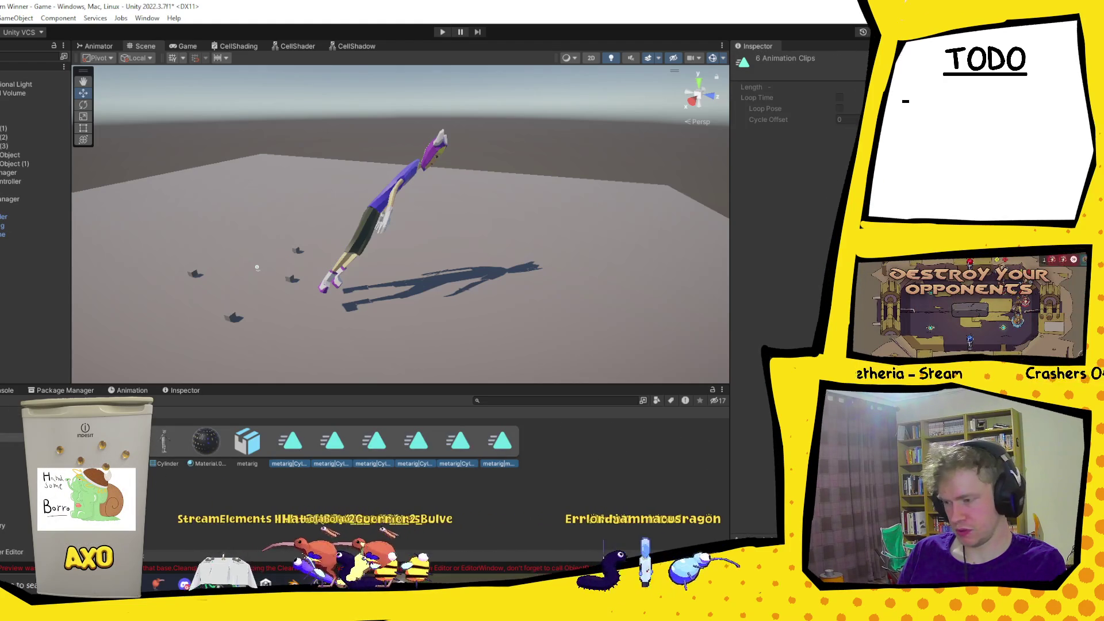
click(212, 416)
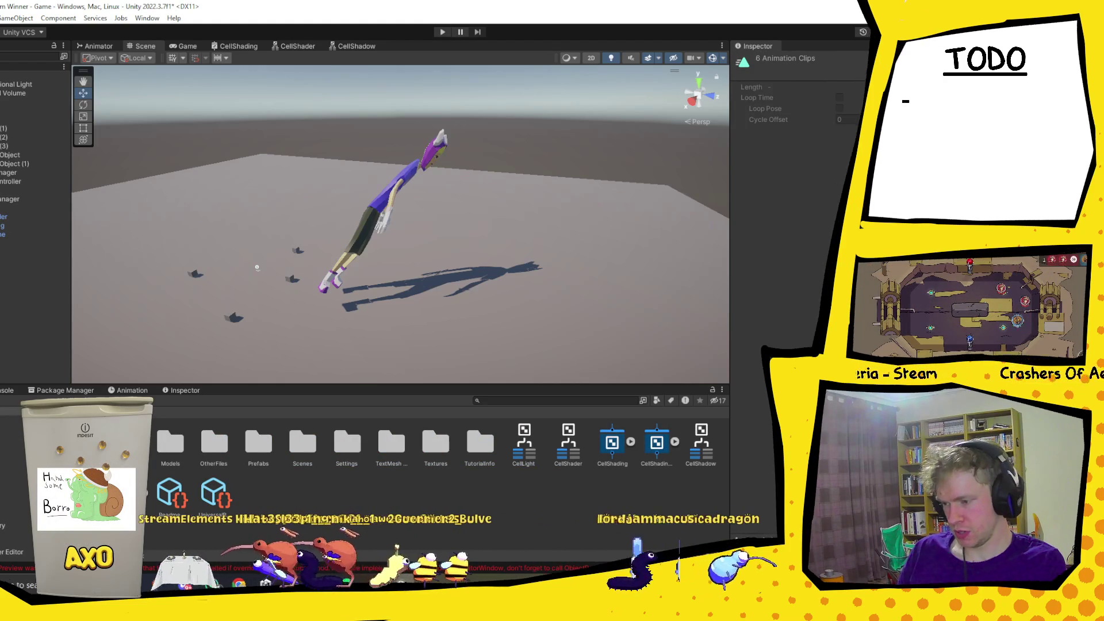
double_click(207, 448)
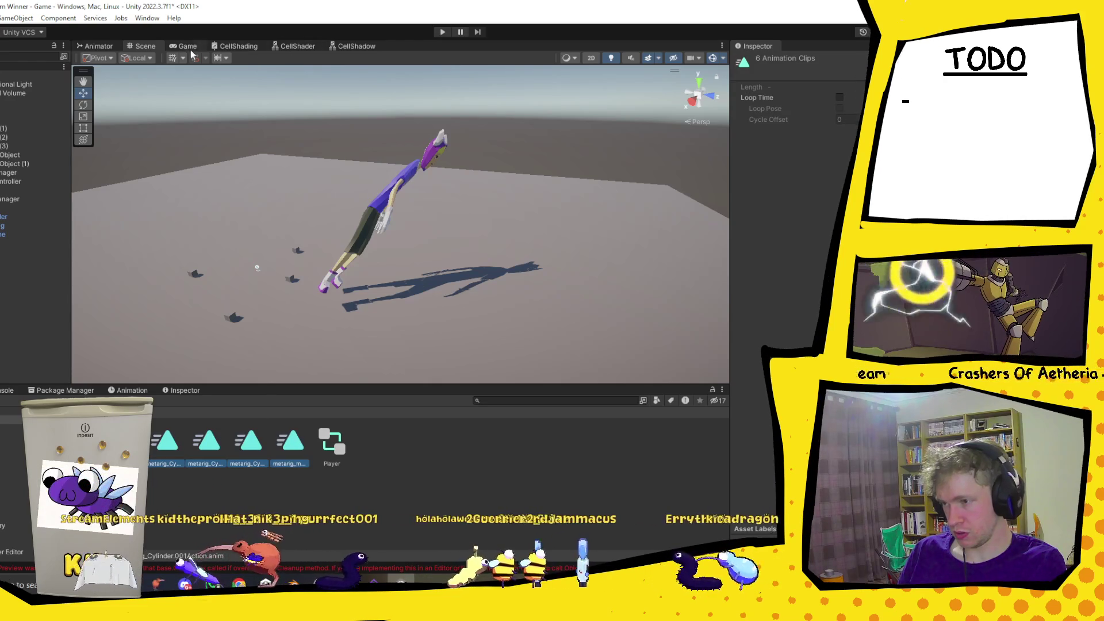
Replace the old state in the Player controller graph with all six clips stacked together.
click(99, 49)
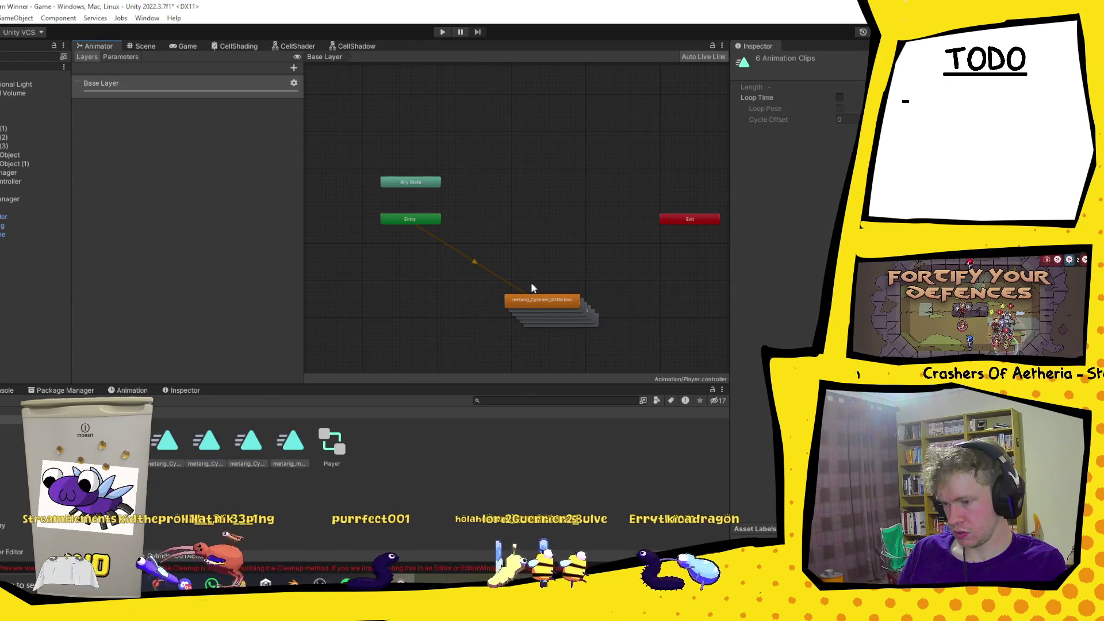
drag(529, 257, 641, 352)
key(Delete)
click(290, 442)
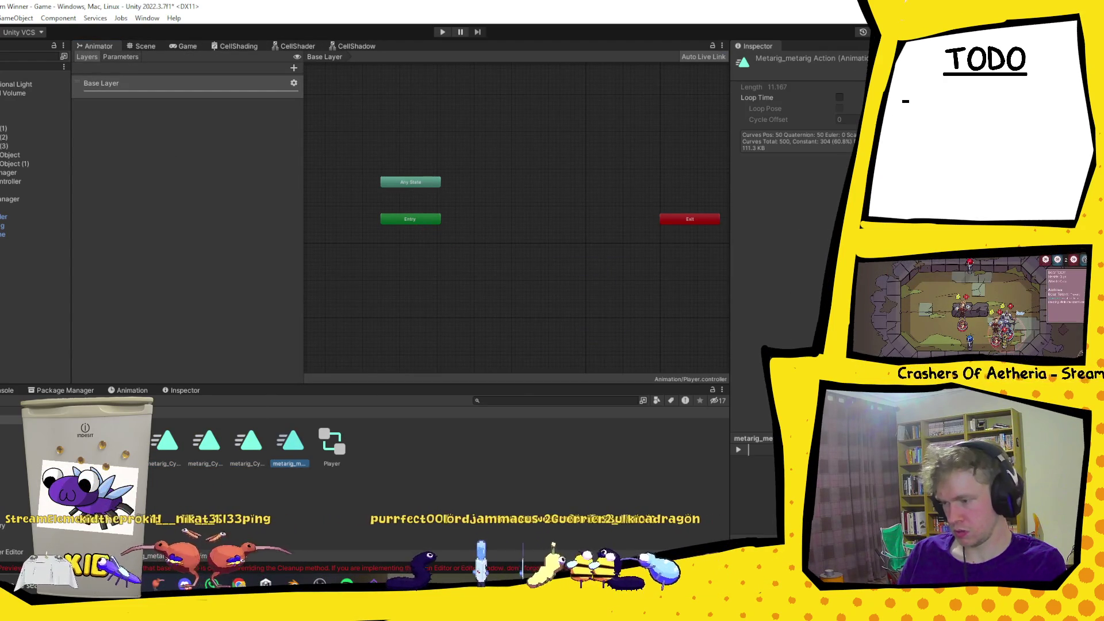
key(ctrl+a)
drag(290, 442, 534, 292)
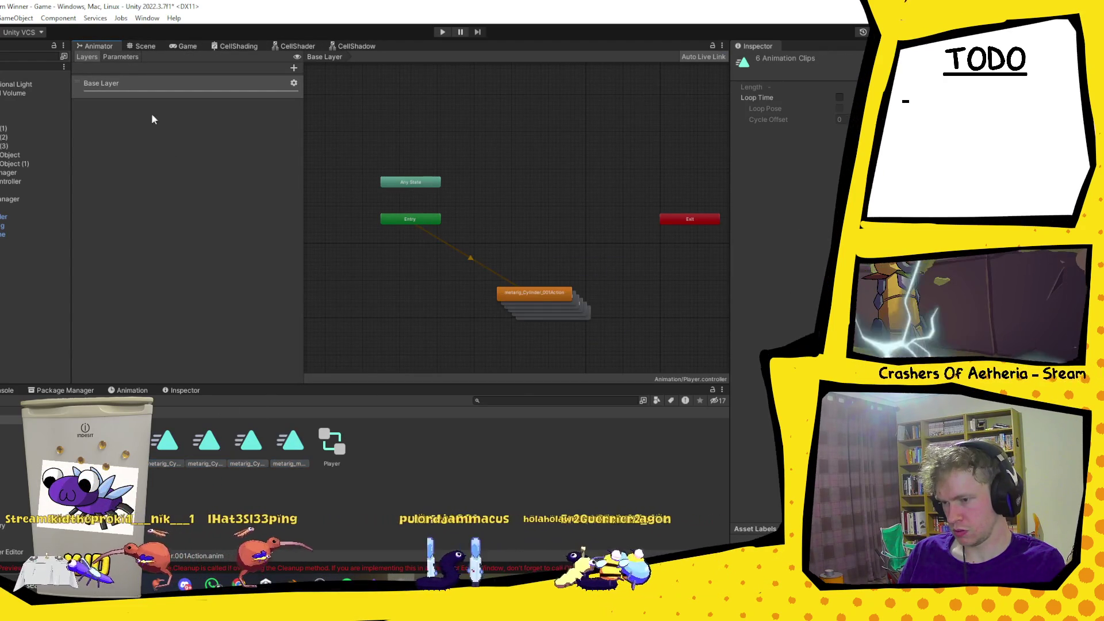
Return to the 3D Scene view and select the Player object.
click(183, 47)
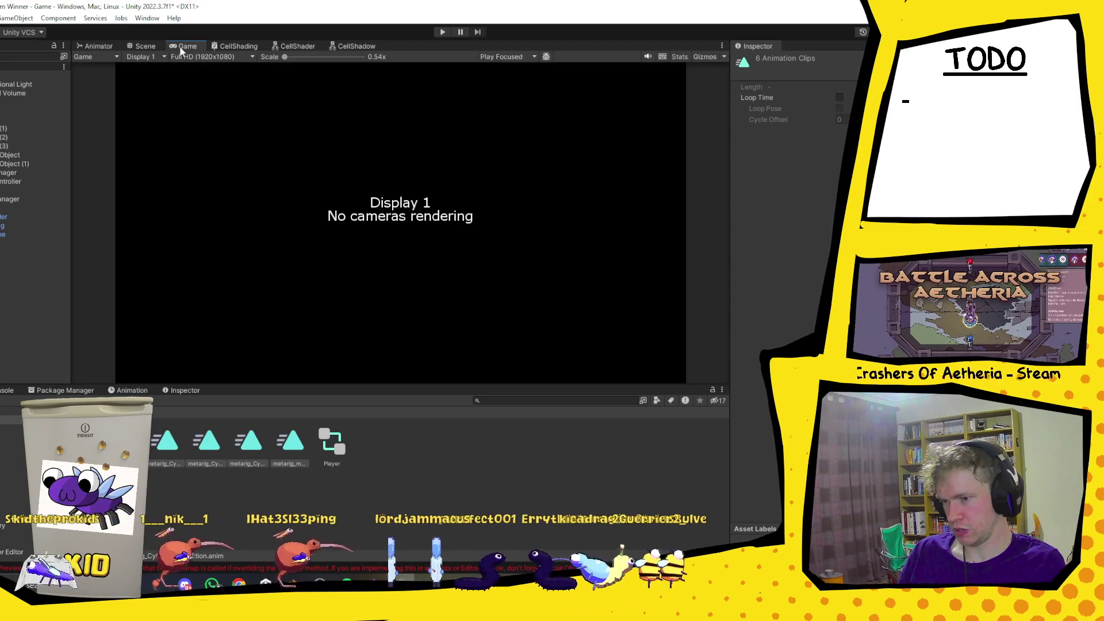
click(148, 47)
click(2, 209)
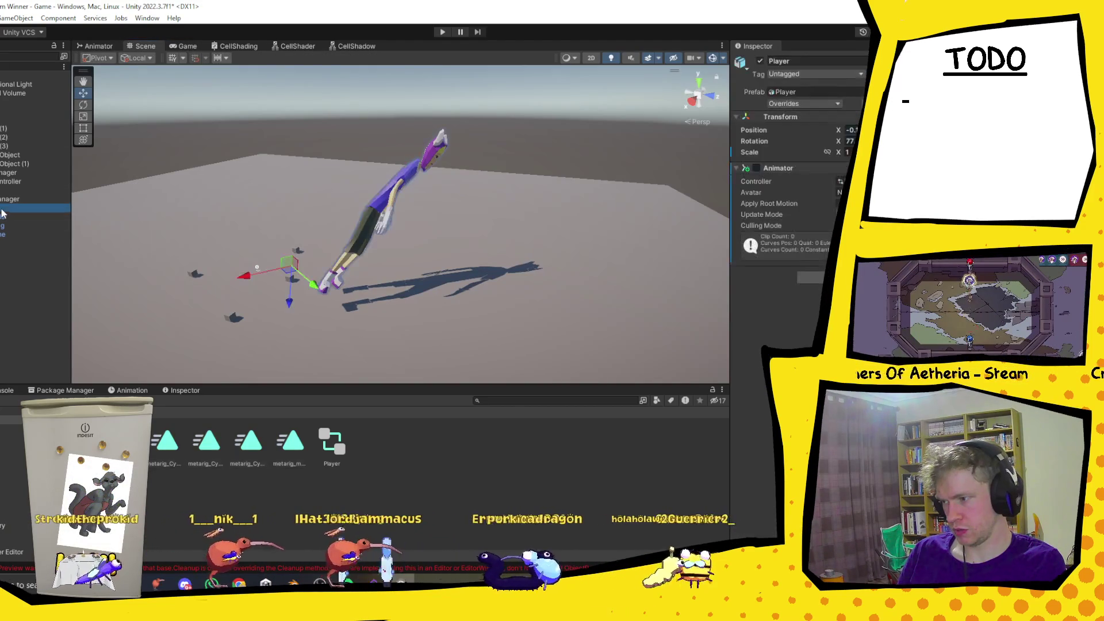
In the Player's Animation window, preview the first clips while orbiting the scene.
click(127, 390)
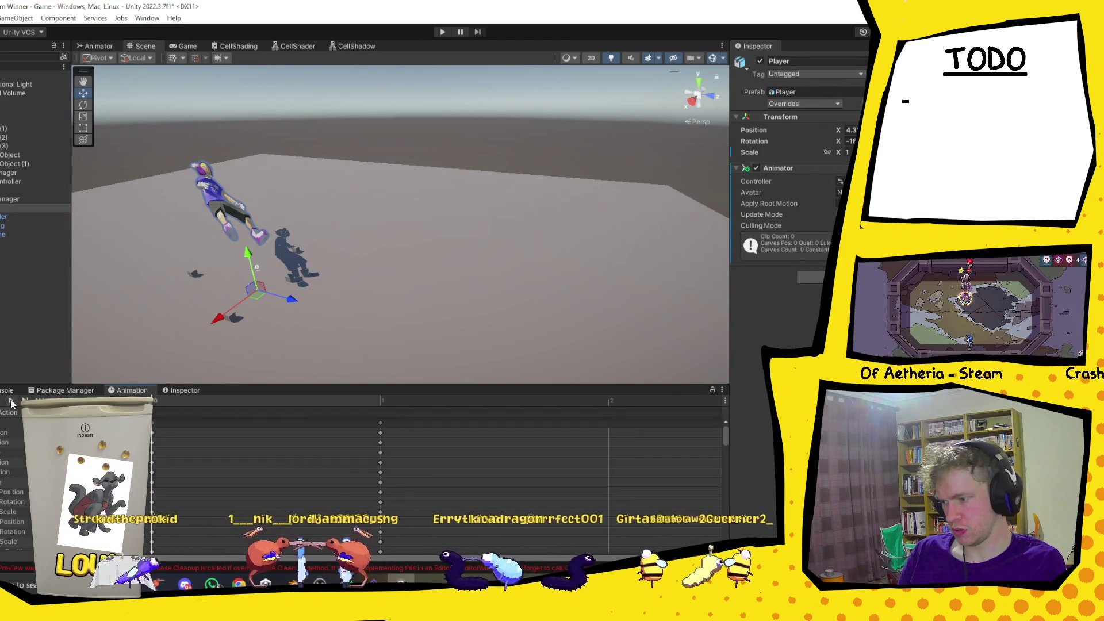
click(11, 402)
mouse_move(411, 195)
mouse_down()
mouse_move(412, 224)
mouse_move(320, 266)
mouse_up()
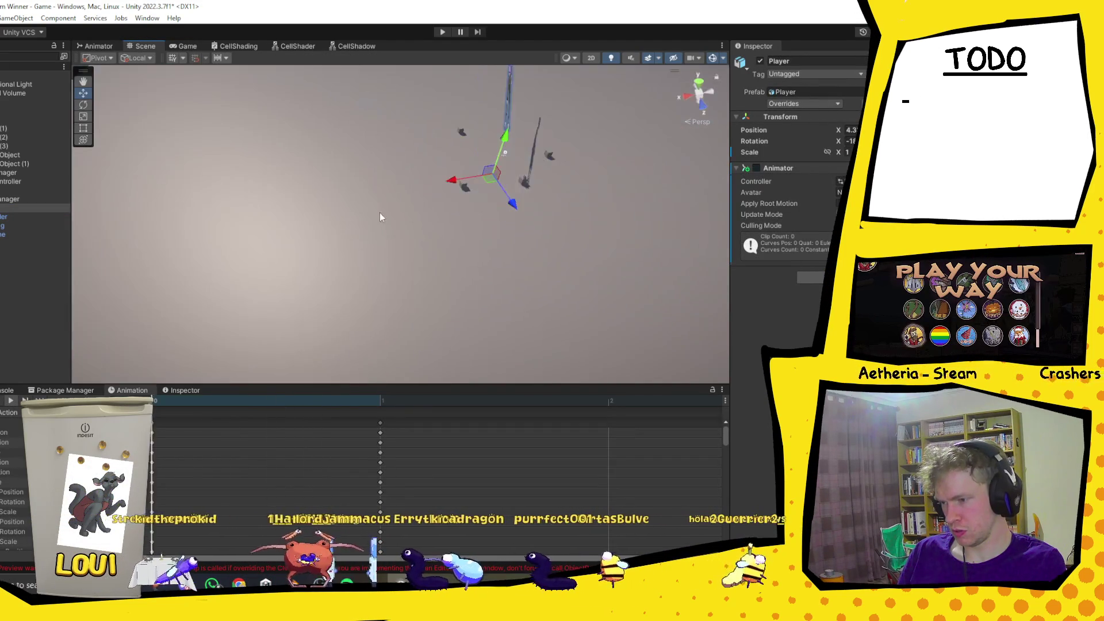
mouse_move(555, 145)
mouse_down()
mouse_move(452, 269)
mouse_move(310, 276)
mouse_up()
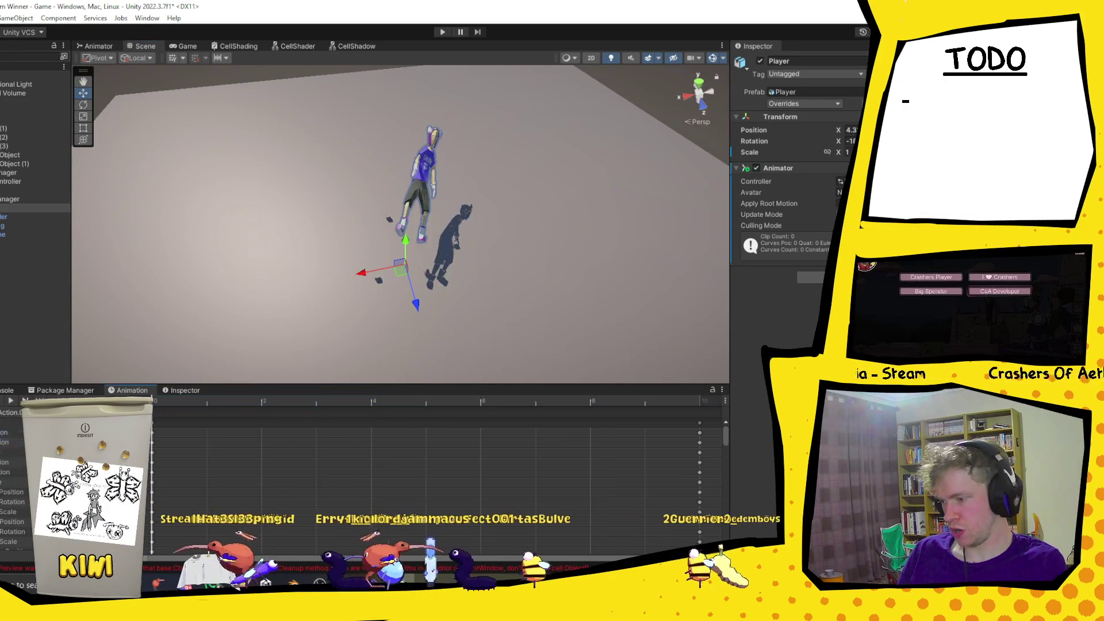
click(10, 404)
click(2, 414)
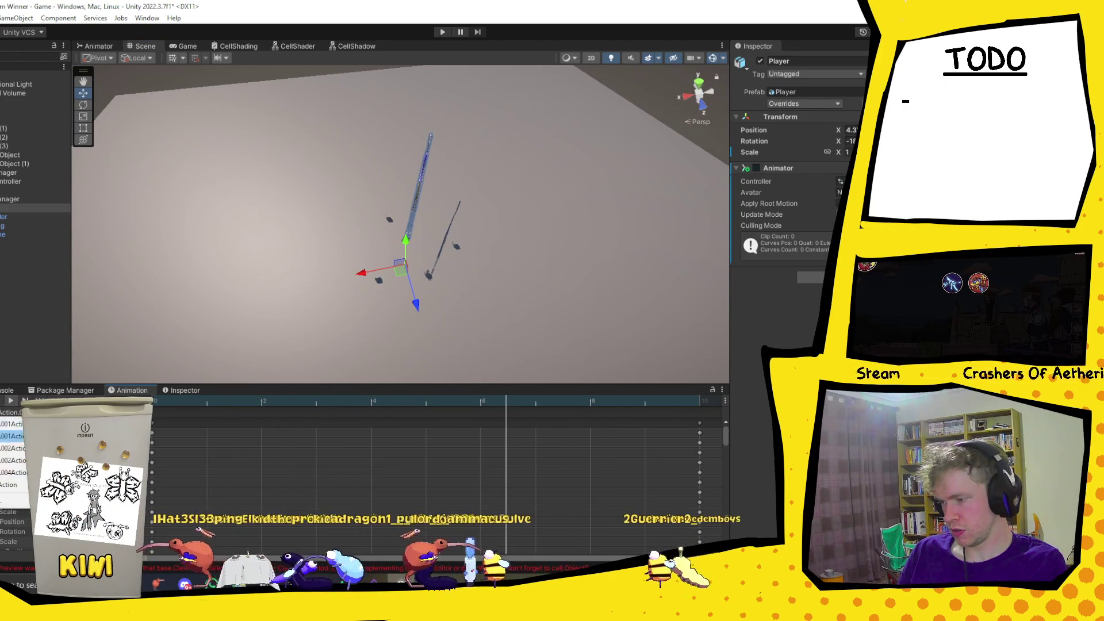
click(8, 414)
click(10, 404)
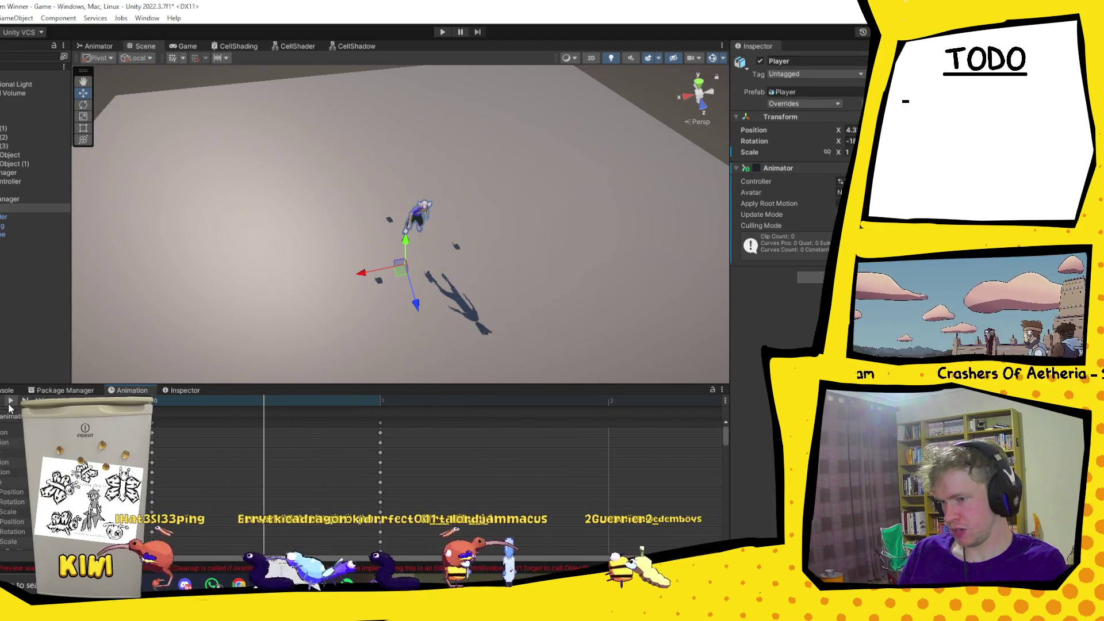
mouse_move(323, 326)
mouse_down()
mouse_move(416, 329)
mouse_move(455, 144)
mouse_up()
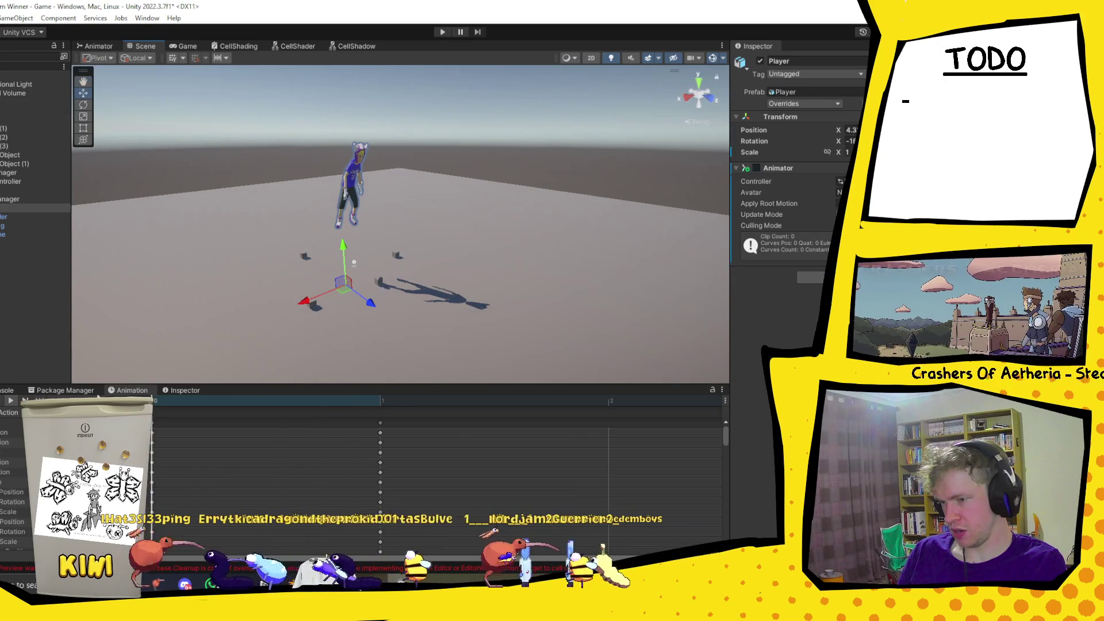
Preview the remaining clips, then load the Action clip and stop the preview.
click(9, 412)
click(11, 429)
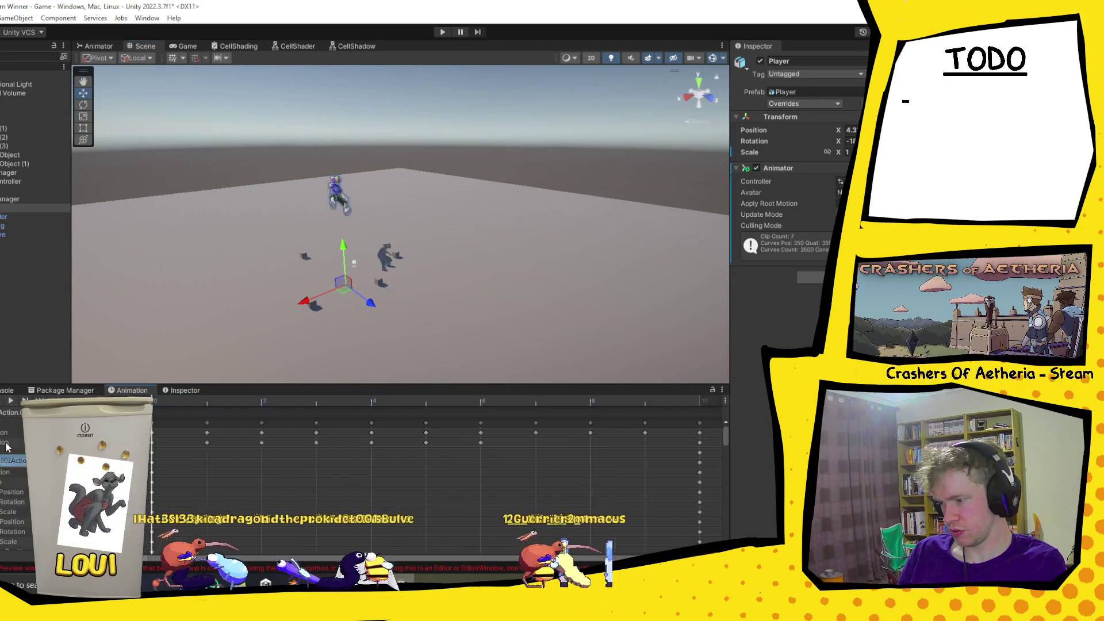
click(10, 404)
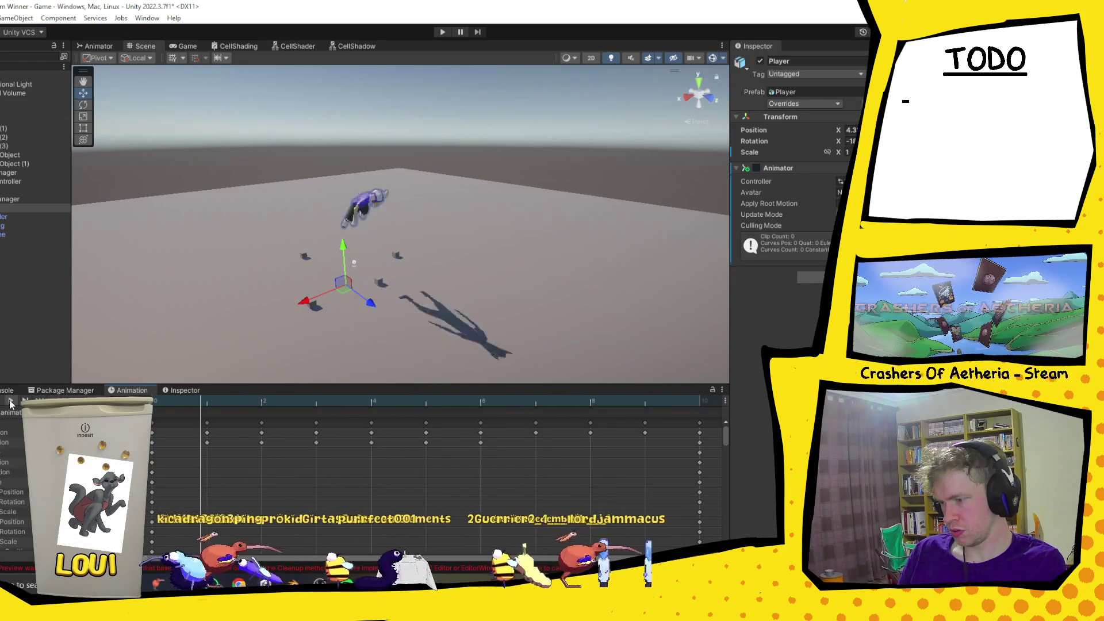
click(9, 412)
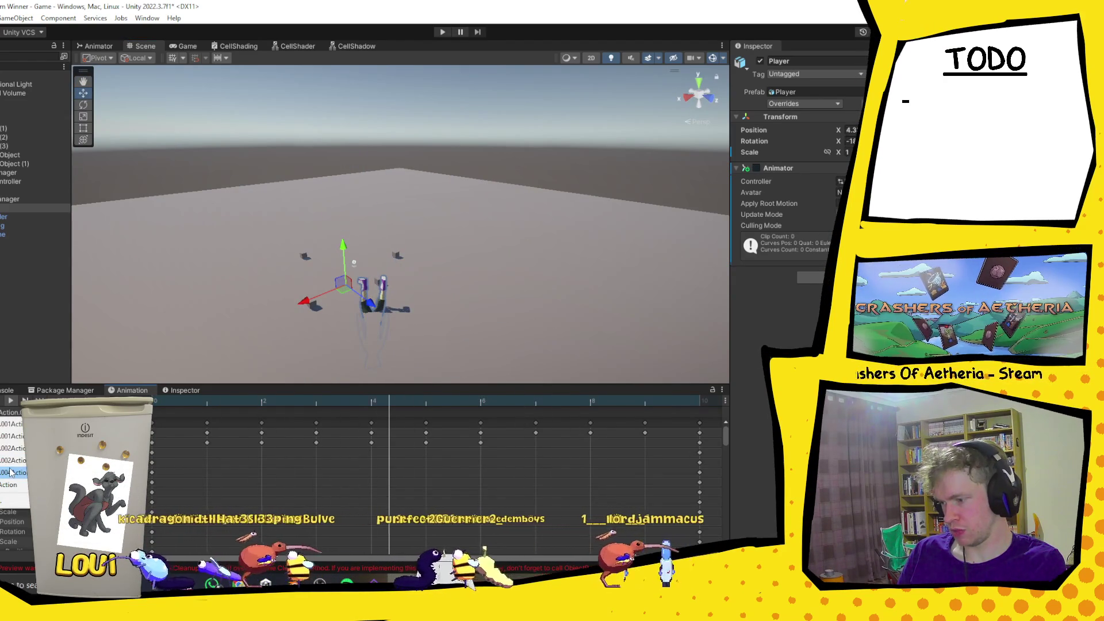
click(10, 472)
click(12, 404)
drag(276, 322, 456, 299)
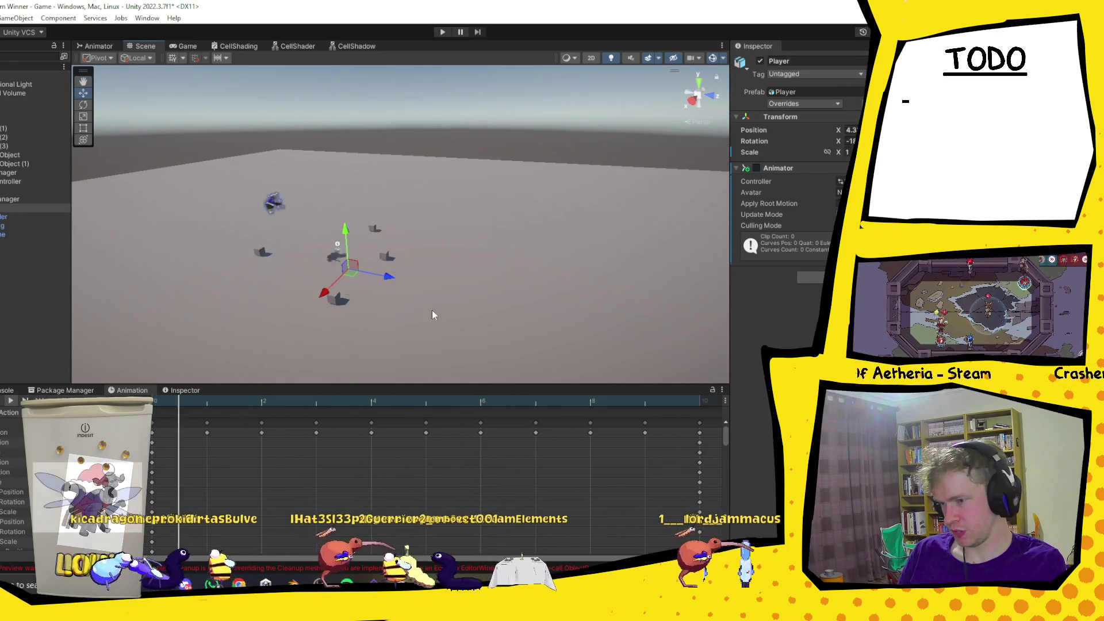
click(19, 416)
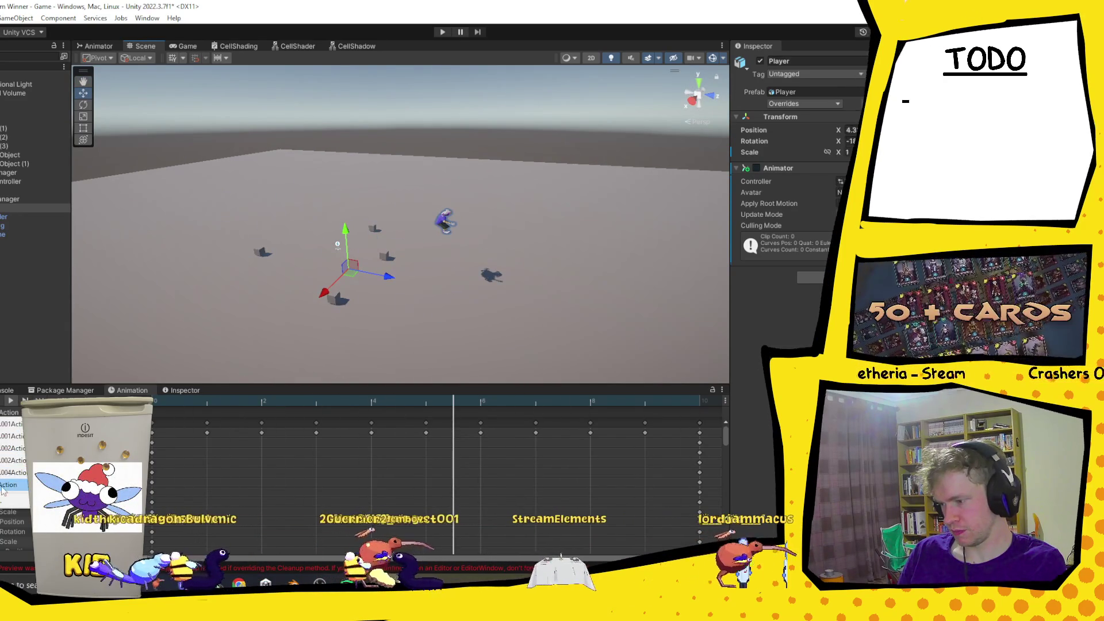
click(4, 486)
click(10, 401)
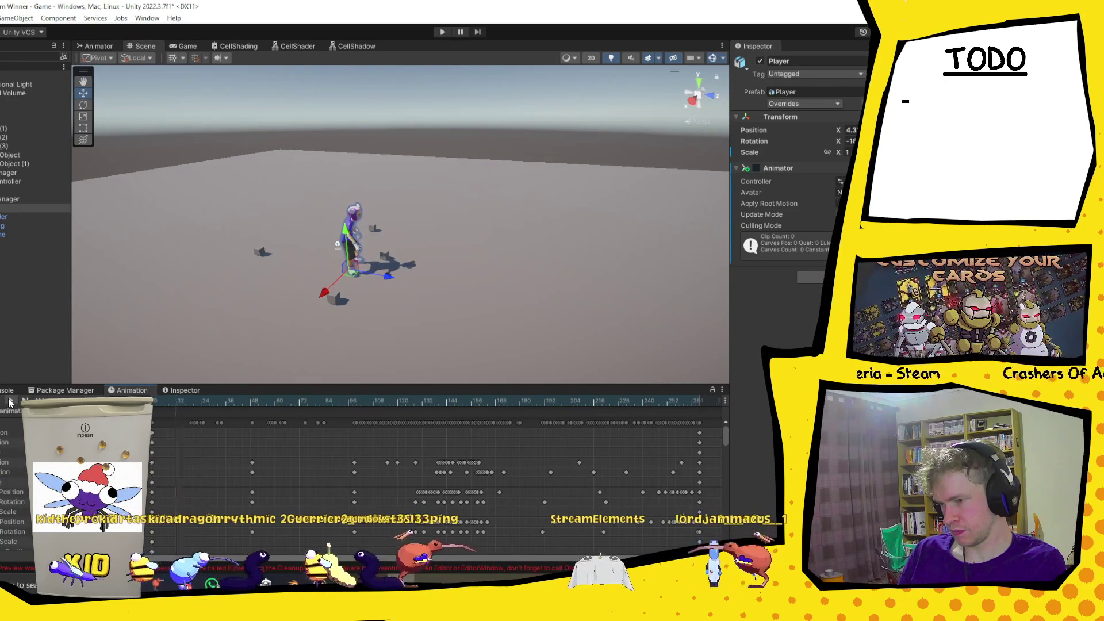
mouse_move(461, 320)
mouse_down()
mouse_move(433, 281)
mouse_move(342, 219)
mouse_move(410, 280)
mouse_move(385, 282)
mouse_move(426, 238)
mouse_move(420, 246)
mouse_up()
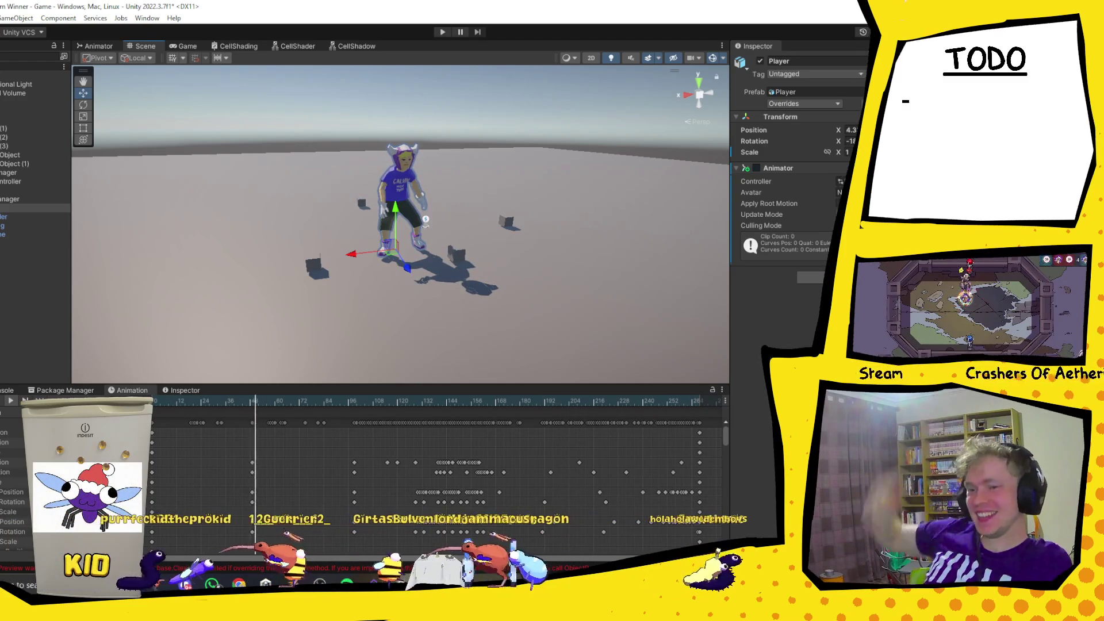
Inspect metarig, Cylinder and Player, scrub to about frame 36, and set metarig's Scale X to 1.
click(2, 233)
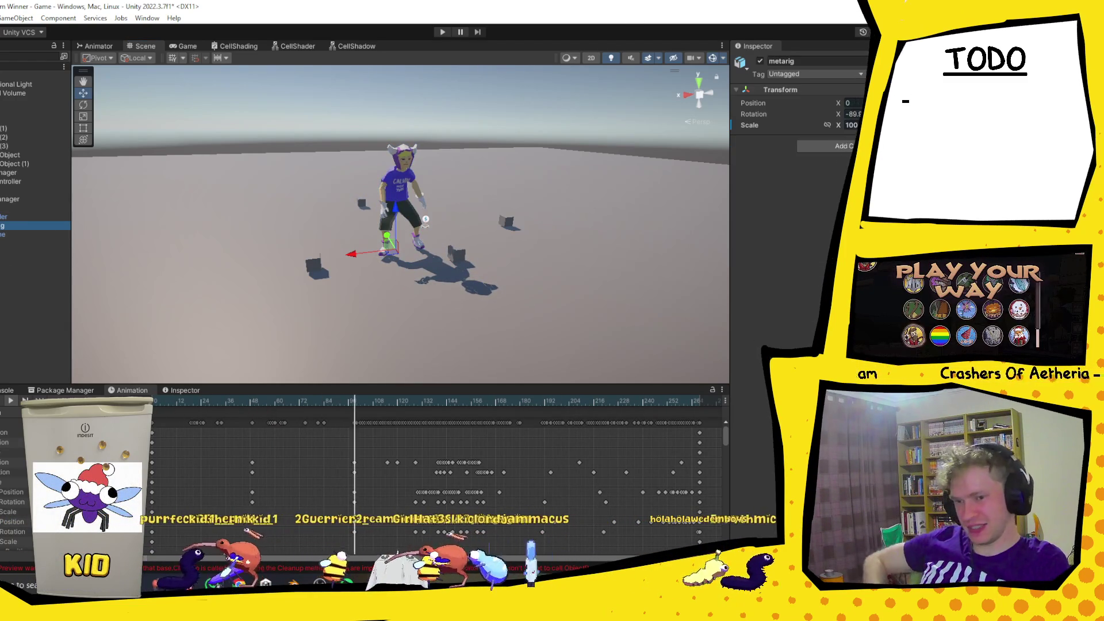
click(3, 216)
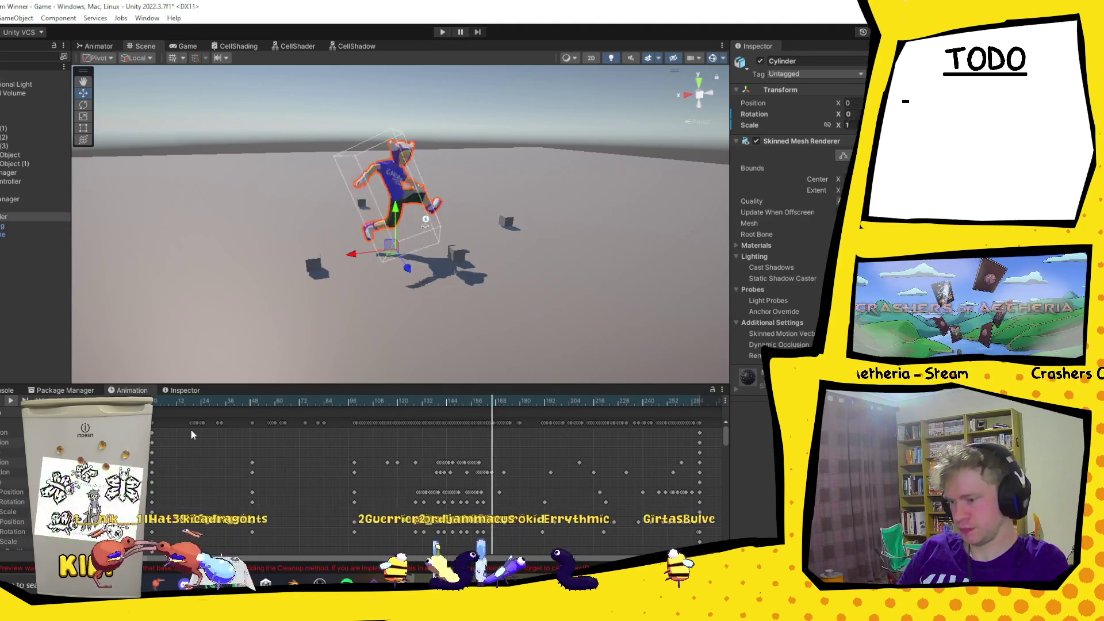
click(224, 401)
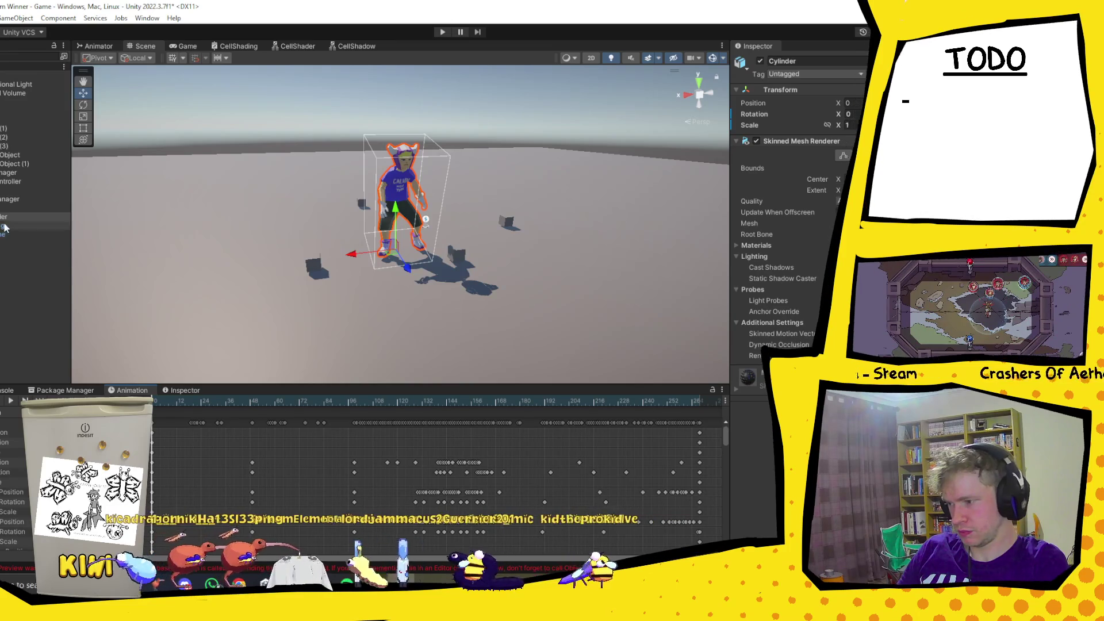
click(16, 209)
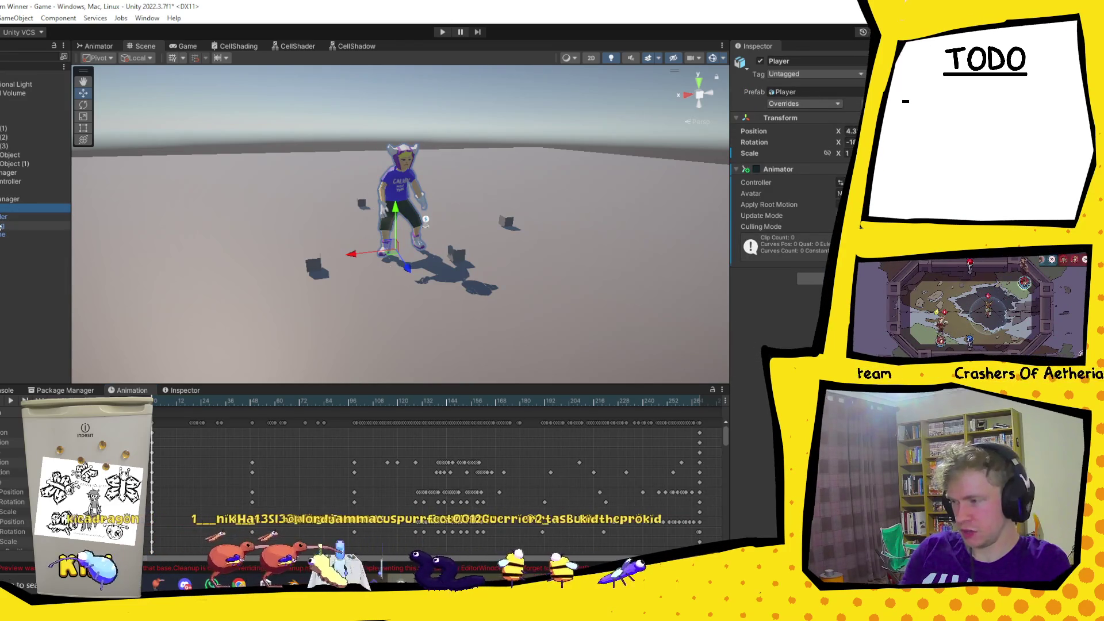
click(3, 218)
click(11, 227)
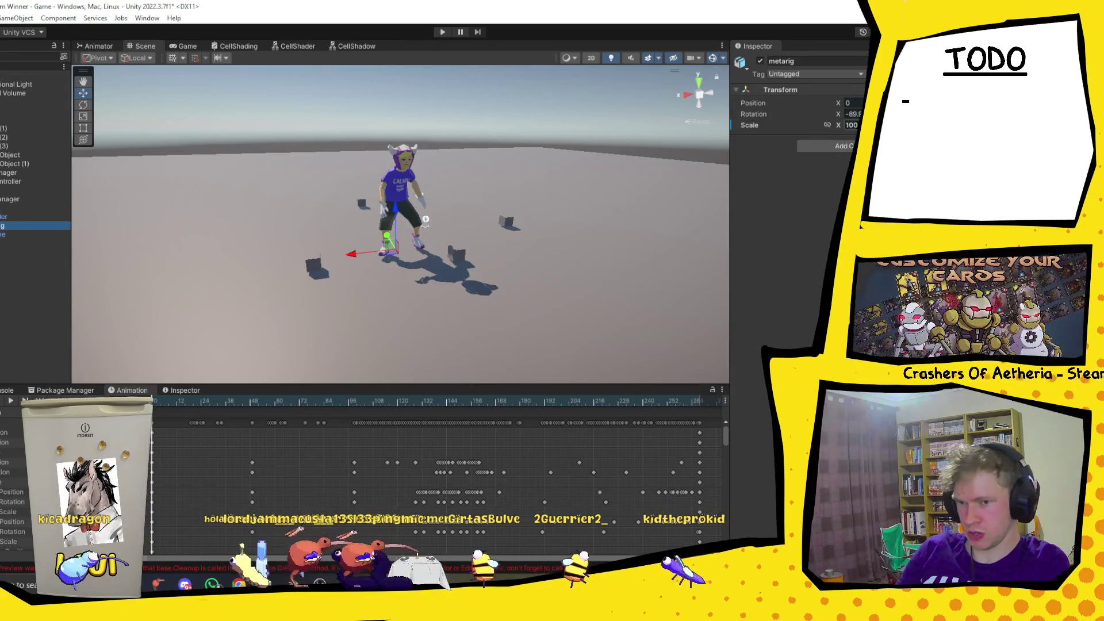
text(1)
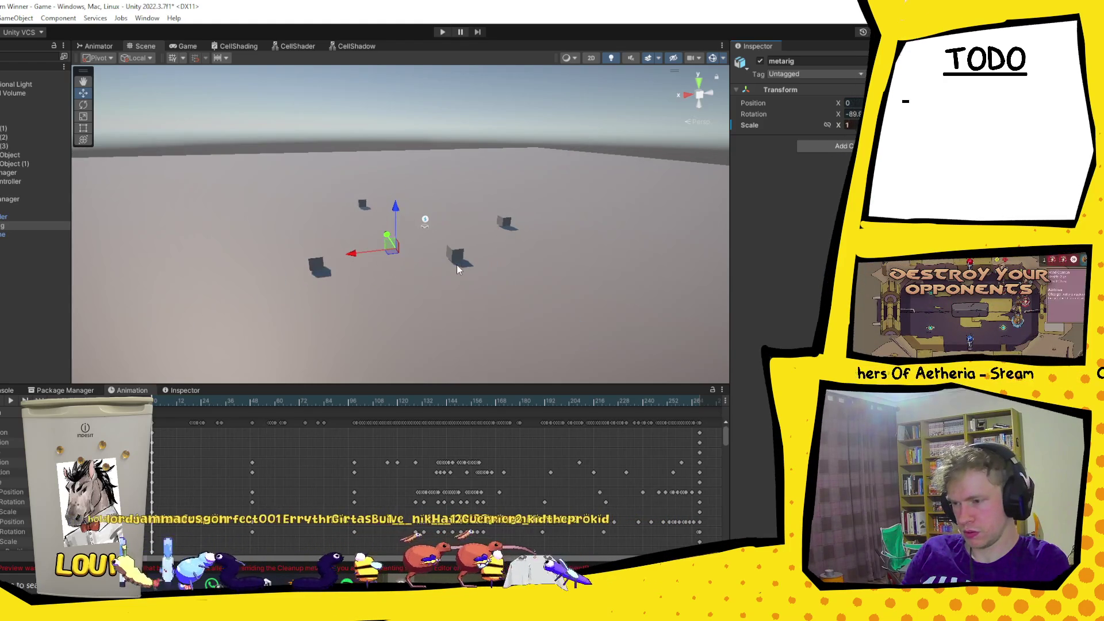
Undo the change so metarig's Scale X returns to 100, and scroll the dopesheet rows.
key(ctrl+z)
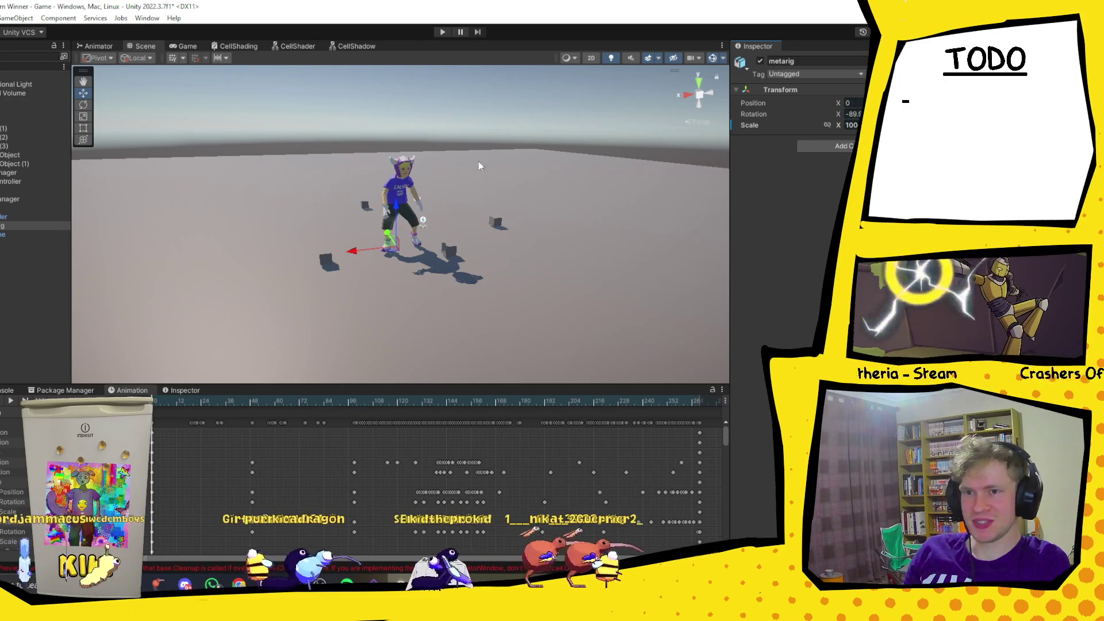
scroll(332, 250, up, 3)
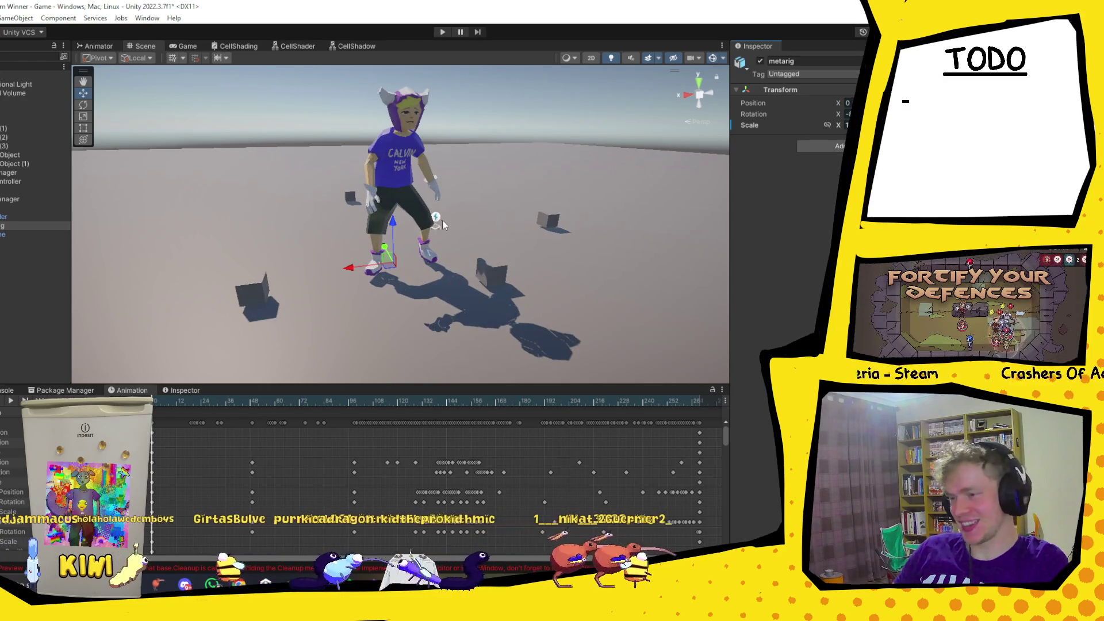
scroll(443, 224, up, 5)
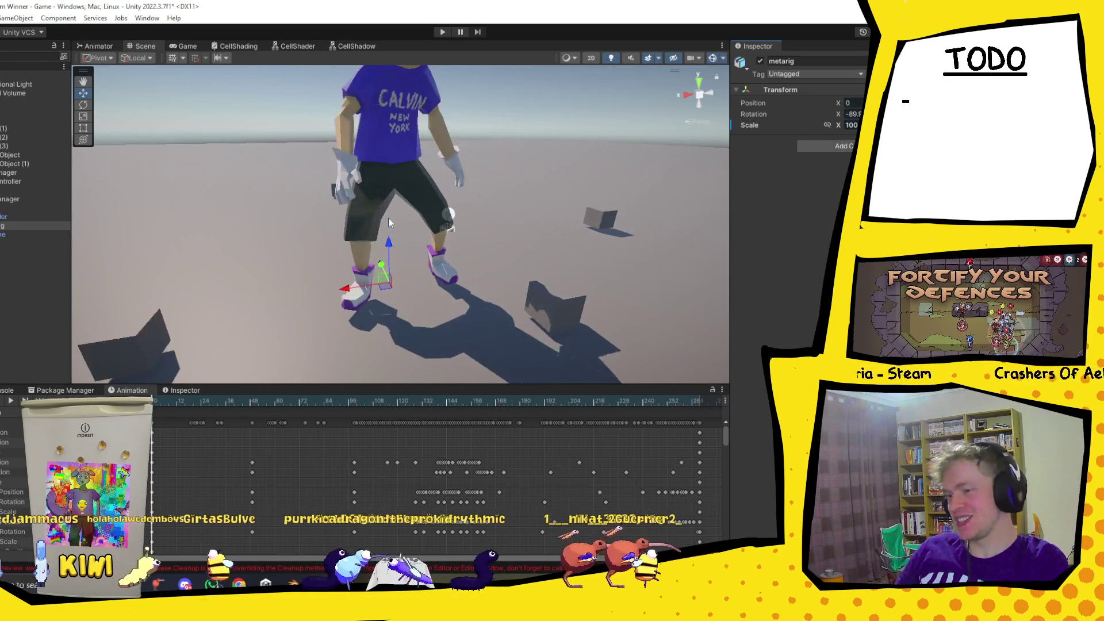
scroll(460, 193, up, 2)
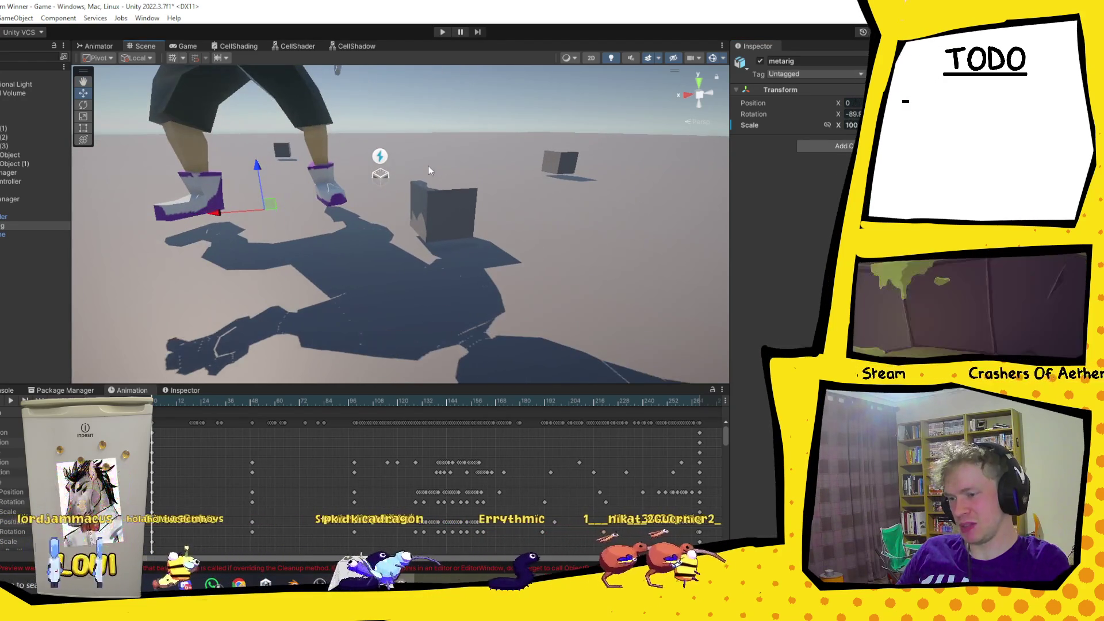
scroll(466, 193, down, 5)
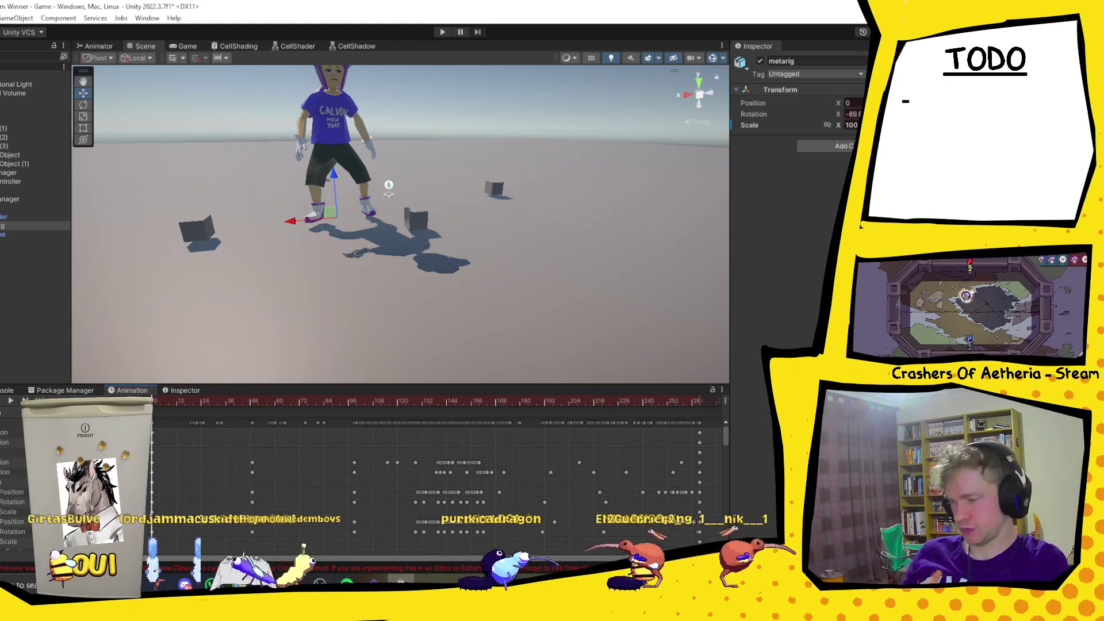
scroll(632, 523, down, 5)
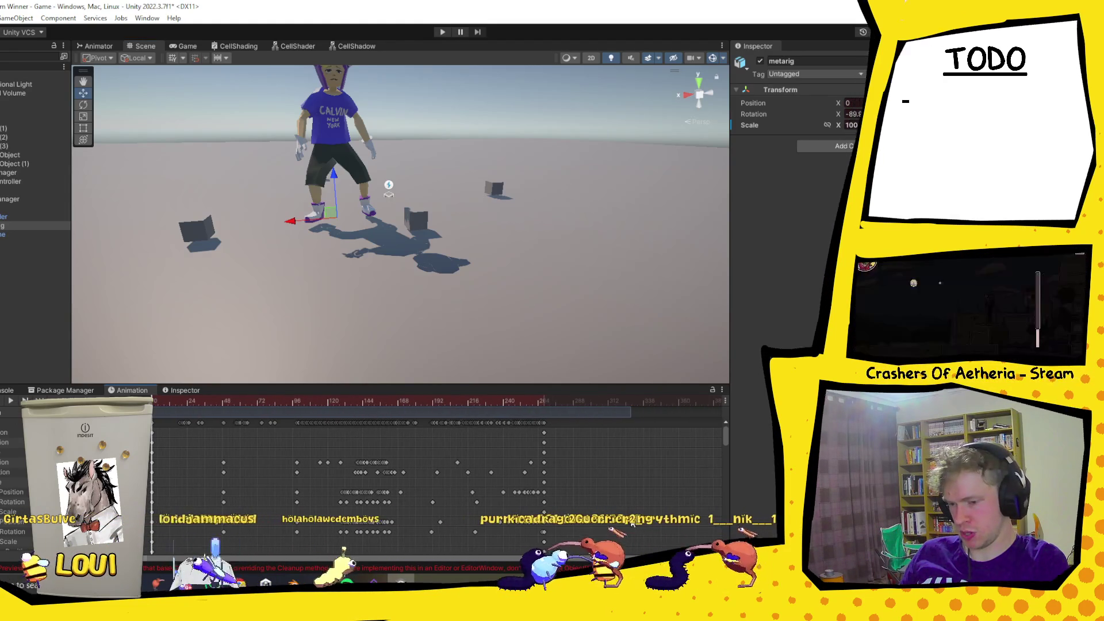
scroll(633, 524, down, 2)
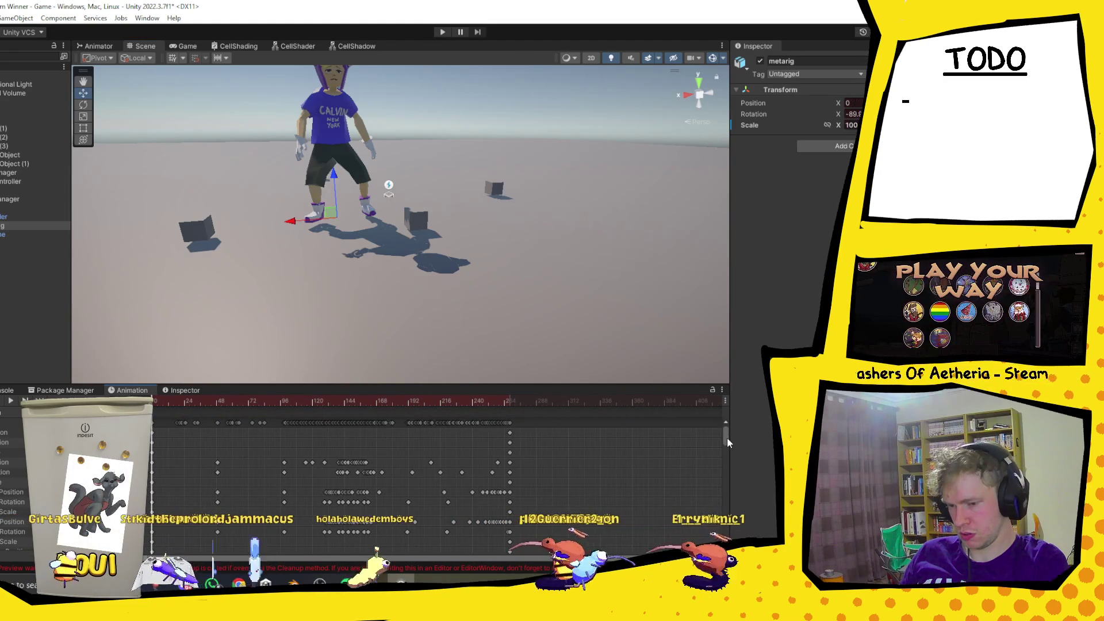
Box-select all keyframes in the dopesheet's summary row.
drag(727, 441, 728, 483)
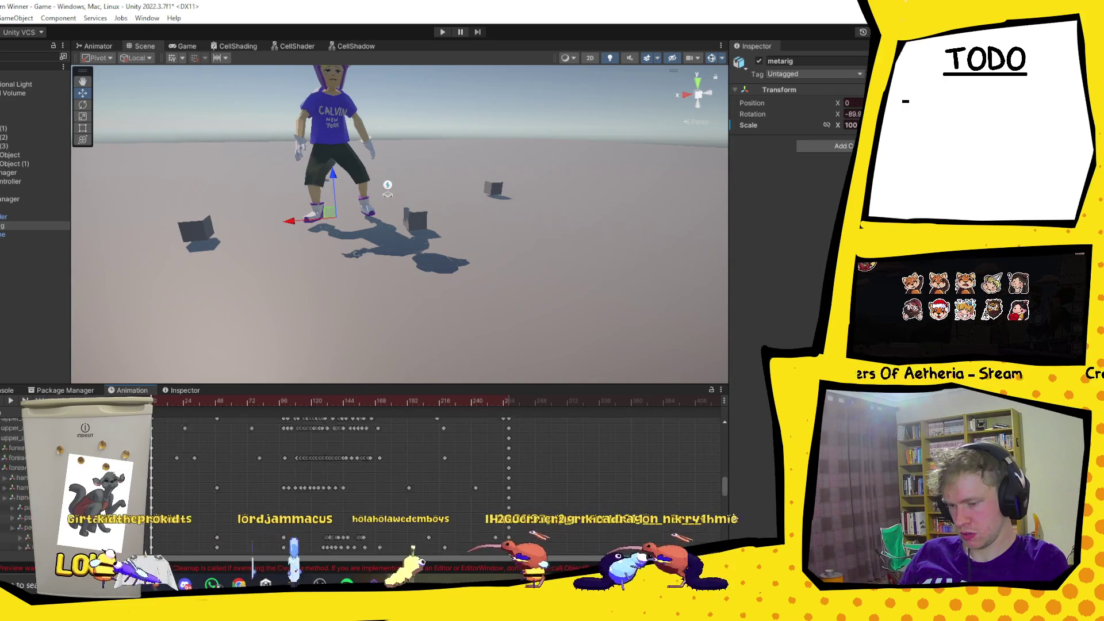
mouse_move(600, 543)
mouse_down()
mouse_move(220, 425)
mouse_move(144, 382)
mouse_up()
scroll(144, 380, up, 2)
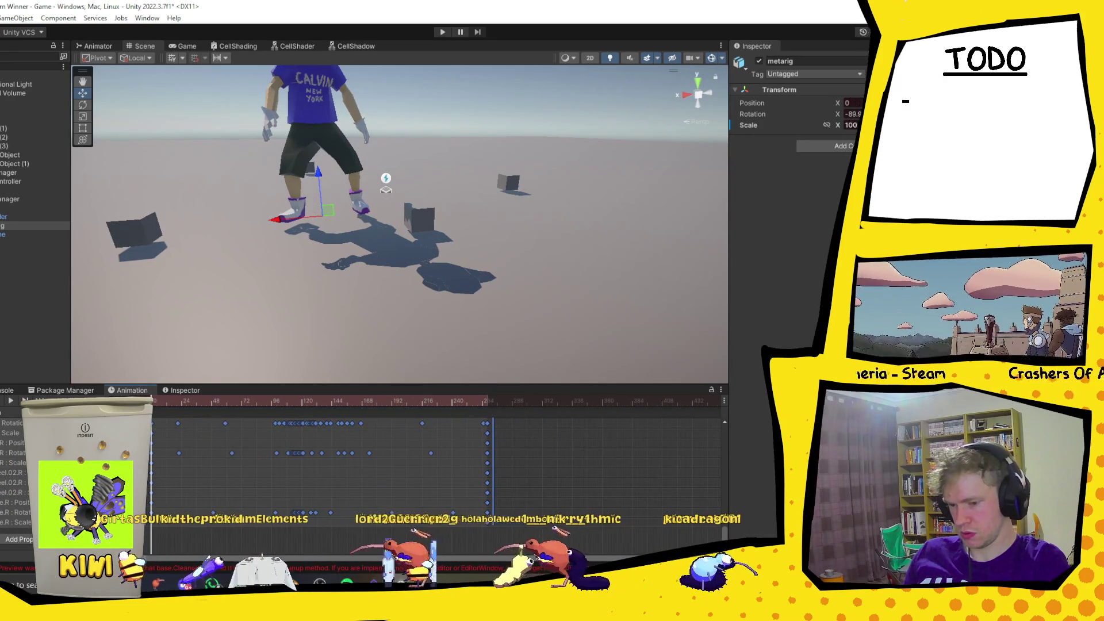
scroll(156, 460, down, 4)
scroll(723, 526, up, 5)
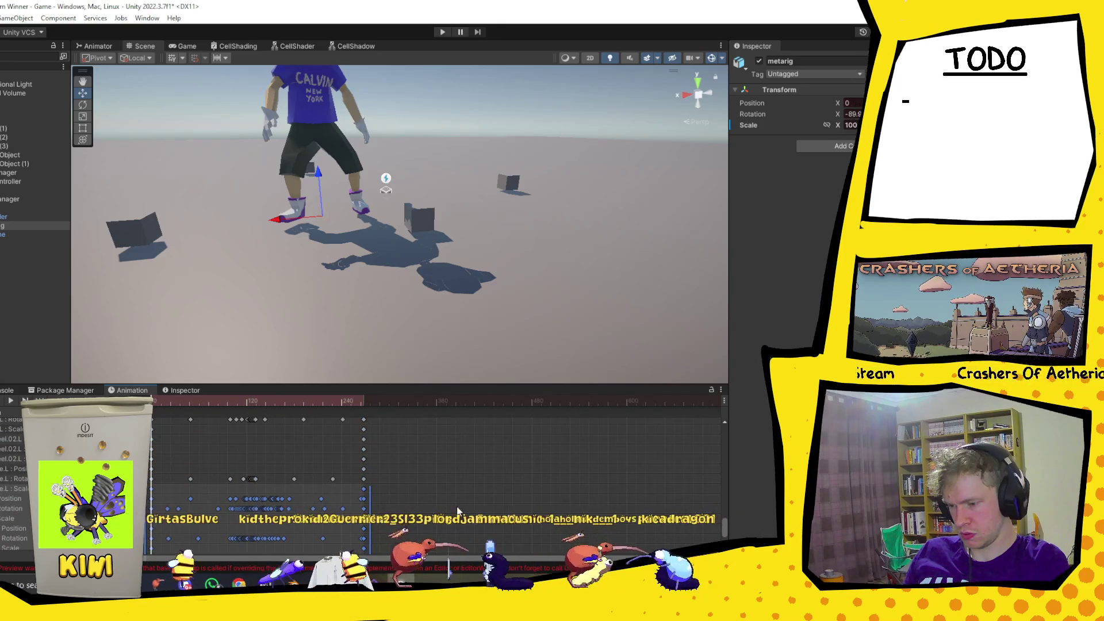
drag(726, 536, 685, 390)
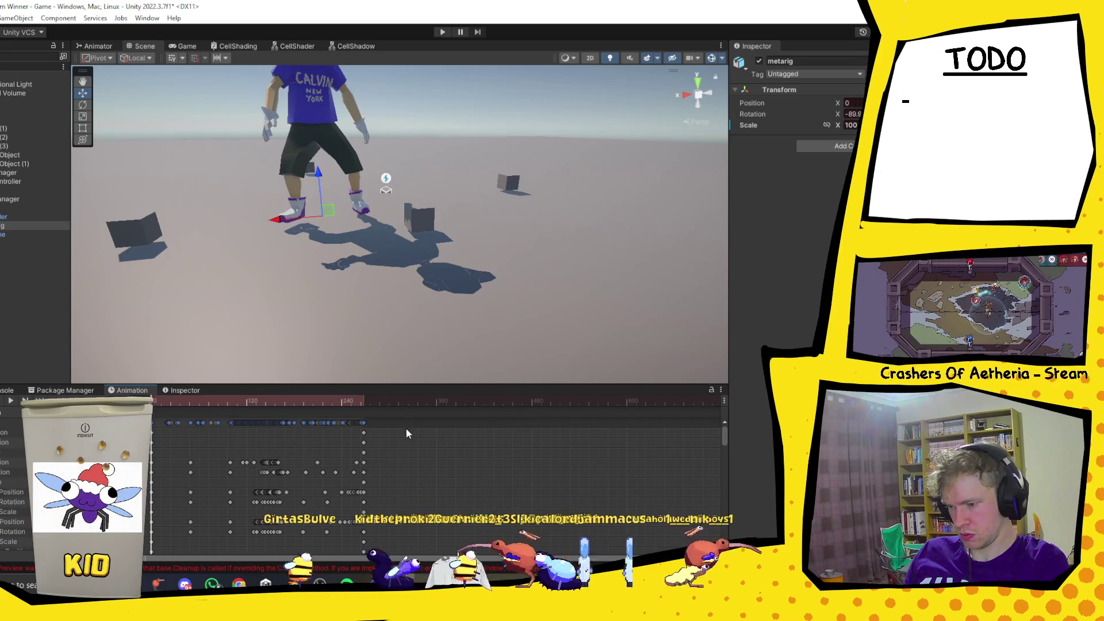
drag(402, 423, 152, 423)
scroll(568, 206, down, 3)
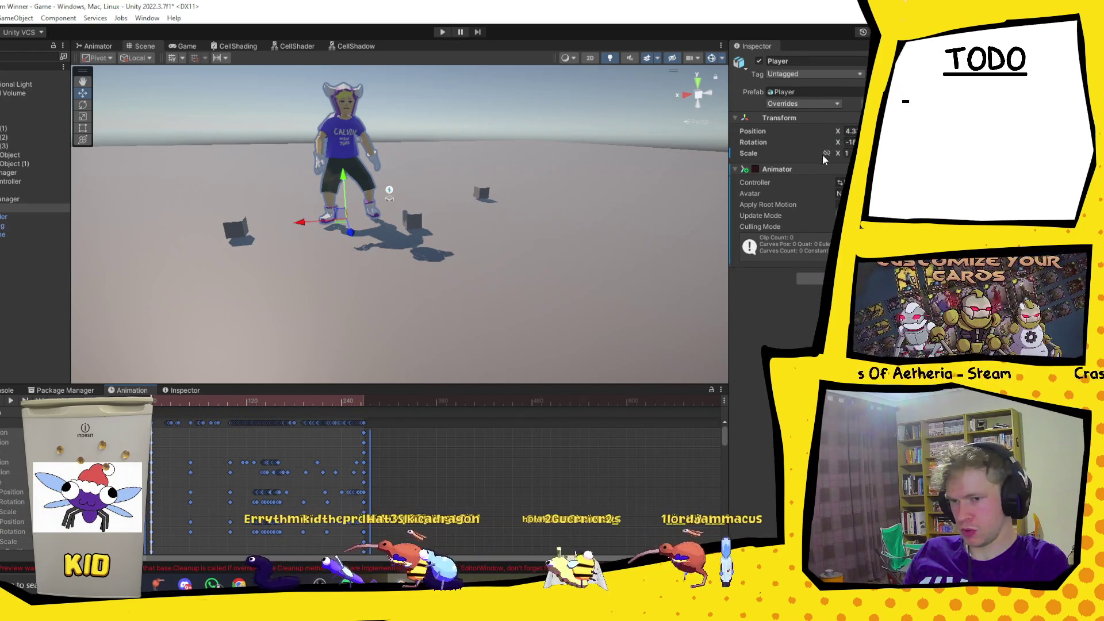
Shrink the metarig by lowering its Scale X and frame it in the Scene view.
click(18, 225)
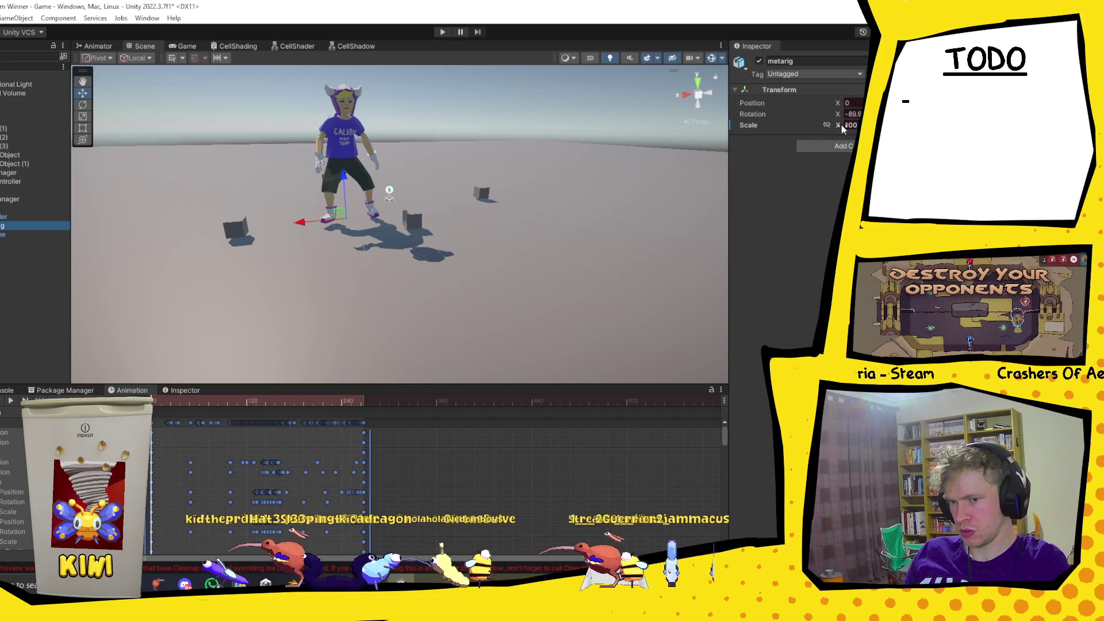
mouse_move(843, 128)
mouse_down()
mouse_move(699, 134)
mouse_move(713, 144)
mouse_up()
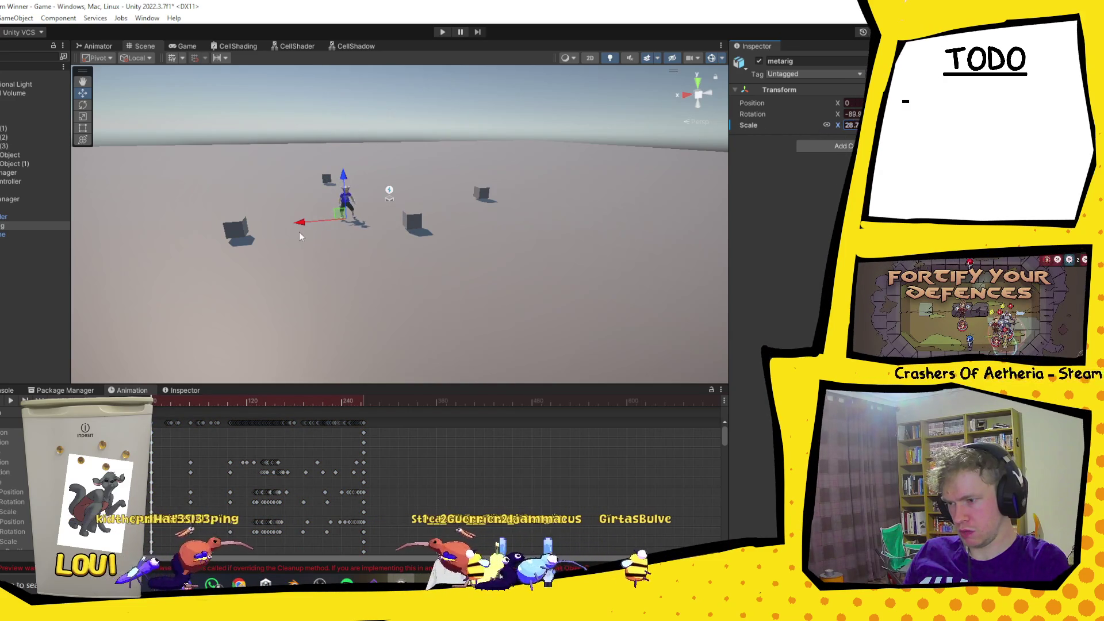
scroll(318, 195, up, 5)
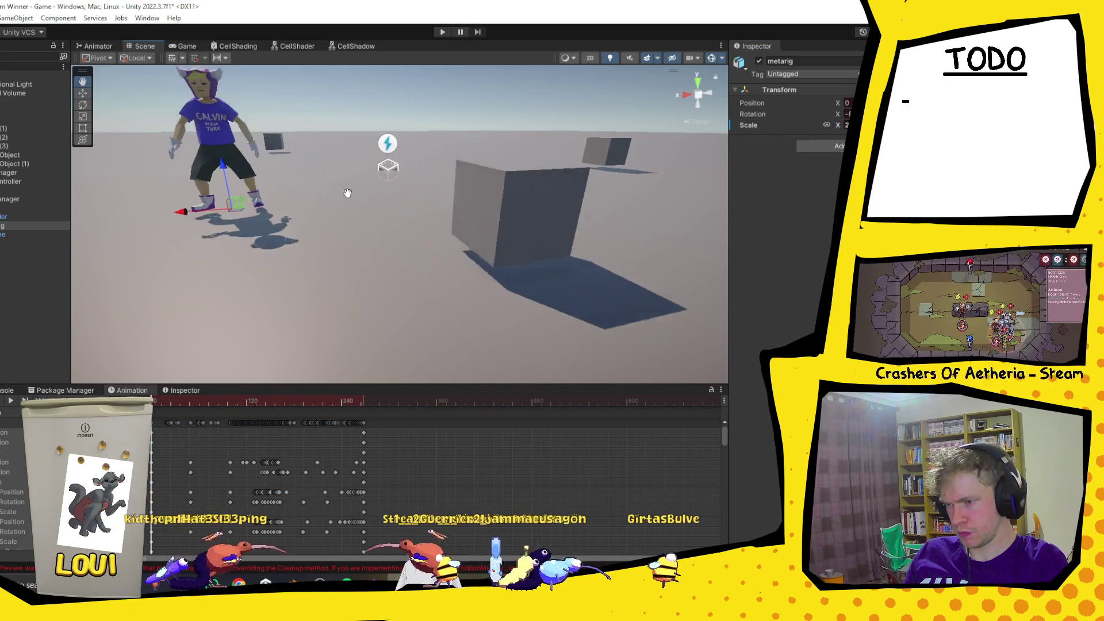
drag(347, 193, 448, 195)
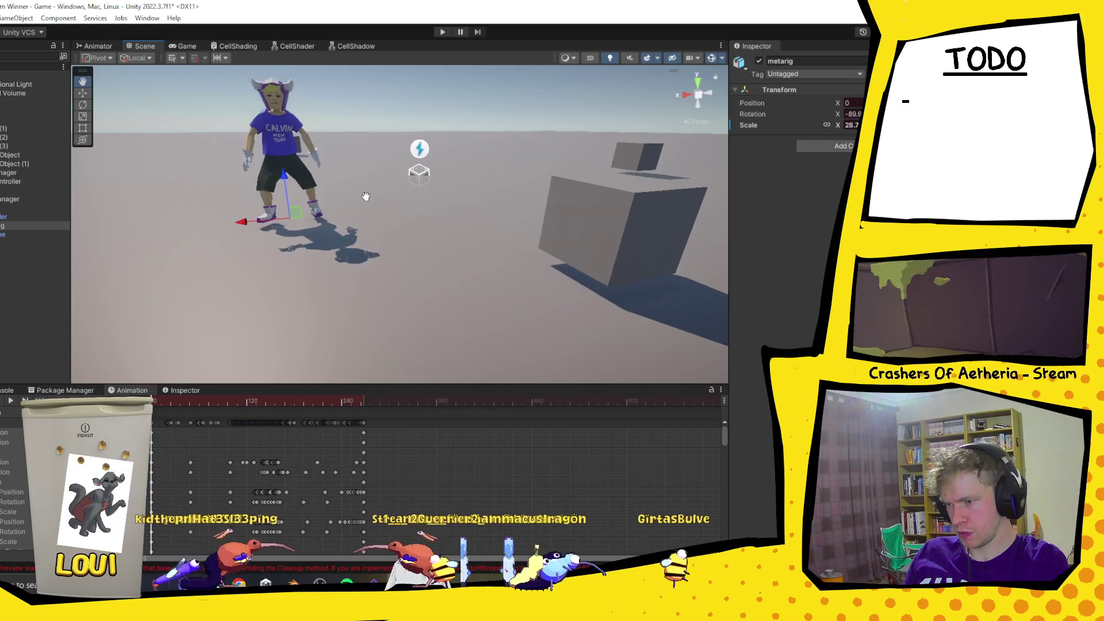
click(847, 125)
text(25)
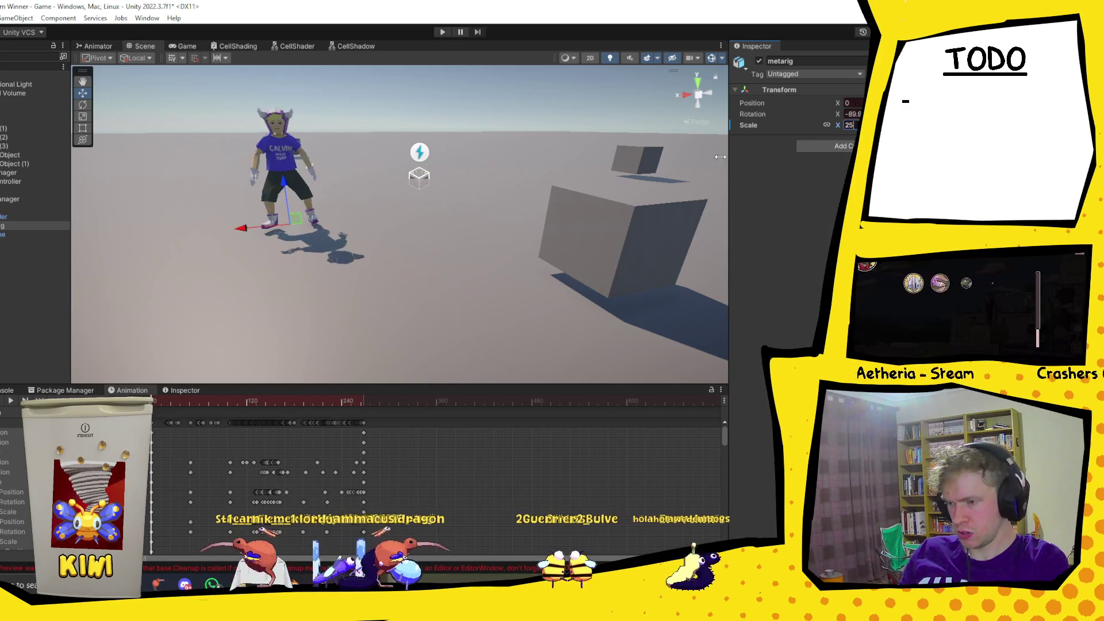
scroll(389, 201, down, 2)
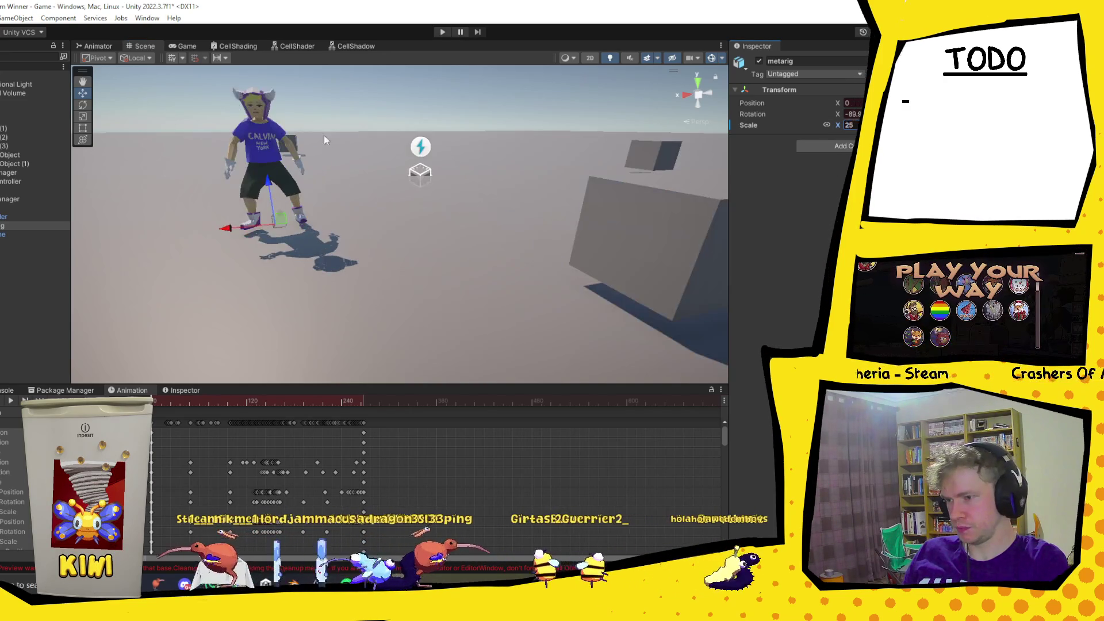
key(f)
scroll(384, 218, up, 3)
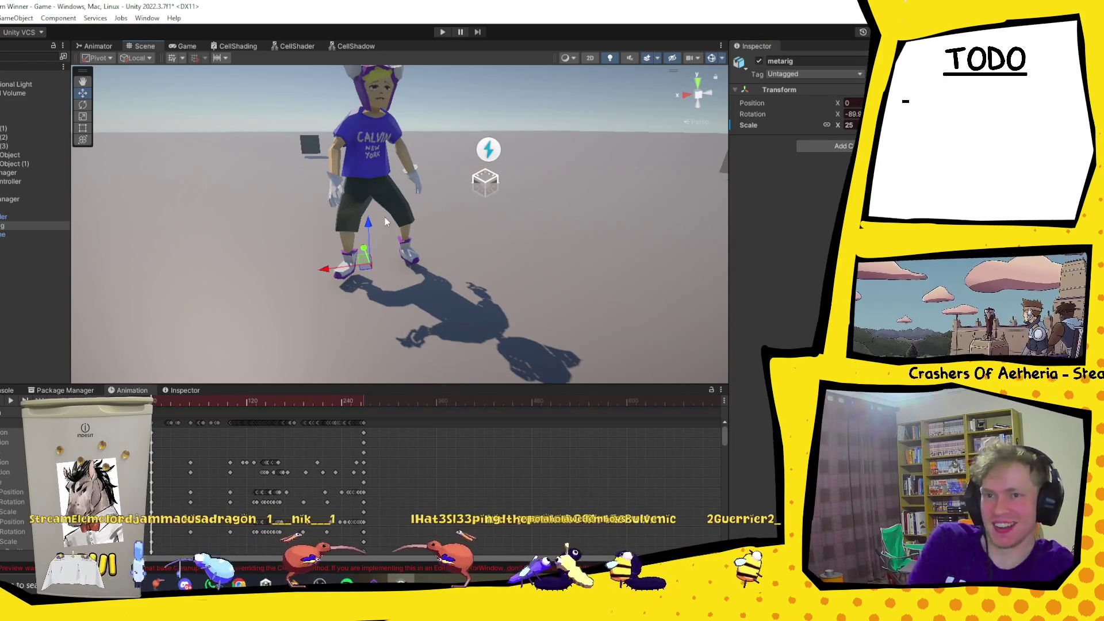
Turn off animation recording and let the clip play with the character reframed.
click(3, 402)
scroll(402, 204, down, 4)
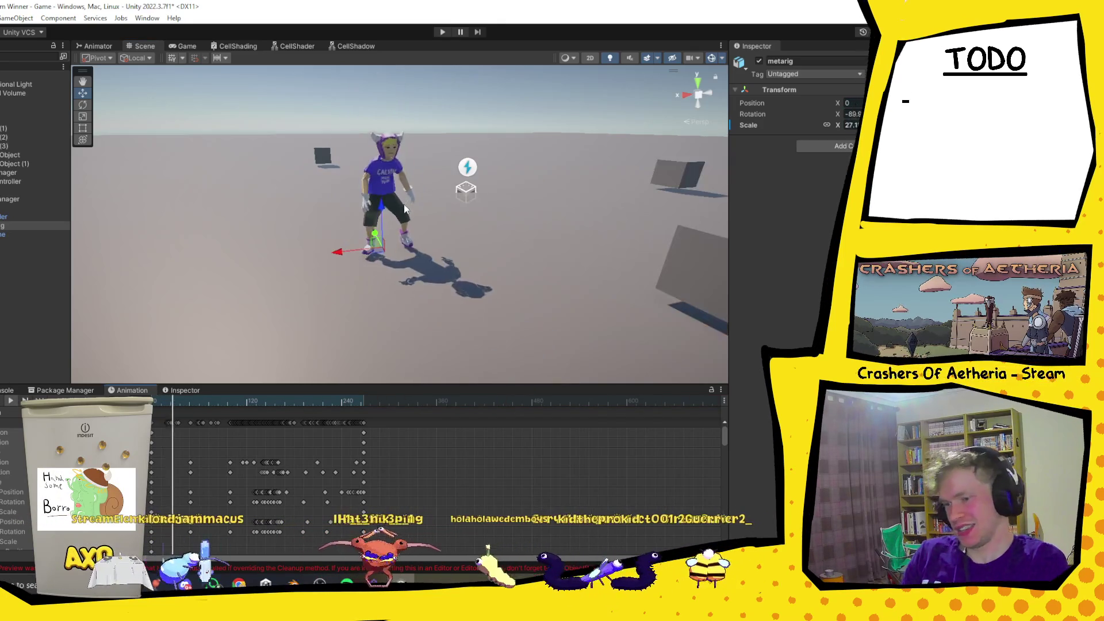
key(f)
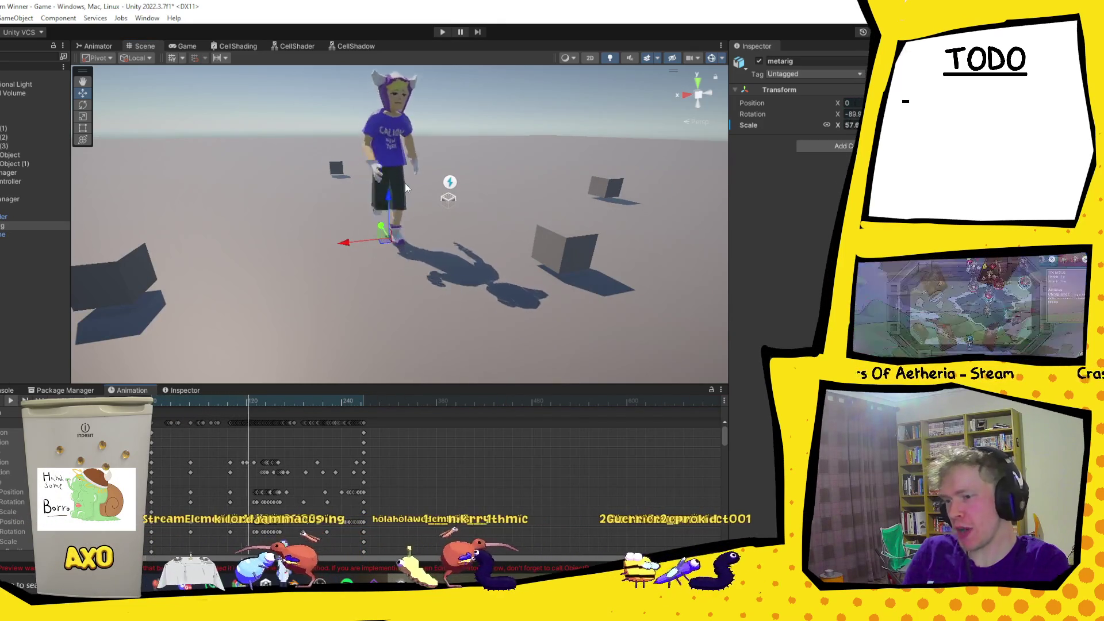
scroll(426, 150, down, 2)
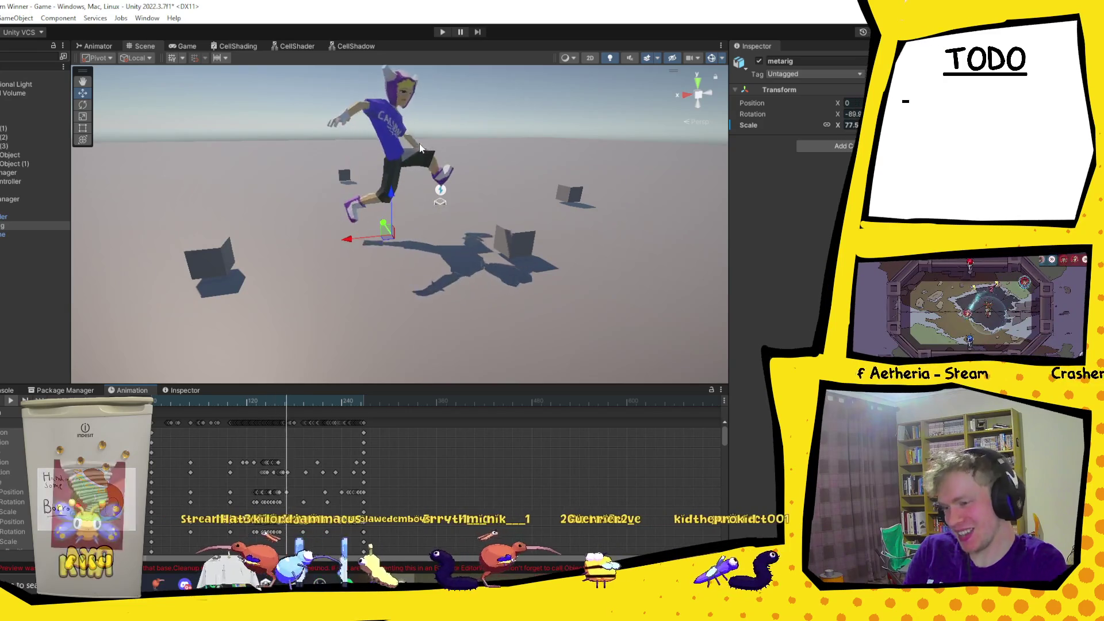
scroll(419, 144, down, 1)
scroll(419, 143, down, 1)
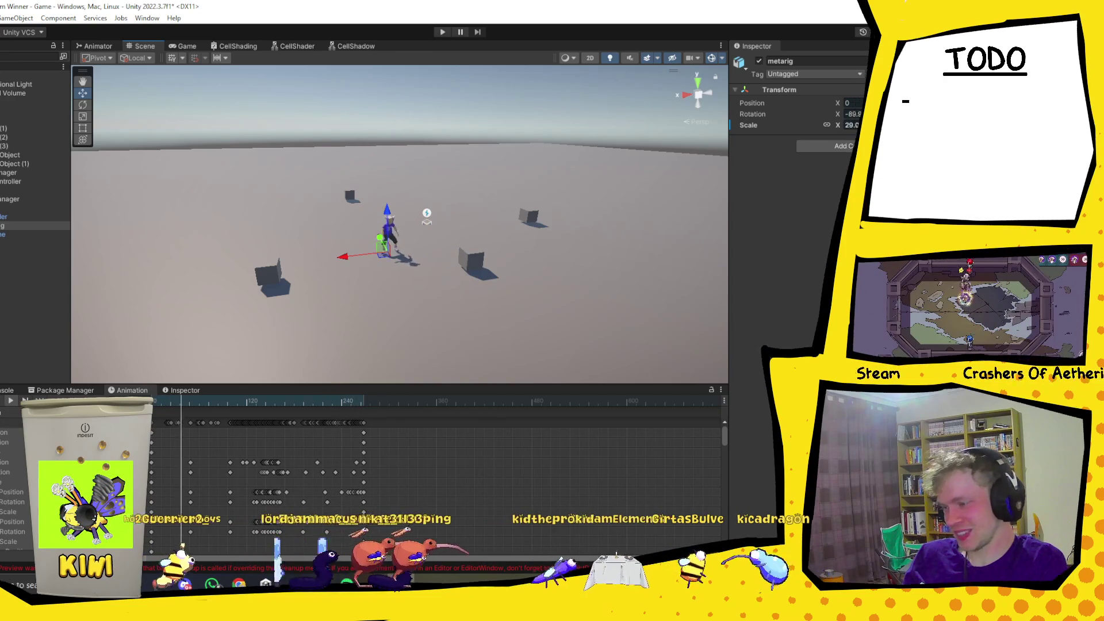
Select the later summary keyframes, pick metarig, and scrub through the clip's scaling.
drag(390, 425, 152, 426)
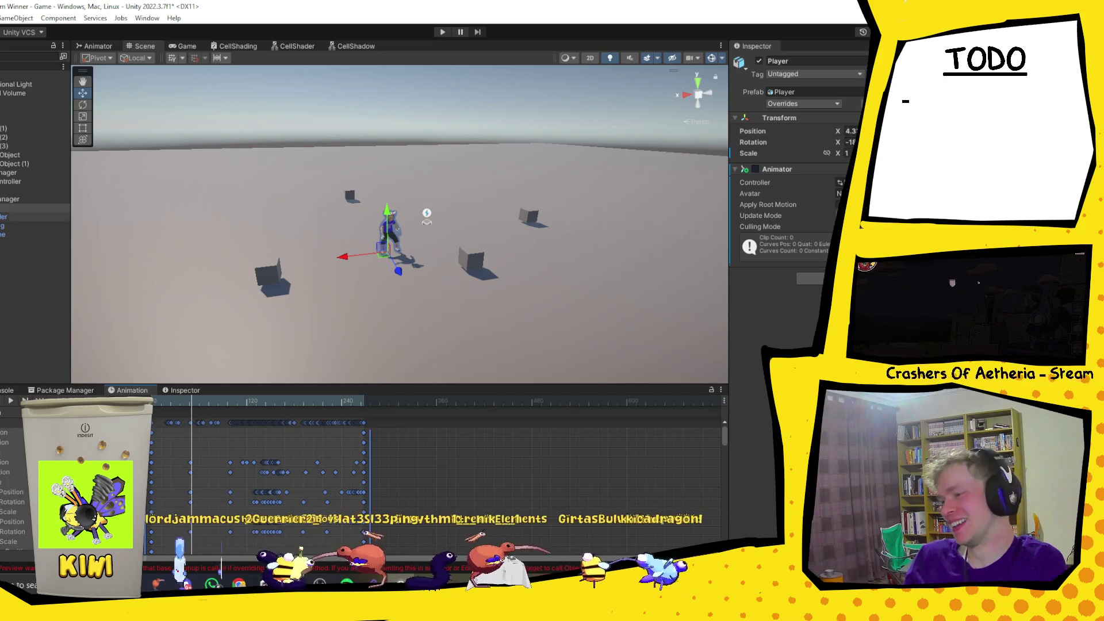
click(1, 226)
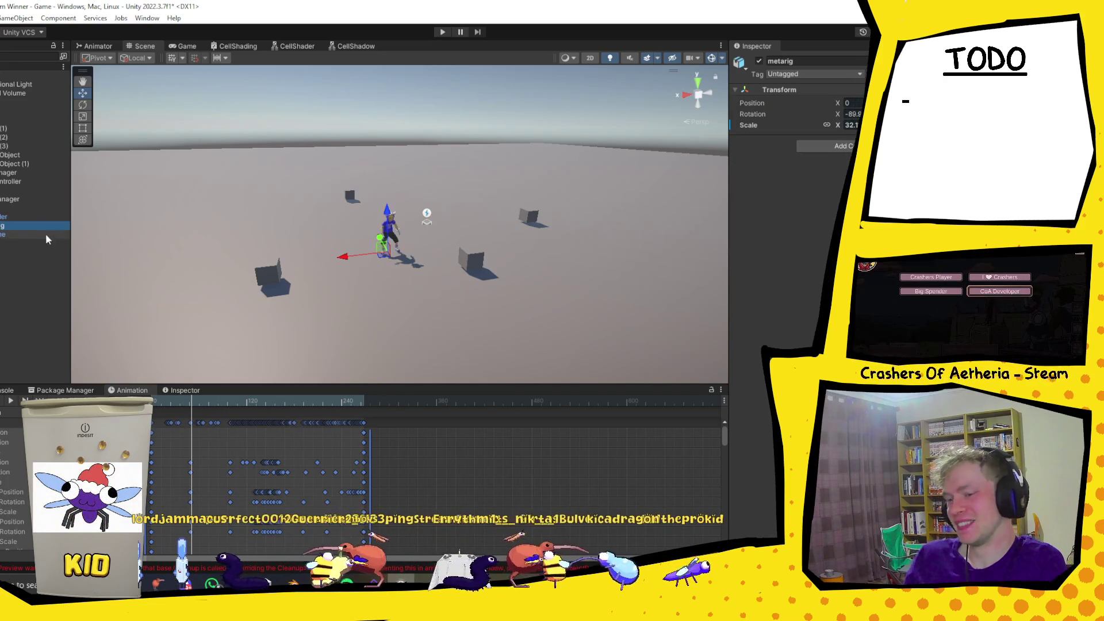
drag(192, 400, 363, 406)
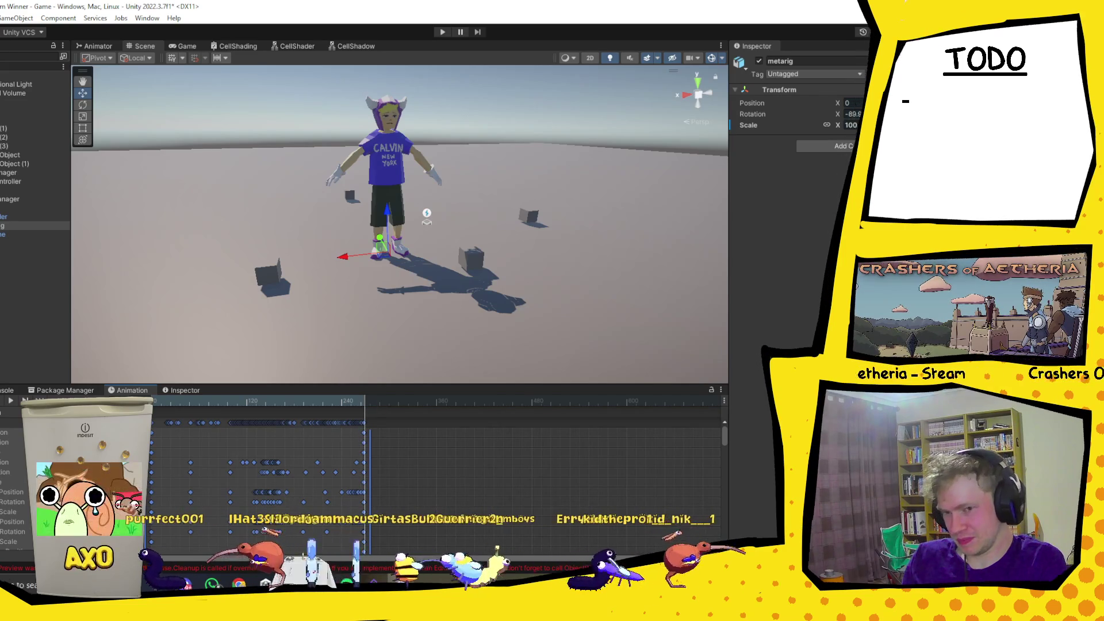
With recording on, key metarig's Scale X to 25 at the clip start and scrub to review.
key(r)
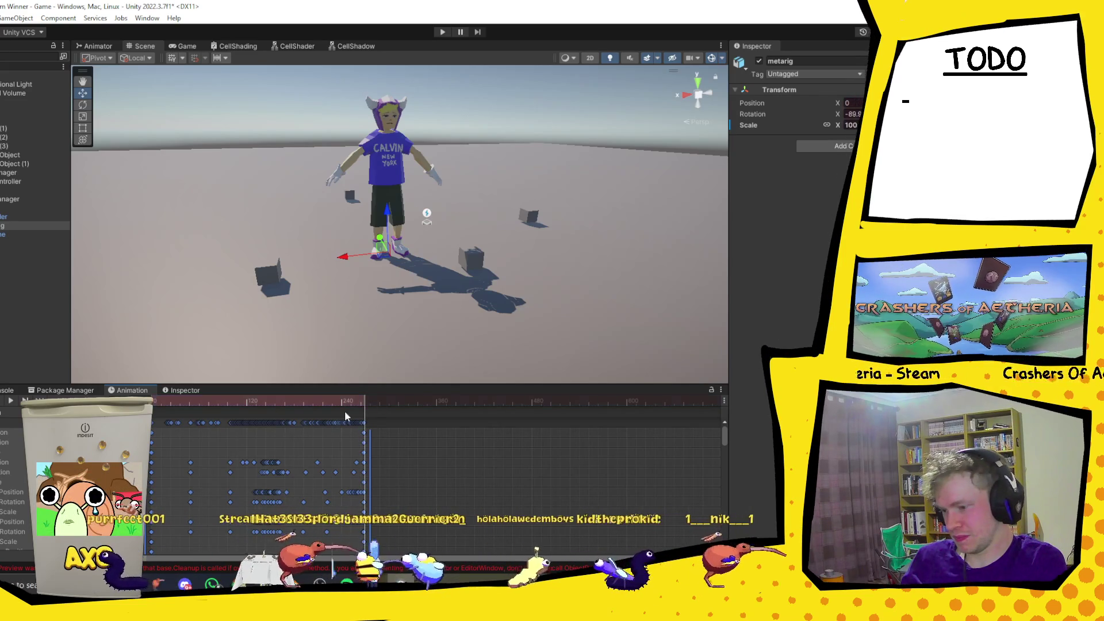
mouse_move(364, 401)
mouse_down()
mouse_move(174, 410)
mouse_move(296, 424)
mouse_move(364, 448)
mouse_up()
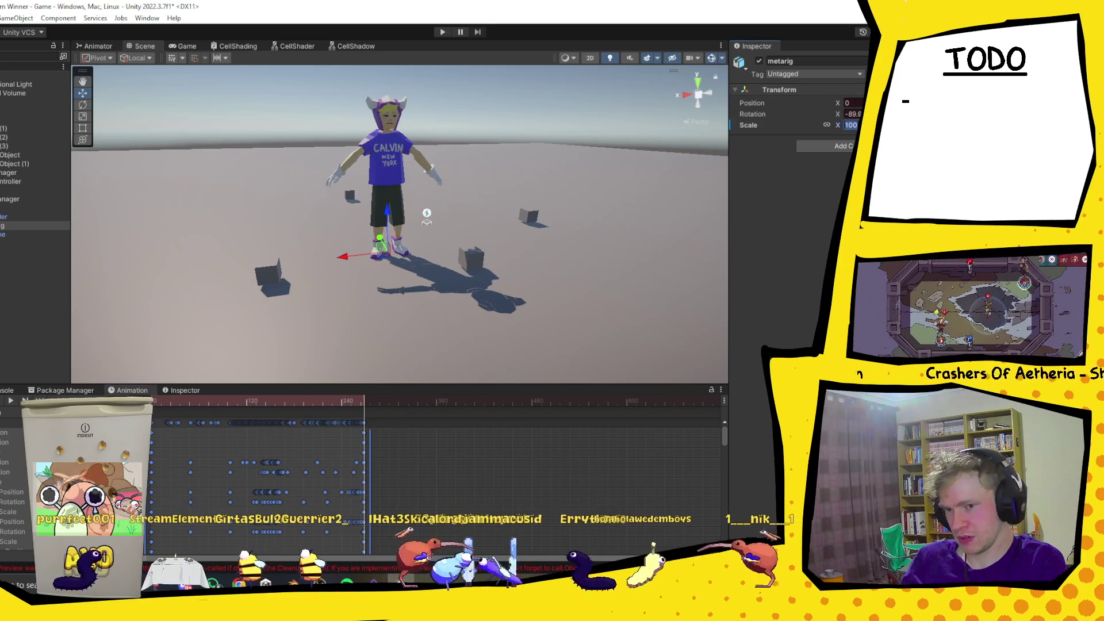
text(25)
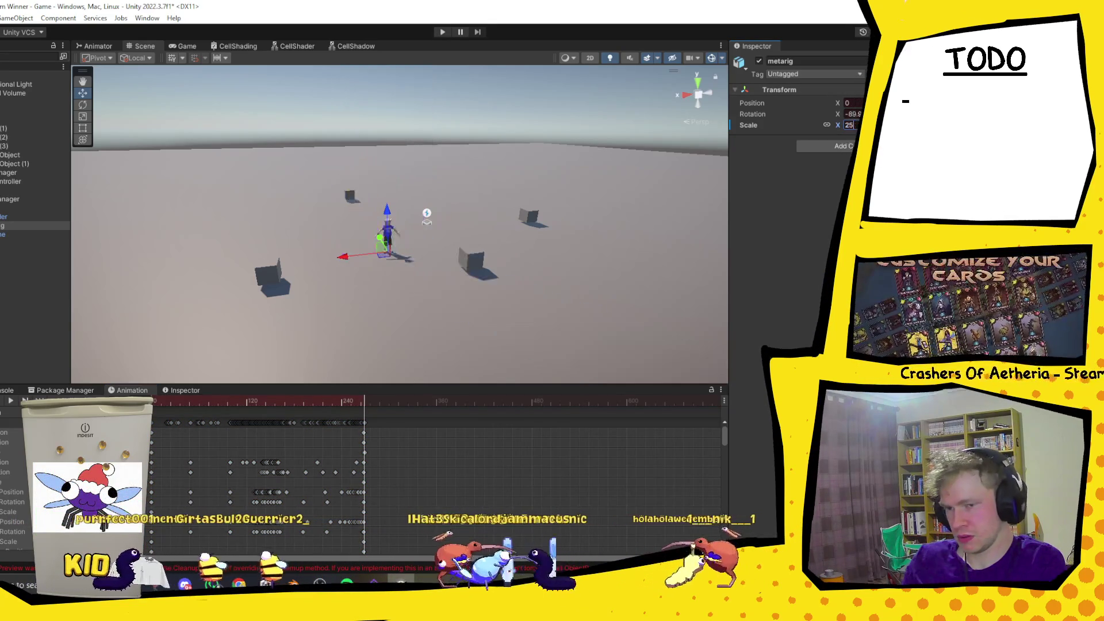
mouse_move(343, 411)
mouse_down()
mouse_move(352, 410)
mouse_move(207, 410)
mouse_move(363, 423)
mouse_up()
mouse_move(201, 435)
mouse_down()
mouse_move(374, 430)
mouse_move(377, 420)
mouse_move(151, 420)
mouse_up()
drag(374, 400, 178, 409)
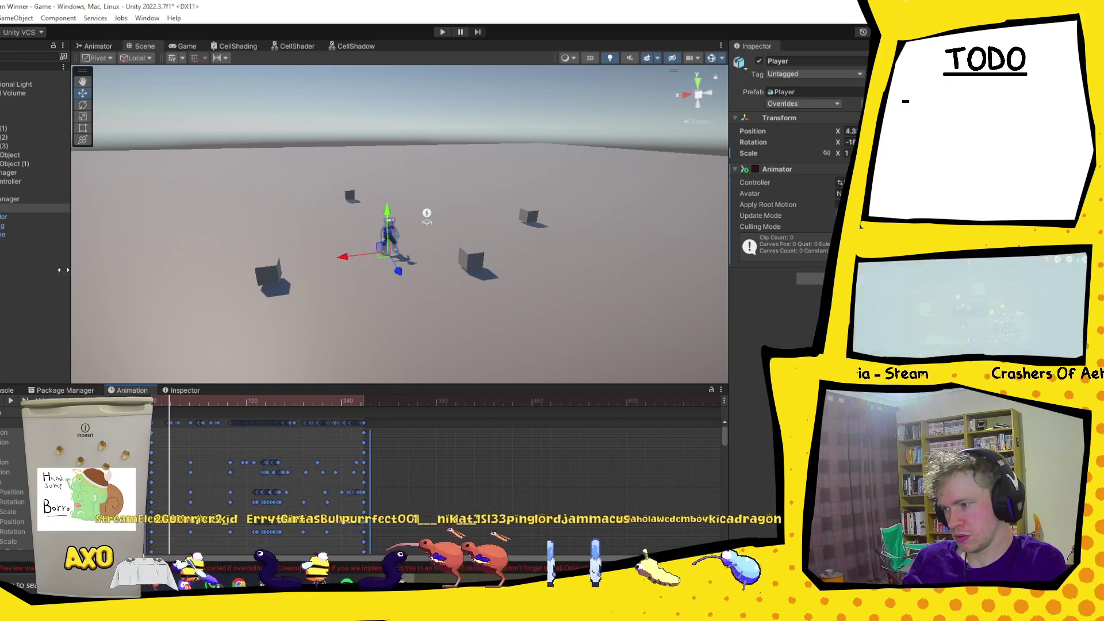
click(9, 226)
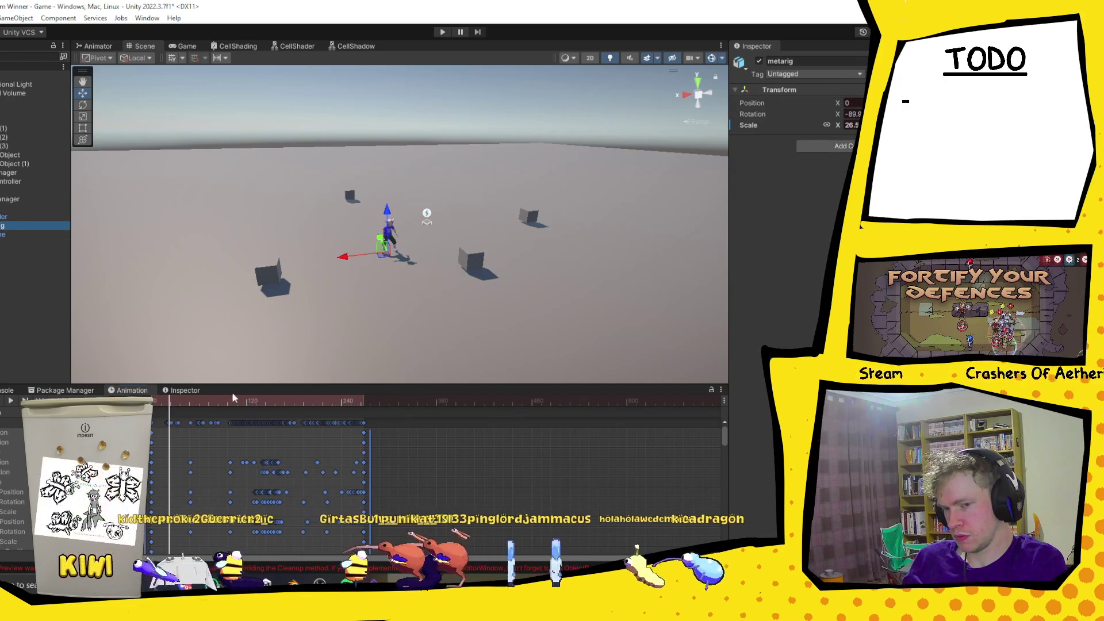
Scrub through the clip and re-enter 25 for metarig's Scale X.
click(246, 405)
drag(247, 409, 381, 408)
click(168, 413)
drag(167, 418, 257, 432)
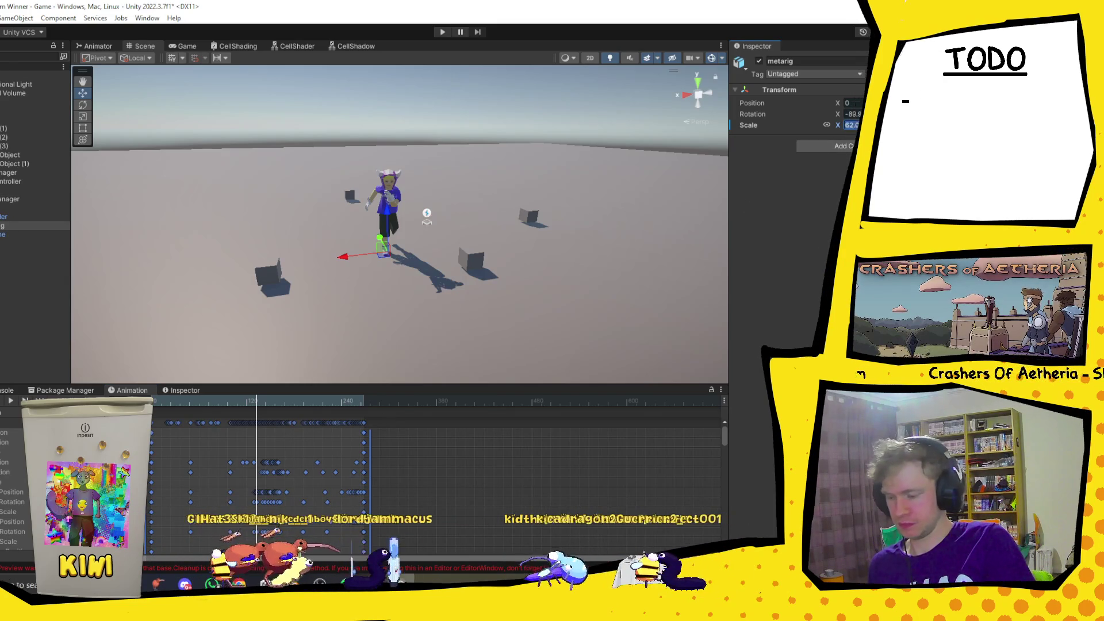
text(25)
click(173, 412)
mouse_move(174, 412)
mouse_down()
mouse_move(388, 423)
mouse_move(326, 426)
mouse_move(365, 441)
mouse_up()
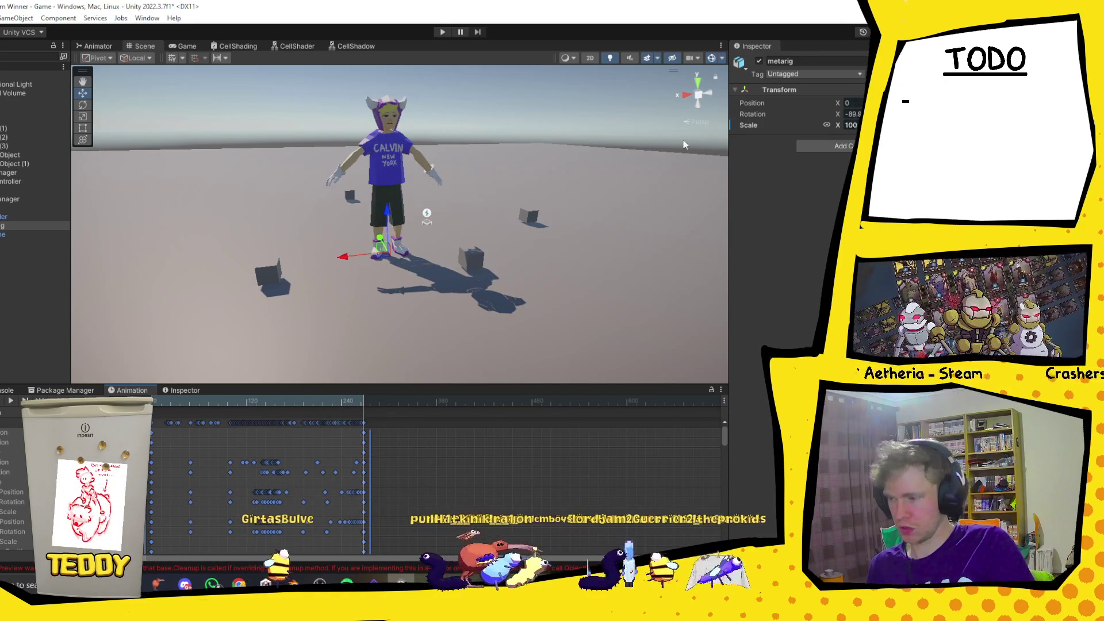
Enable recording, edit the Scale X value, watch the character run, then show the Project browser.
key(ctrl+r)
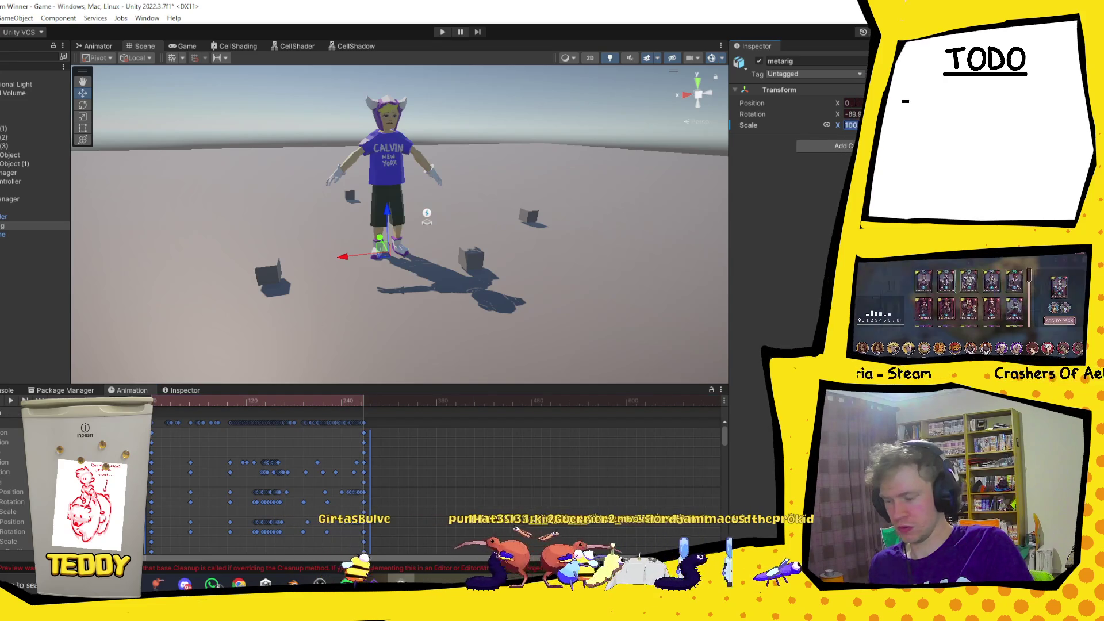
text(245)
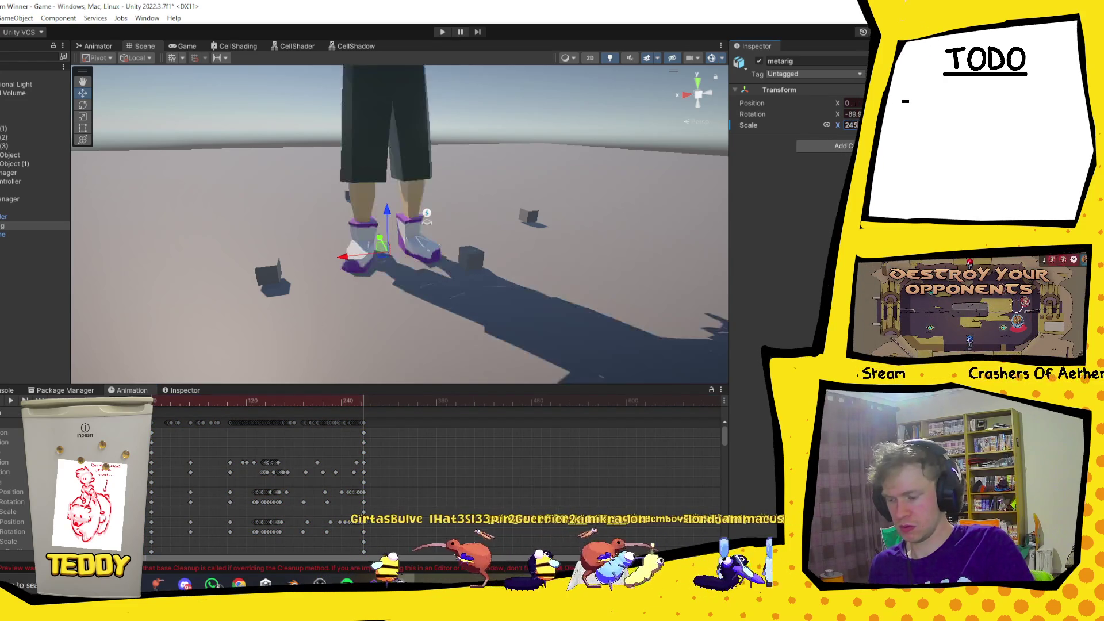
key(BackSpace)
key(BackSpace)
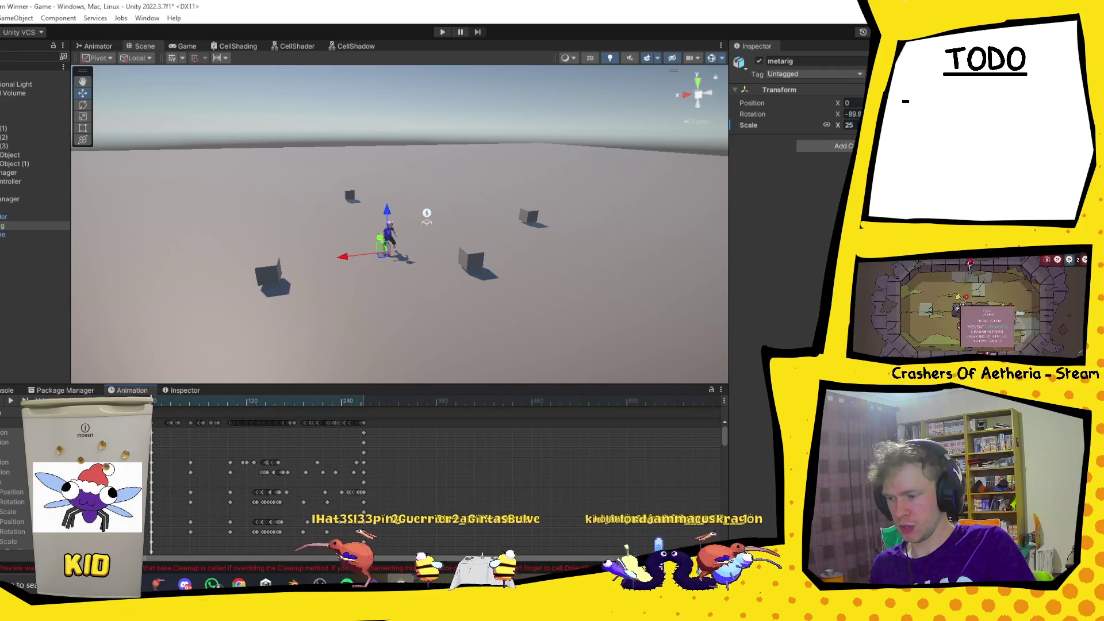
scroll(409, 207, up, 5)
drag(340, 295, 57, 375)
click(10, 401)
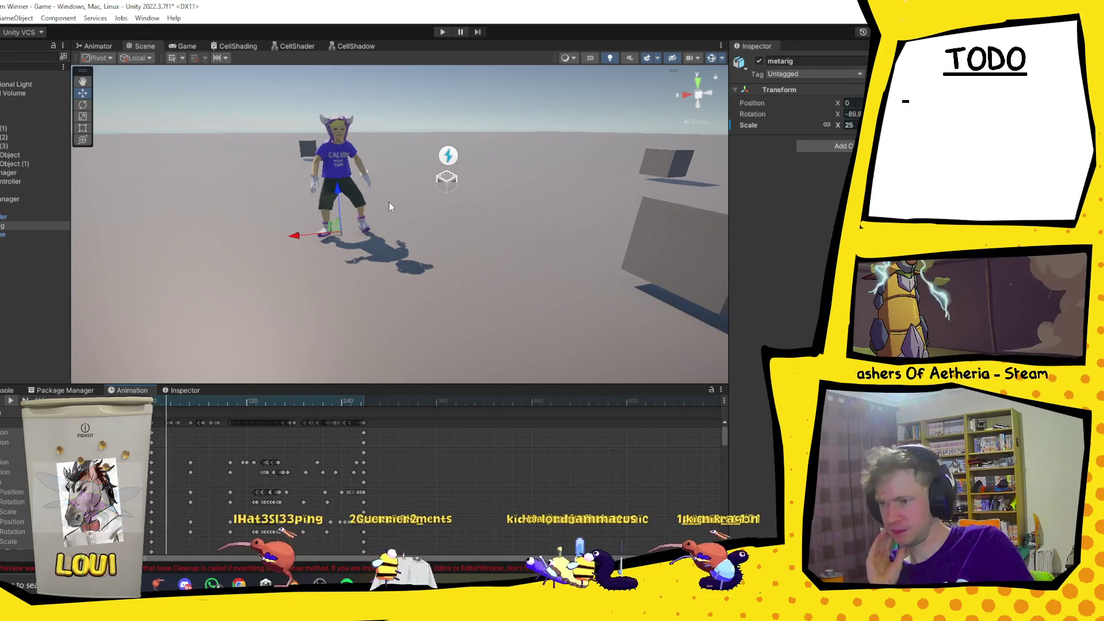
scroll(392, 189, up, 5)
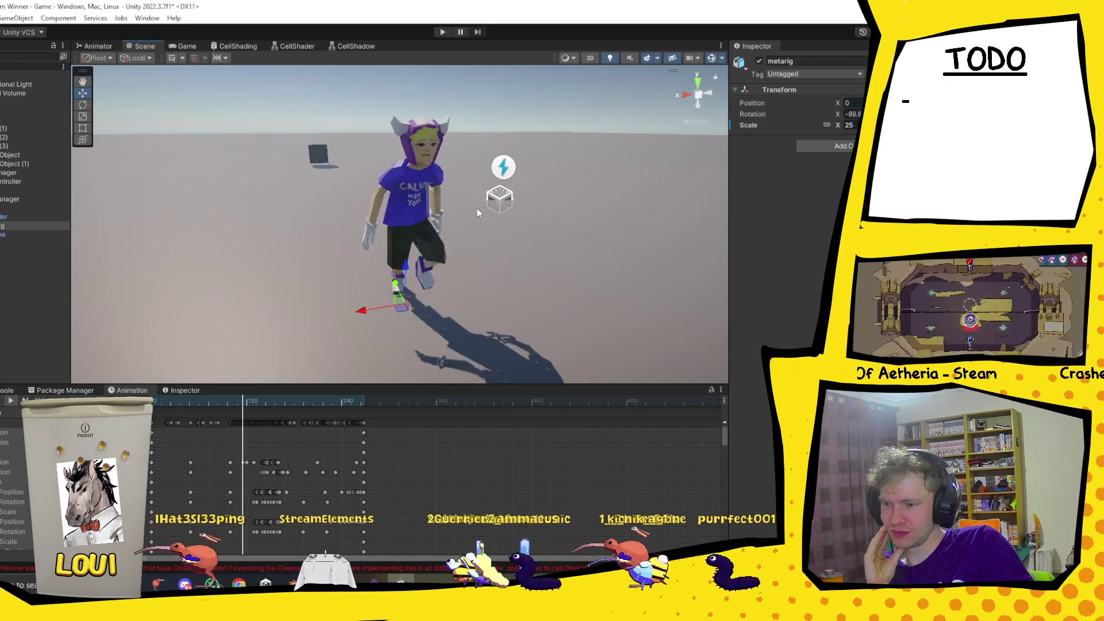
drag(431, 248, 464, 246)
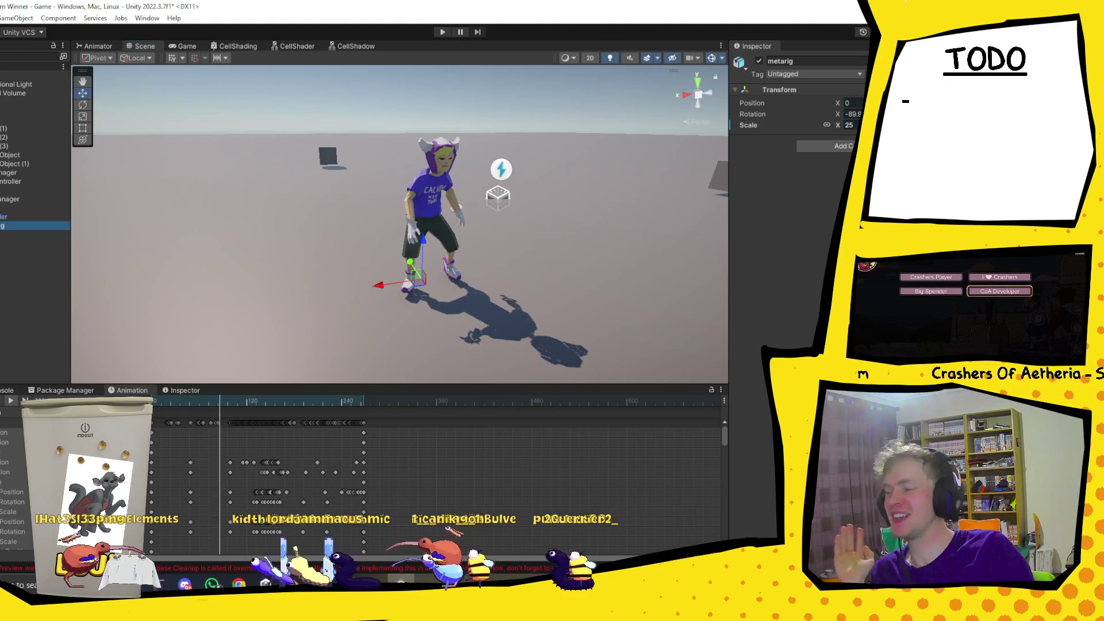
key(ctrl+5)
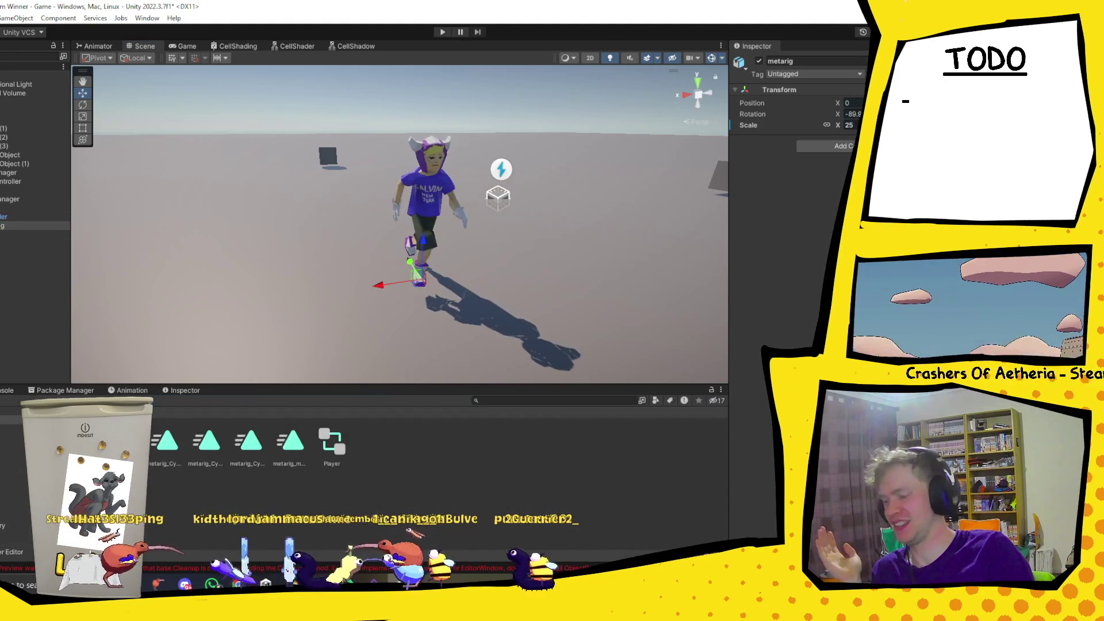
Drag the PlayerText texture from Assets > Textures onto Calvin and select the Cylinder mesh.
click(432, 416)
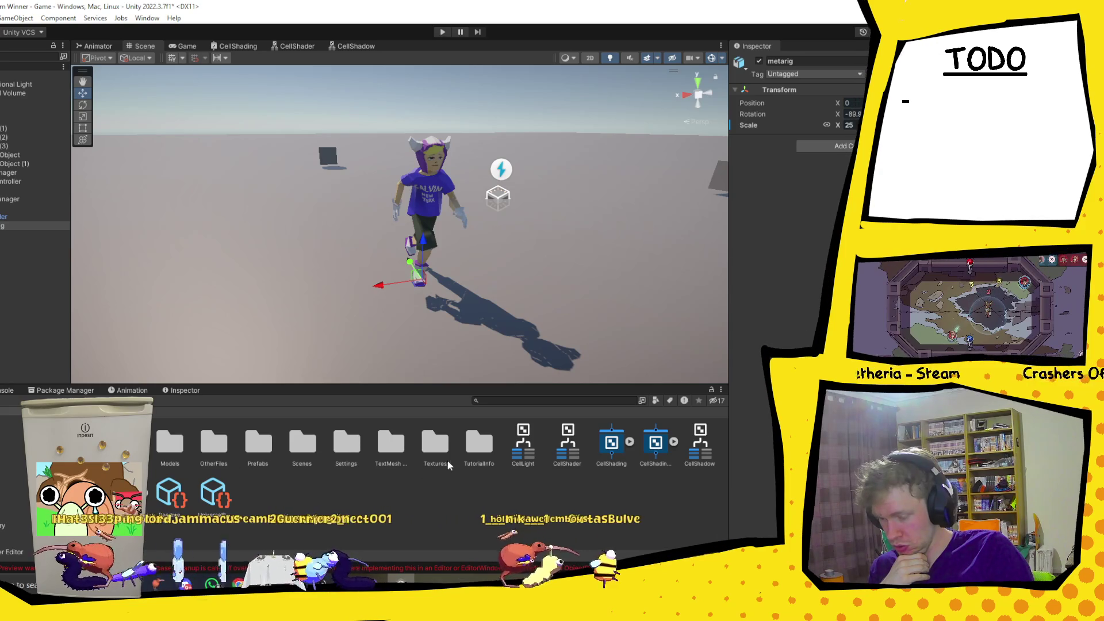
double_click(435, 444)
mouse_move(166, 443)
mouse_down()
mouse_move(259, 368)
mouse_move(345, 322)
mouse_move(426, 219)
mouse_move(430, 193)
mouse_up()
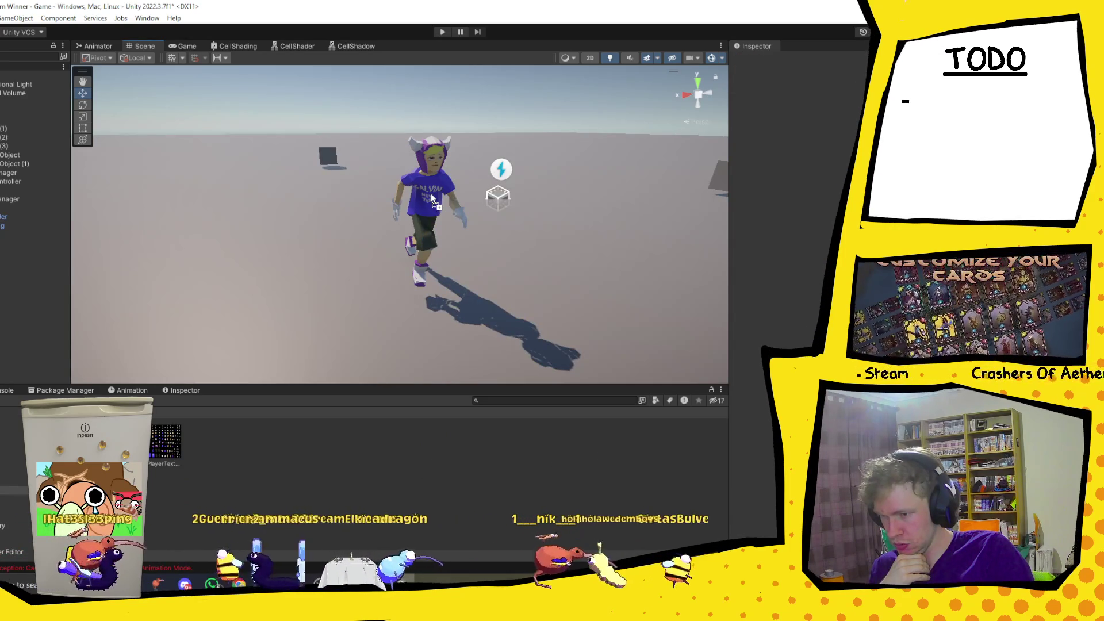
scroll(474, 153, up, 3)
scroll(471, 155, down, 3)
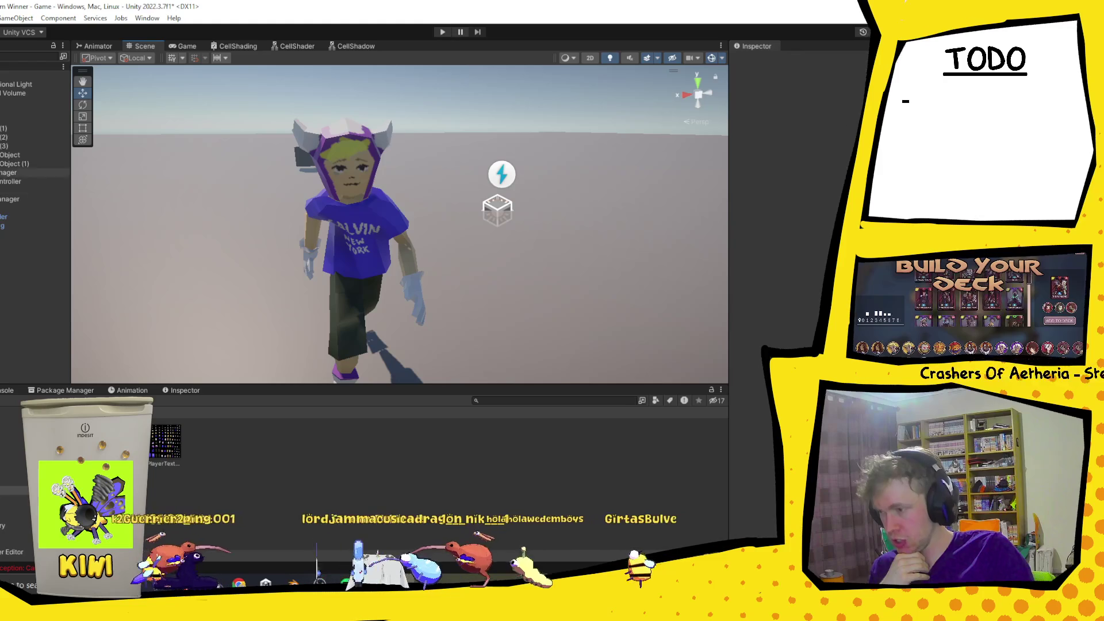
click(17, 216)
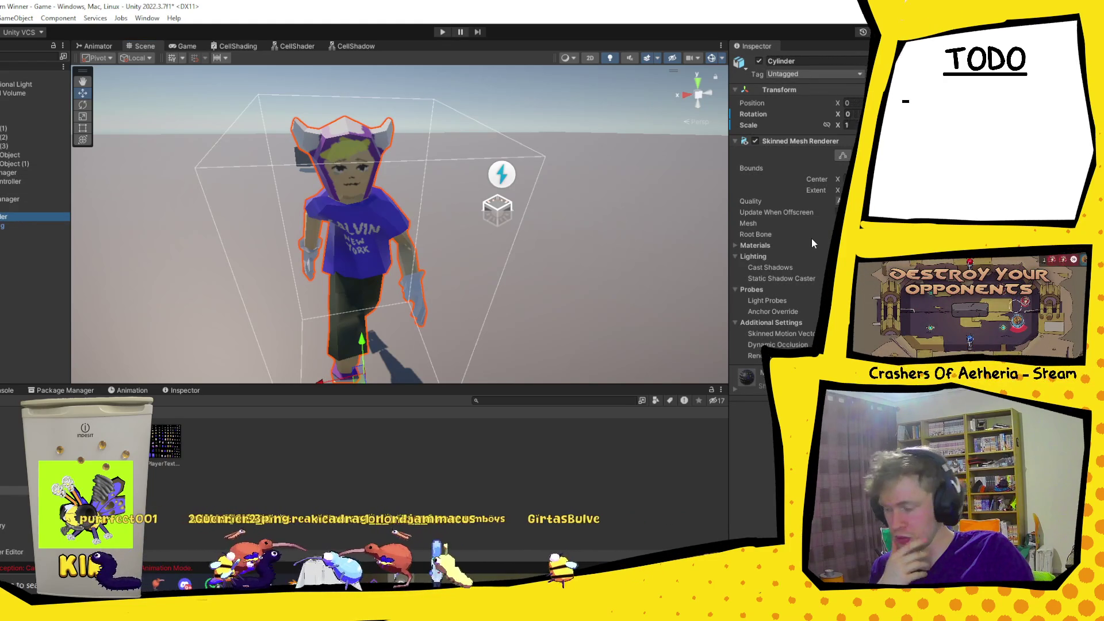
Assign an outline material to the Cylinder's second material slot, Element 1.
click(735, 245)
click(771, 269)
mouse_move(165, 442)
mouse_down()
mouse_move(322, 276)
mouse_move(357, 270)
mouse_up()
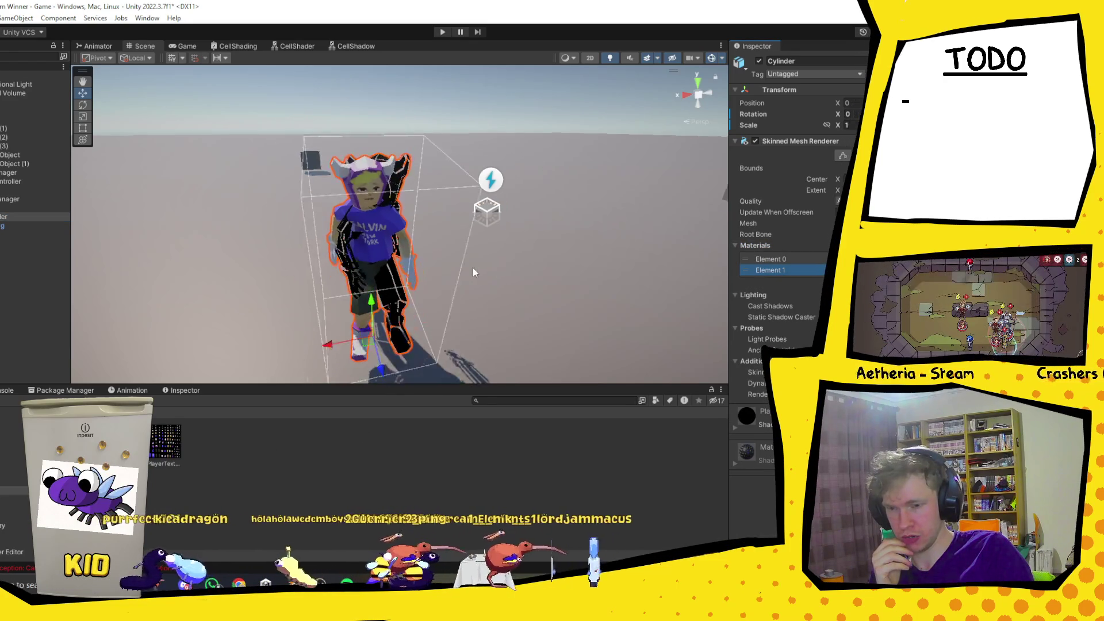
drag(389, 317, 445, 271)
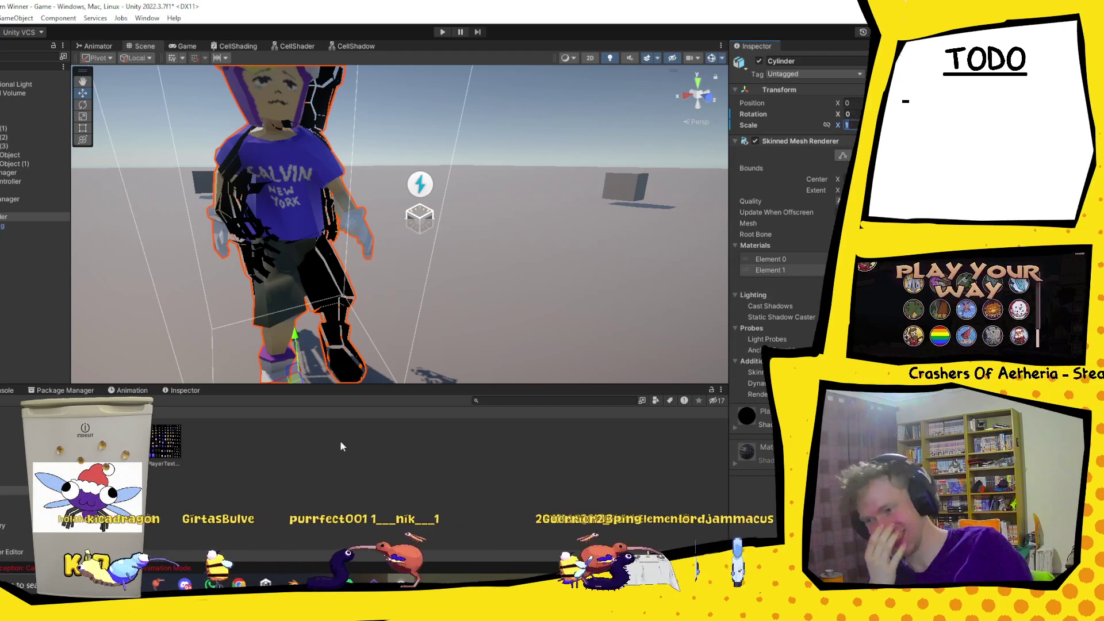
scroll(322, 345, down, 4)
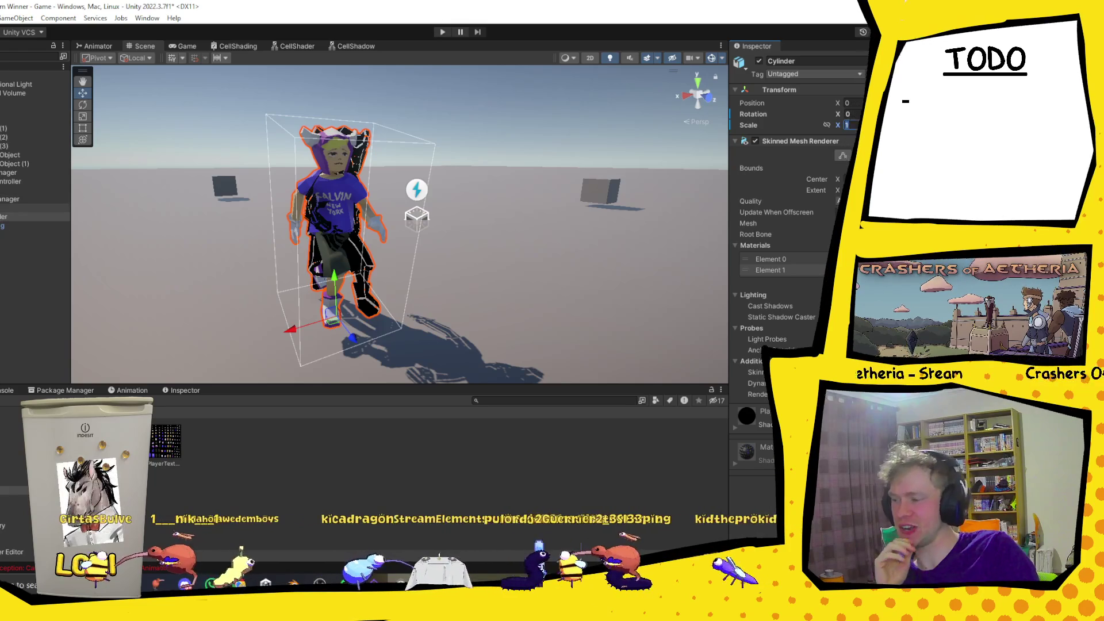
Inspect the PlayerLine material, then remove Element 1 from the Cylinder's Materials list.
click(34, 207)
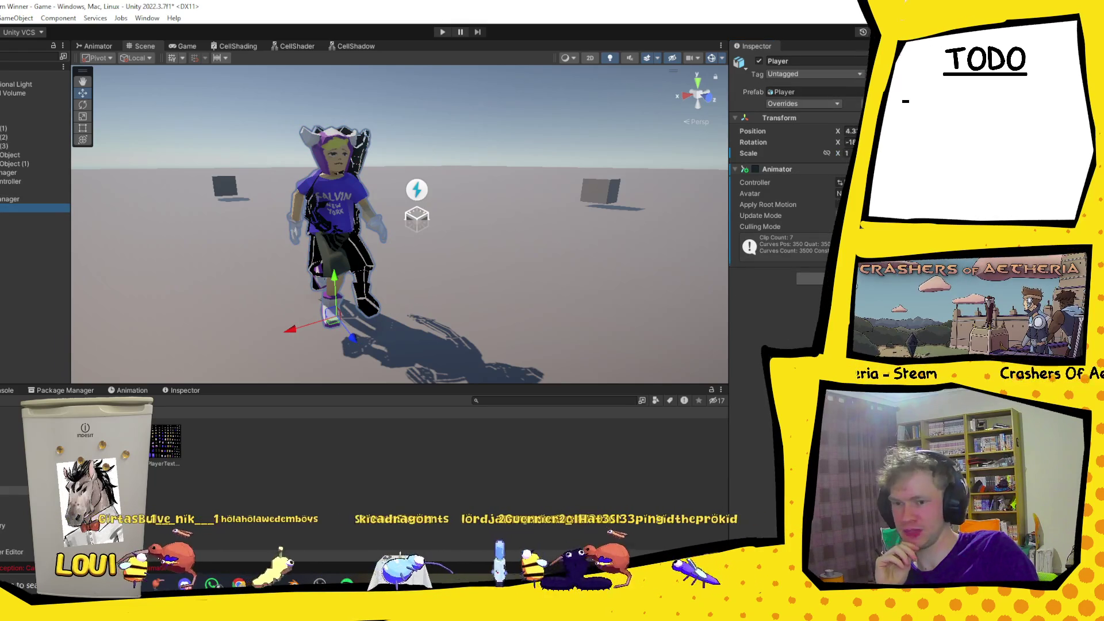
click(34, 216)
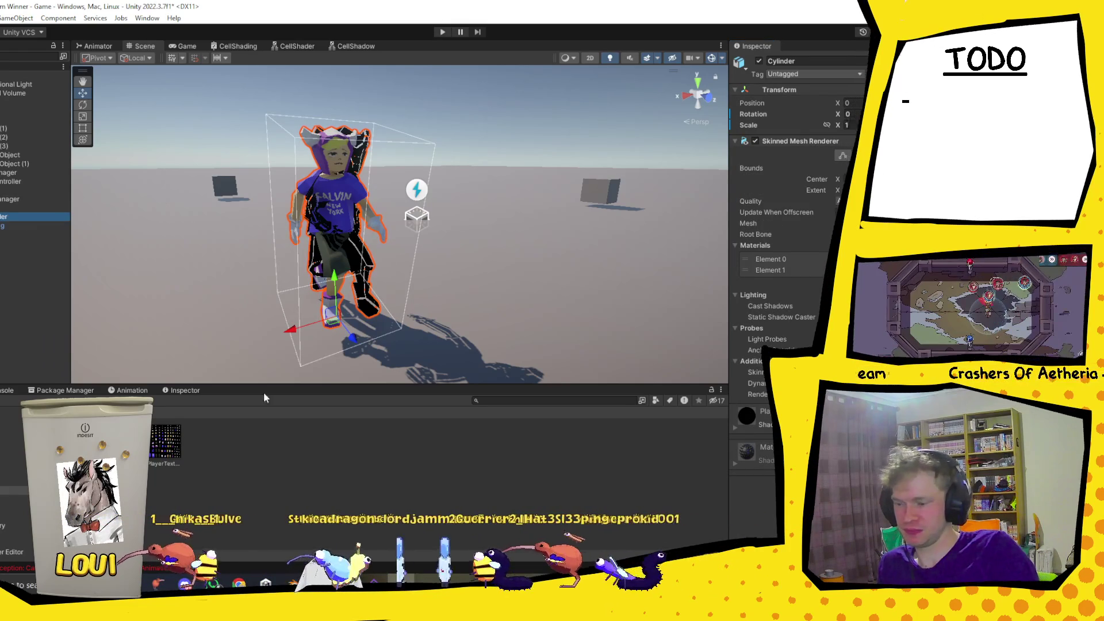
click(86, 449)
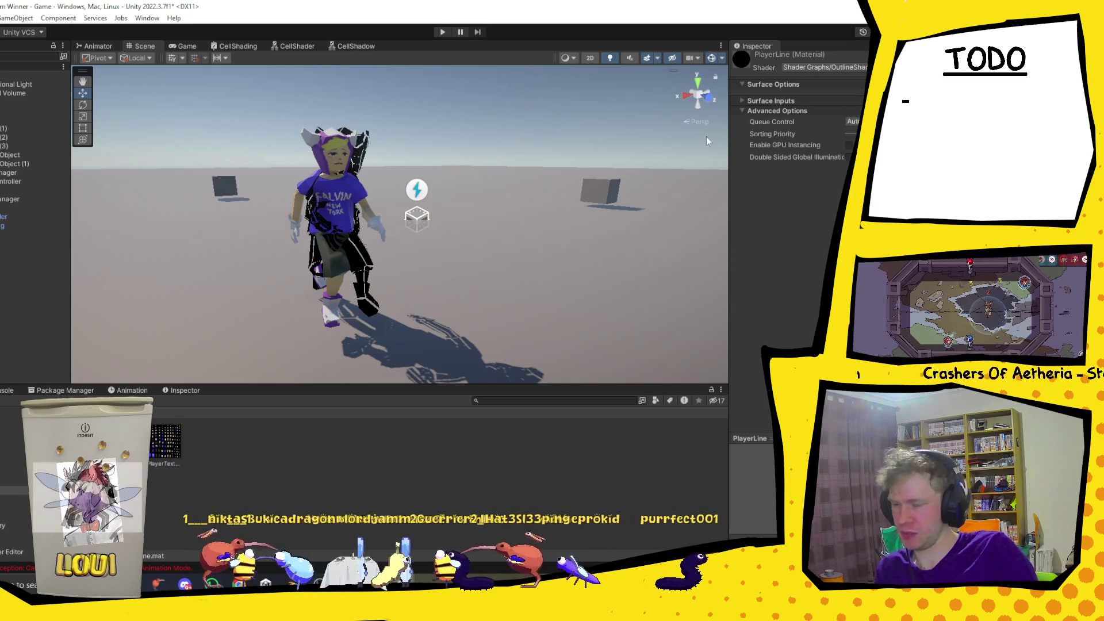
click(3, 218)
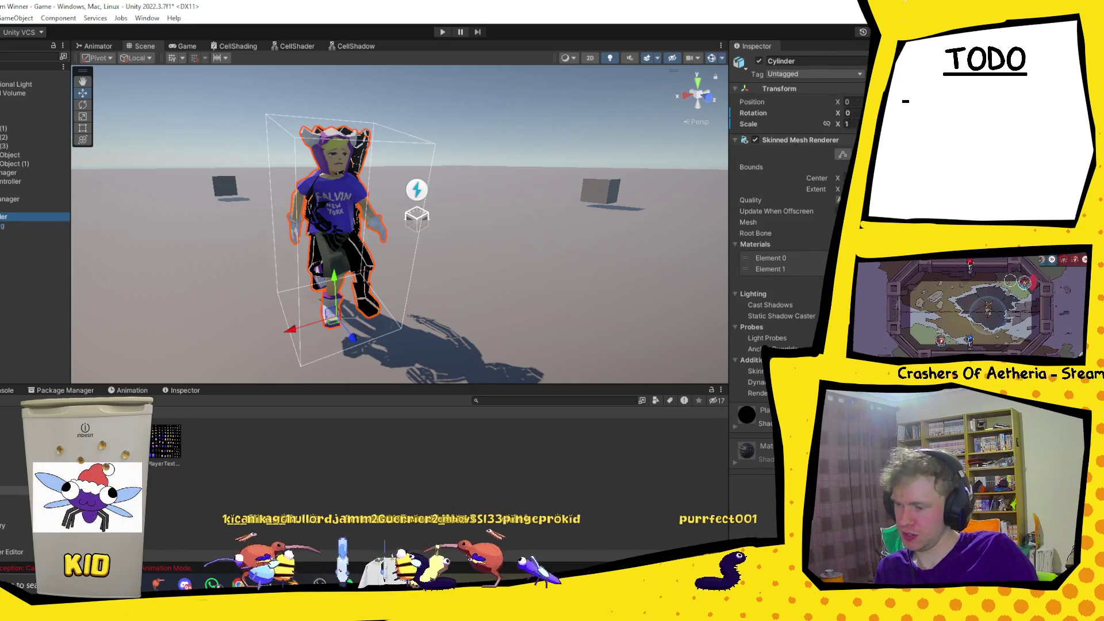
click(86, 448)
click(12, 217)
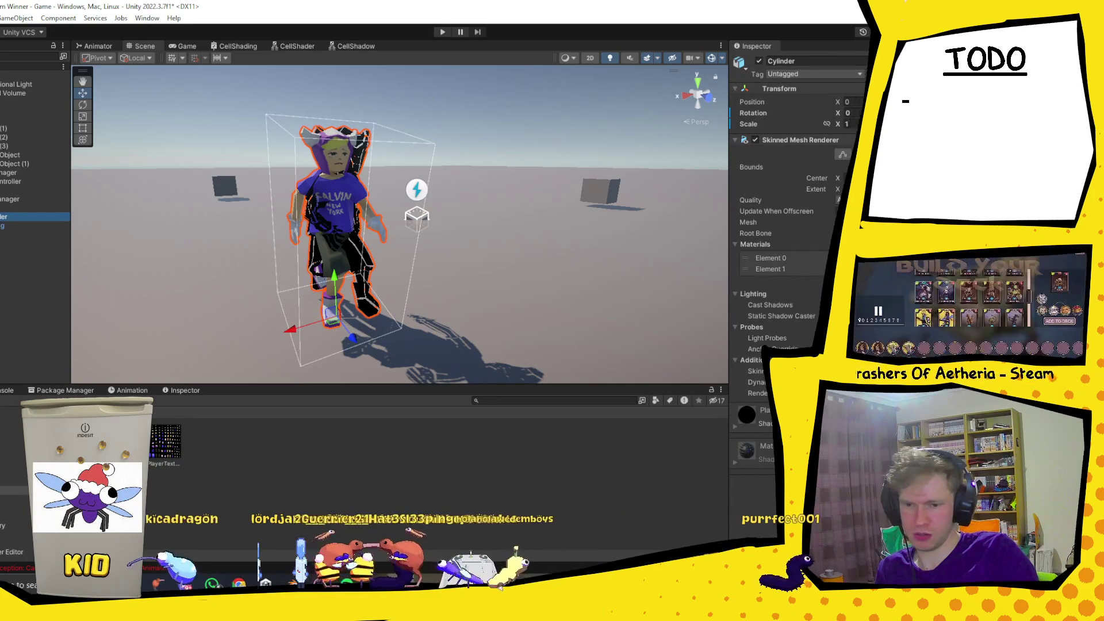
click(858, 280)
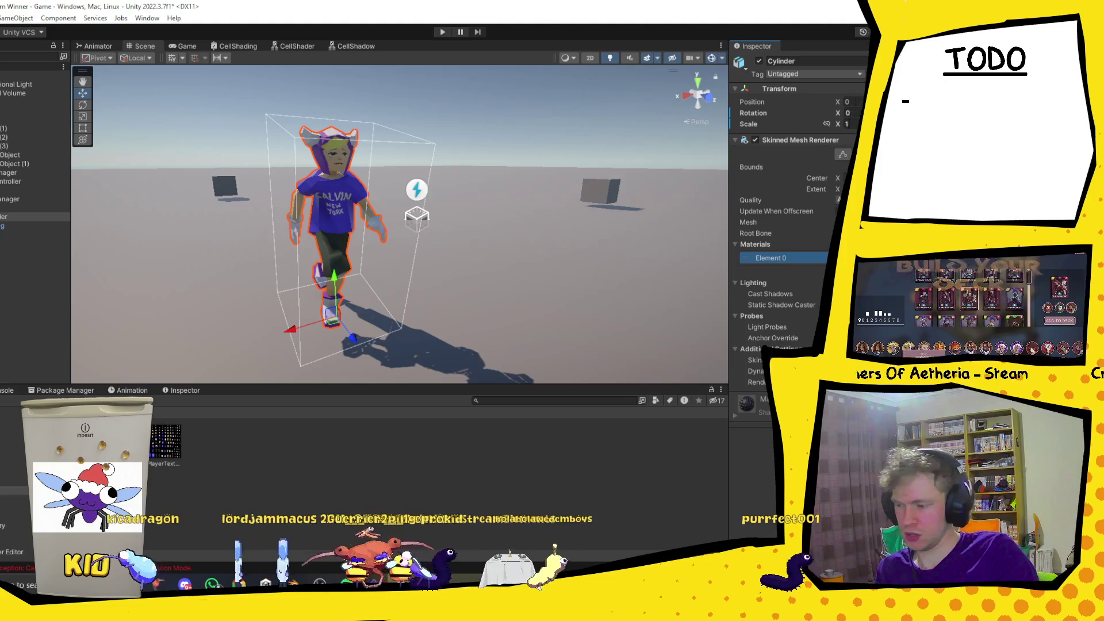
click(432, 416)
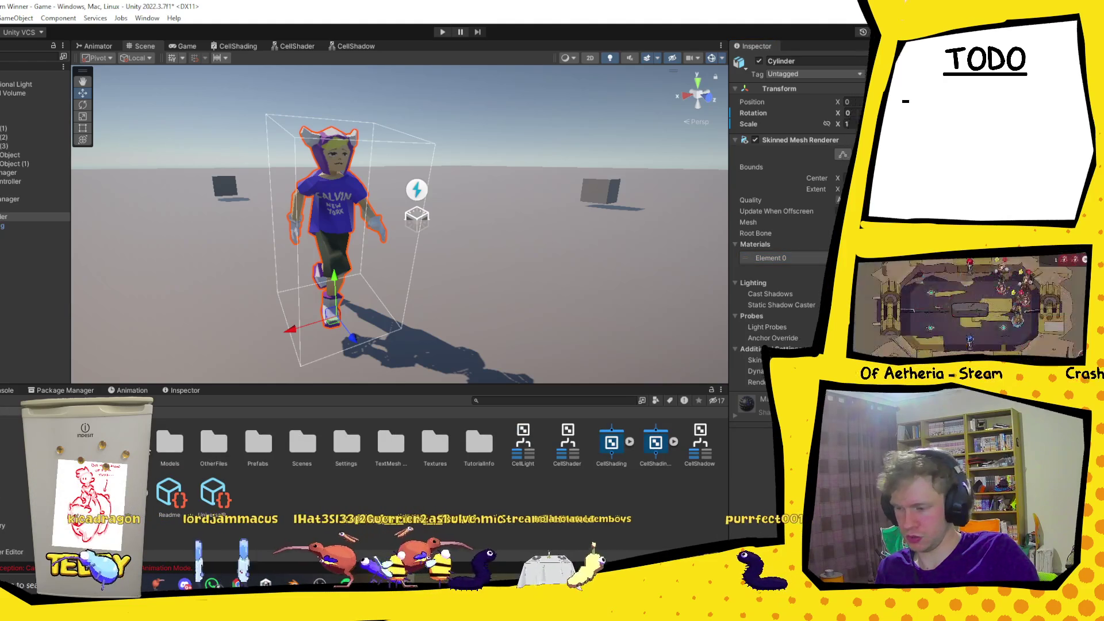
Check the Player model's import settings in Assets > Models.
click(183, 448)
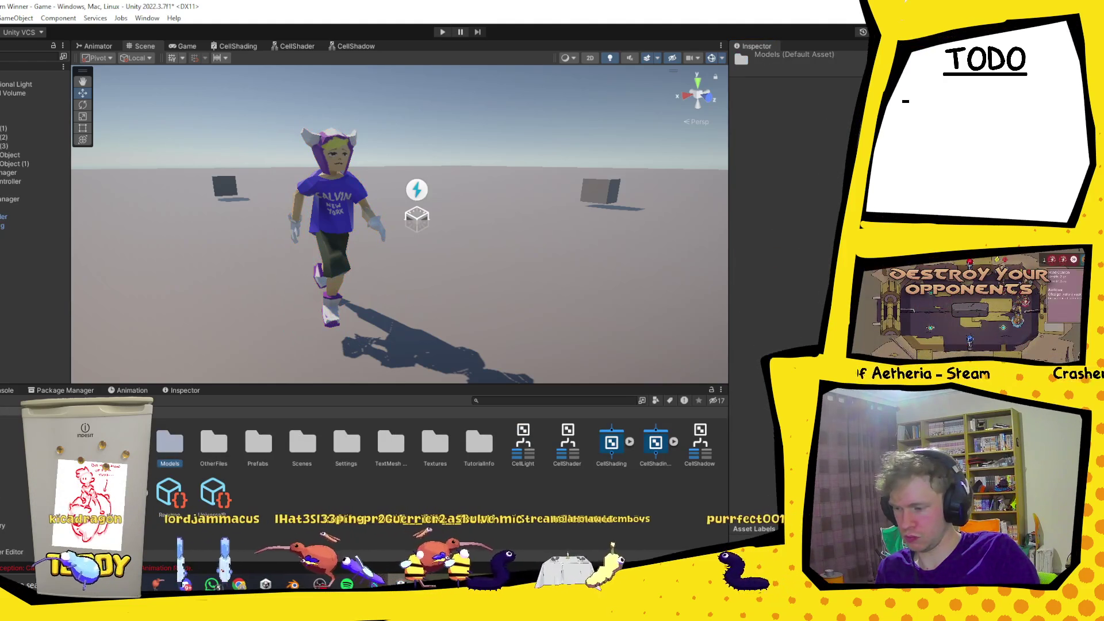
double_click(183, 448)
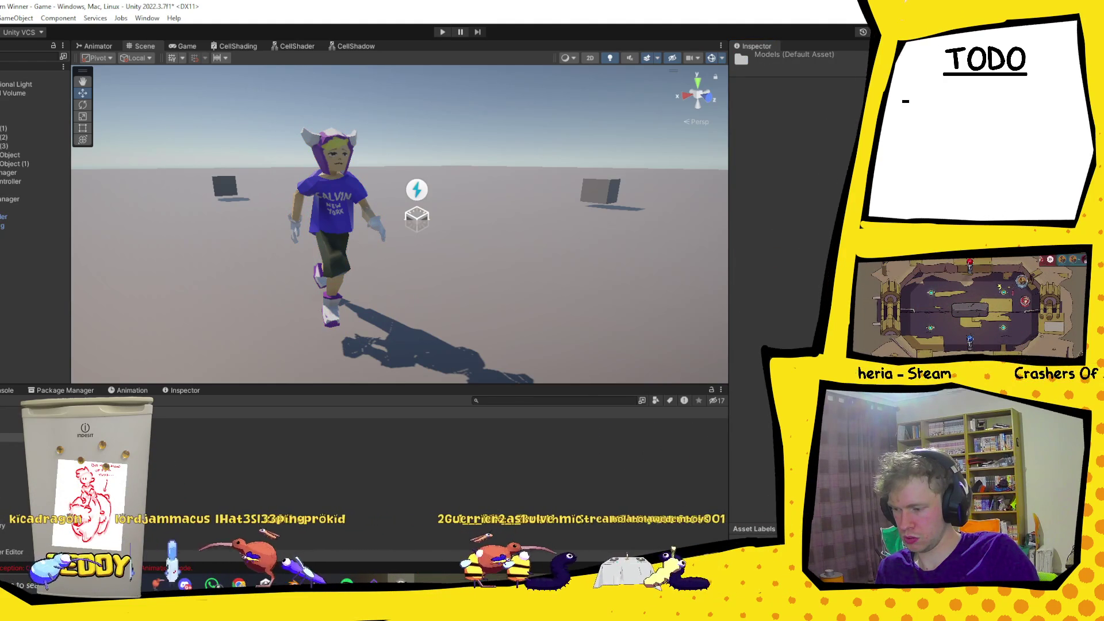
click(165, 443)
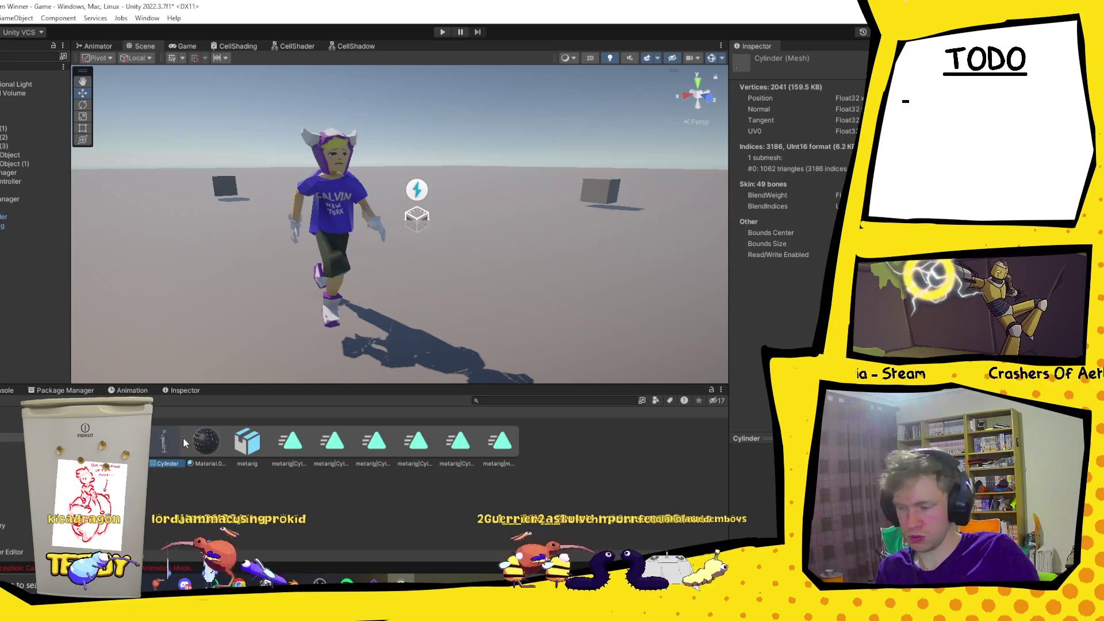
click(122, 443)
scroll(782, 230, down, 2)
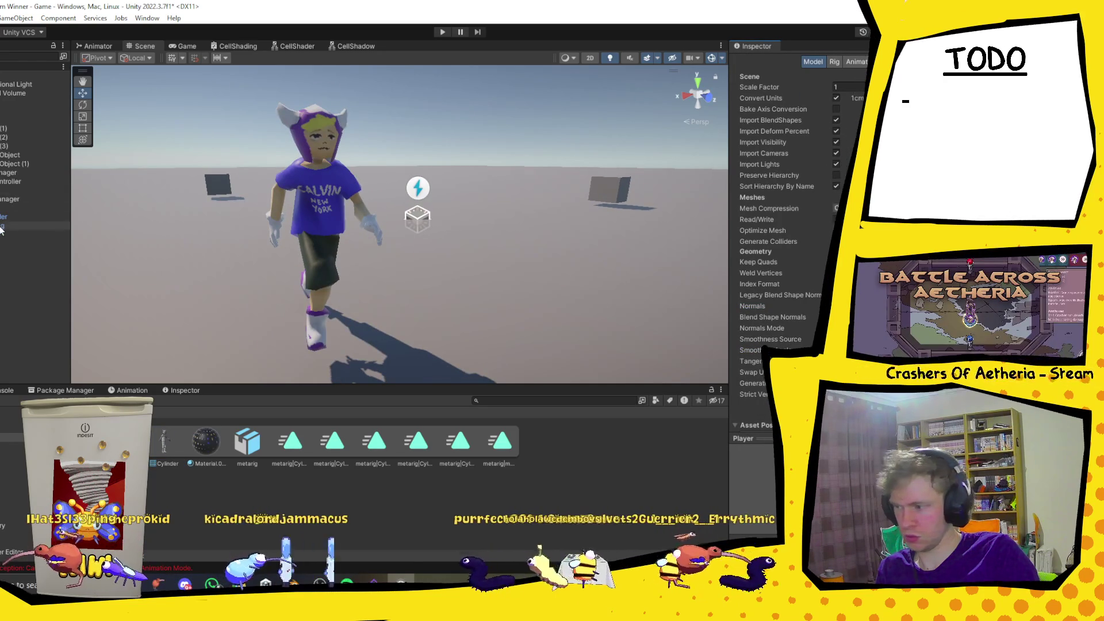
click(17, 217)
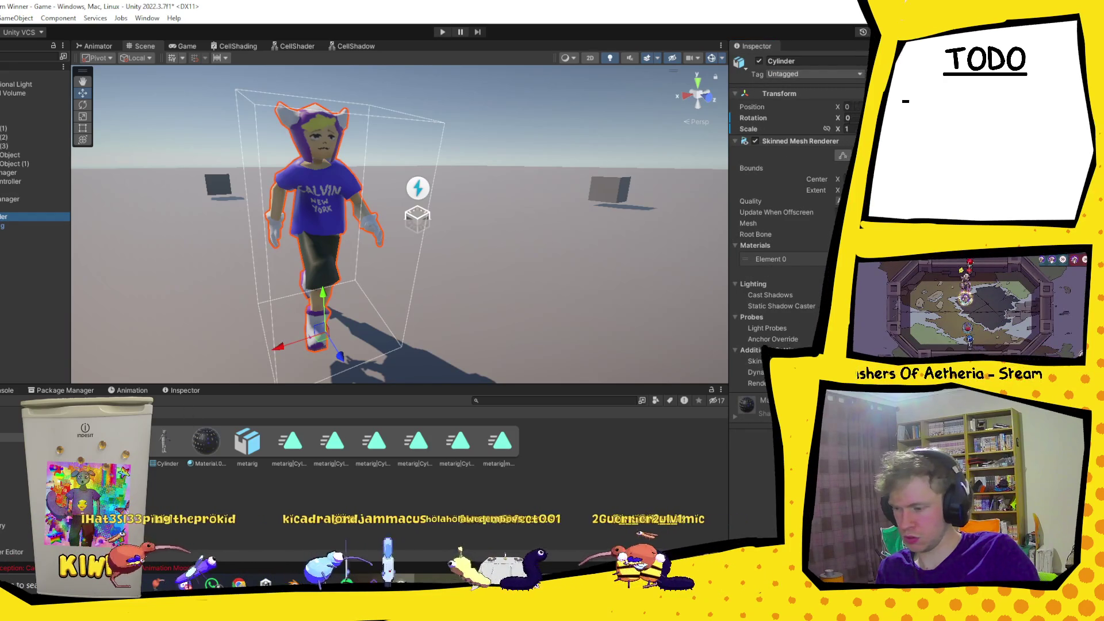
Open Assets > Textures and select the Player material to review its CellShading shader.
click(432, 416)
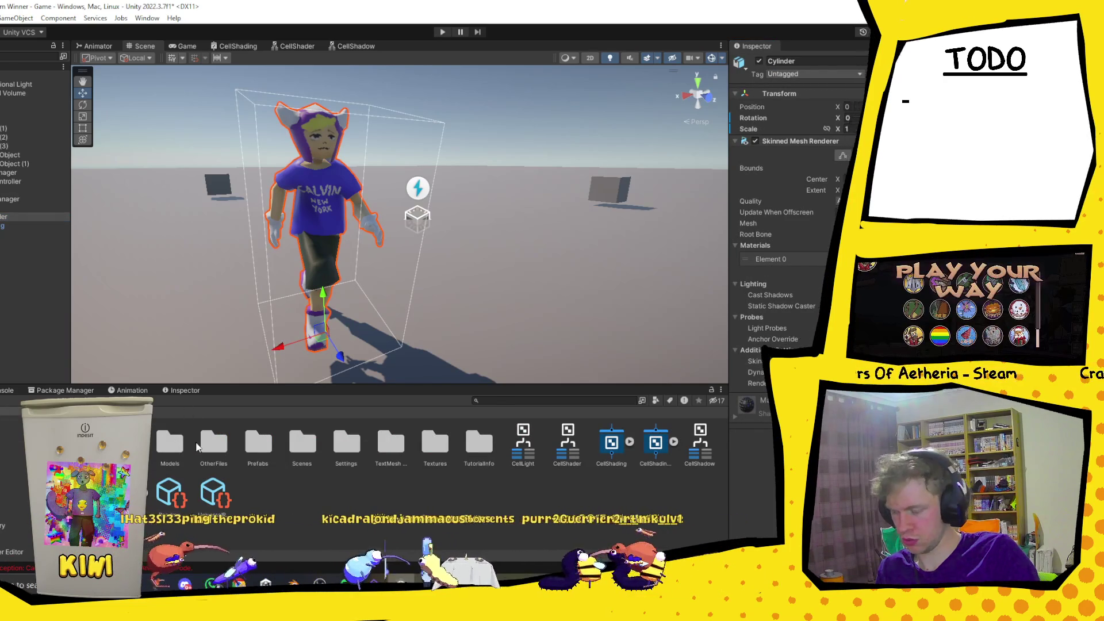
click(168, 453)
key(Right)
key(Right)
key(Right)
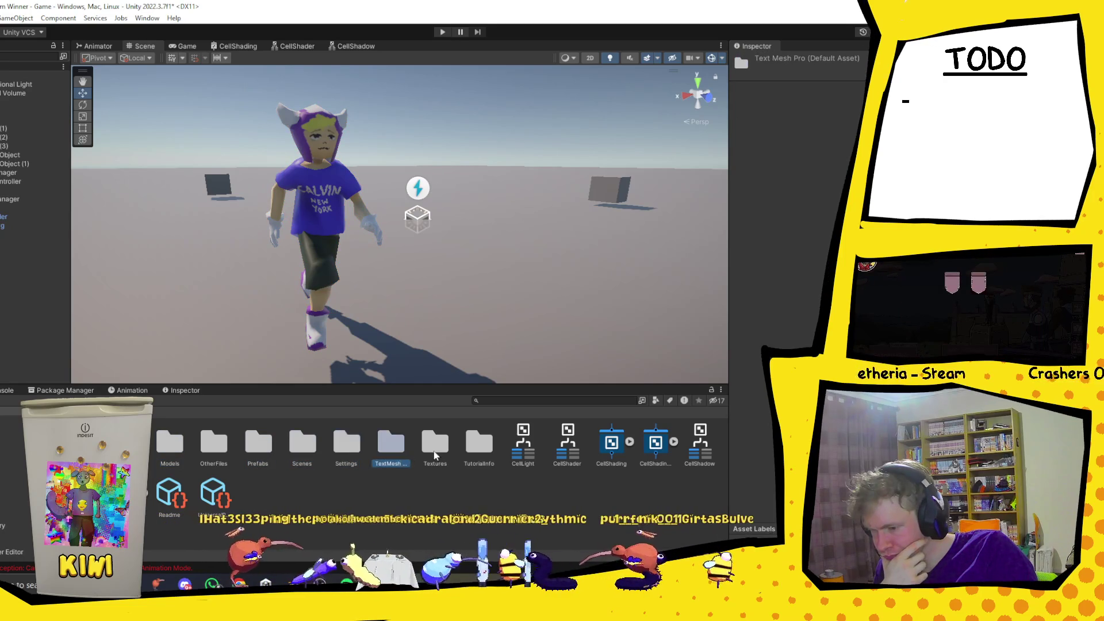
double_click(424, 457)
click(115, 443)
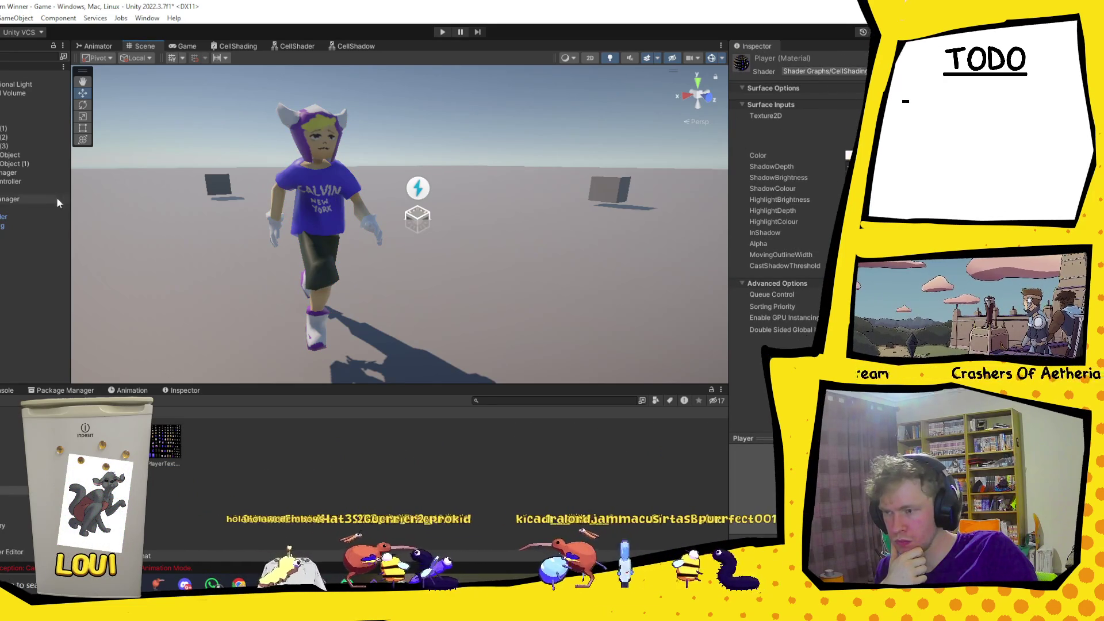
click(20, 219)
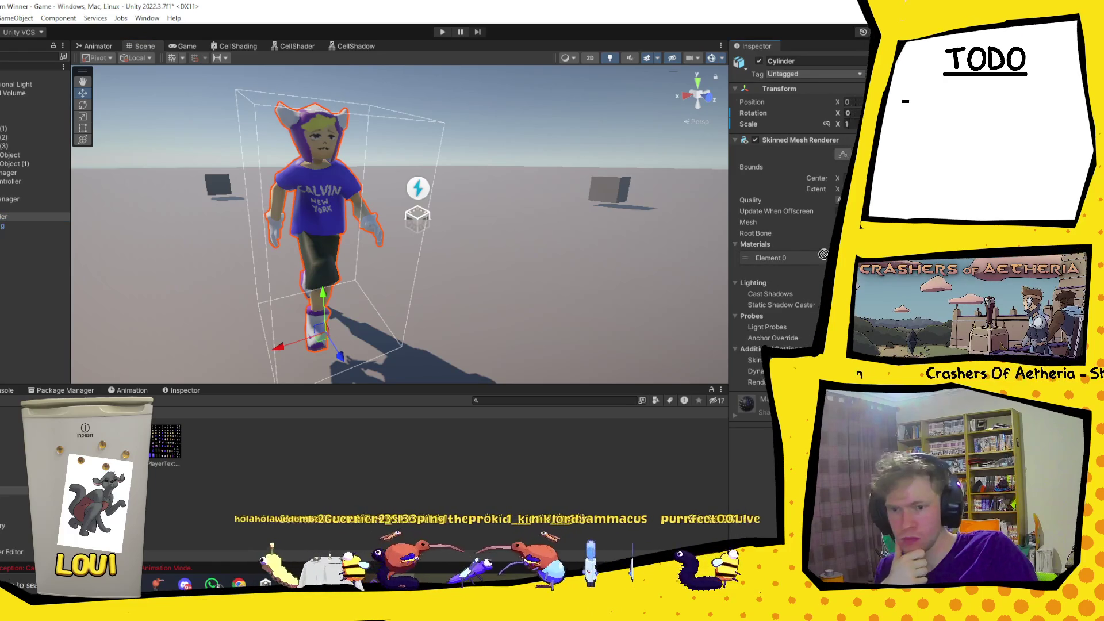
Inspect the Cylinder's assigned Player material settings, then return to the top-level Assets folder.
scroll(382, 176, up, 5)
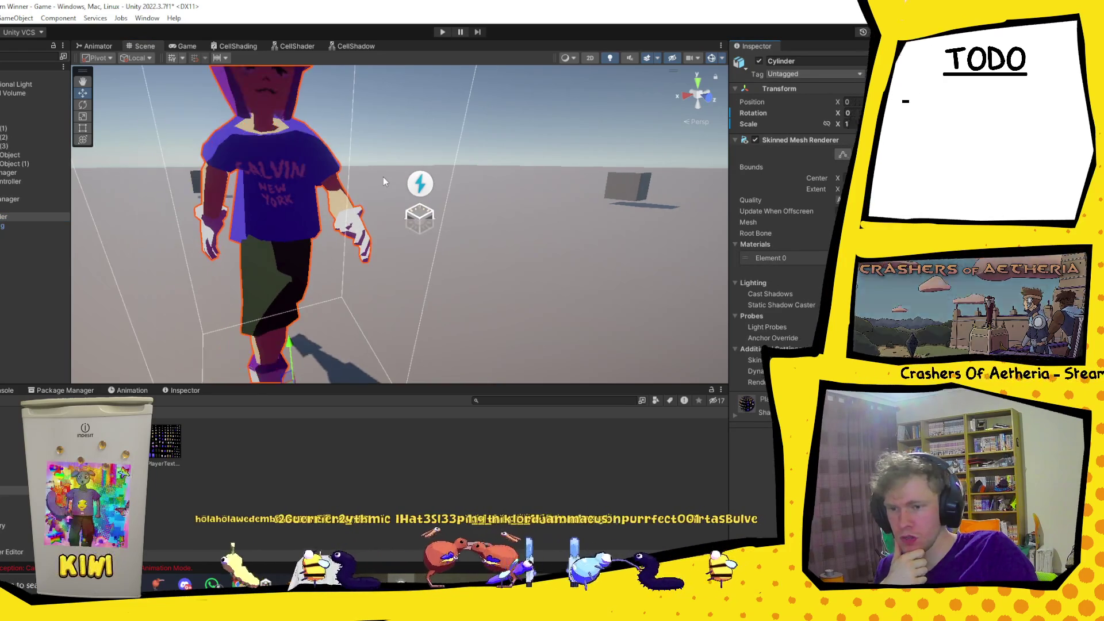
click(738, 415)
scroll(495, 253, down, 5)
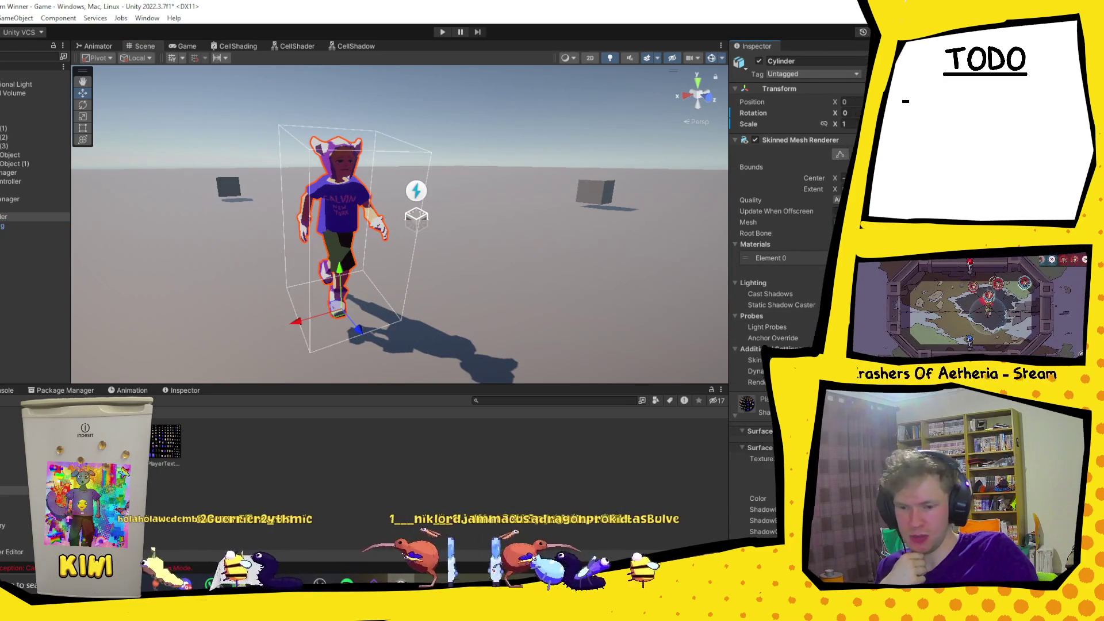
scroll(788, 288, down, 5)
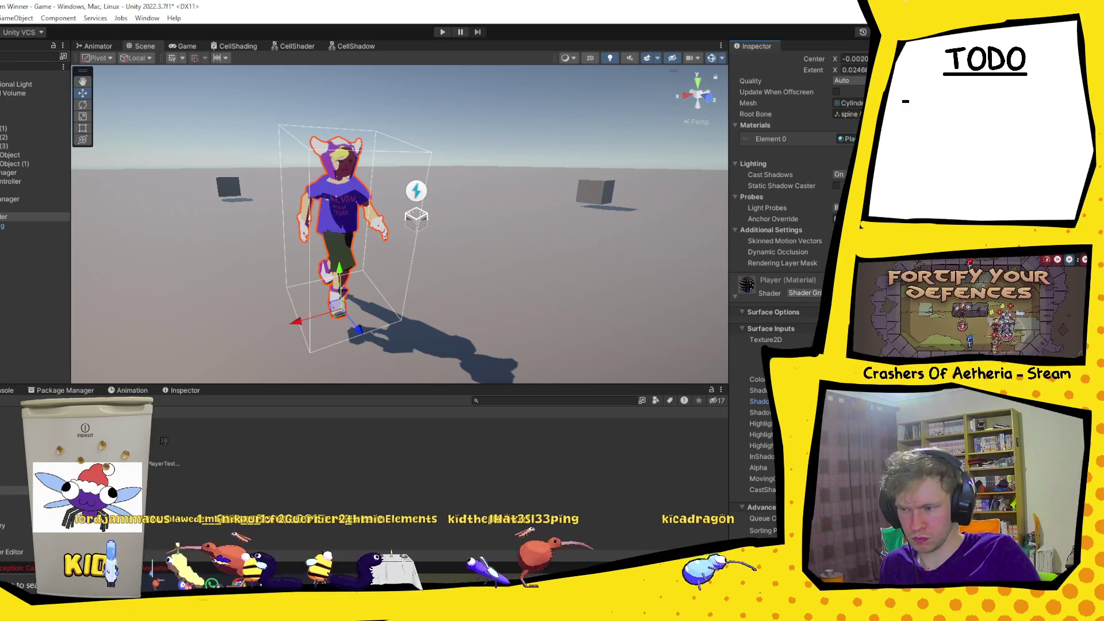
scroll(378, 242, down, 2)
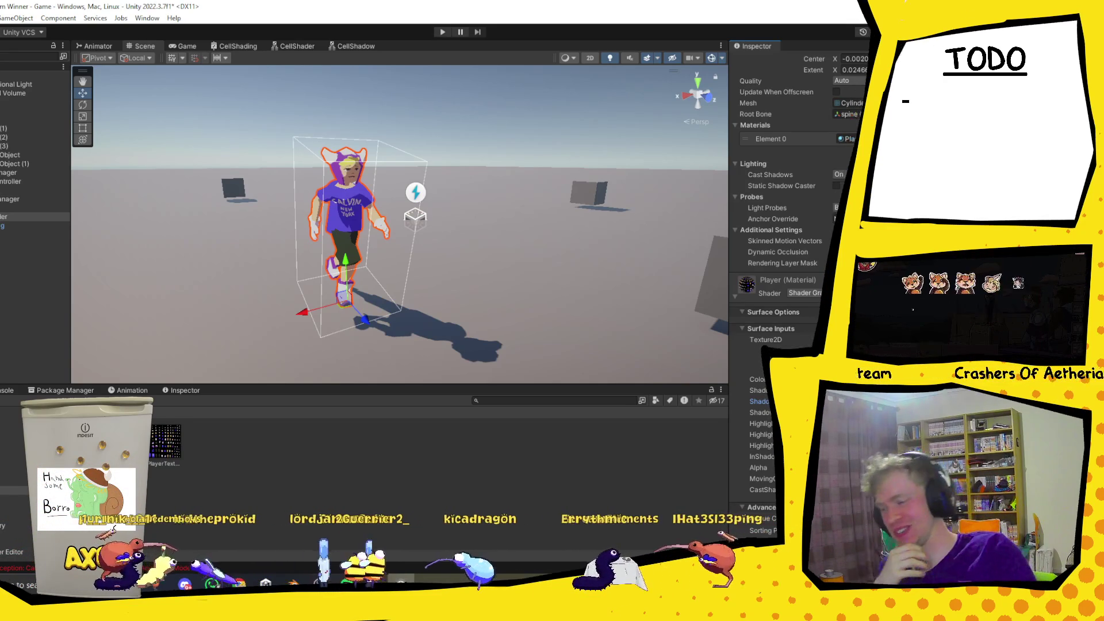
key(ctrl+shift+c)
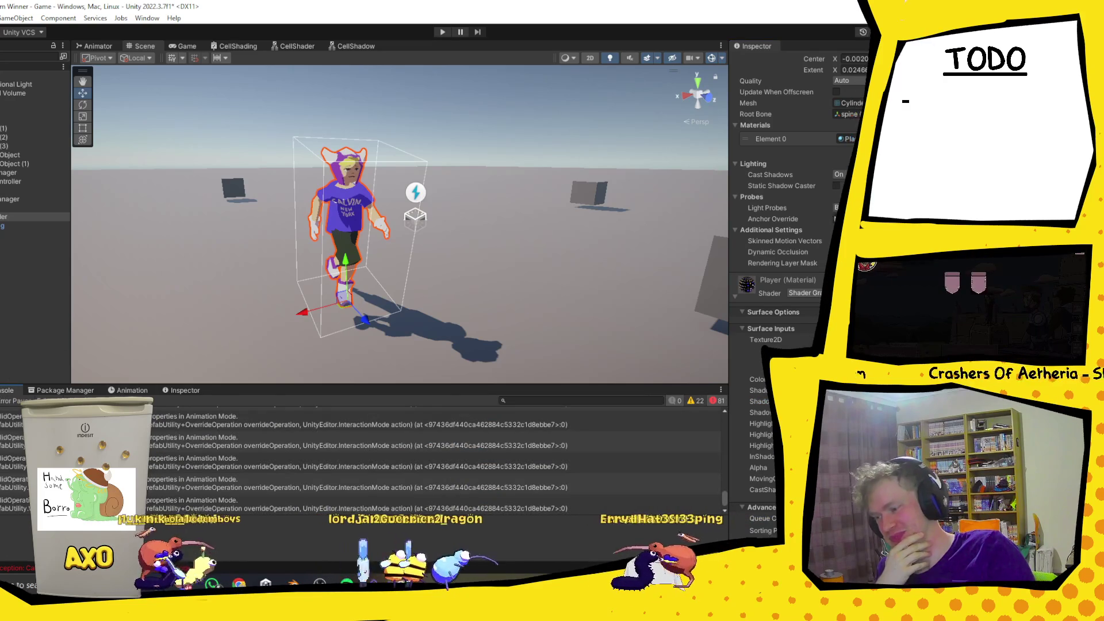
key(ctrl+5)
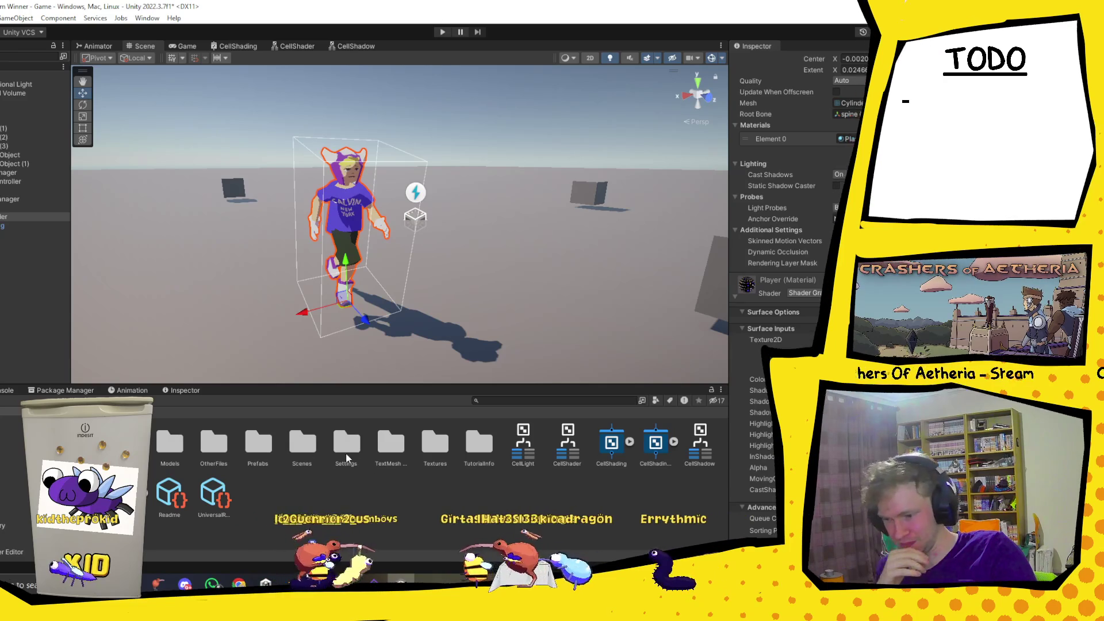
In the Textures folder, set the PlayerLine material's shader to LineShader.
click(435, 444)
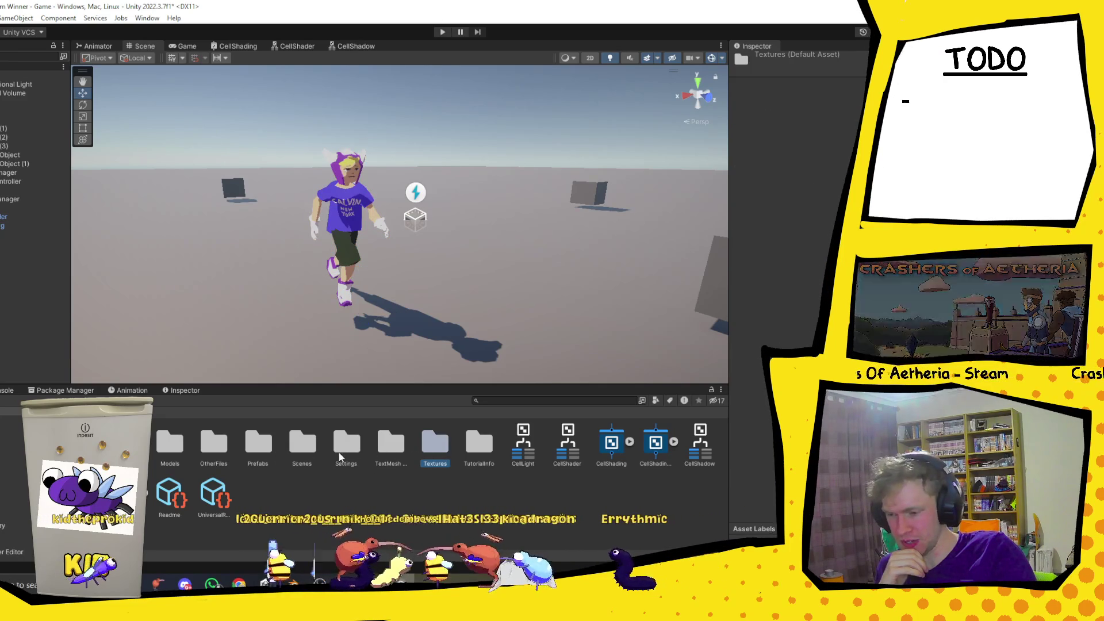
double_click(436, 443)
click(161, 538)
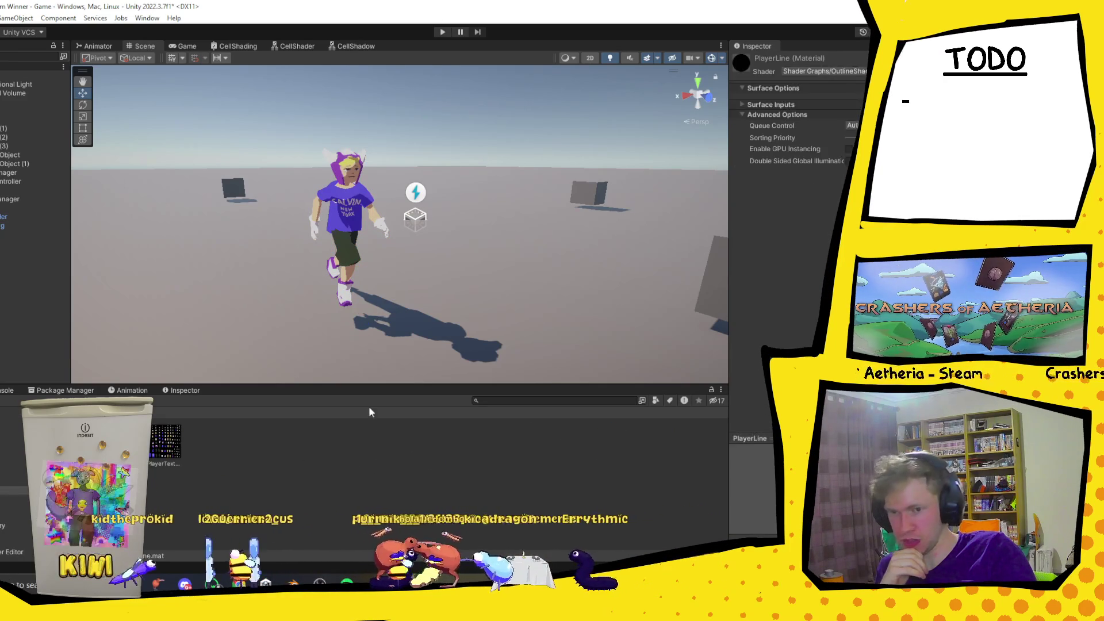
click(823, 71)
text(LIN)
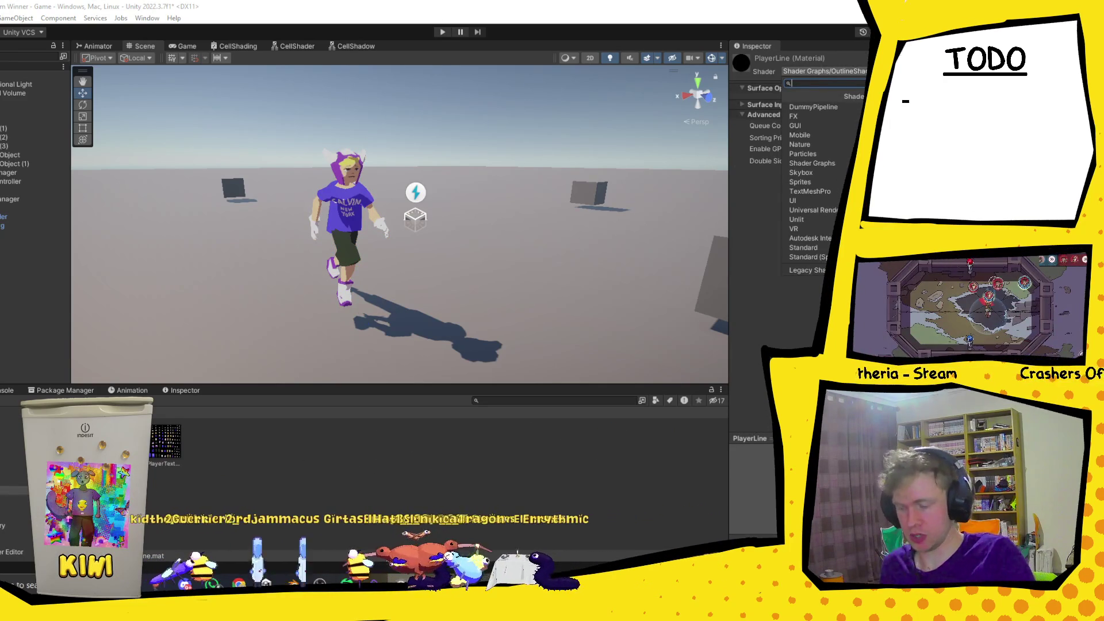
click(813, 106)
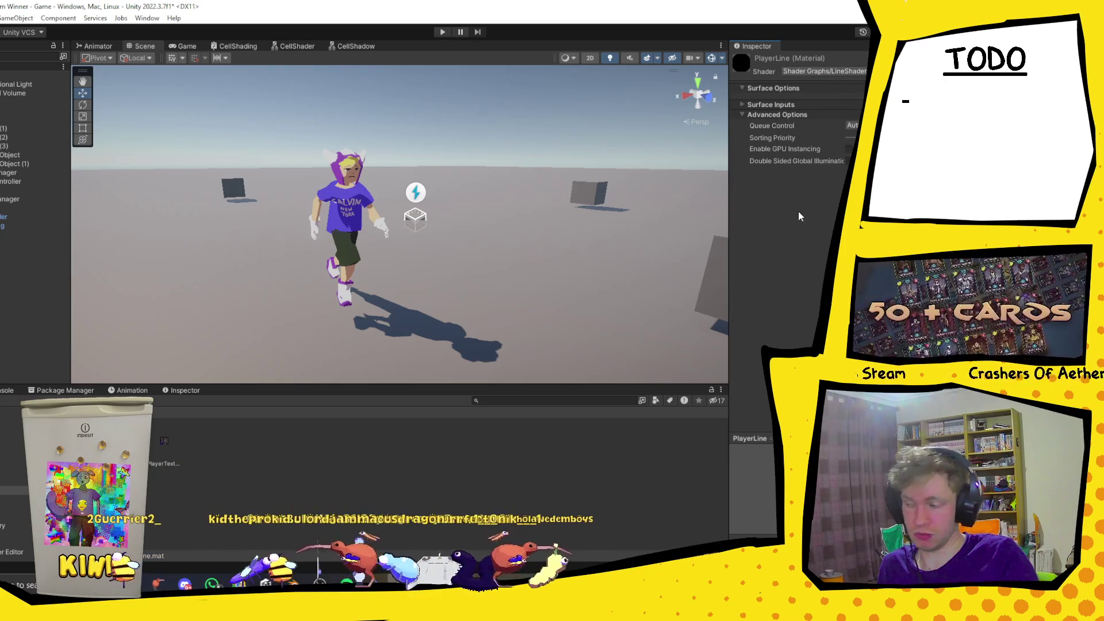
Add PlayerLine as the Cylinder's second material (Element 1) and lower its OutlineWidth.
click(29, 216)
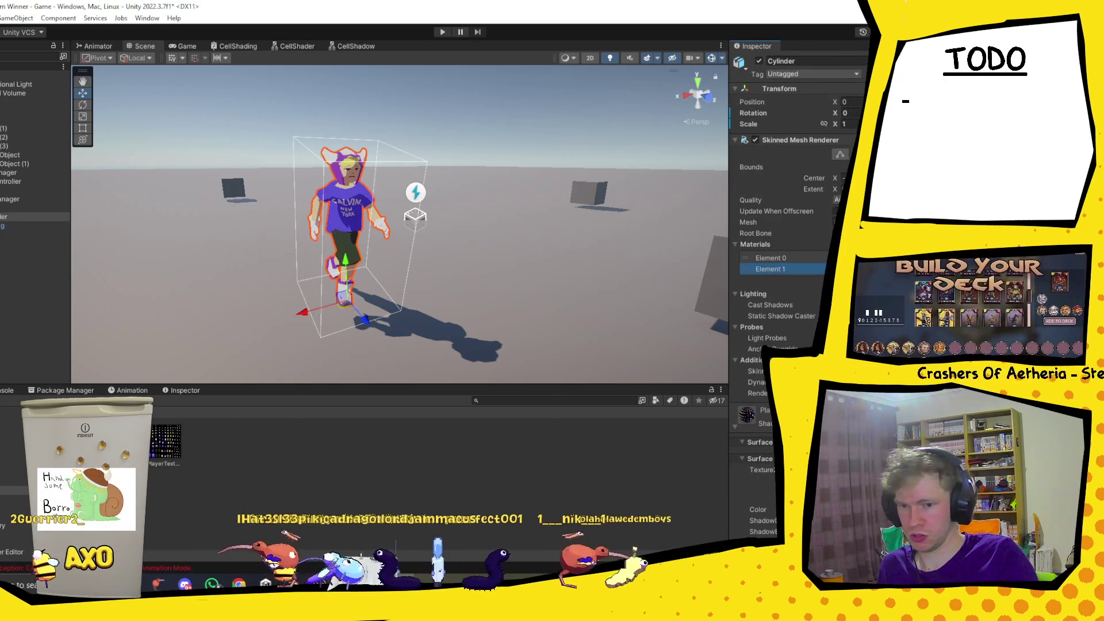
click(770, 268)
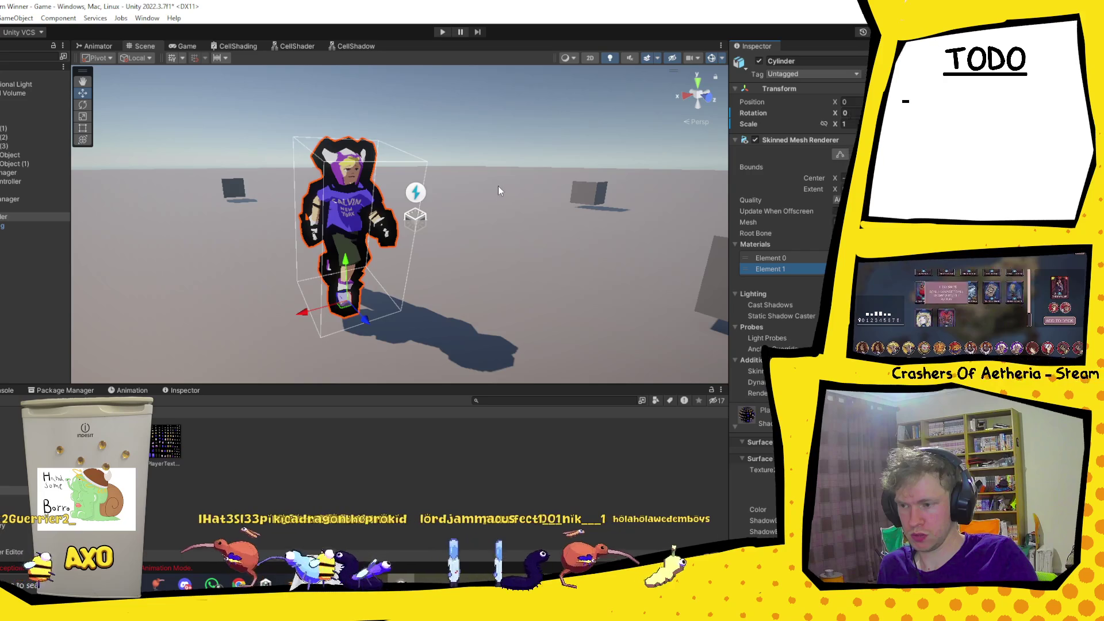
scroll(498, 185, up, 2)
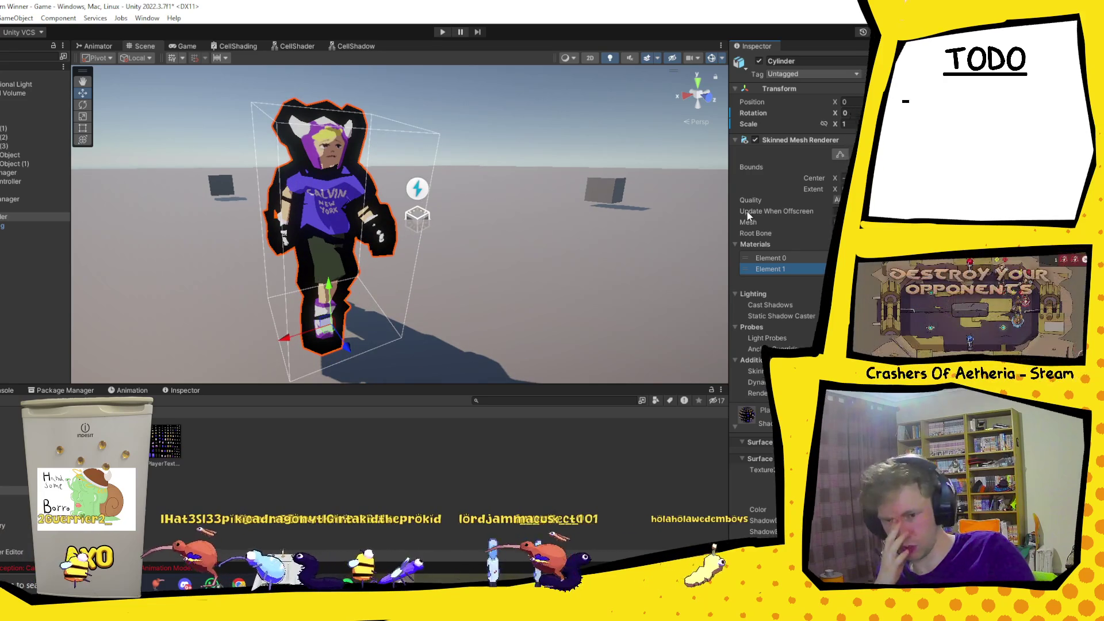
scroll(733, 526, down, 5)
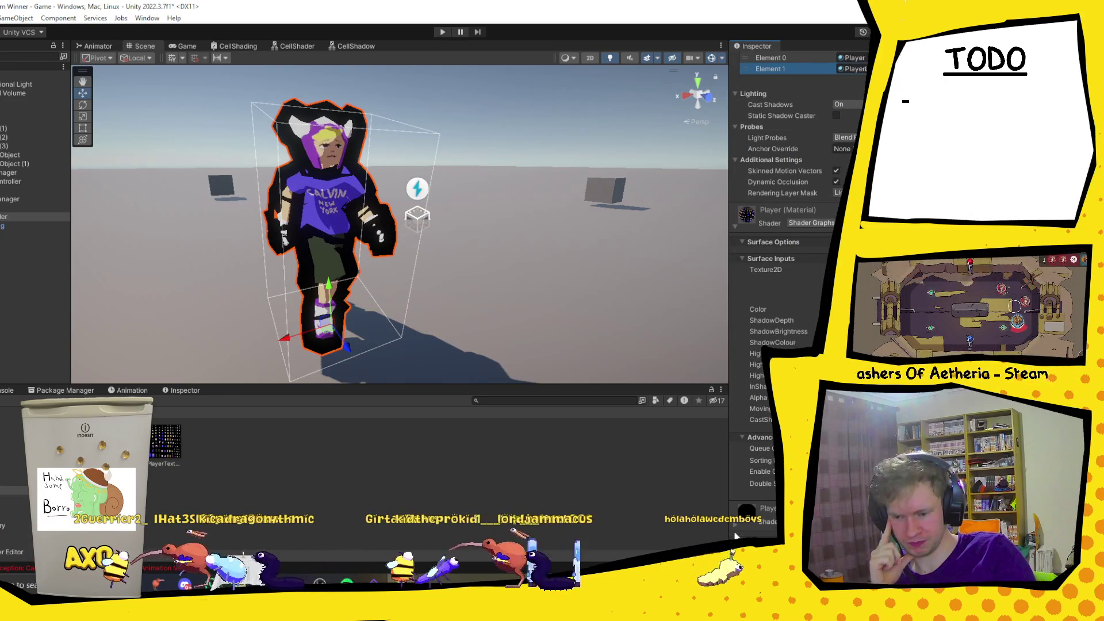
scroll(734, 525, down, 3)
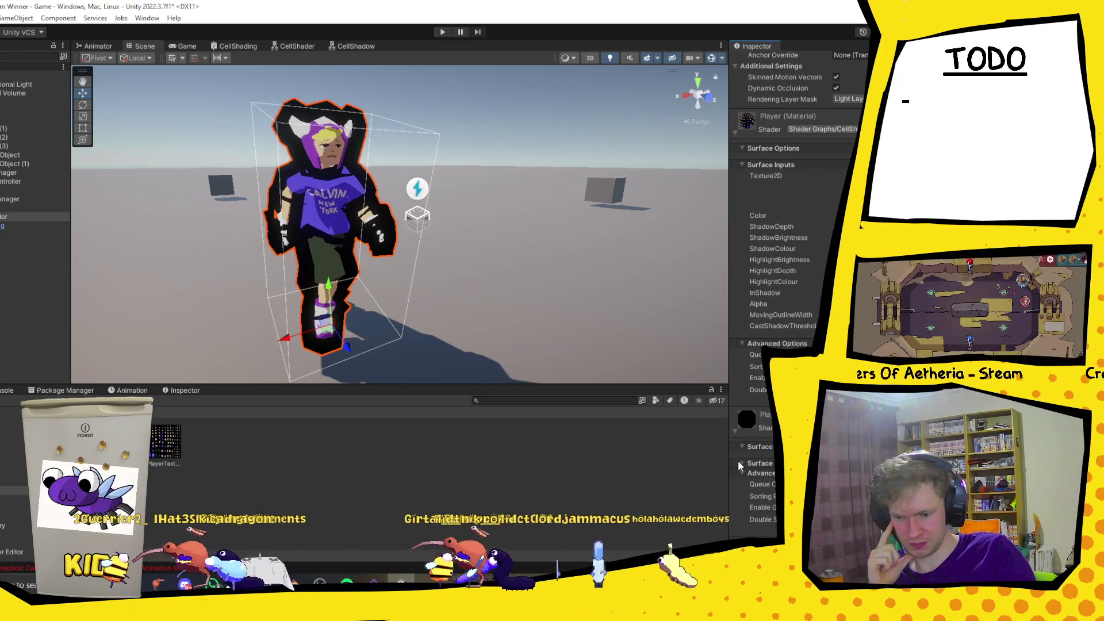
mouse_move(742, 471)
mouse_down()
mouse_move(324, 246)
mouse_move(299, 246)
mouse_move(367, 227)
mouse_move(357, 219)
mouse_up()
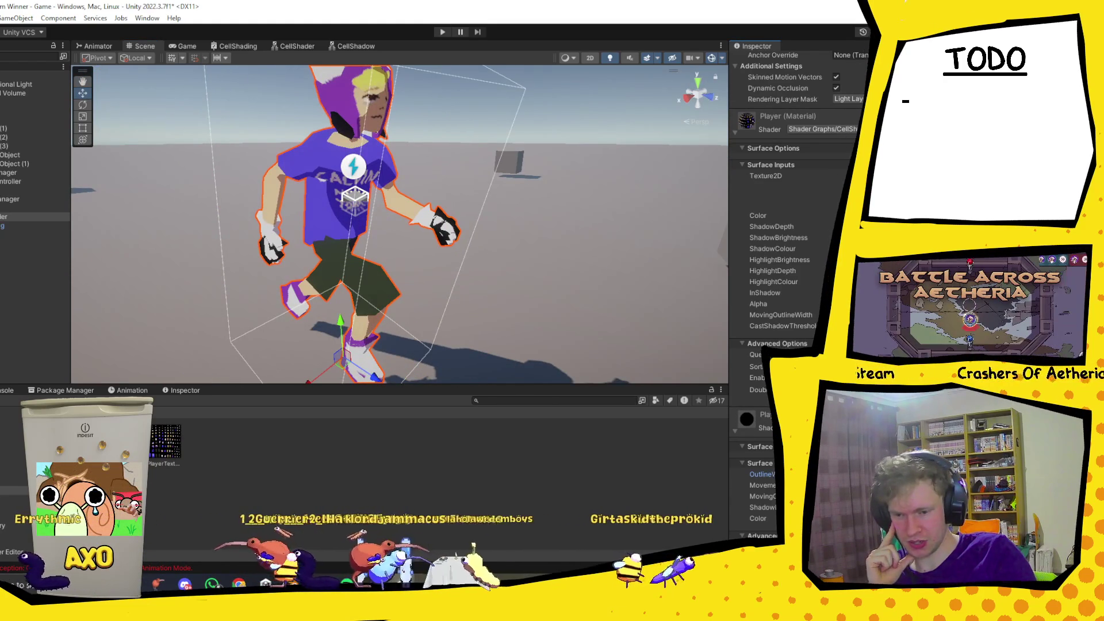
Switch PlayerLine's shader to Shader Graphs/OutlineShader, giving Calvin a black offset silhouette.
click(284, 461)
click(120, 446)
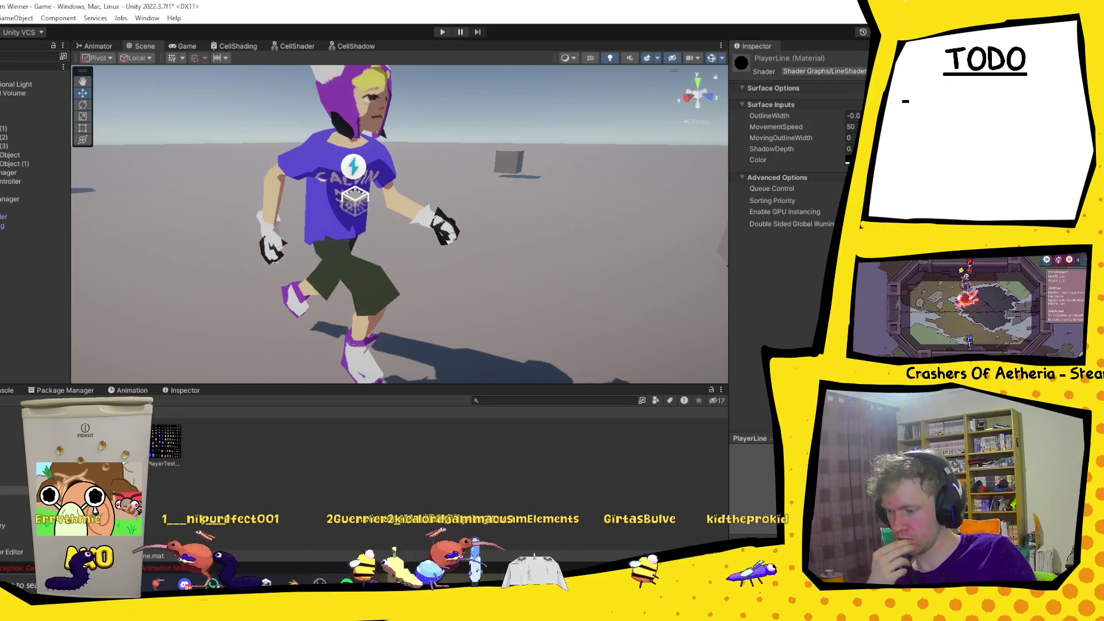
click(829, 73)
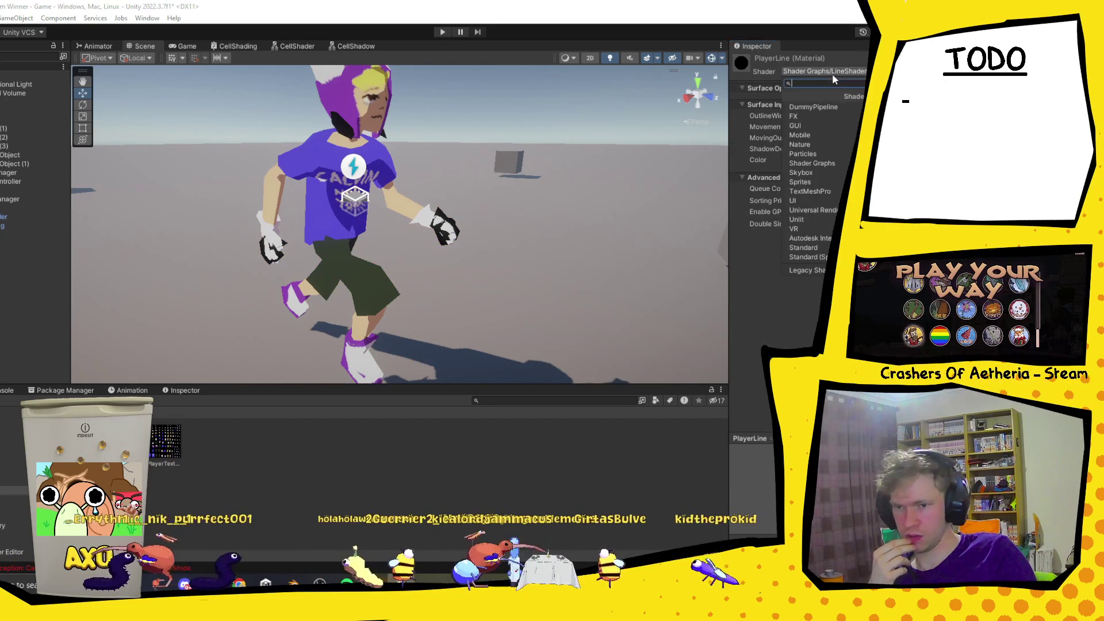
text(OUTLI)
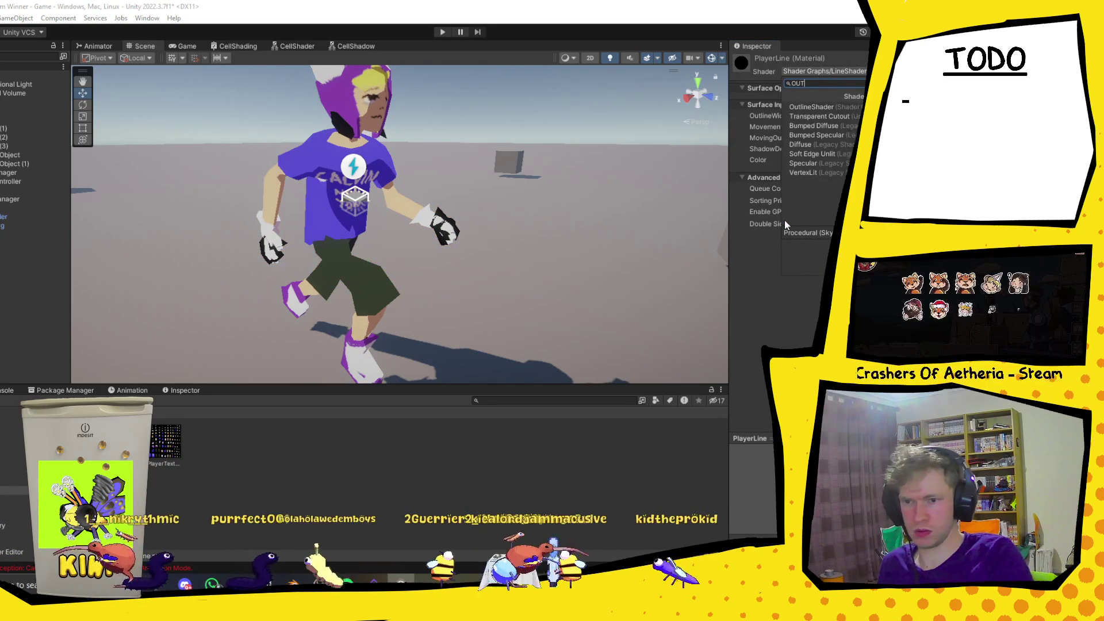
click(811, 107)
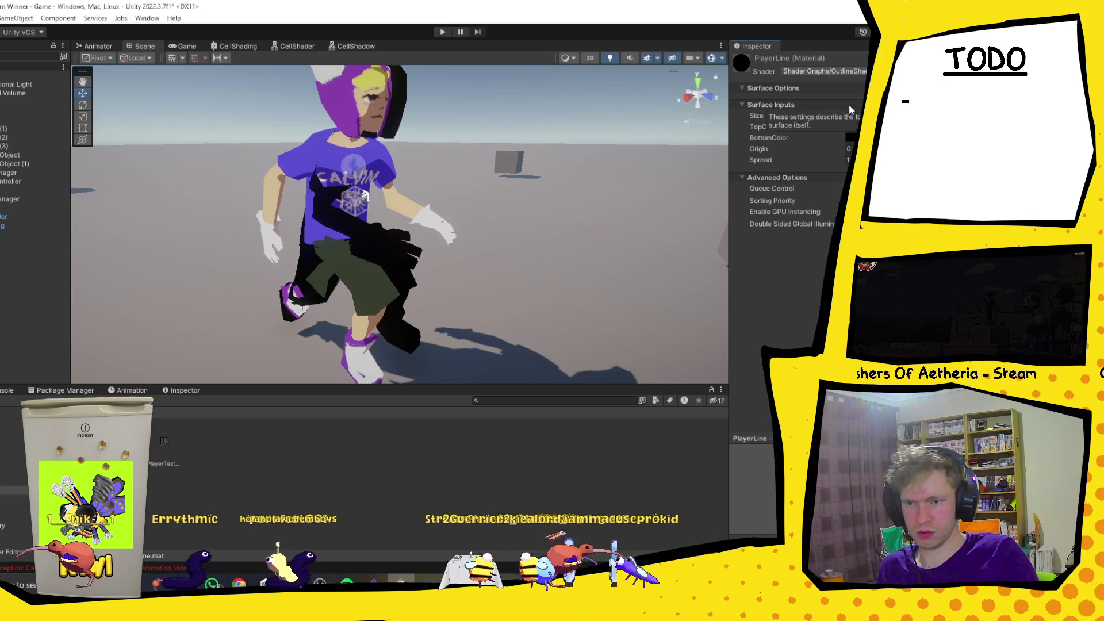
scroll(529, 230, down, 5)
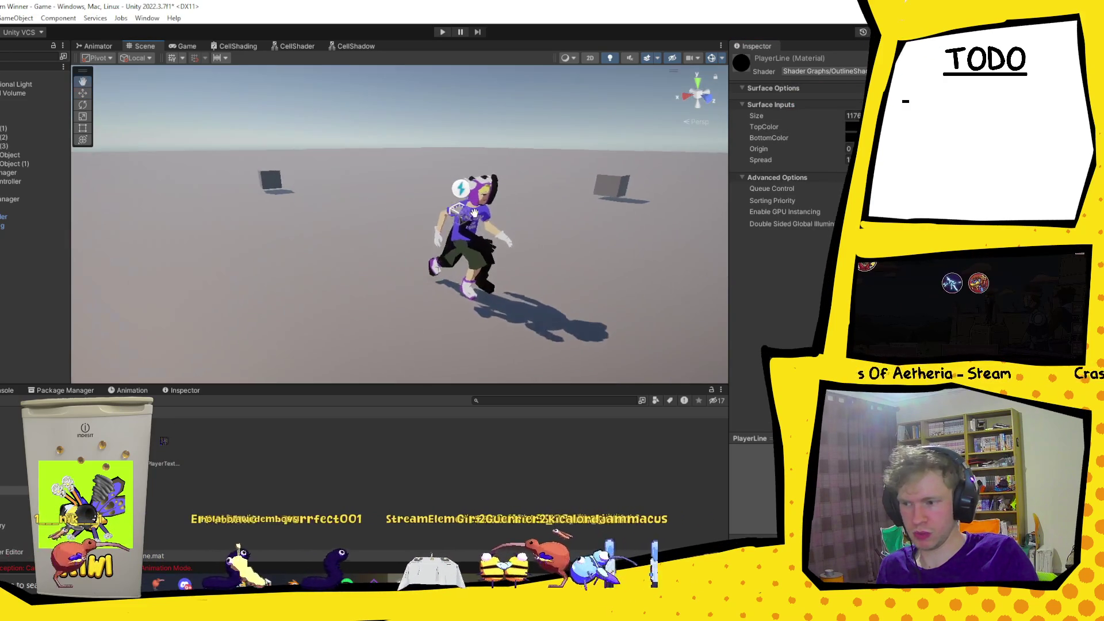
mouse_move(419, 214)
mouse_down()
mouse_move(347, 208)
mouse_move(448, 214)
mouse_move(386, 193)
mouse_up()
click(3, 217)
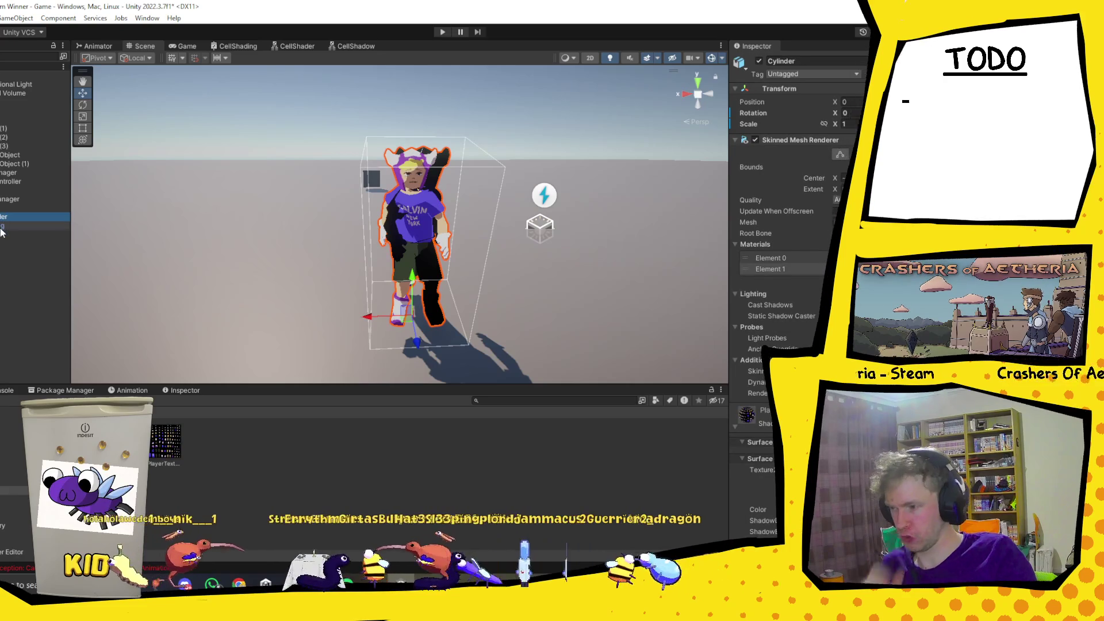
Duplicate the Cylinder mesh and metarig together with Ctrl+D.
ctrl+click(3, 227)
key(ctrl+d)
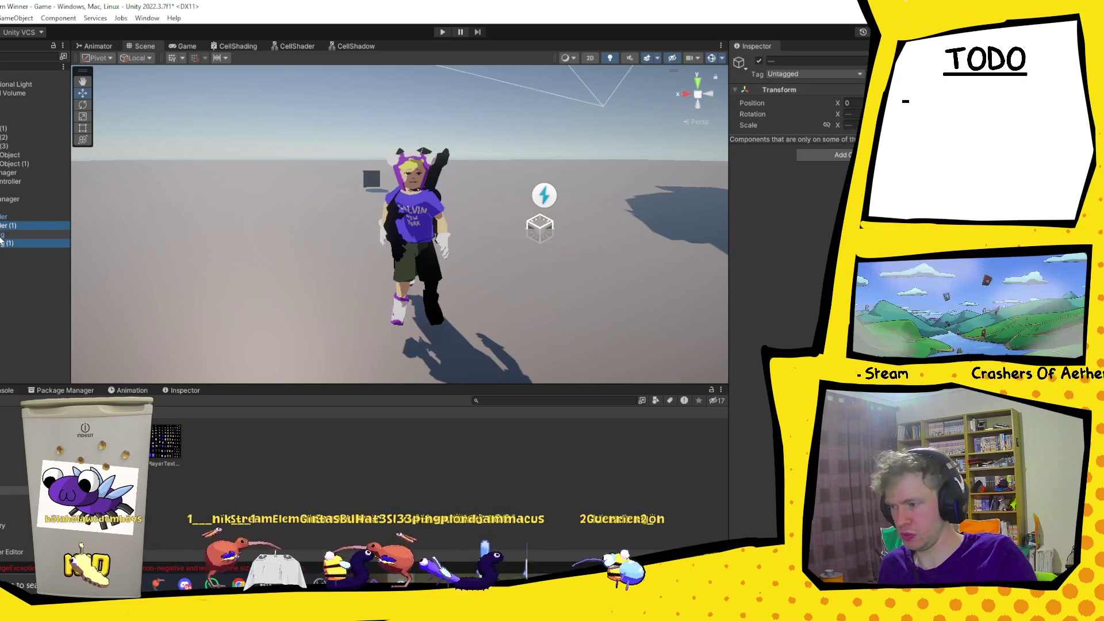
click(5, 226)
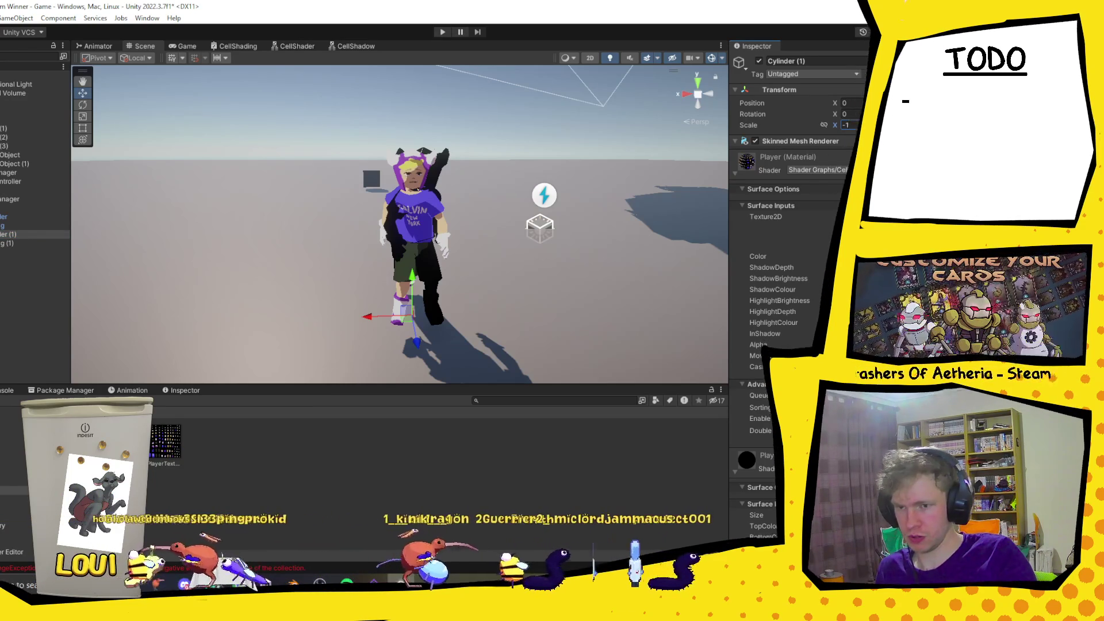
Remove Element 1 from the original Cylinder's materials and frame the Cylinder (1) copy.
click(23, 215)
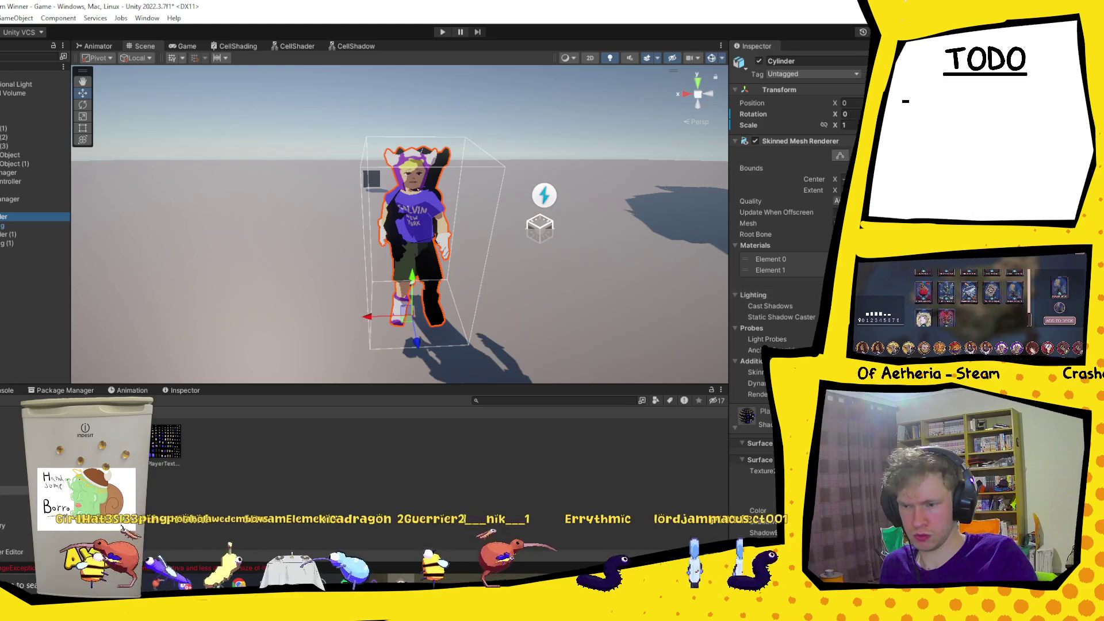
click(851, 279)
click(12, 234)
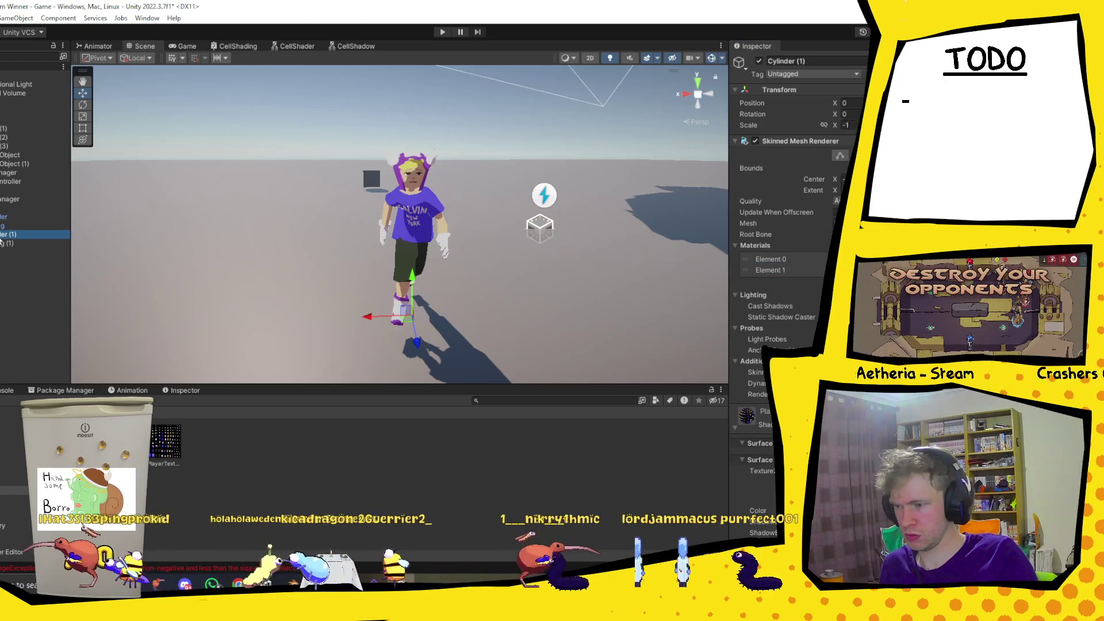
key(f)
scroll(409, 225, down, 3)
key(f)
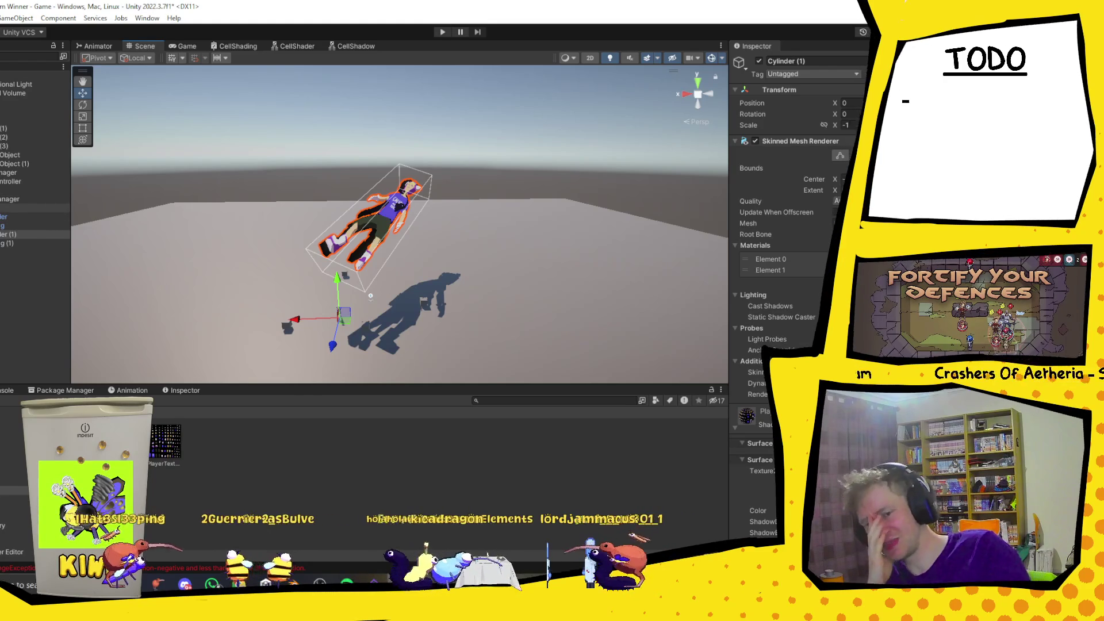
Change metarig (1)'s Transform Scale X from 153 to 25, shrinking the mirrored copy.
click(9, 217)
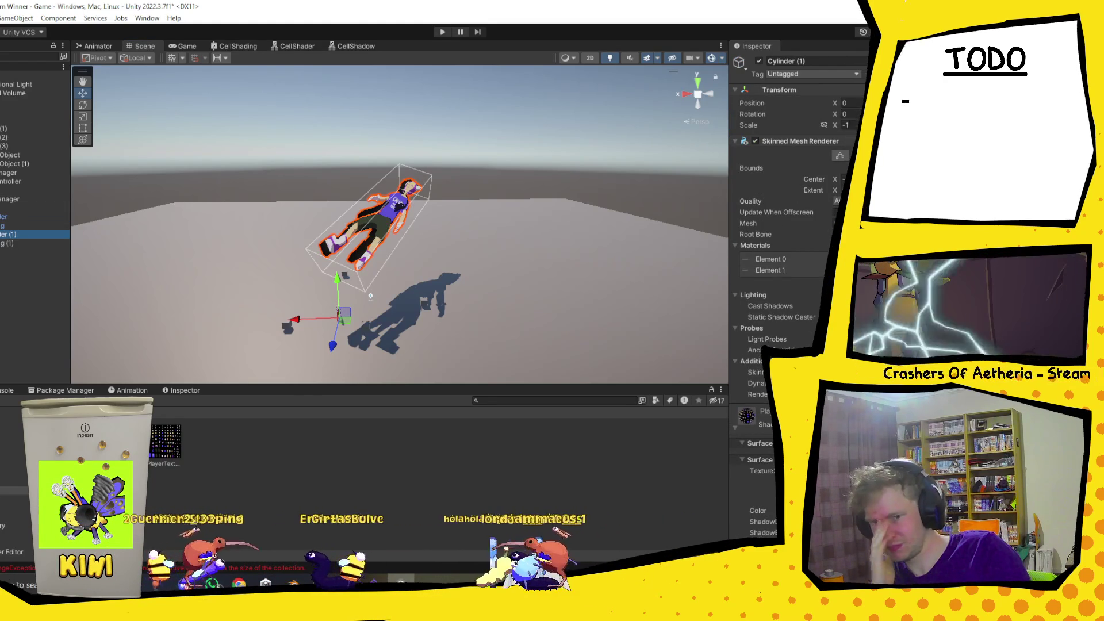
click(843, 125)
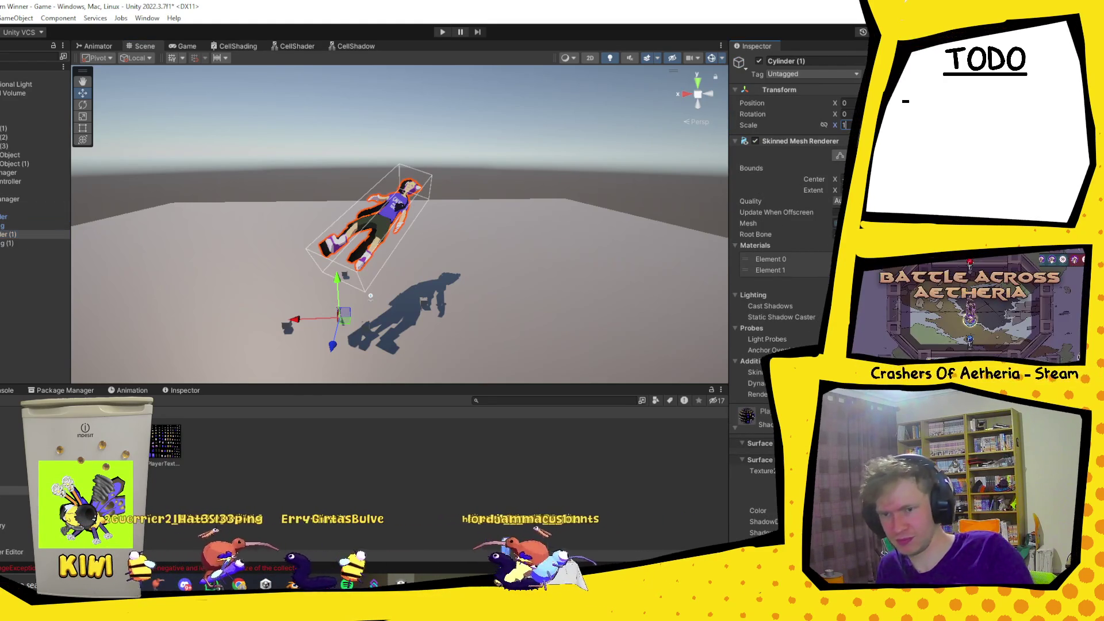
click(29, 243)
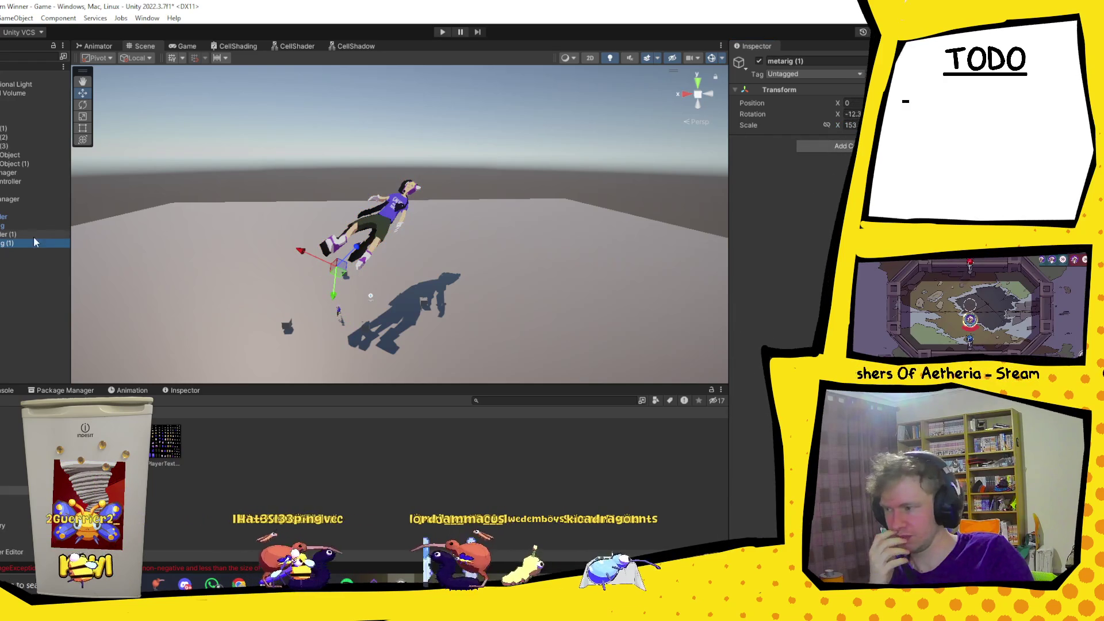
click(23, 229)
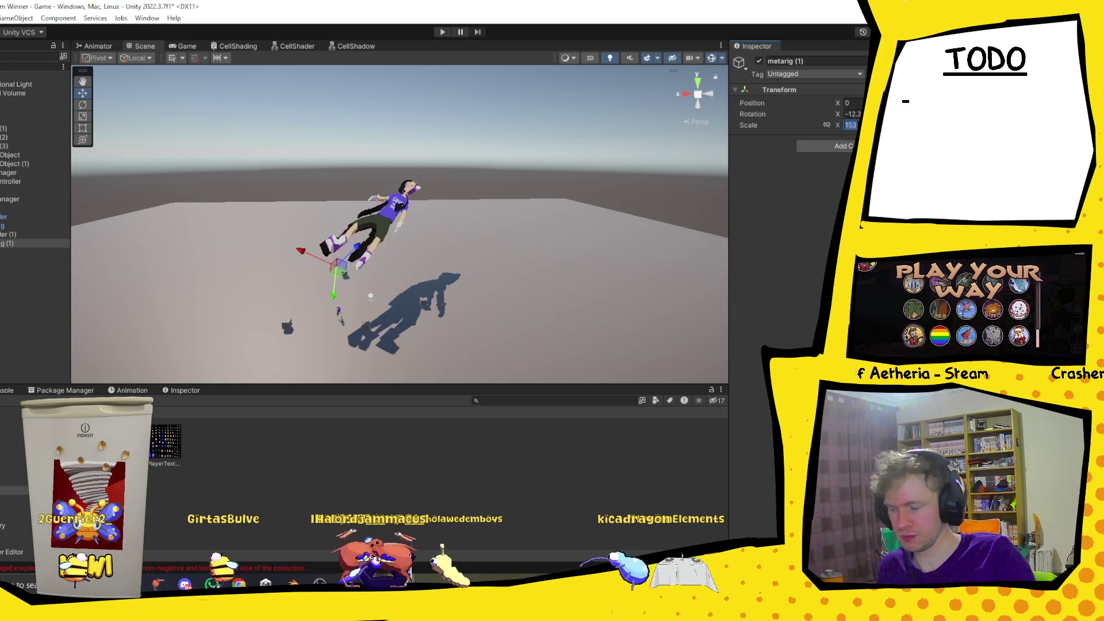
click(847, 124)
text(2)
key(Return)
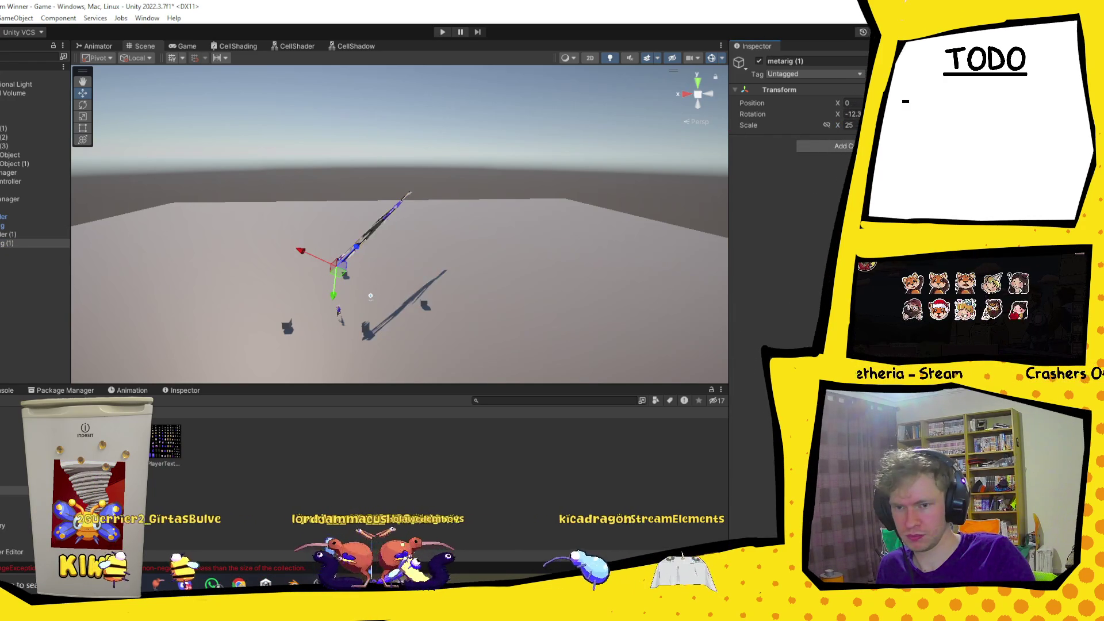
click(3, 225)
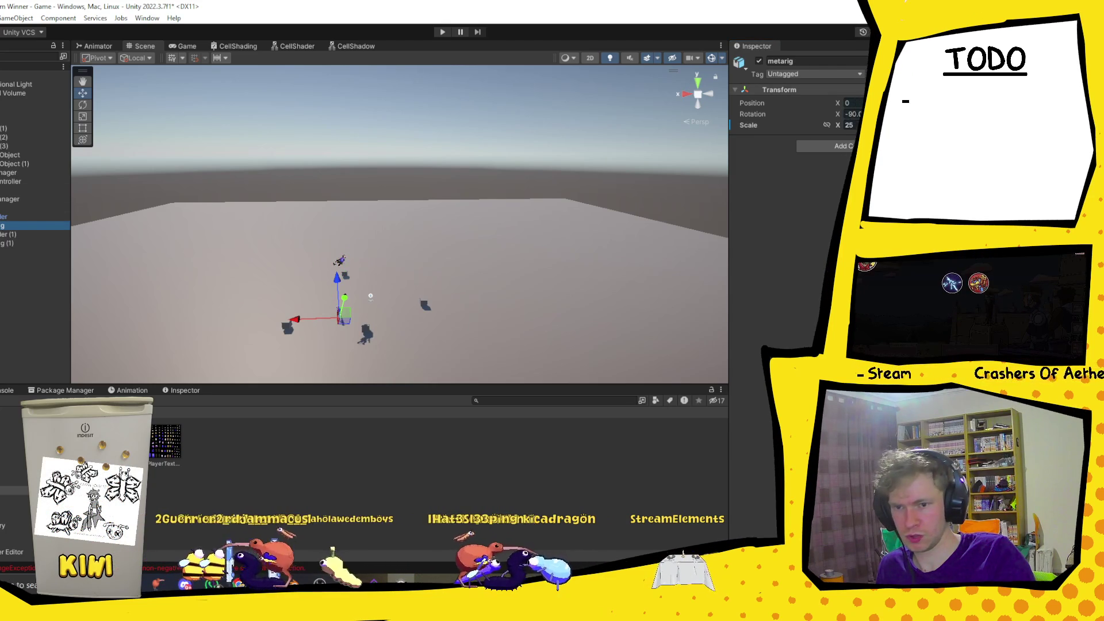
right_click(772, 180)
click(148, 217)
click(7, 245)
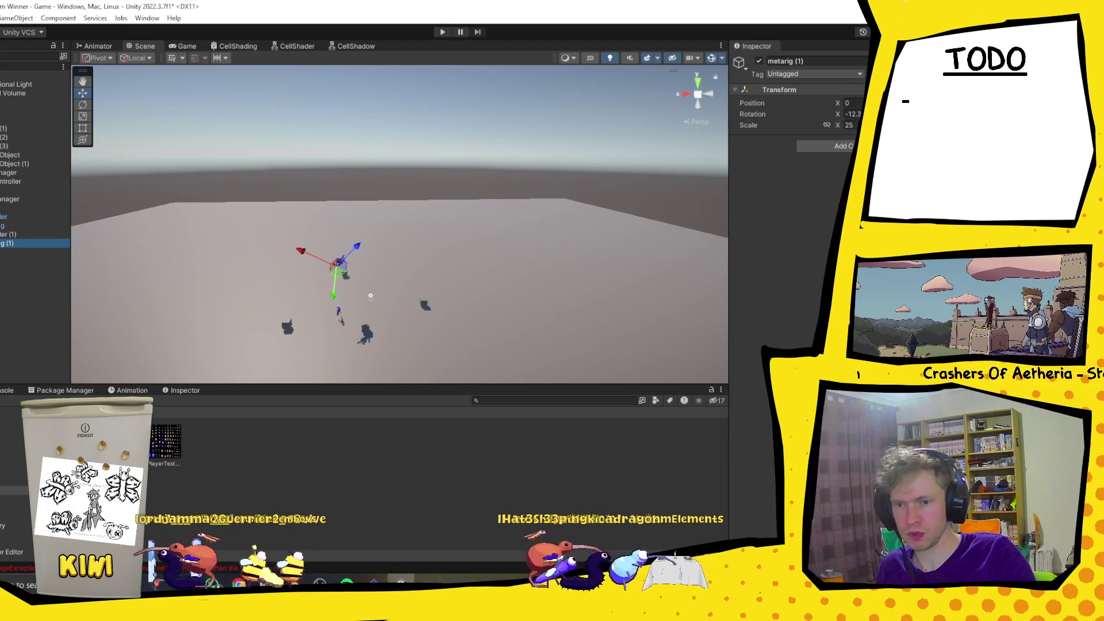